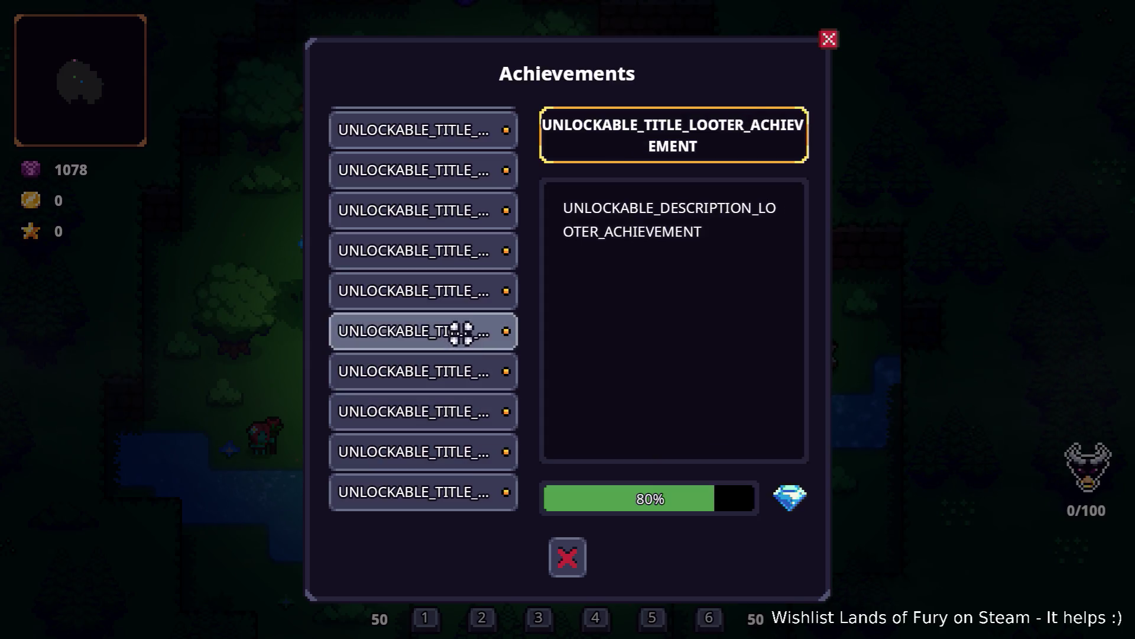
- Review the Groundskeeper, Exterminator, Cook and Apprentice/Expert/Legendary Smith achievement details
scroll(449, 246, "down", 1)
scroll(451, 236, "down", 3)
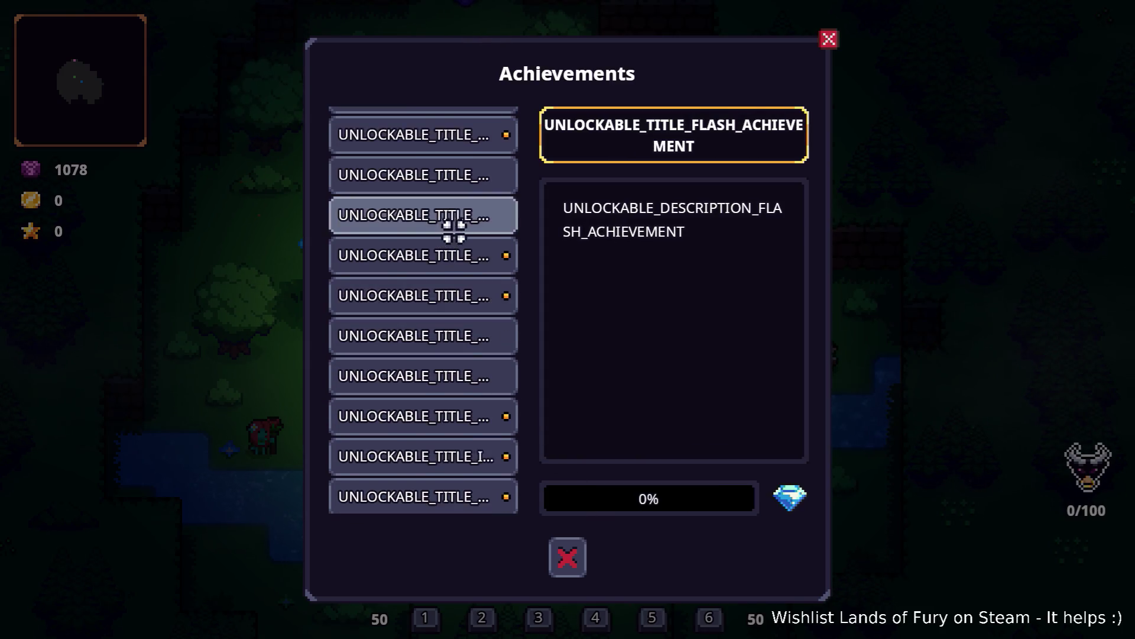
left_click(479, 231)
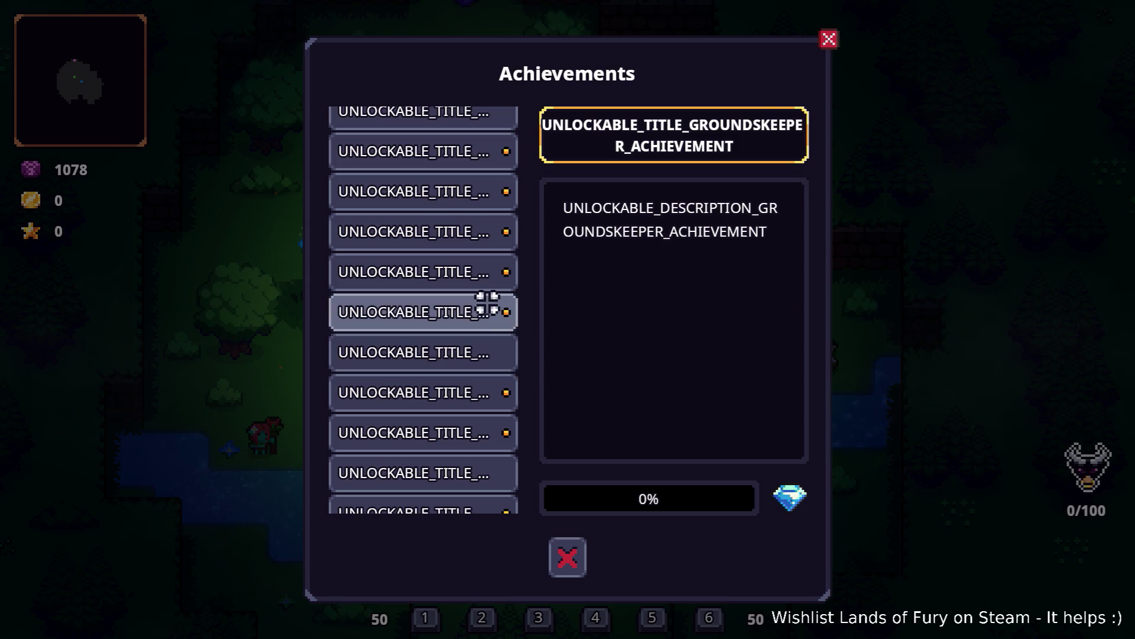
left_click(484, 364)
left_click(448, 470)
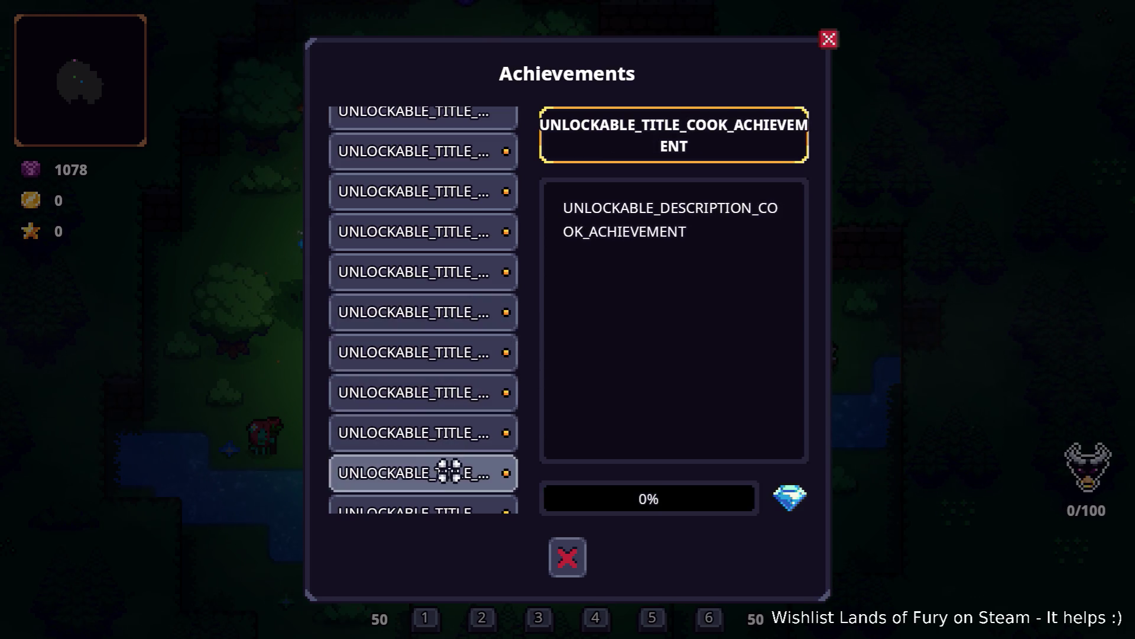
scroll(448, 436, "up", 5)
left_click(449, 204)
left_click(414, 168)
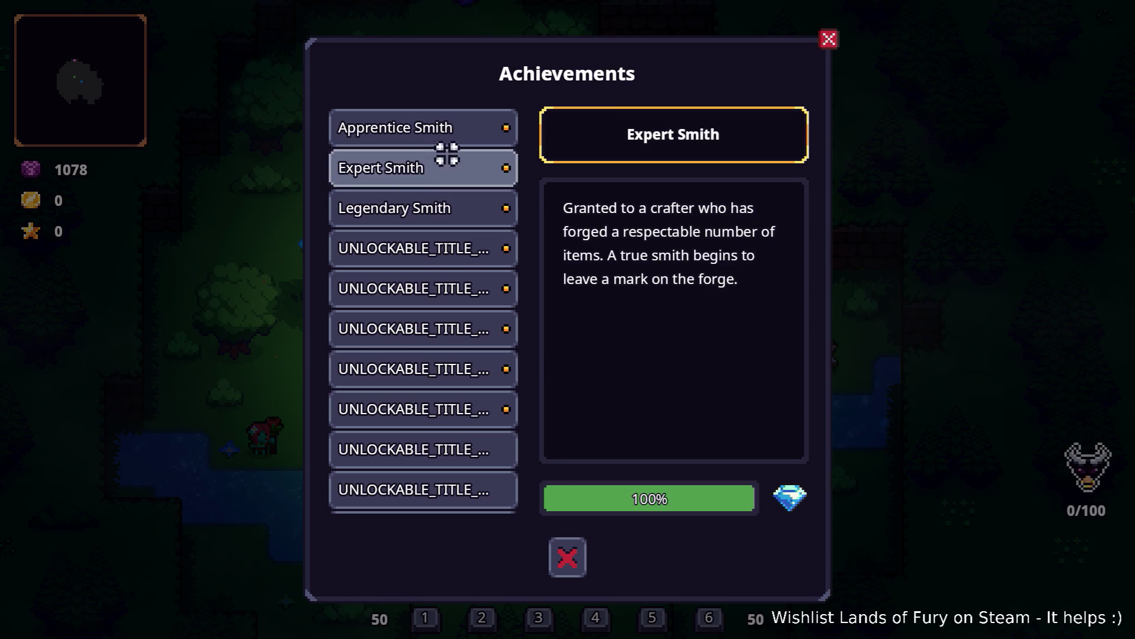
left_click(455, 133)
- Close the Achievements window, pause the game and quit Lands of Fury to the desktop
left_click(559, 555)
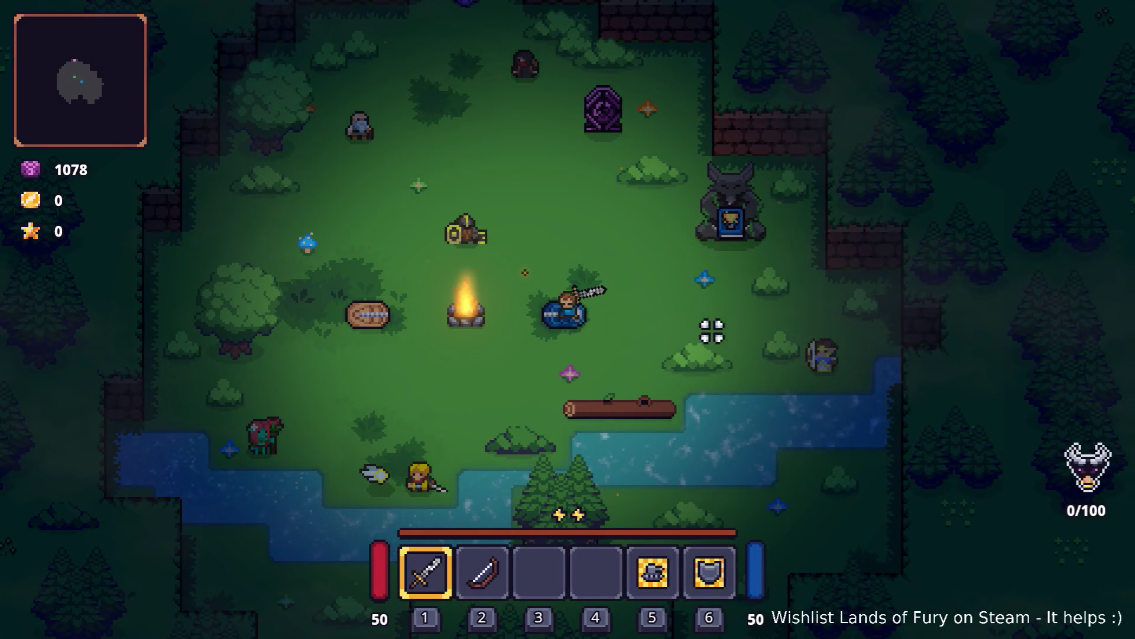
key("i")
key("Escape")
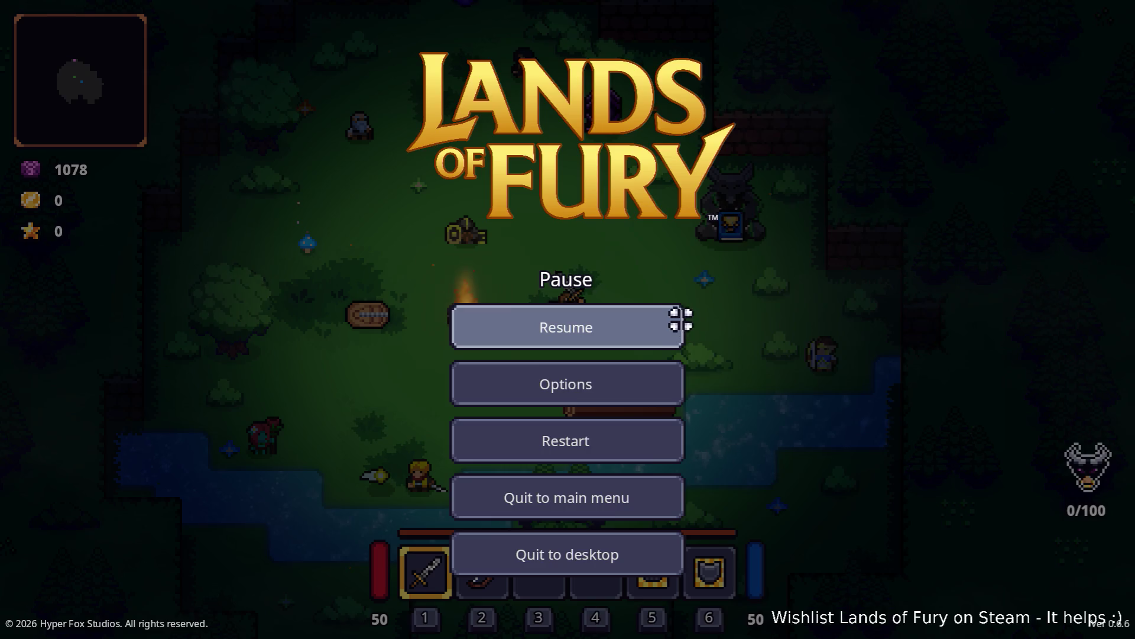
left_click(612, 565)
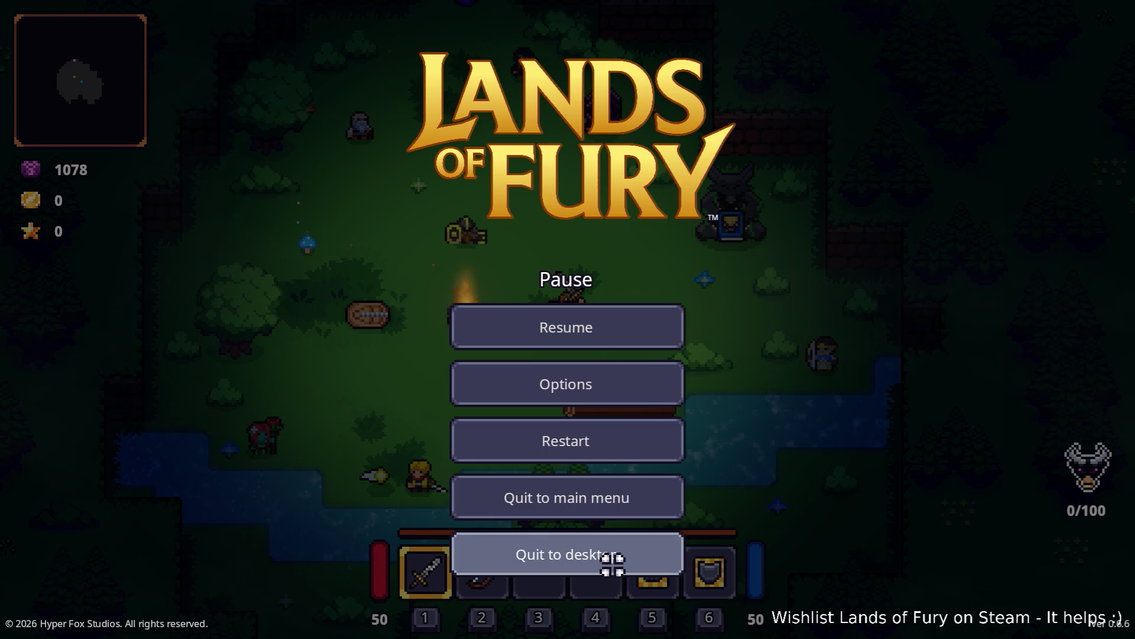
left_click(653, 287)
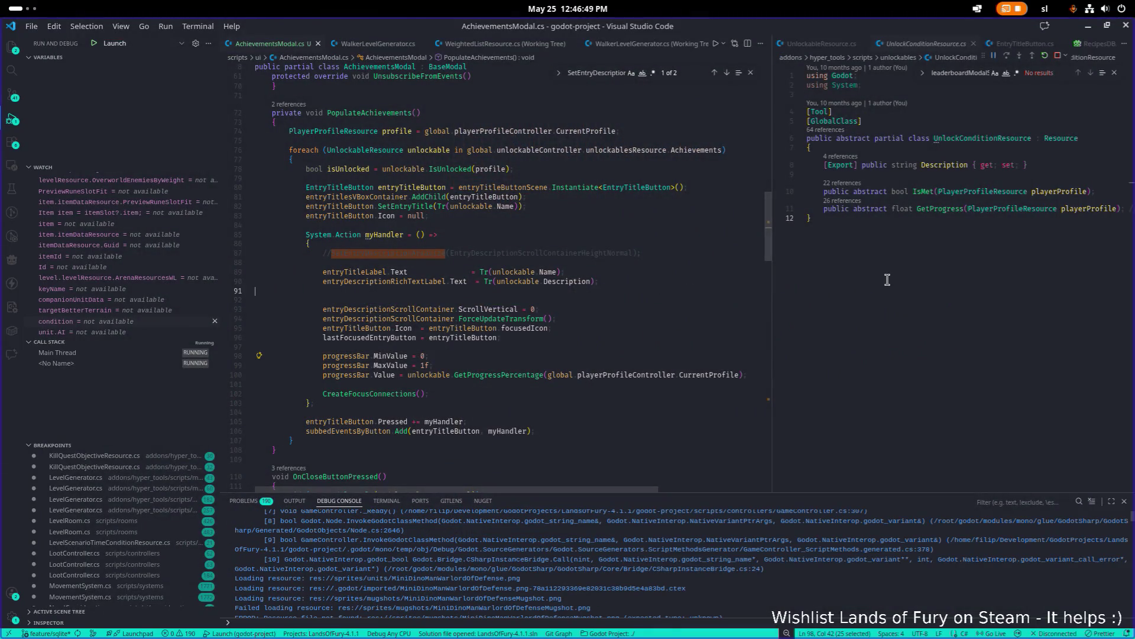
- Open LeaderboardModal.cs in the right editor via Quick Open with 'leader'
key("ctrl+p")
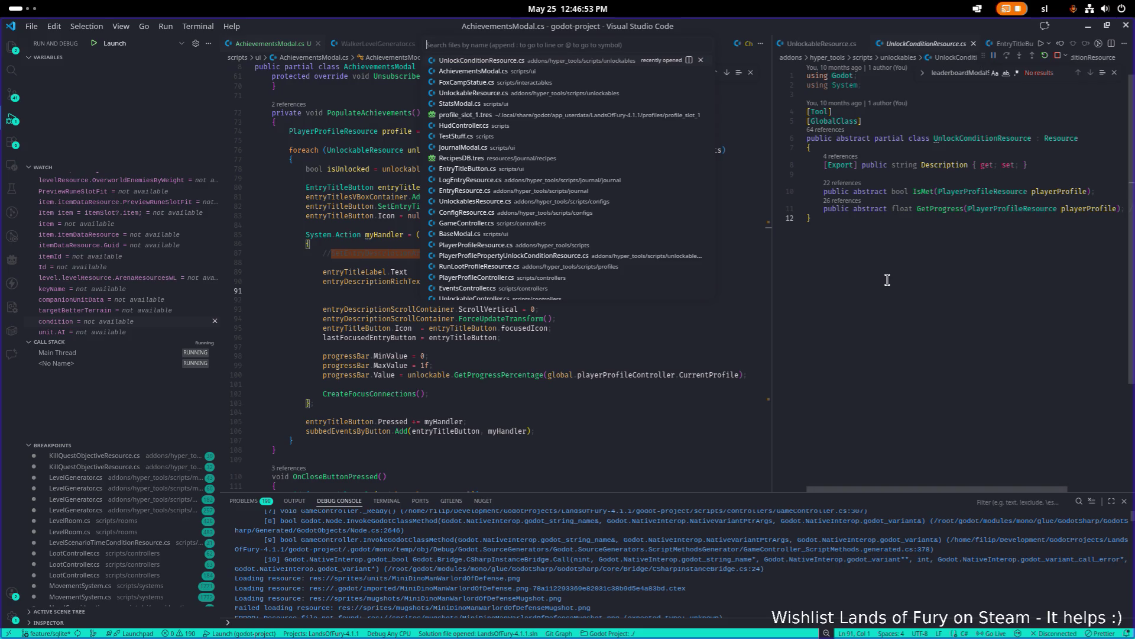
left_click(887, 280)
type("leaderbom")
key("Return")
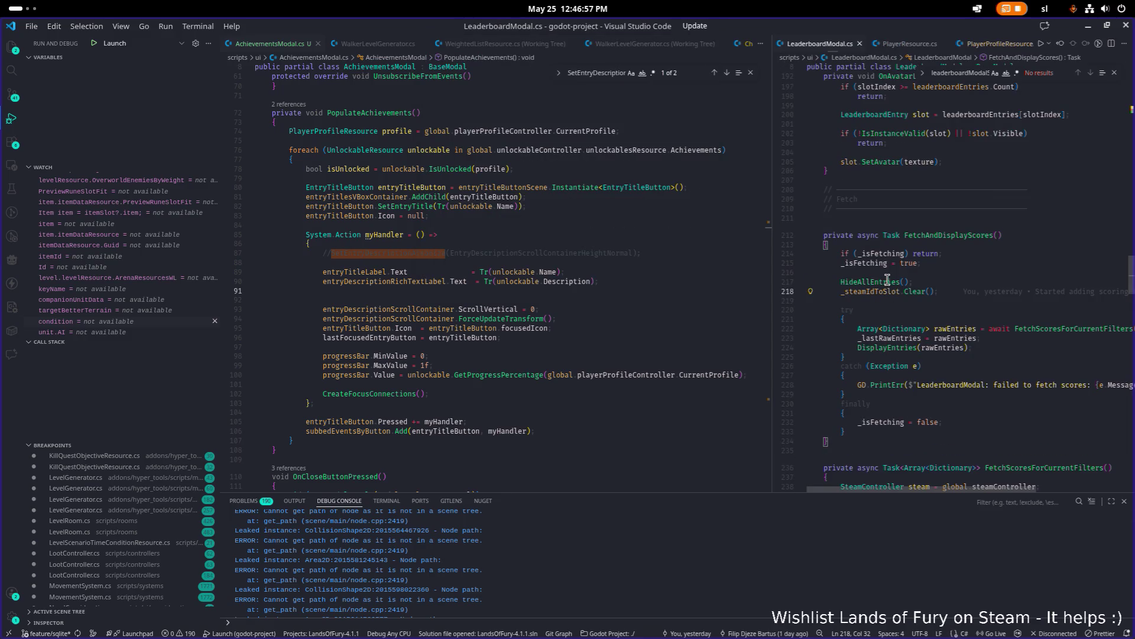
- Search LeaderboardModal.cs for 'hide' and step through the 'close' matches
key("ctrl+f")
type("hide")
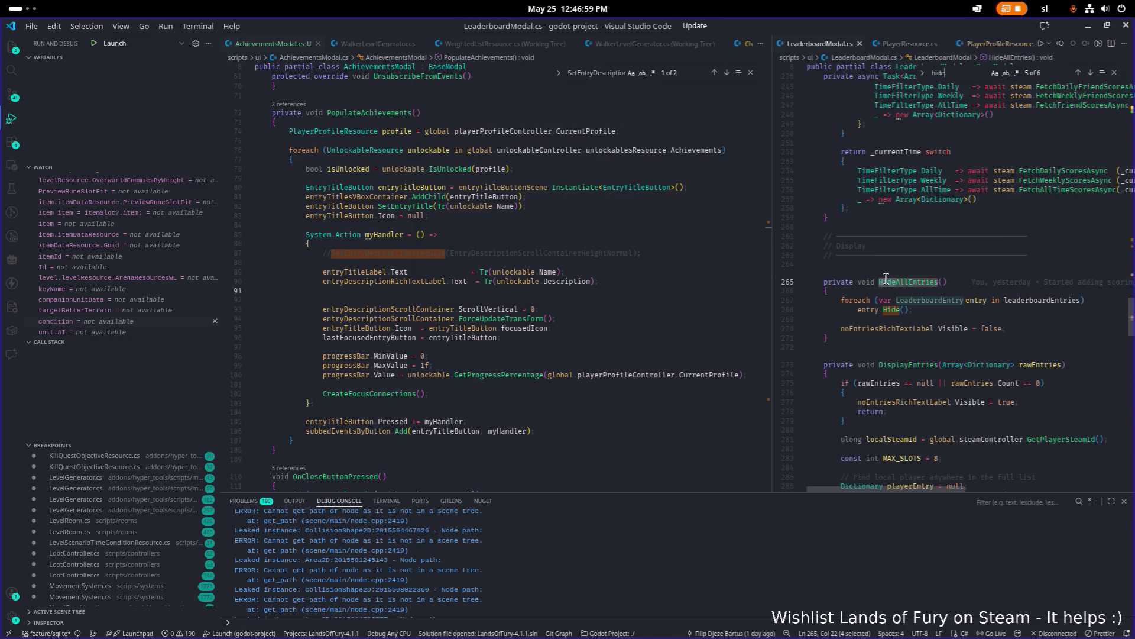
key("ctrl+f")
type("close")
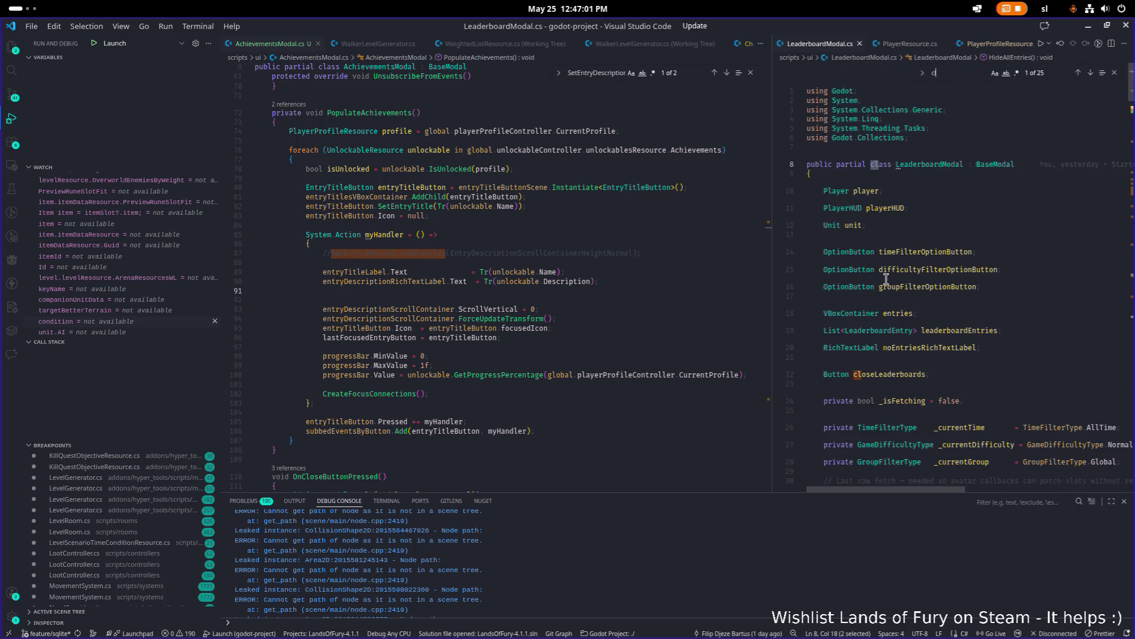
key("Return")
key("Return")
key("Return")
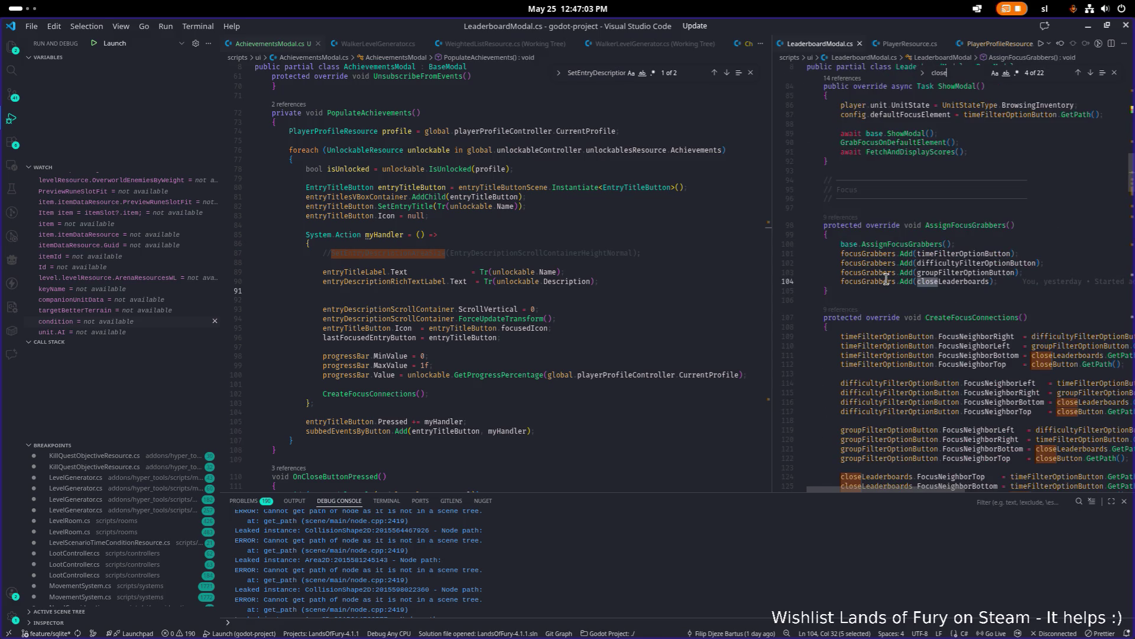
key("Return")
key("Return")
key("Return")
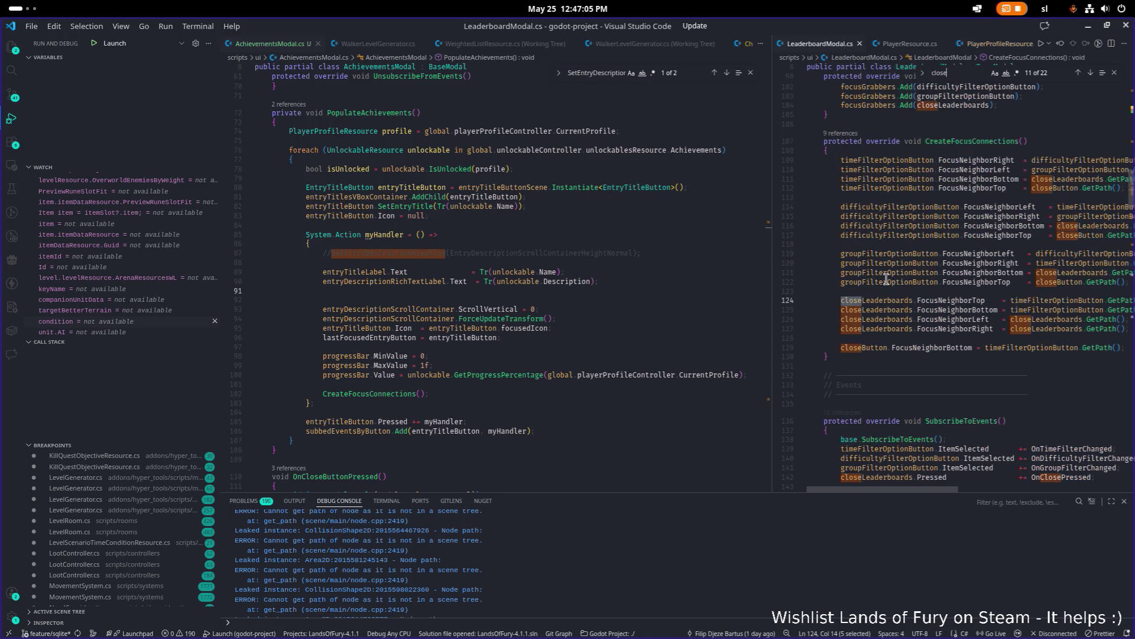
key("Return")
key("Return")
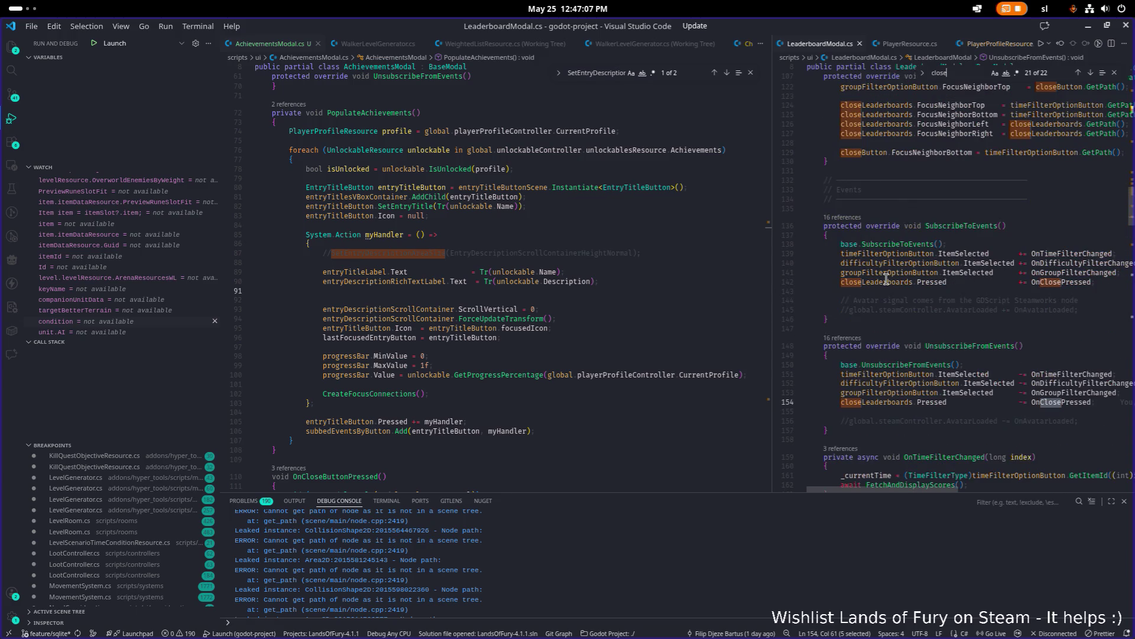
key("Return")
key("Return")
key("Return")
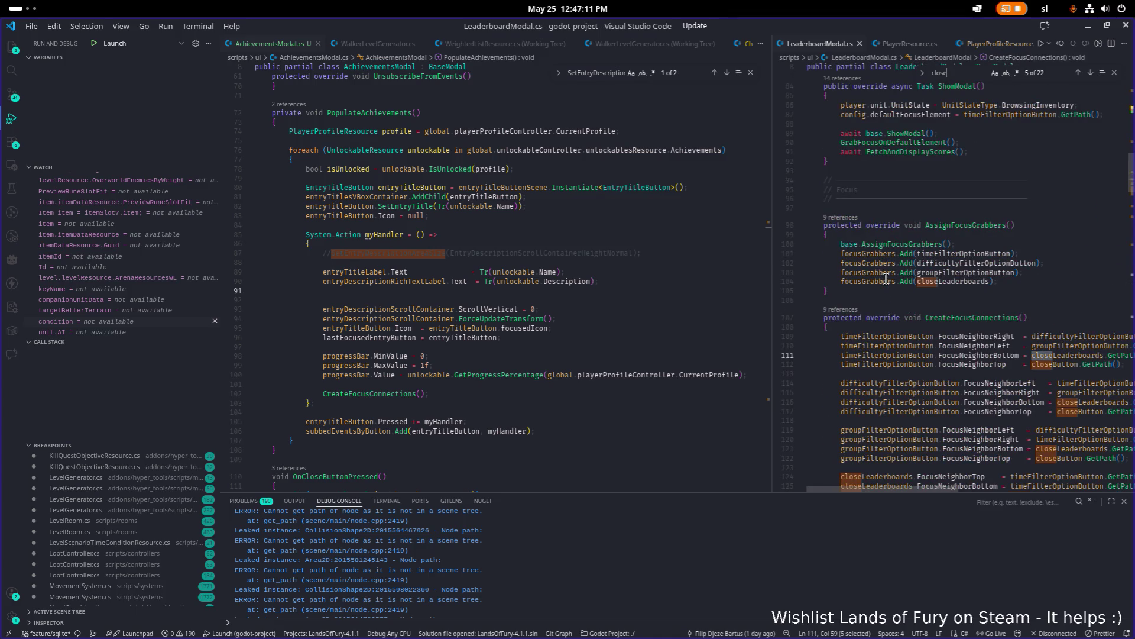
- Widen the LeaderboardModal pane and search 'state' to find Hide's UnitState reset
left_click_drag(771, 271, 700, 275)
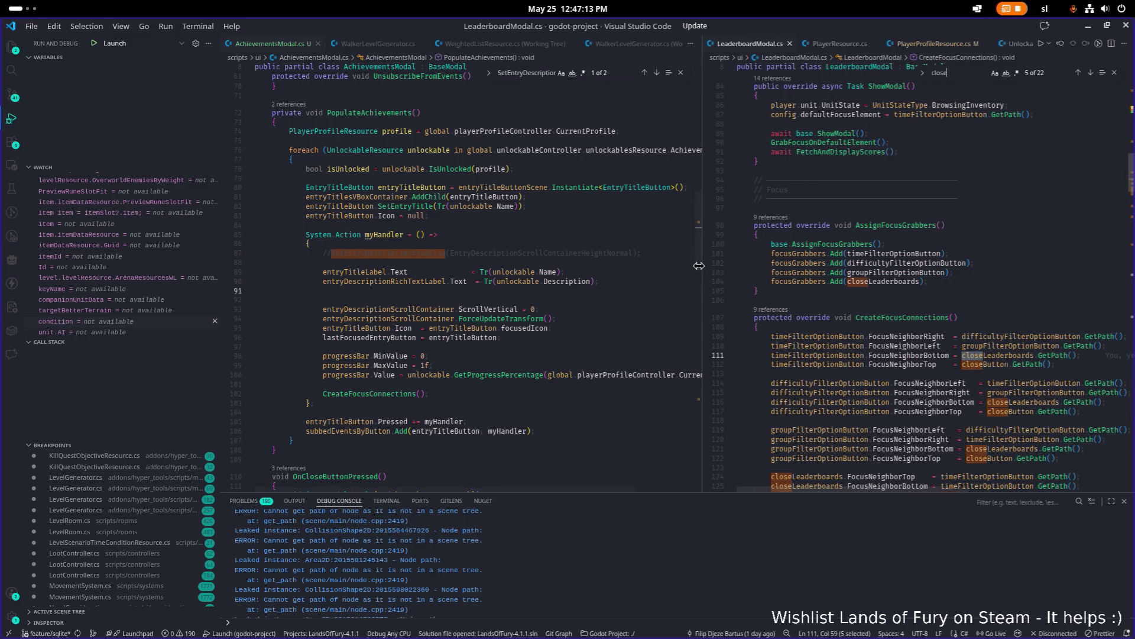
key("ctrl+a")
type("state")
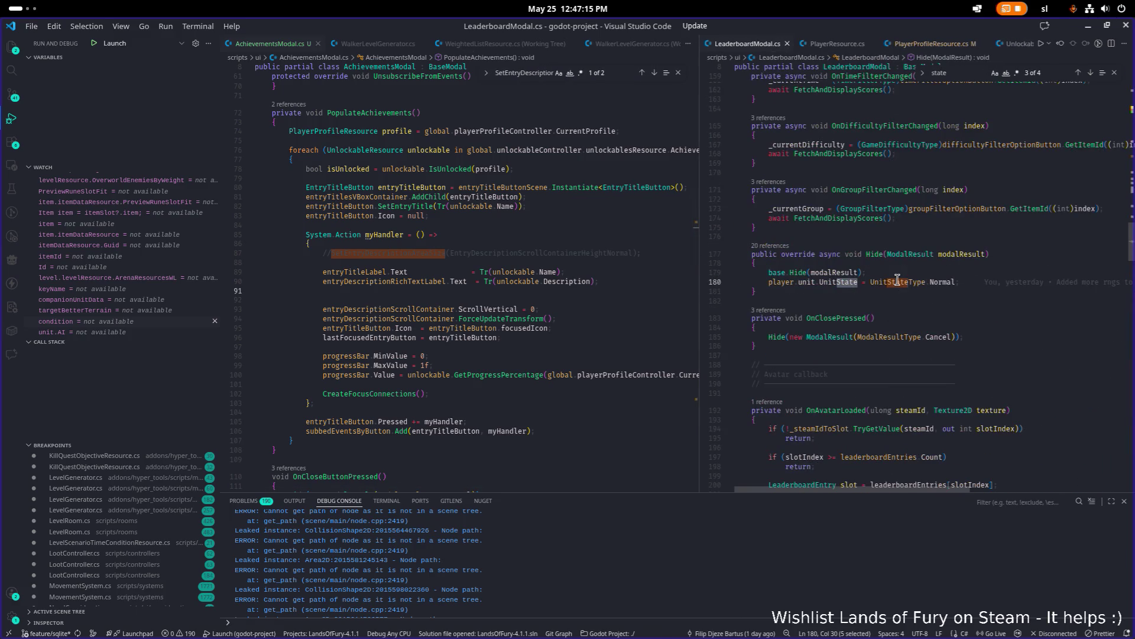
left_click(897, 280)
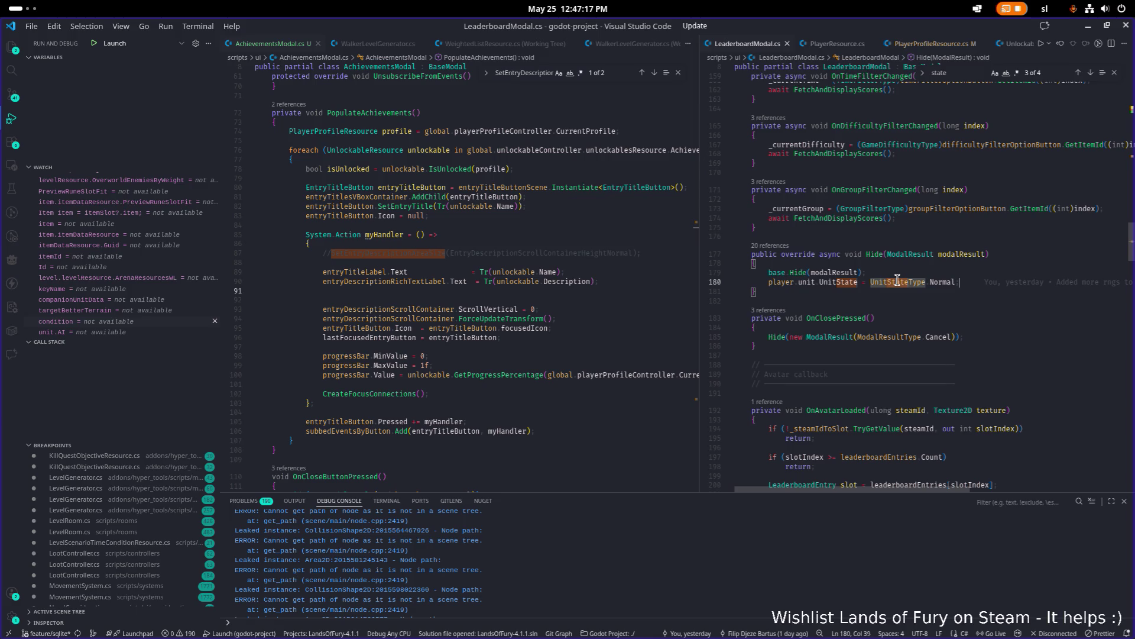
double_click(480, 255)
key("ctrl+f")
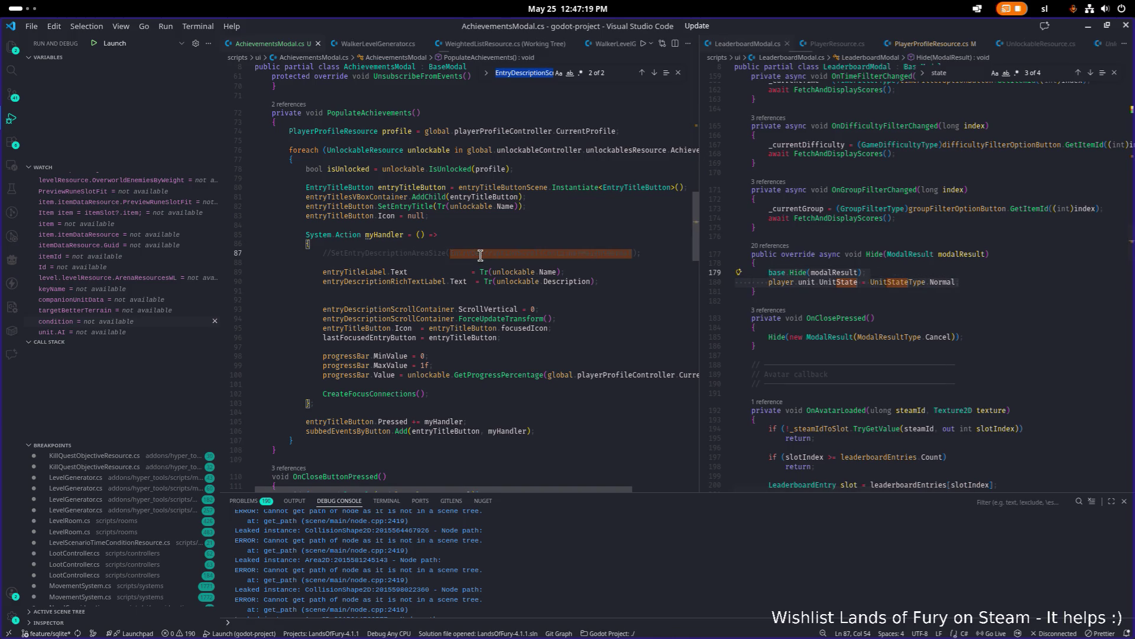
- Paste the UnitState = UnitStateType.Normal reset after Hide() in OnCloseButtonPressed and save
type("hide")
left_click(545, 286)
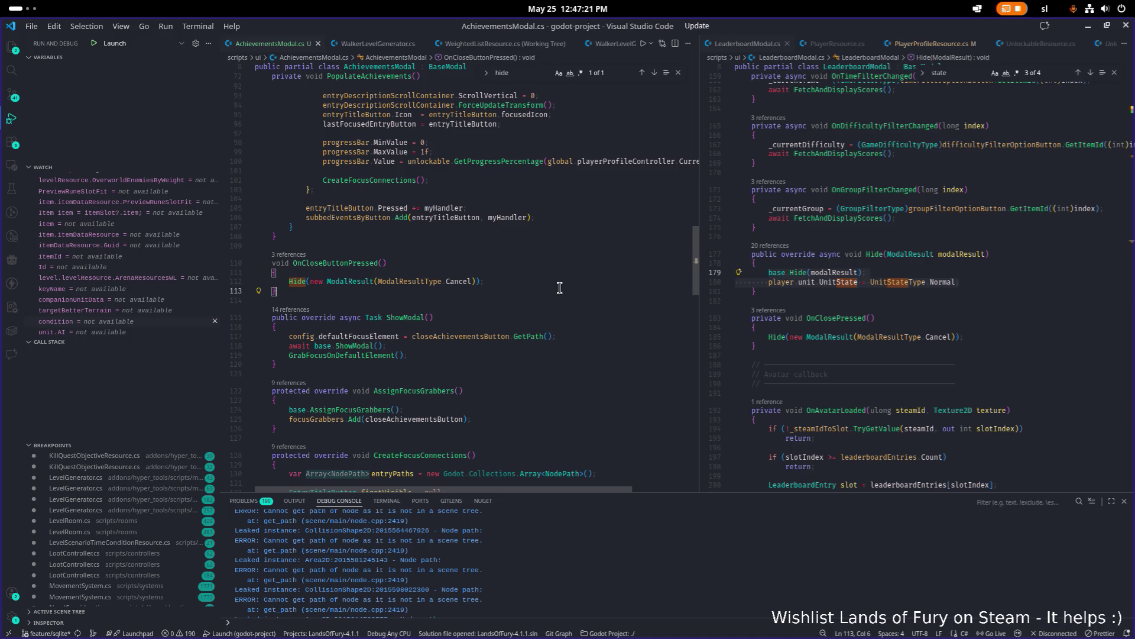
key("Return")
type("base.Hide(modalResult); player.unit.UnitState = UnitStateType.Normal;")
key("Up")
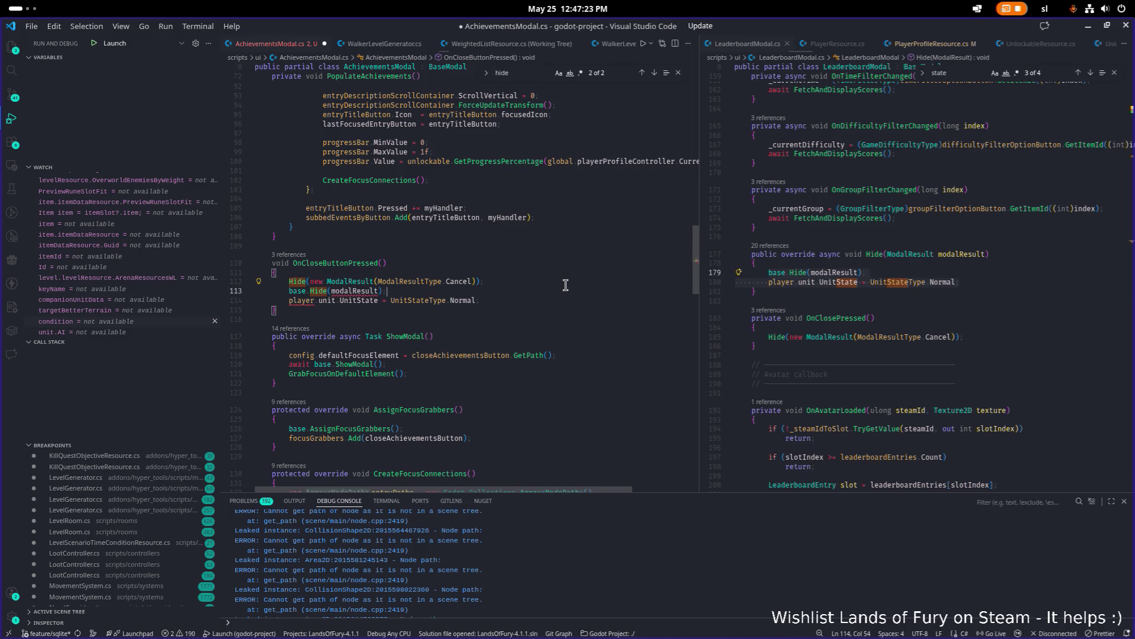
key("ctrl+shift+k")
key("ctrl+s")
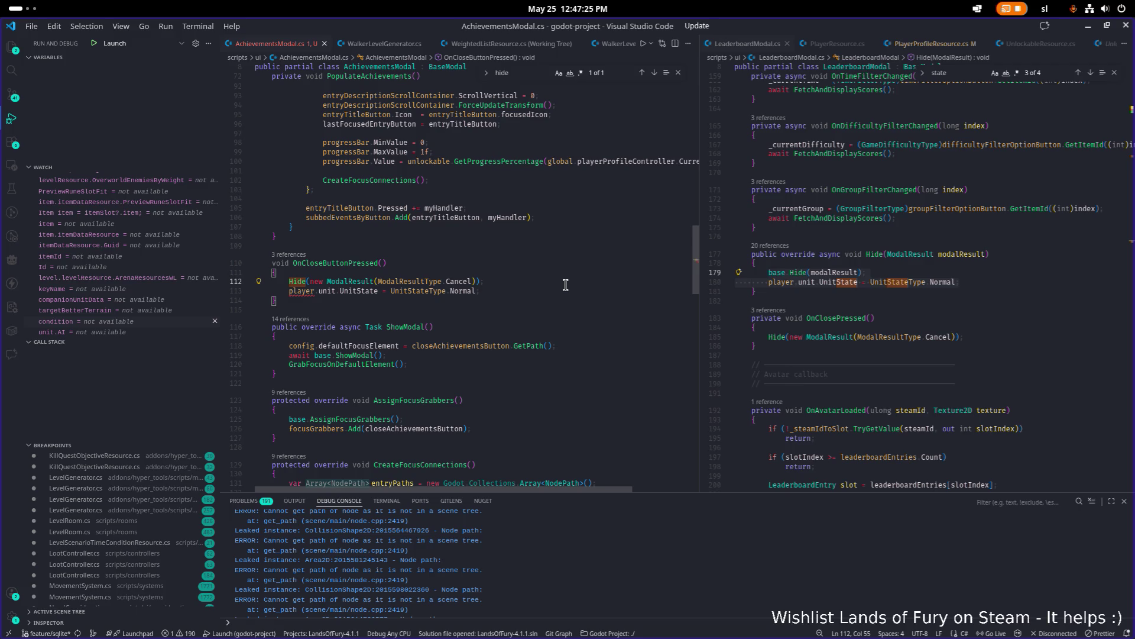
- Look up the definition of the player field in LeaderboardModal.cs
left_click(773, 282)
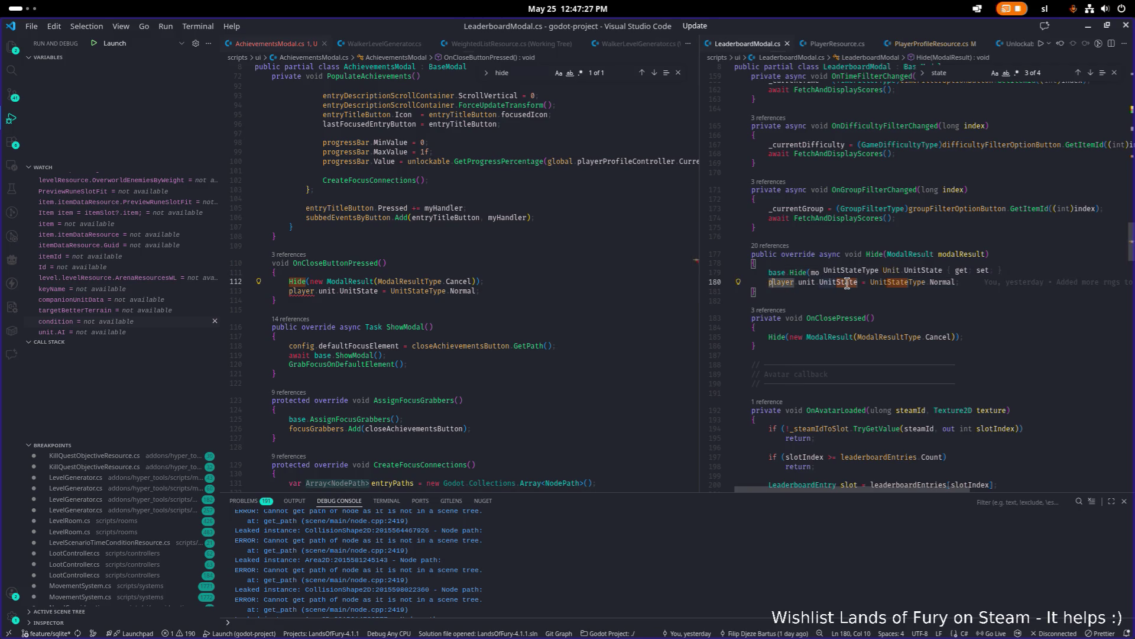
key("F12")
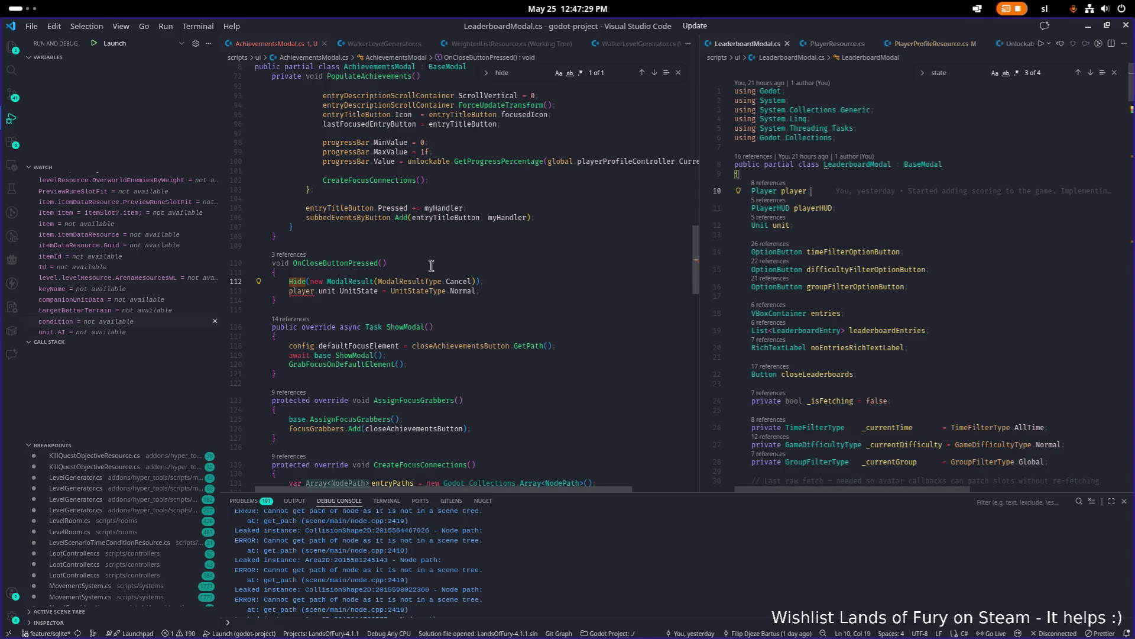
key("ctrl+1")
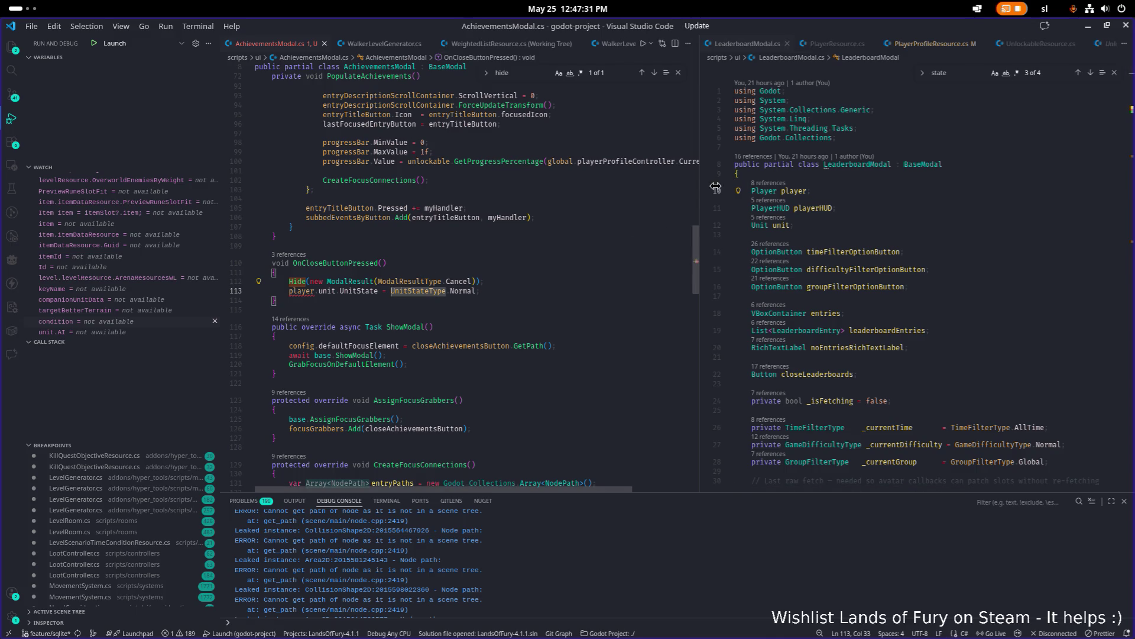
left_click(717, 189)
scroll(491, 201, "up", 20)
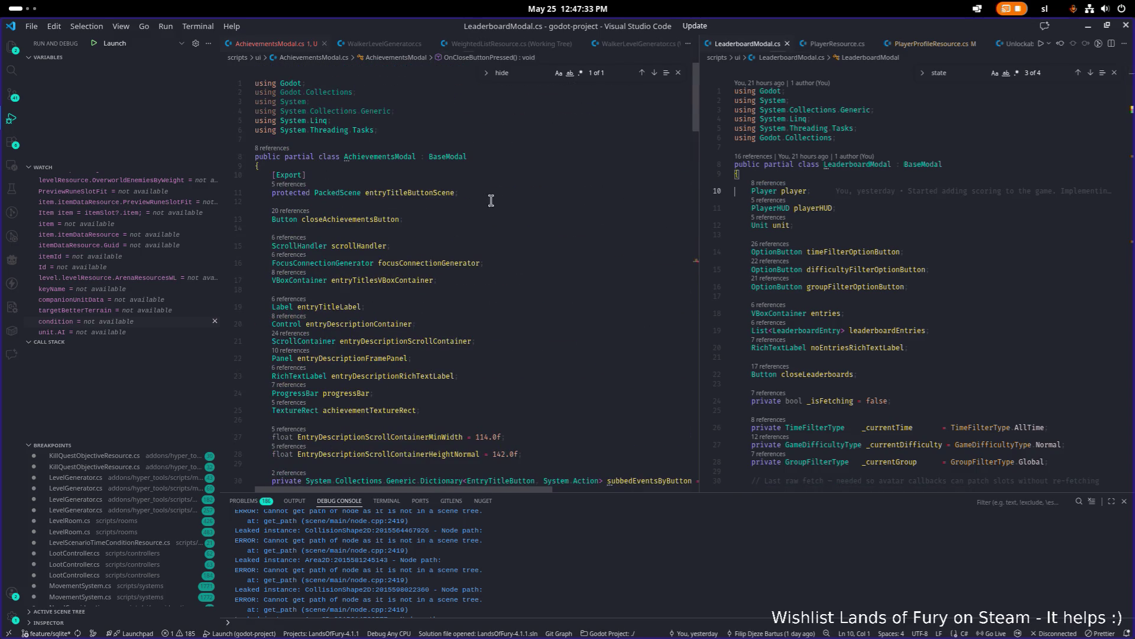
- Add the player, playerHUD and unit field declarations below the [Export] line in AchievementsModal.cs
key("shift+alt+Right")
key("shift+alt+Right")
left_click(609, 176)
key("ctrl+v")
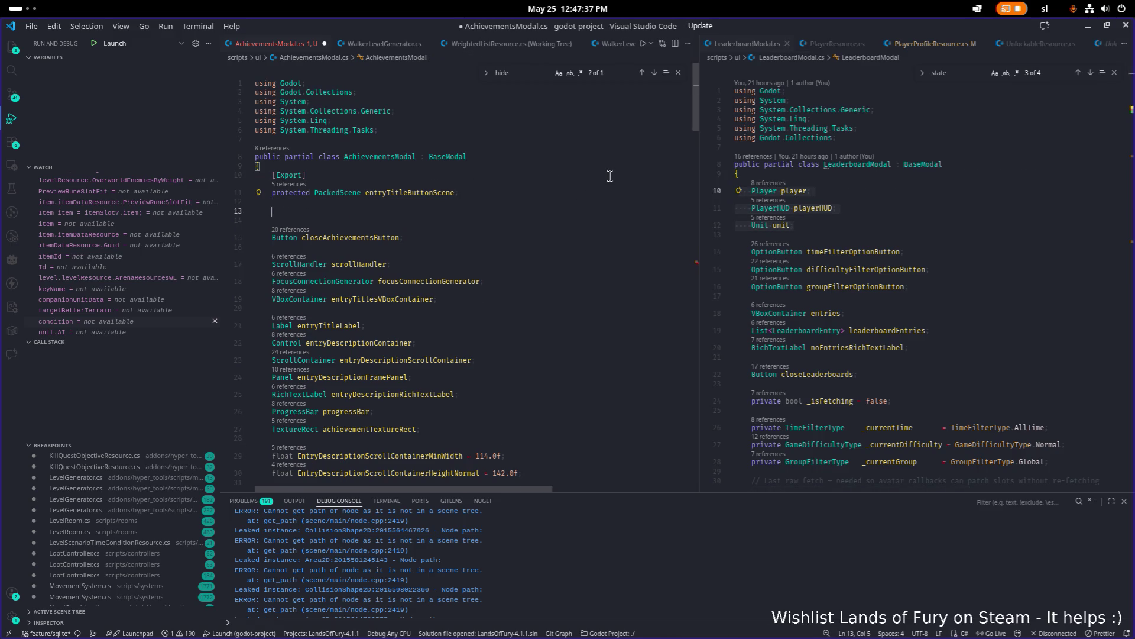
left_click(506, 218)
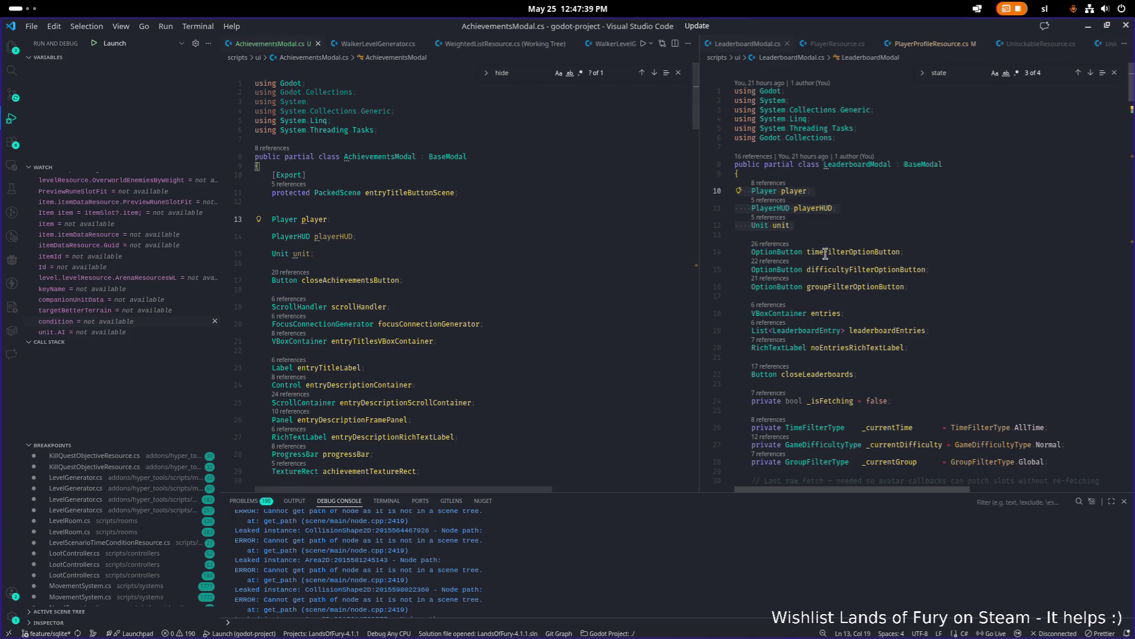
- Copy LeaderboardModal's three Init assignment lines for player, playerHUD and unit
double_click(800, 191)
key("ctrl+f")
key("Return")
key("Return")
key("Return")
scroll(855, 273, "up", 1)
left_click(902, 241)
key("shift+Up")
key("shift+Up")
key("shift+Home")
key("ctrl+c")
scroll(433, 312, "down", 10)
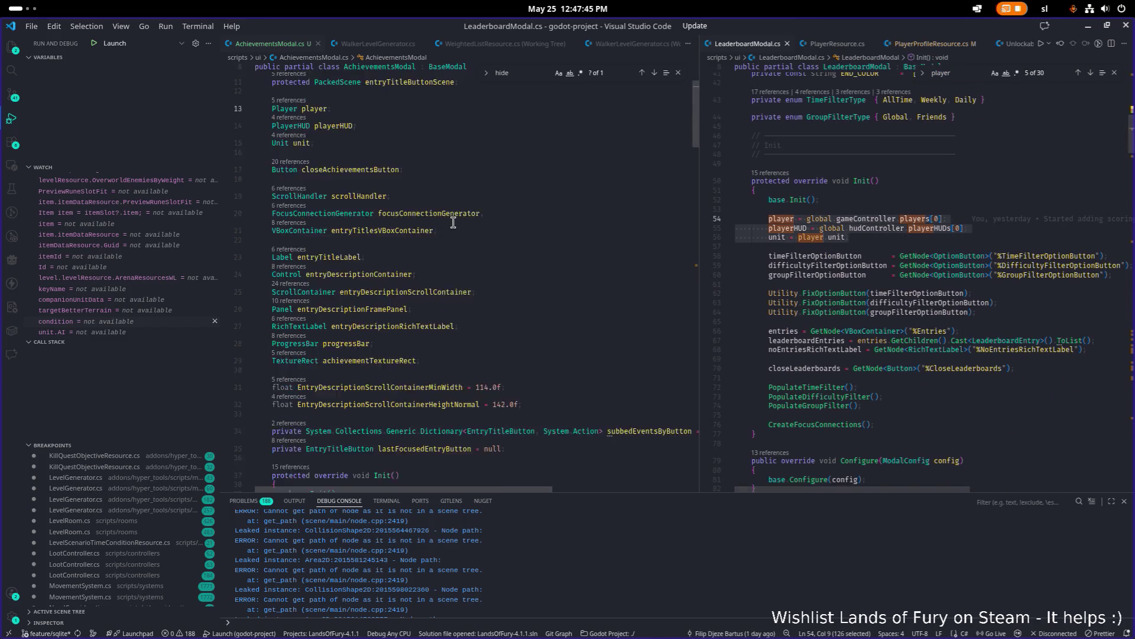
- Paste the three assignment lines into AchievementsModal's Init()
left_click(441, 300)
key("Return")
key("Return")
key("Up")
key("ctrl+v")
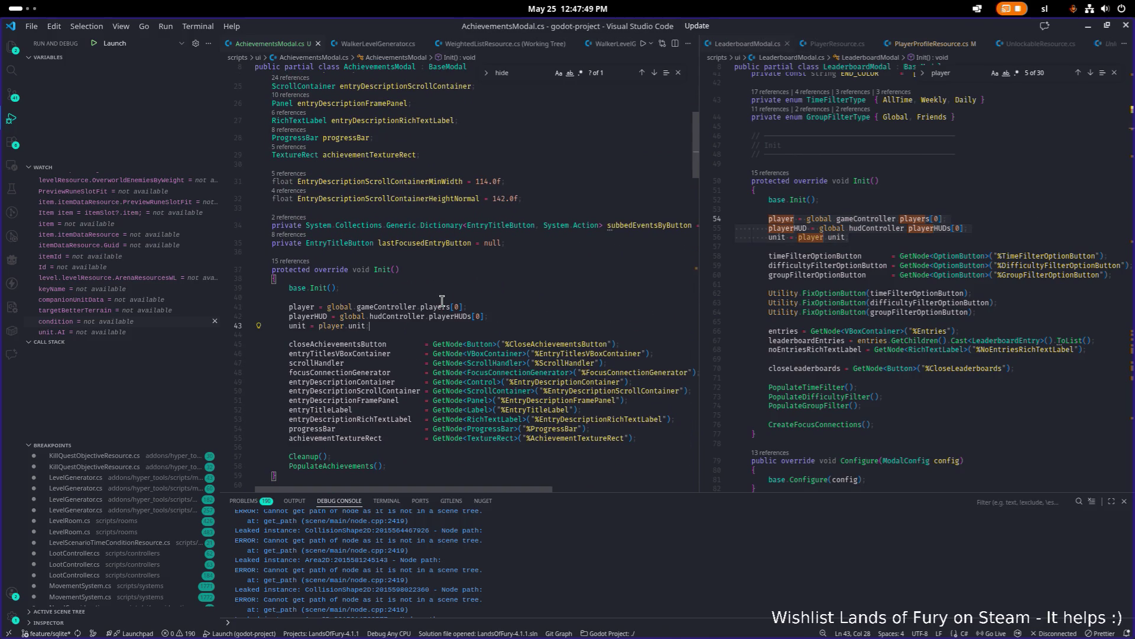
scroll(442, 301, "down", 20)
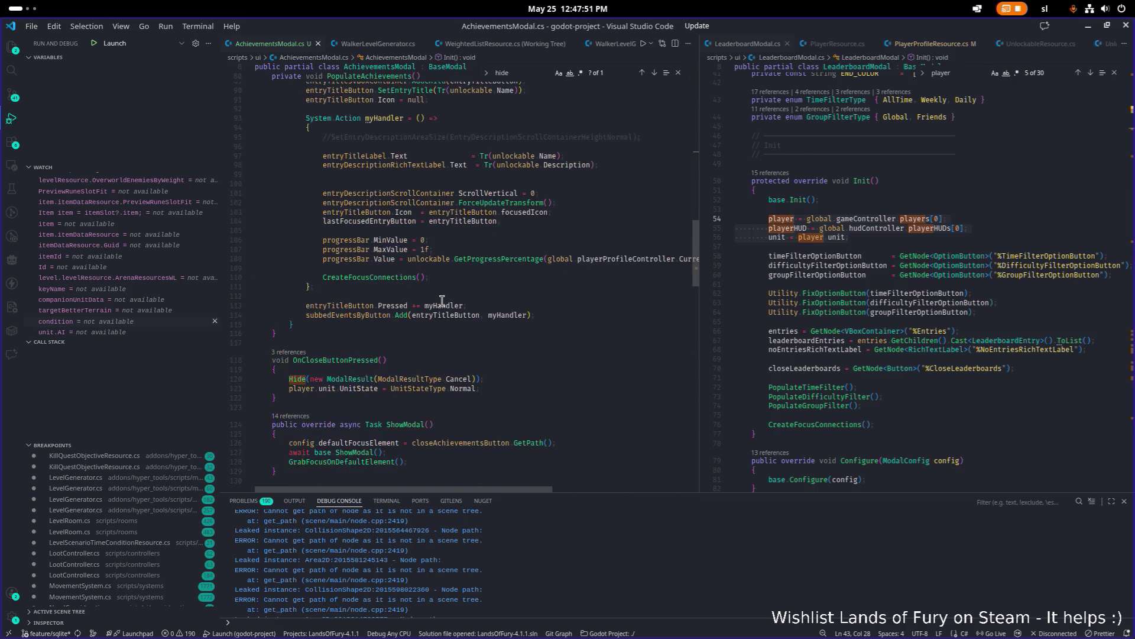
key("alt+Tab")
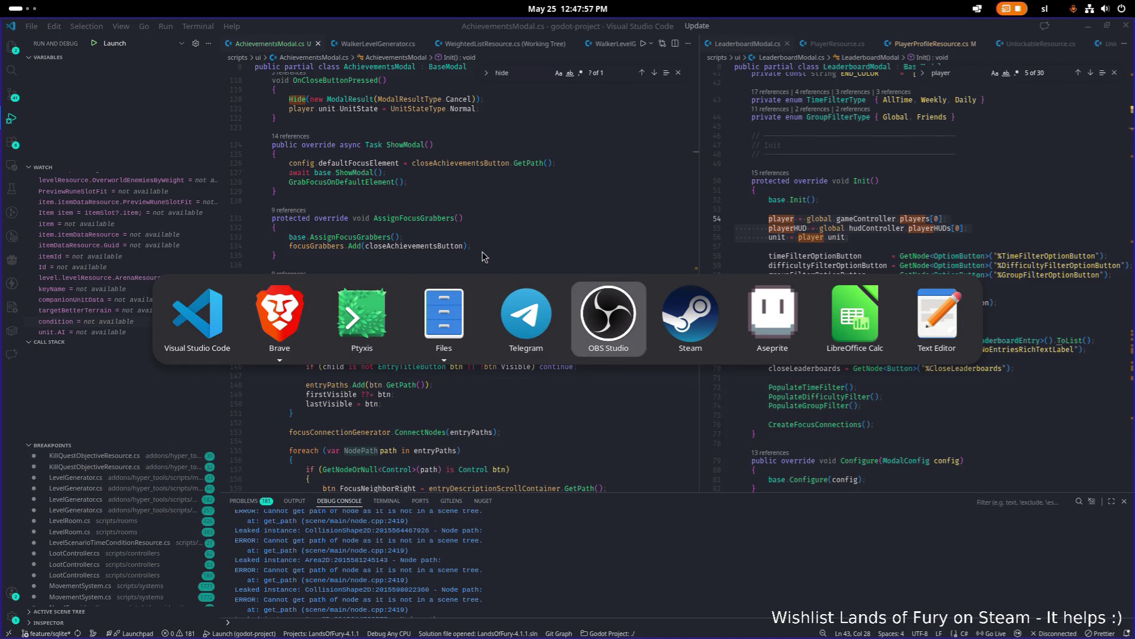
- Rerun the Godot launch command in Ptyxis and open the LandsOfFury-4.1.1 project
key("alt+shift+Tab")
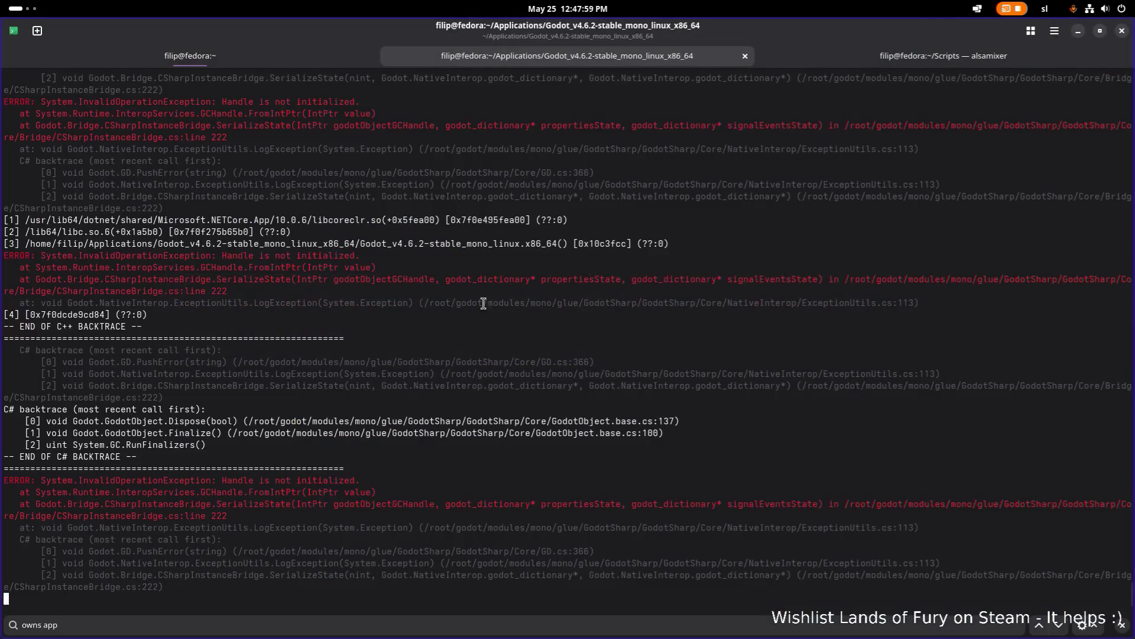
key("Up")
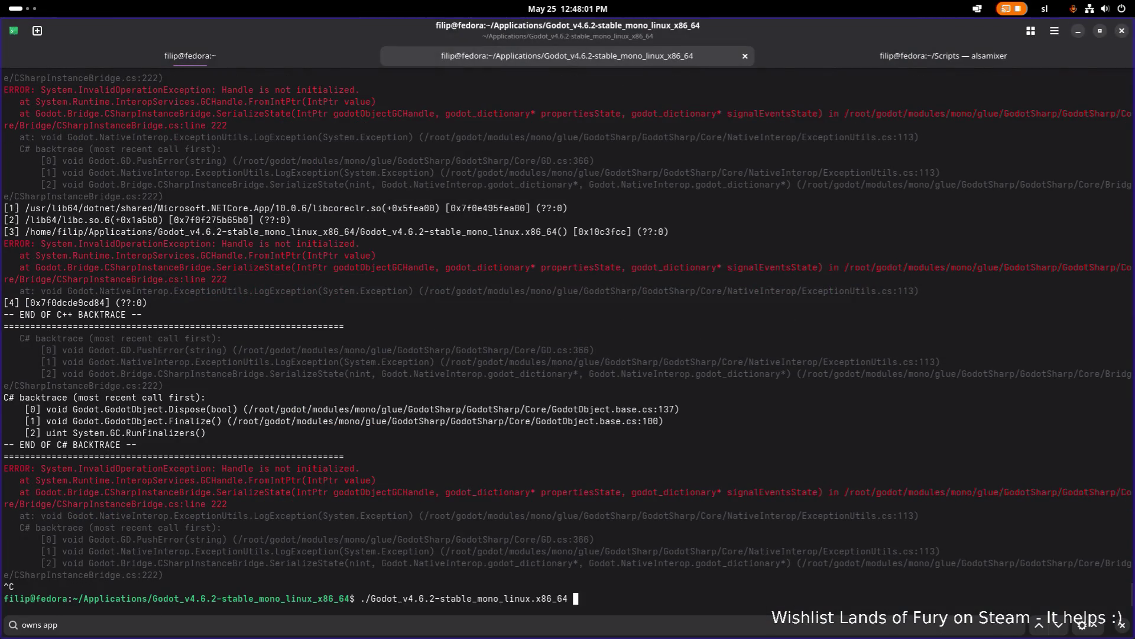
key("Return")
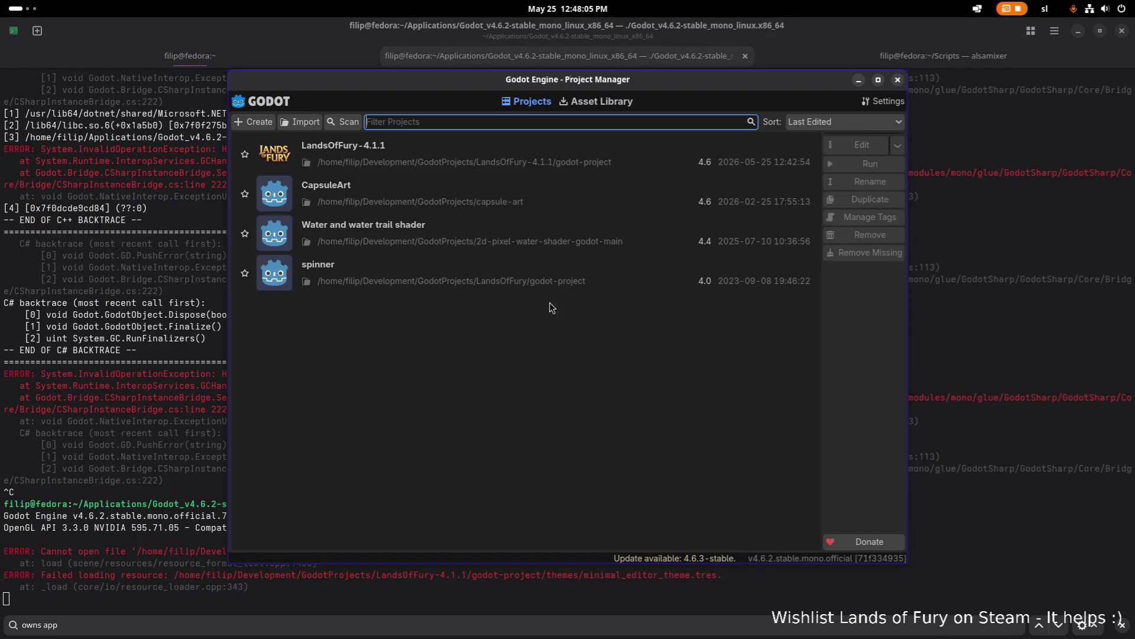
double_click(626, 168)
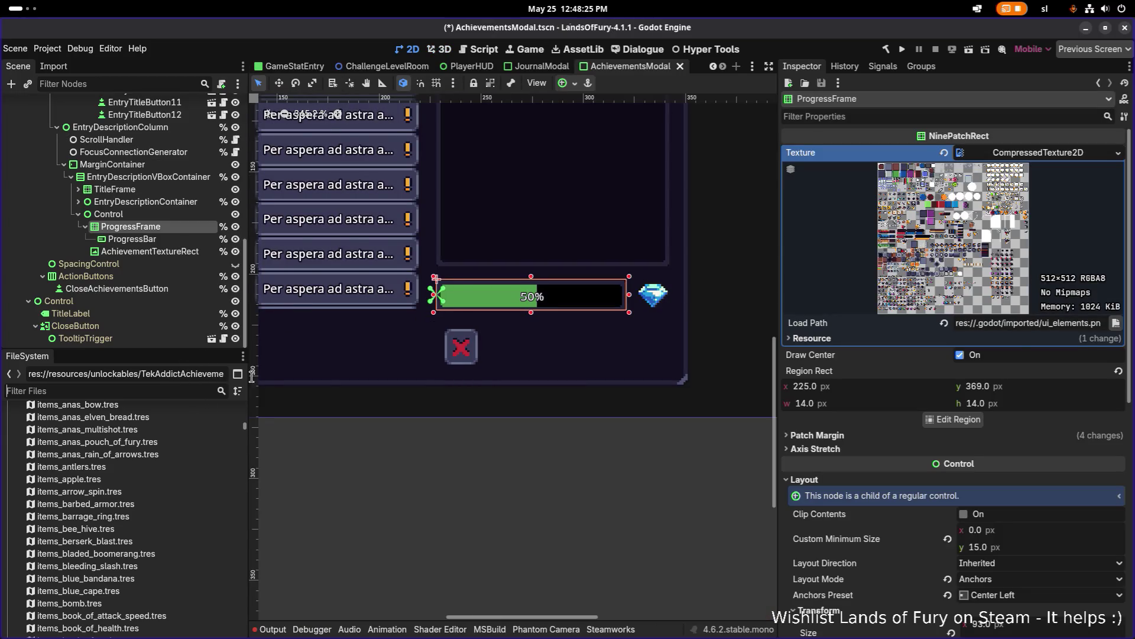
- Undo a stray semicolon typed into the AchievementsModal code
key("alt+Tab")
left_click(323, 338)
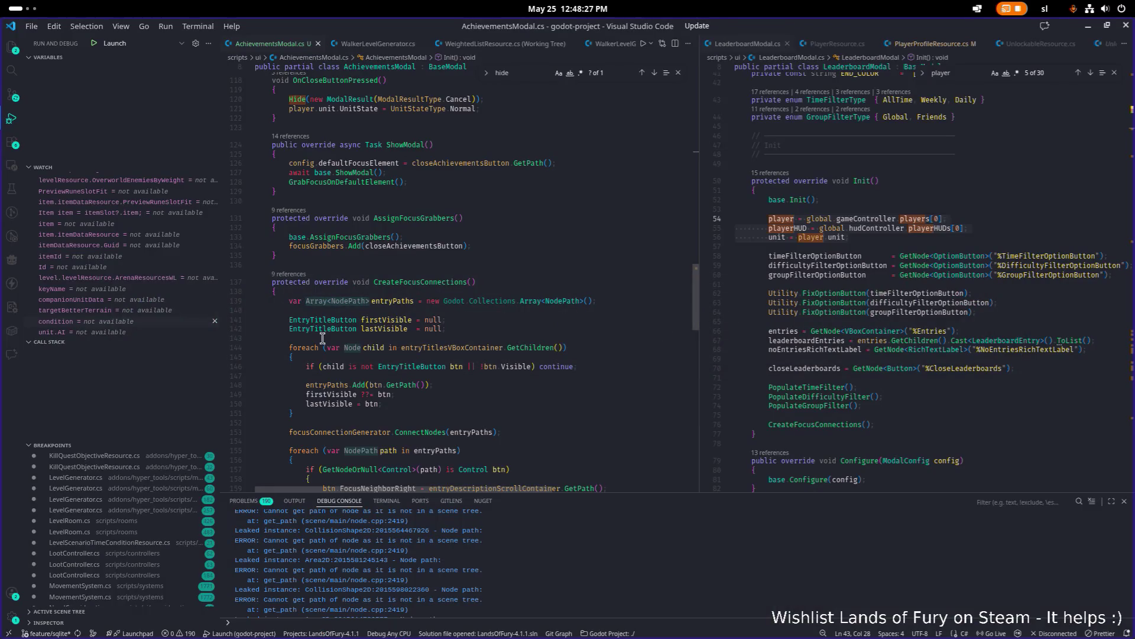
type(";")
key("ctrl+z")
- Filter Godot's FileSystem to 'achievement' files and inspect ApprenticeSmithAchievement.tres
key("alt+Tab")
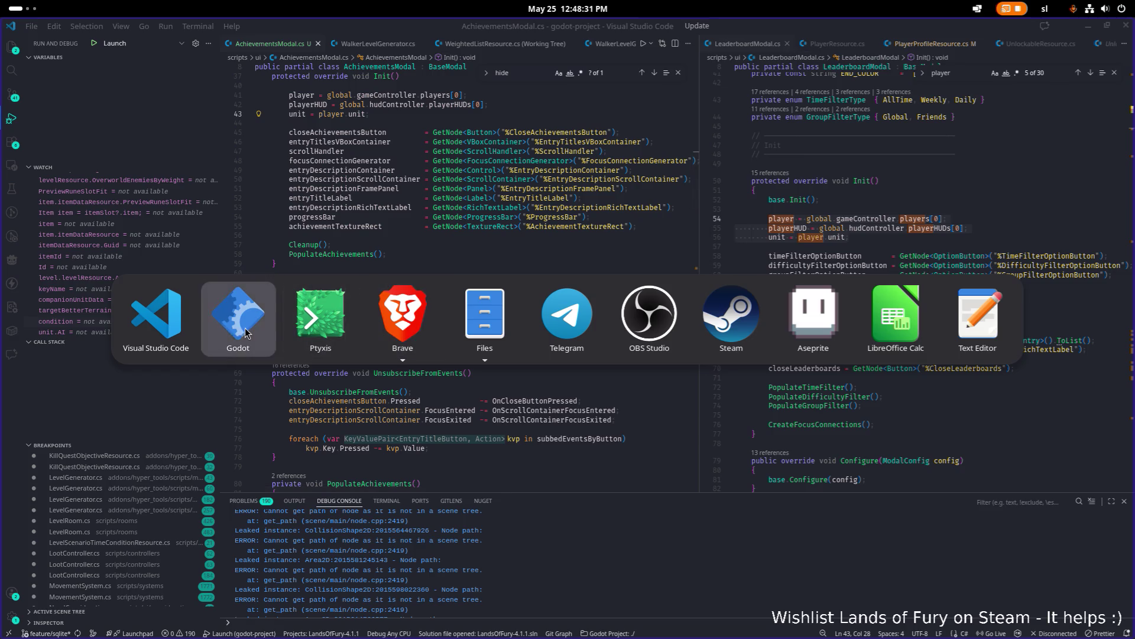
left_click(245, 332)
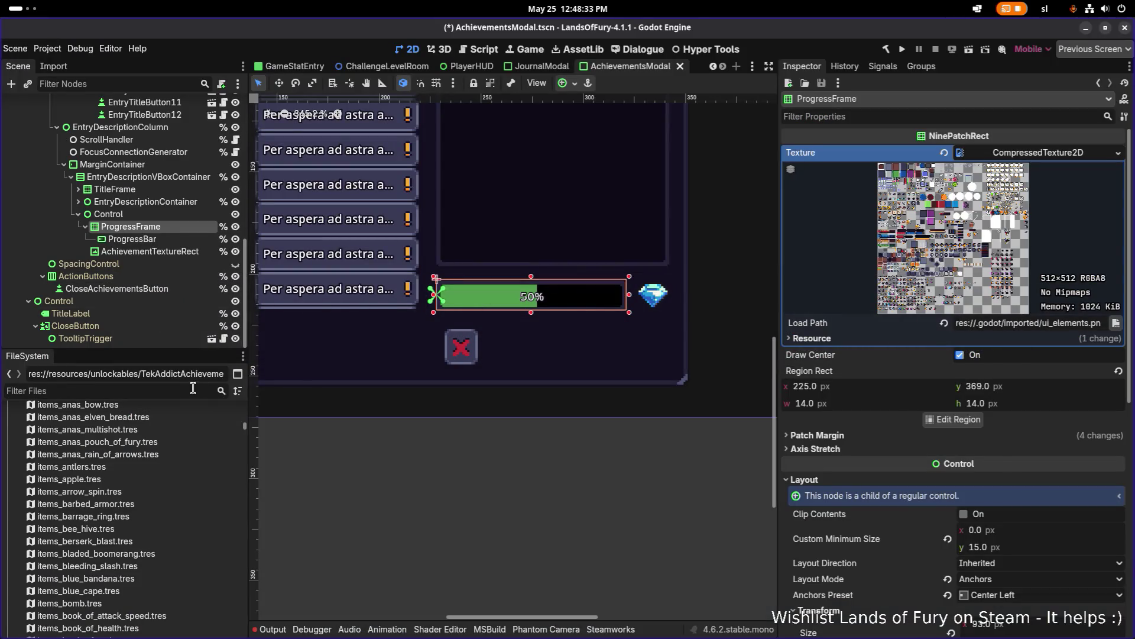
left_click(184, 390)
type("achieve")
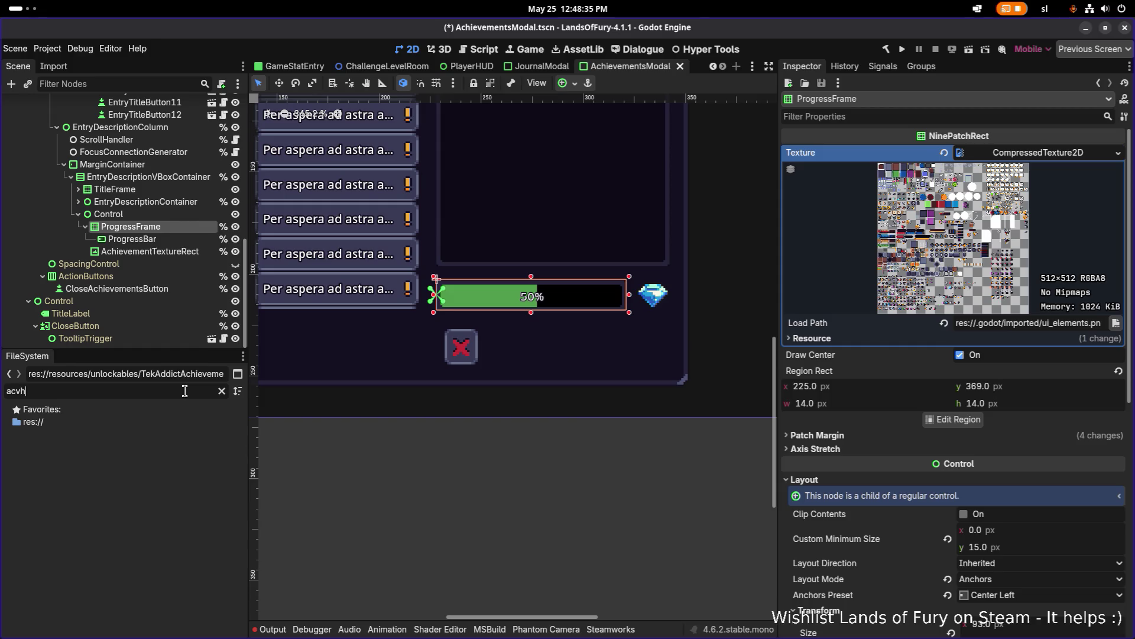
type("nt")
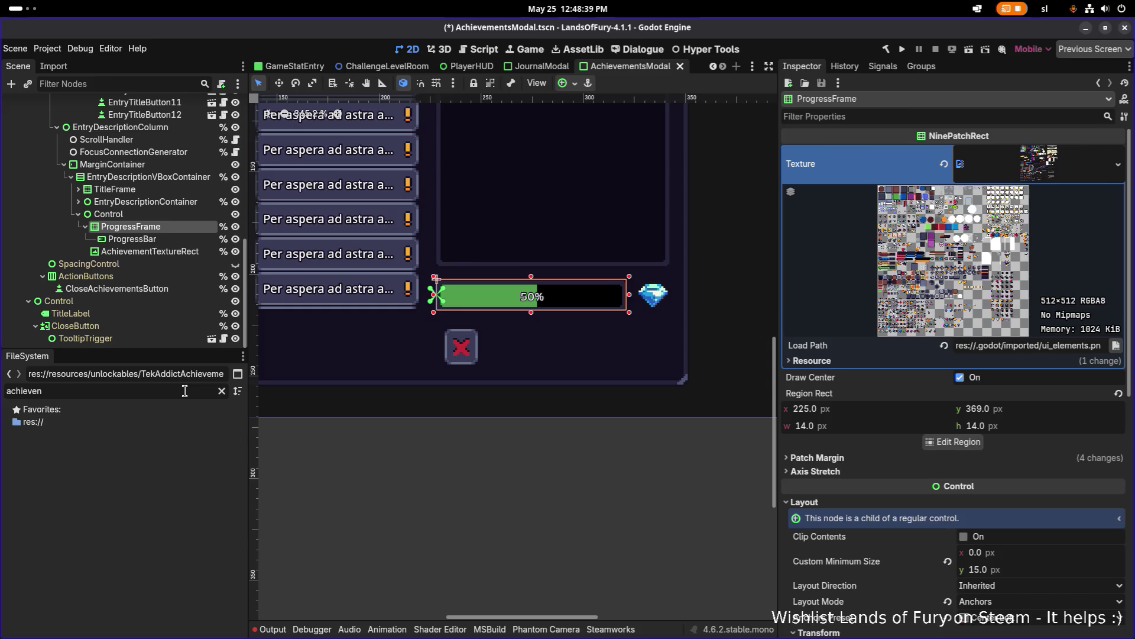
key("BackSpace")
key("BackSpace")
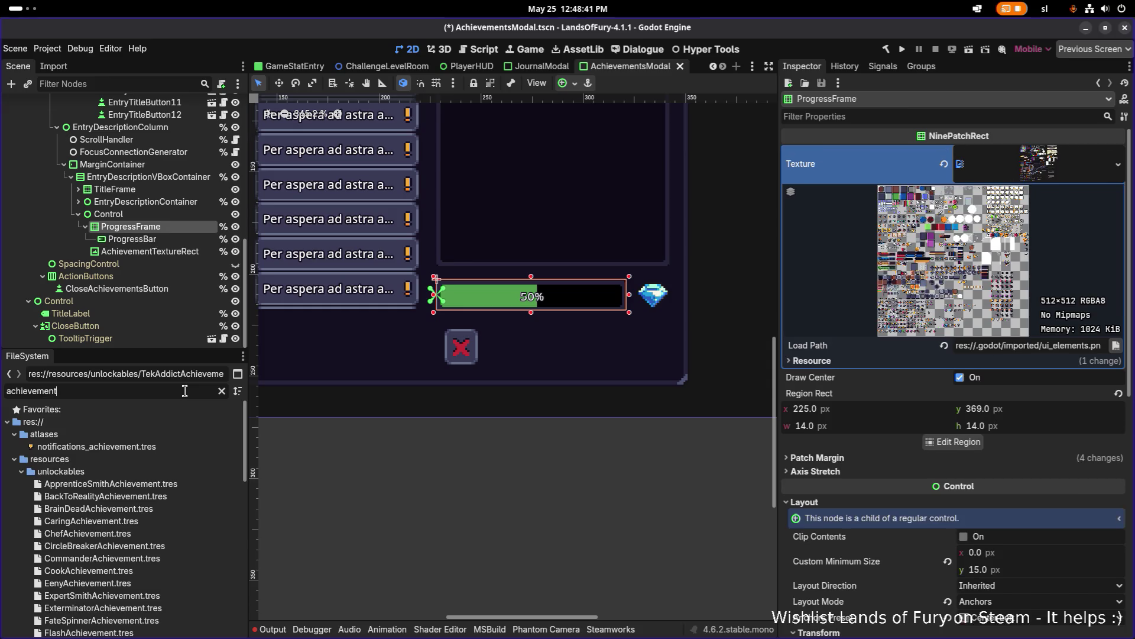
left_click(118, 484)
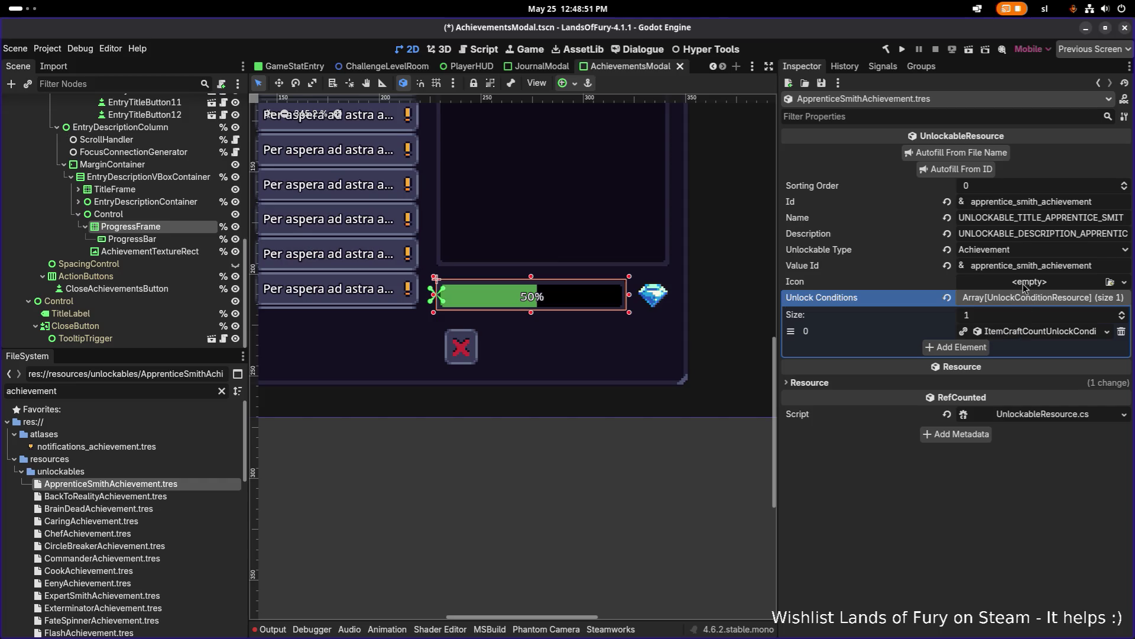
- Check the options for the empty Icon property, then cycle through open applications
right_click(813, 283)
left_click(866, 524)
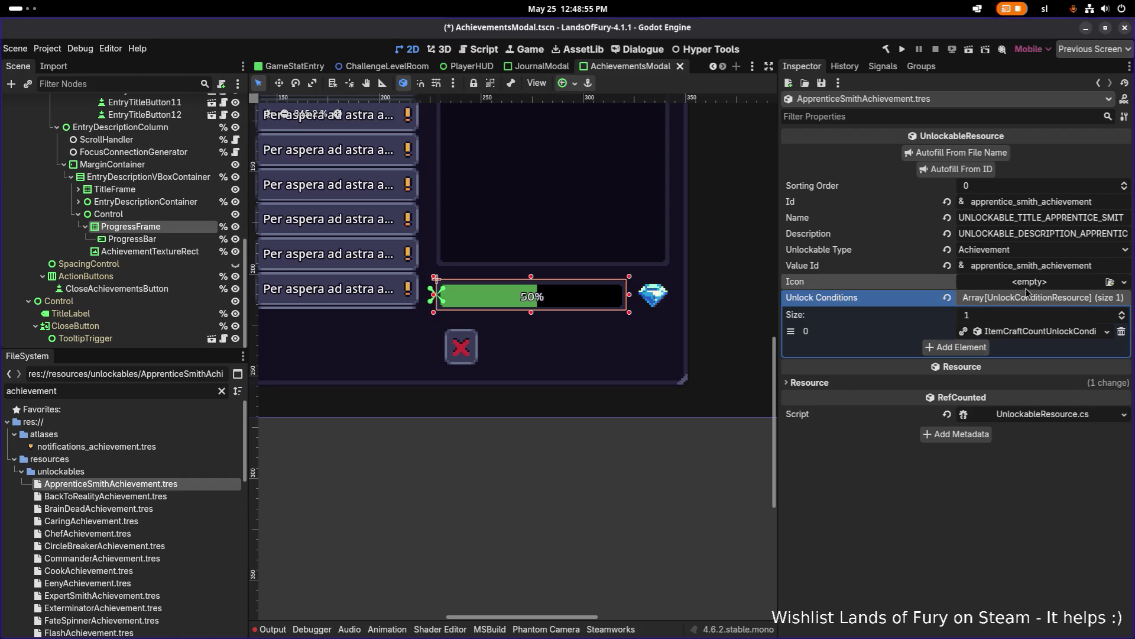
key("alt+Tab")
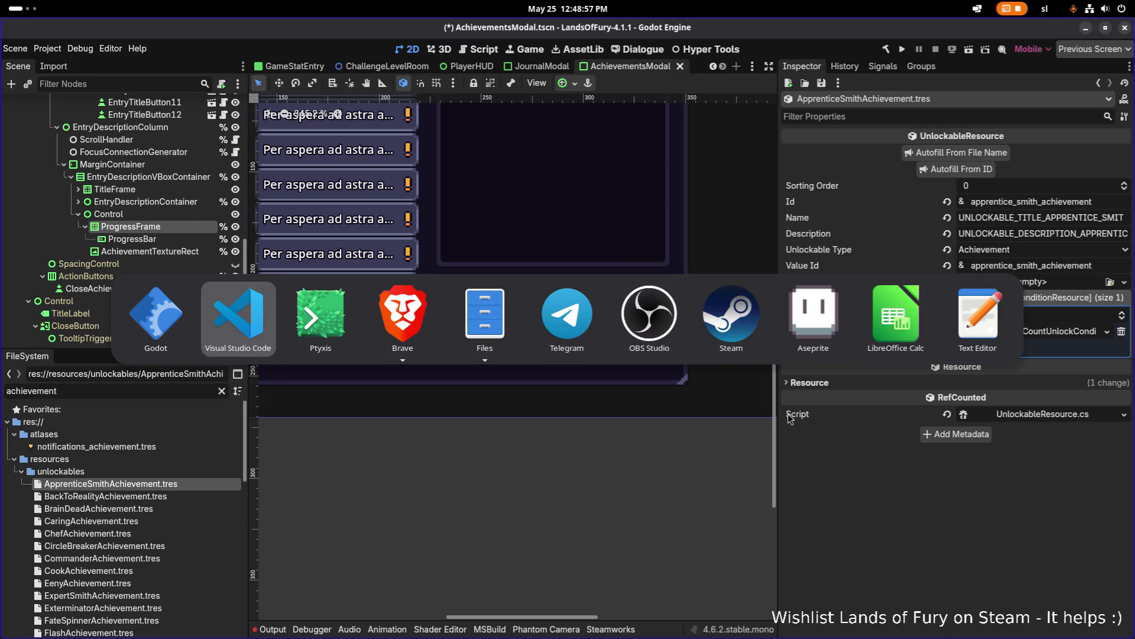
key("Escape")
key("alt+Tab")
key("Escape")
- Open UnlockableResource.cs via Quick Open 'unlockabl' and locate its Texture2D Icon property
key("alt+Tab")
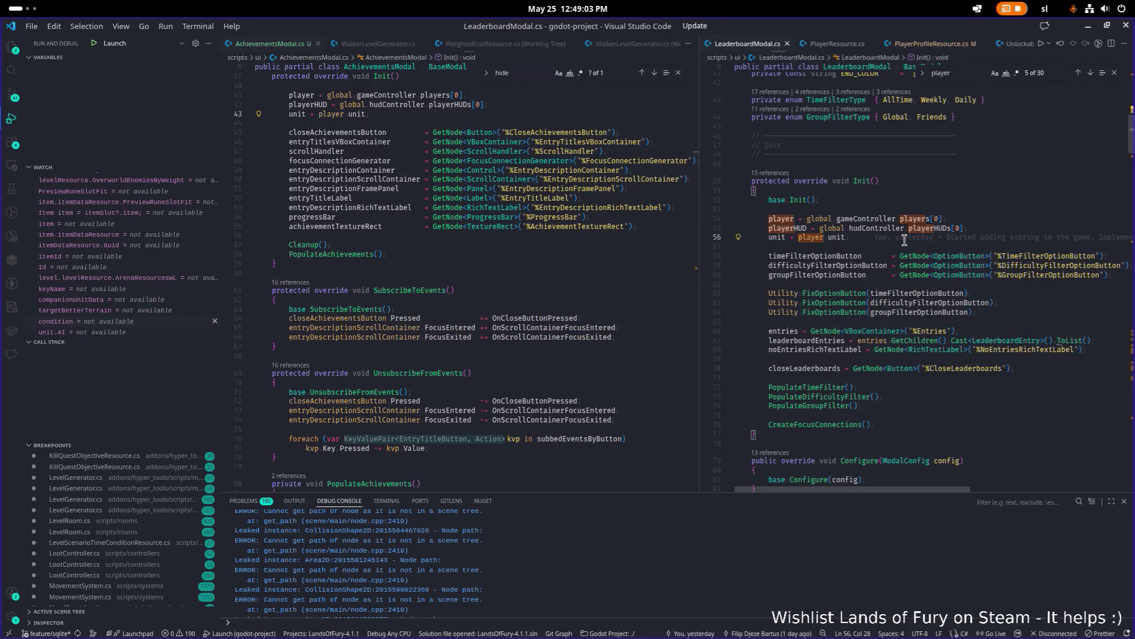
key("ctrl+p")
type("unlockabl")
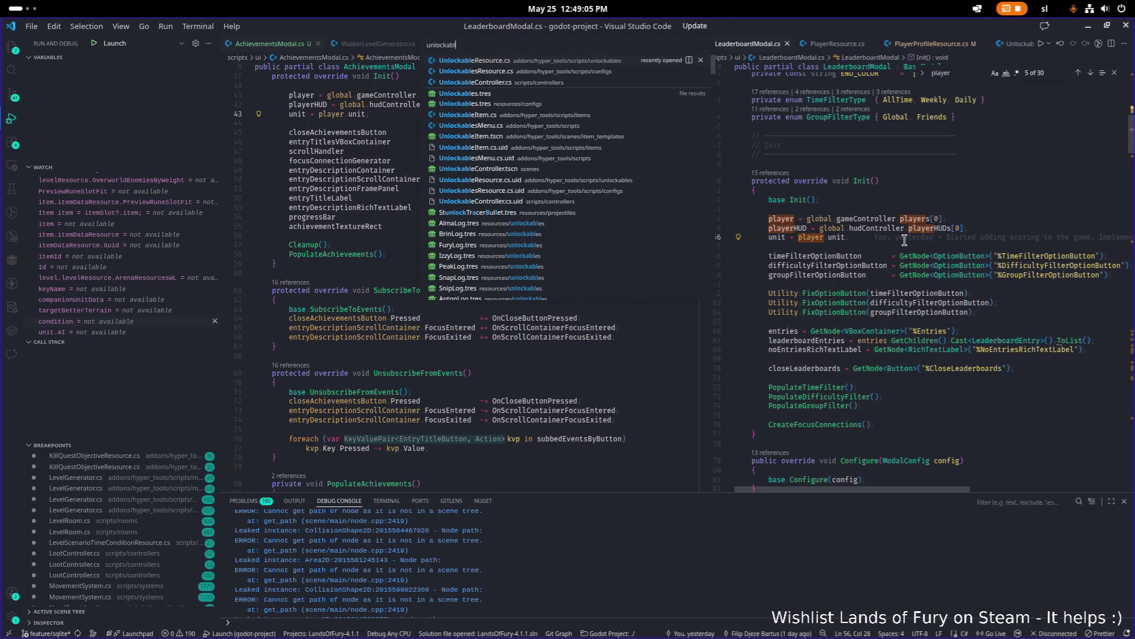
key("Return")
left_click(904, 240)
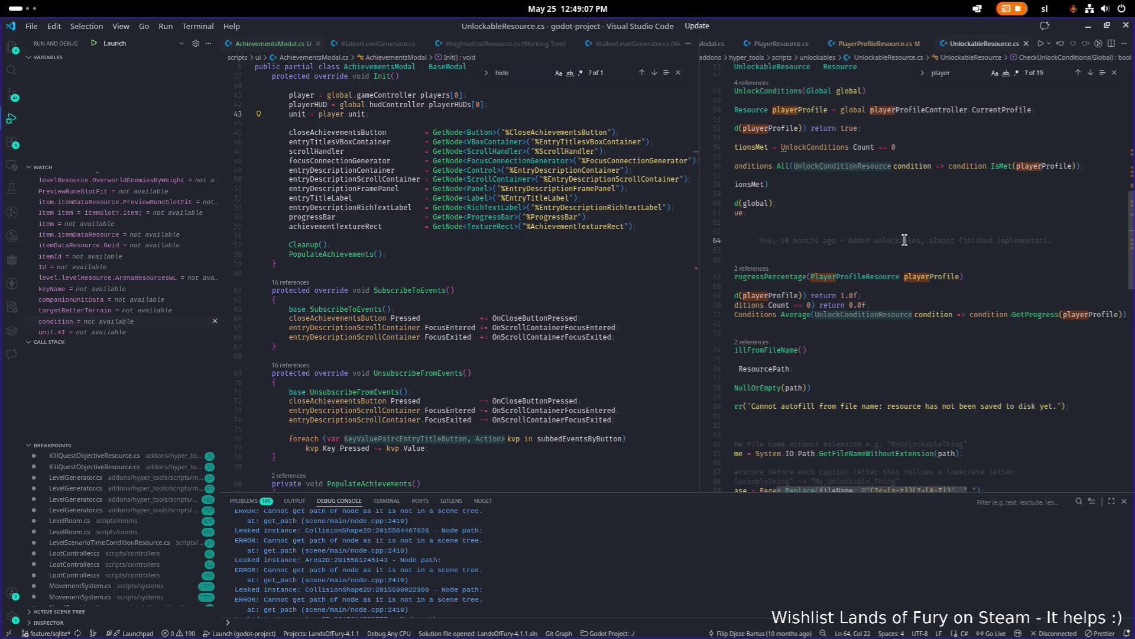
key("Home")
scroll(907, 249, "up", 10)
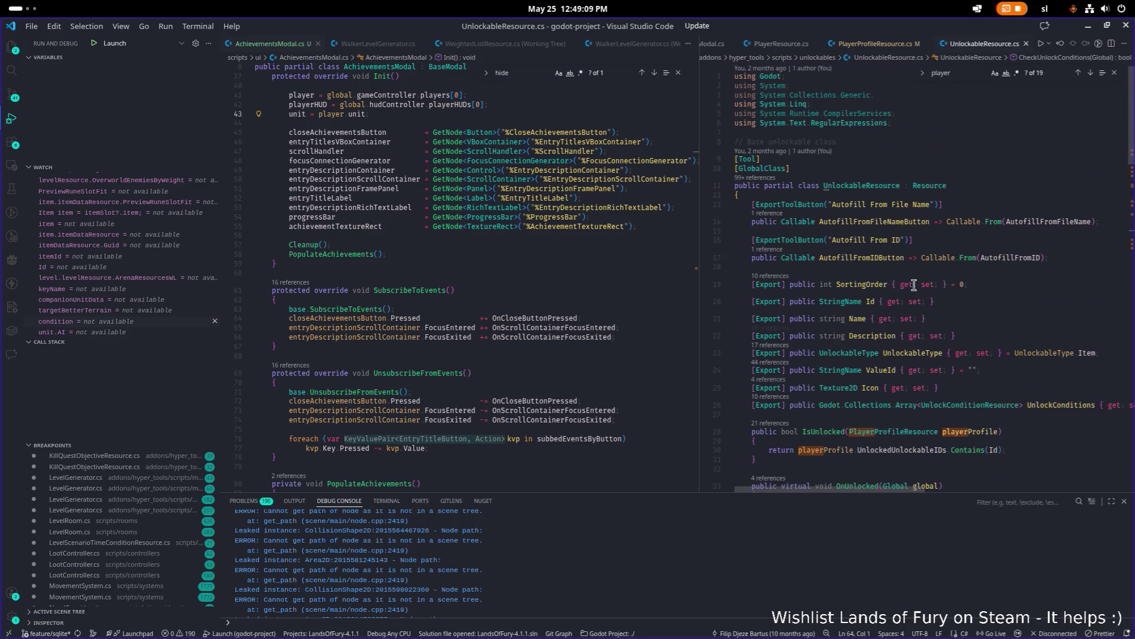
double_click(839, 388)
scroll(509, 210, "down", 15)
scroll(508, 209, "down", 15)
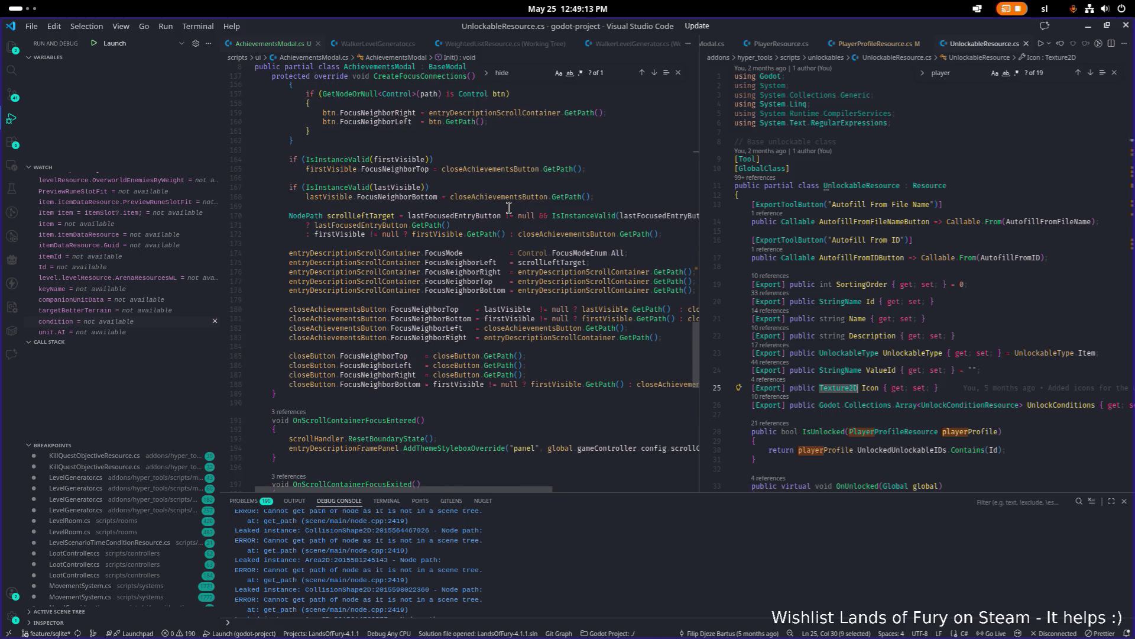
- Place the caret inside AchievementsModal's PopulateAchievements method
left_click(509, 207)
scroll(508, 209, "up", 20)
scroll(470, 193, "down", 10)
left_click(516, 275)
- Insert new lines in PopulateAchievements and start drafting an icon texture line
key("Down")
key("End")
key("Return")
key("Return")
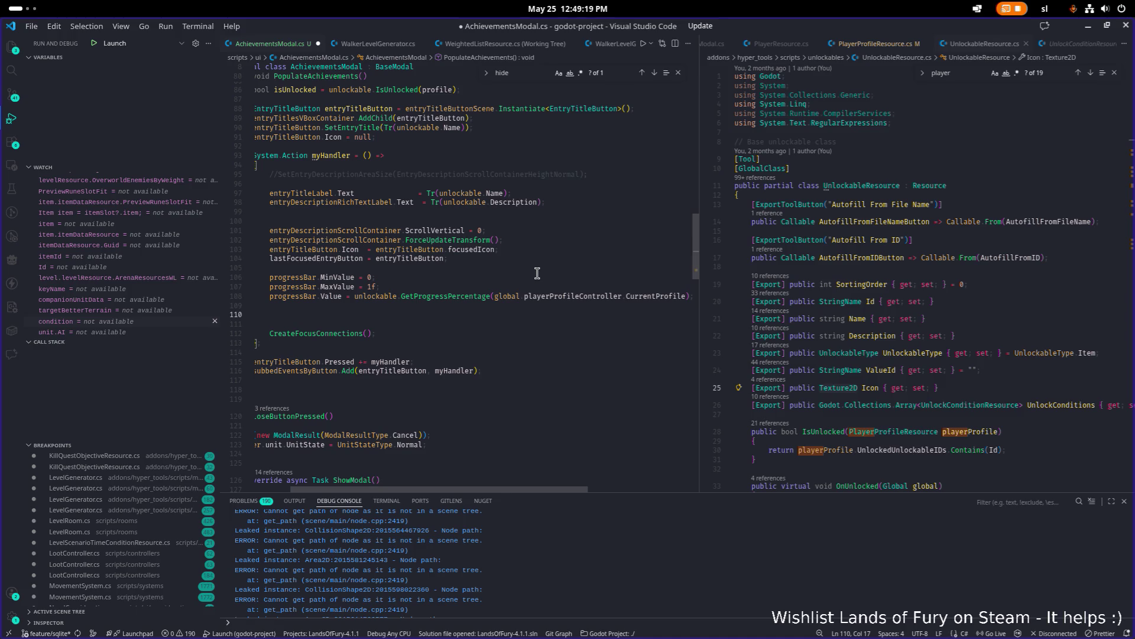
type("texturea")
key("BackSpace")
key("BackSpace")
key("BackSpace")
type("icontext")
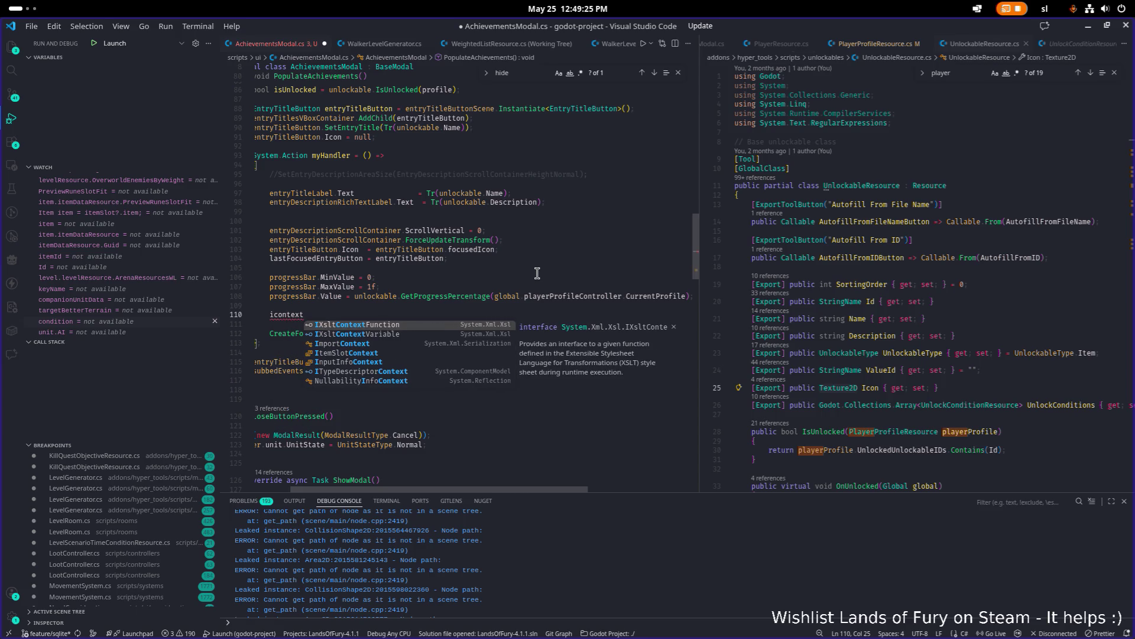
key("Escape")
scroll(474, 261, "up", 15)
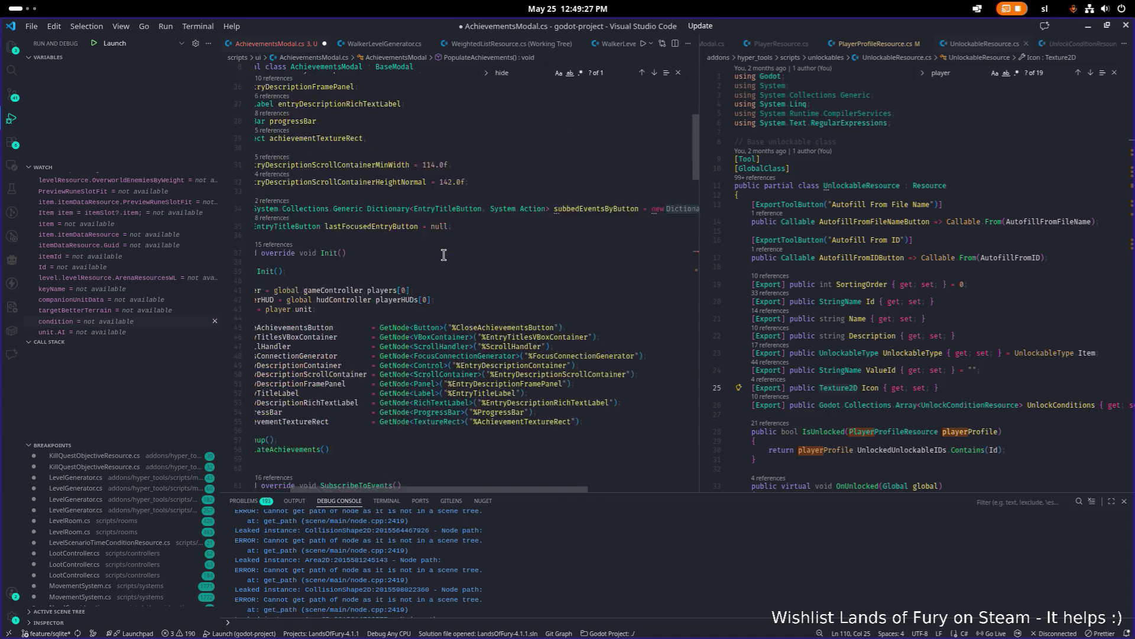
left_click(254, 219)
- Write 'achievementTextureRect = unlockable.Icon' on line 110 and save
double_click(369, 164)
key("ctrl+c")
scroll(487, 187, "down", 20)
double_click(353, 264)
key("ctrl+v")
type("= ")
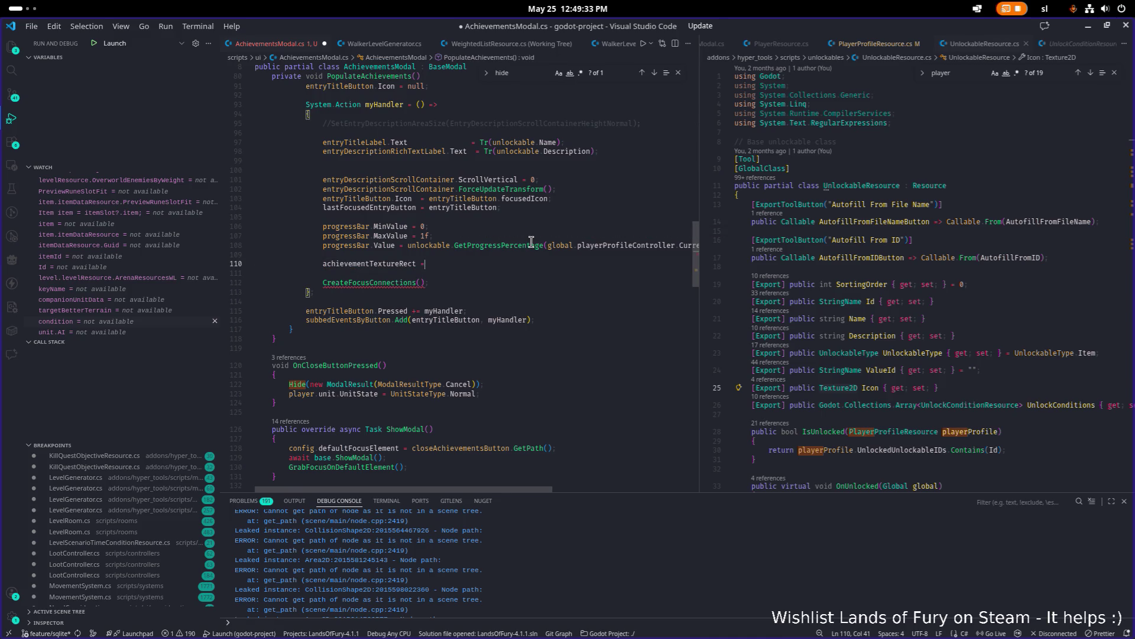
type("unl")
key("Tab")
type(".Ic")
key("Tab")
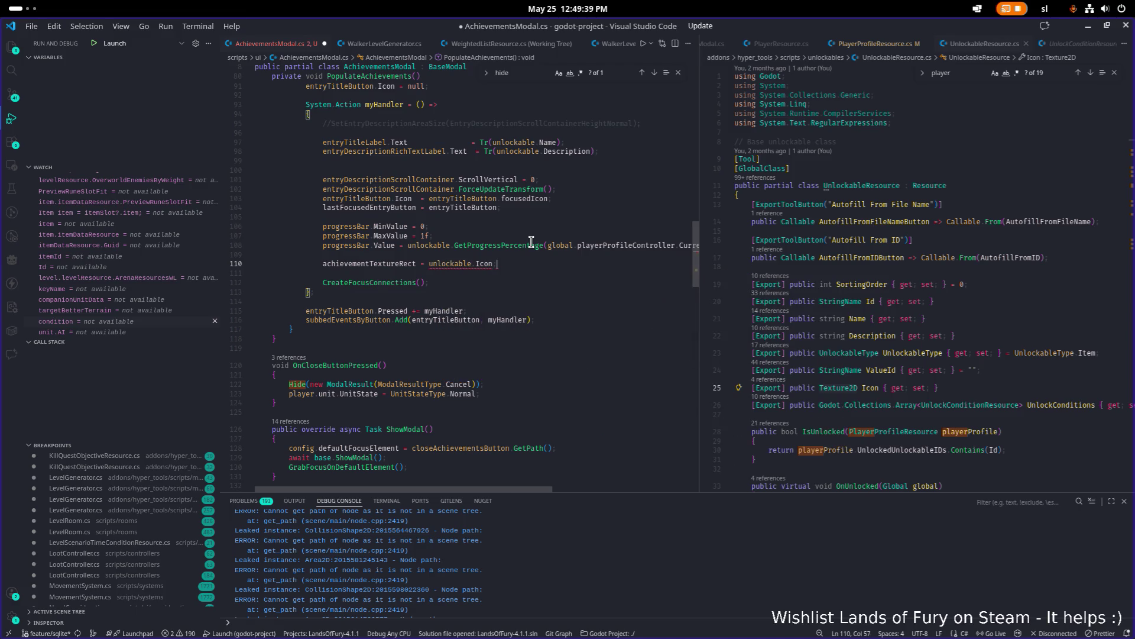
key("ctrl+s")
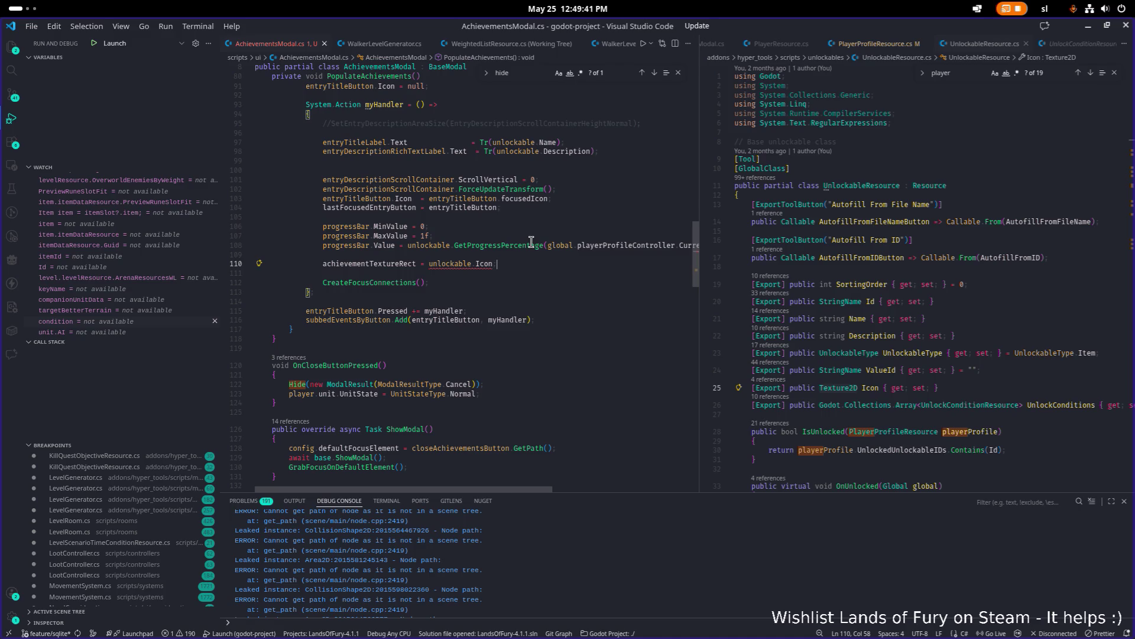
- Correct line 110 to assign achievementTextureRect.Texture and save the script
mouse_move(490, 263)
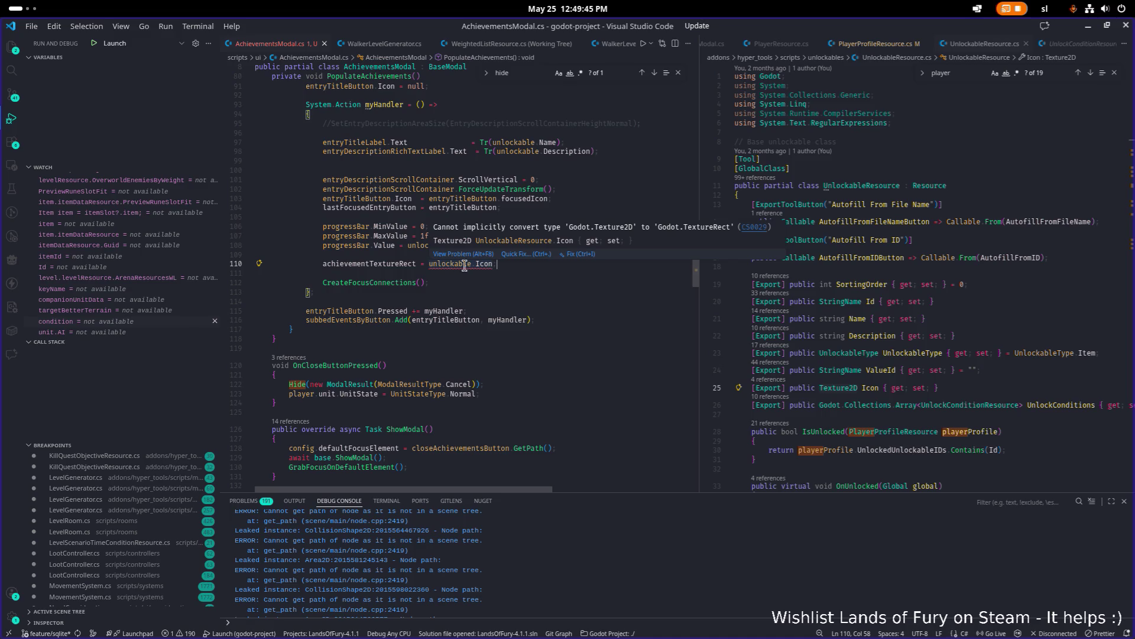
left_click(417, 263)
type(".text")
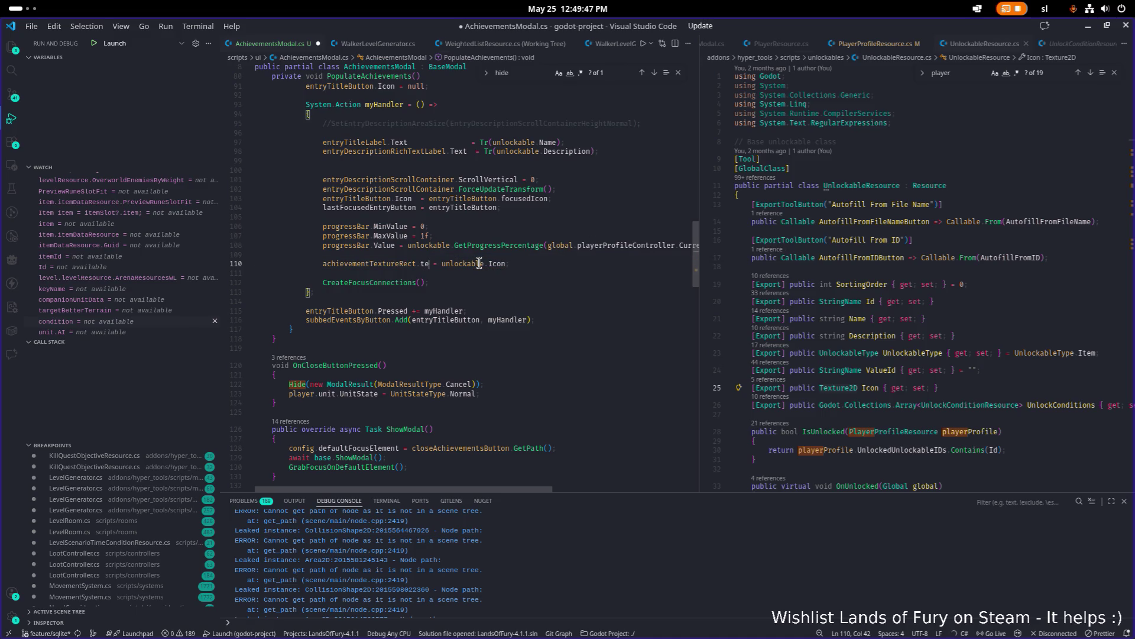
type("u")
key("Return")
key("ctrl+s")
left_click(501, 236)
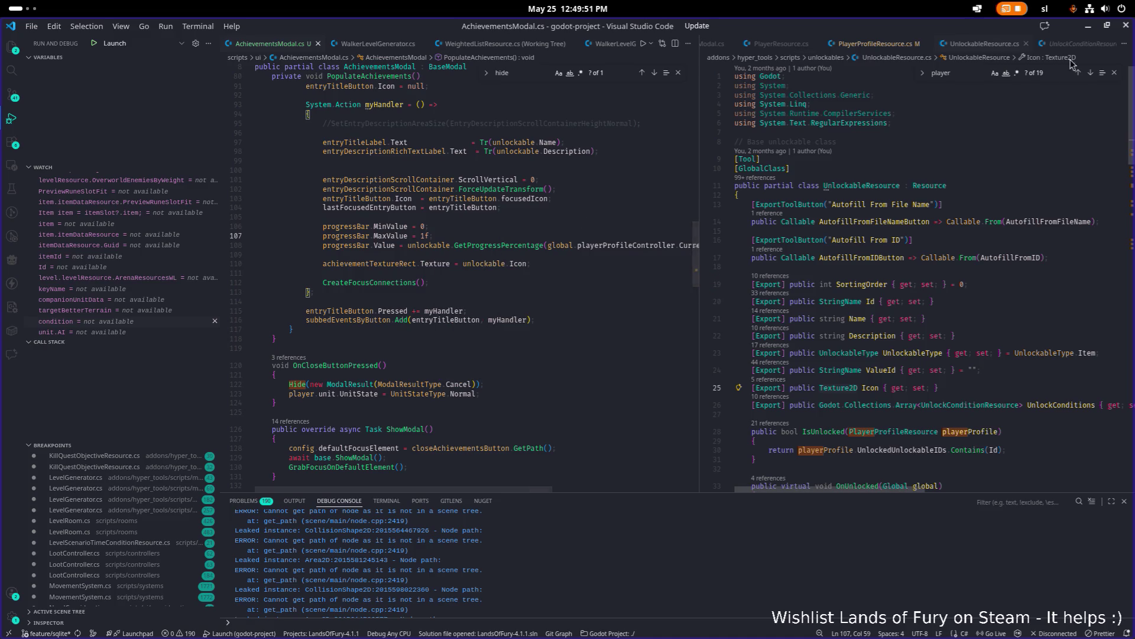
left_click(1090, 28)
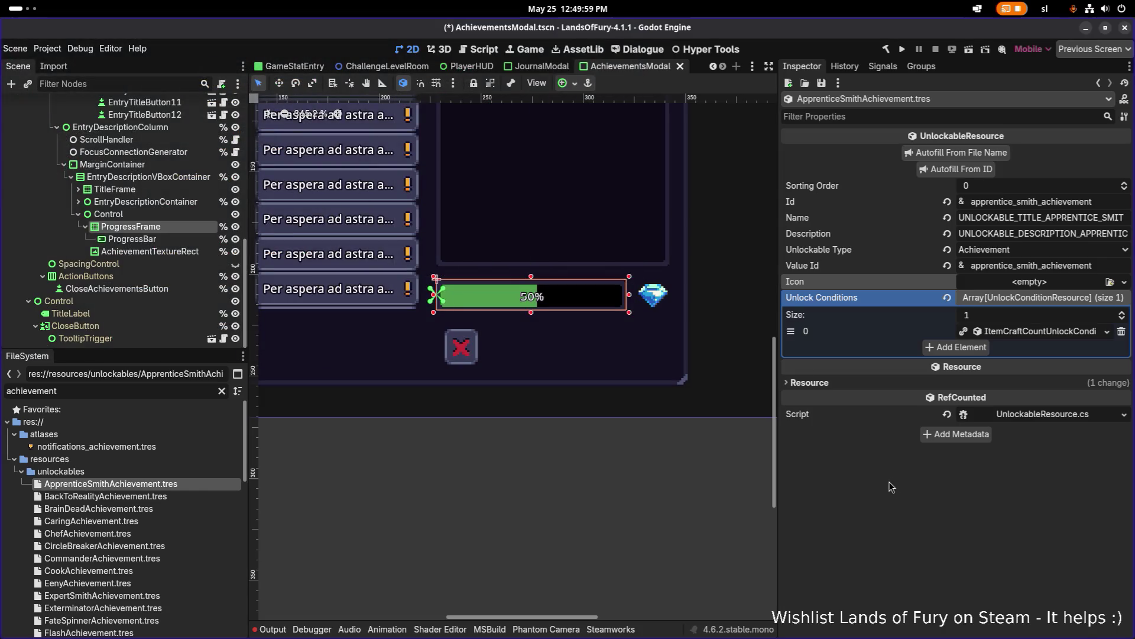
- Inspect notifications_achievement.tres, a 16×16 AtlasTexture with region starting at 352, 144
left_click(168, 447)
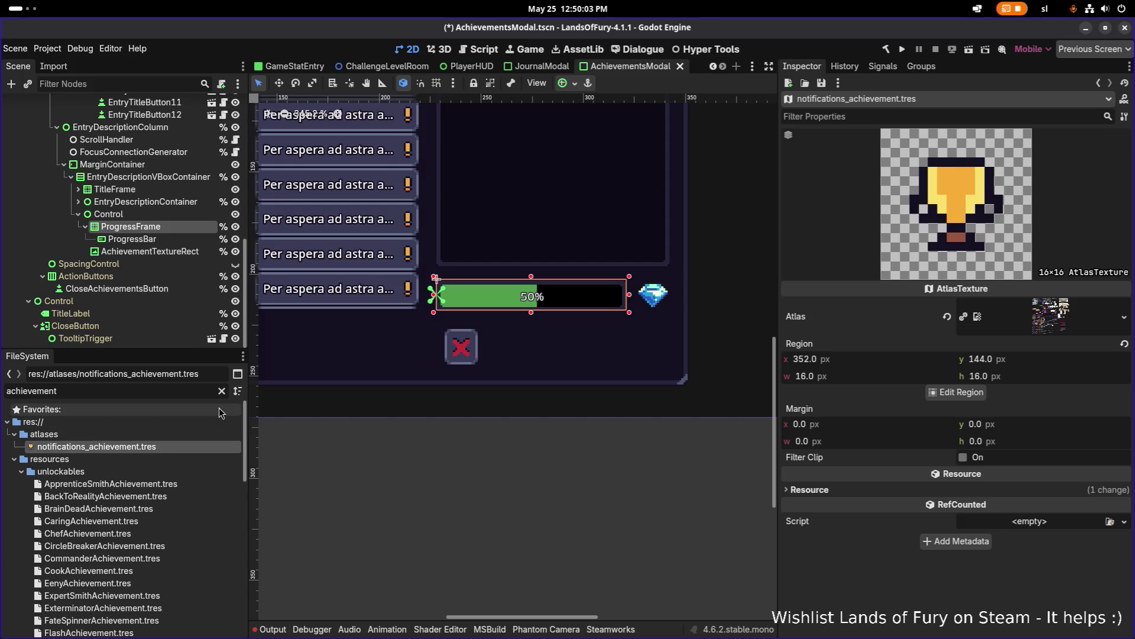
scroll(188, 454, "down", 10)
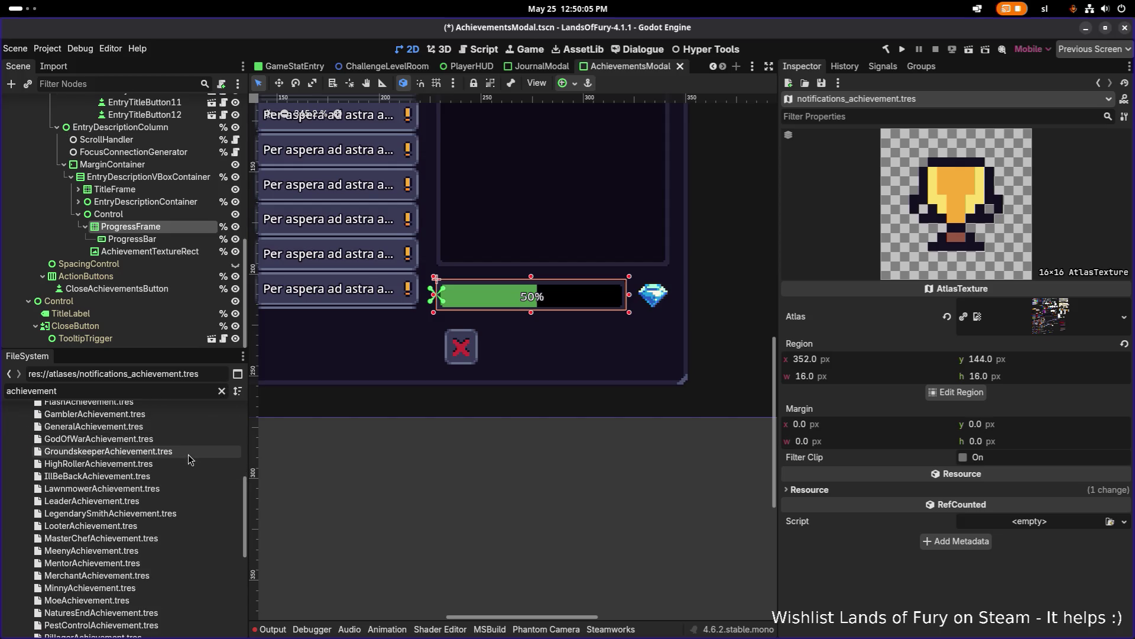
left_click_drag(248, 367, 295, 367)
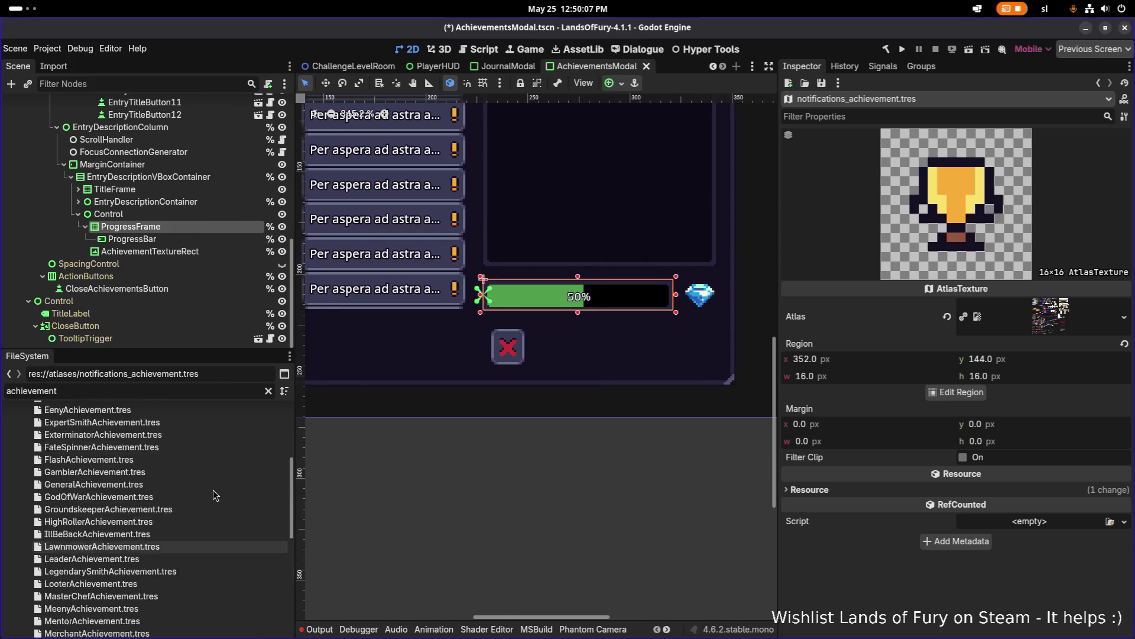
scroll(284, 461, "up", 10)
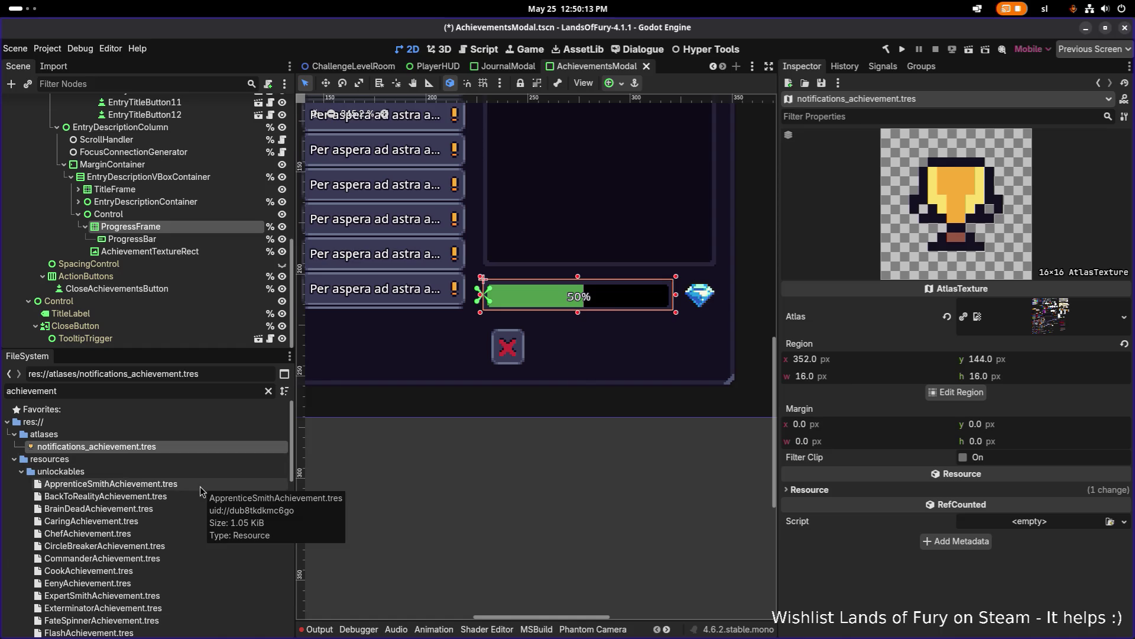
scroll(200, 490, "down", 5)
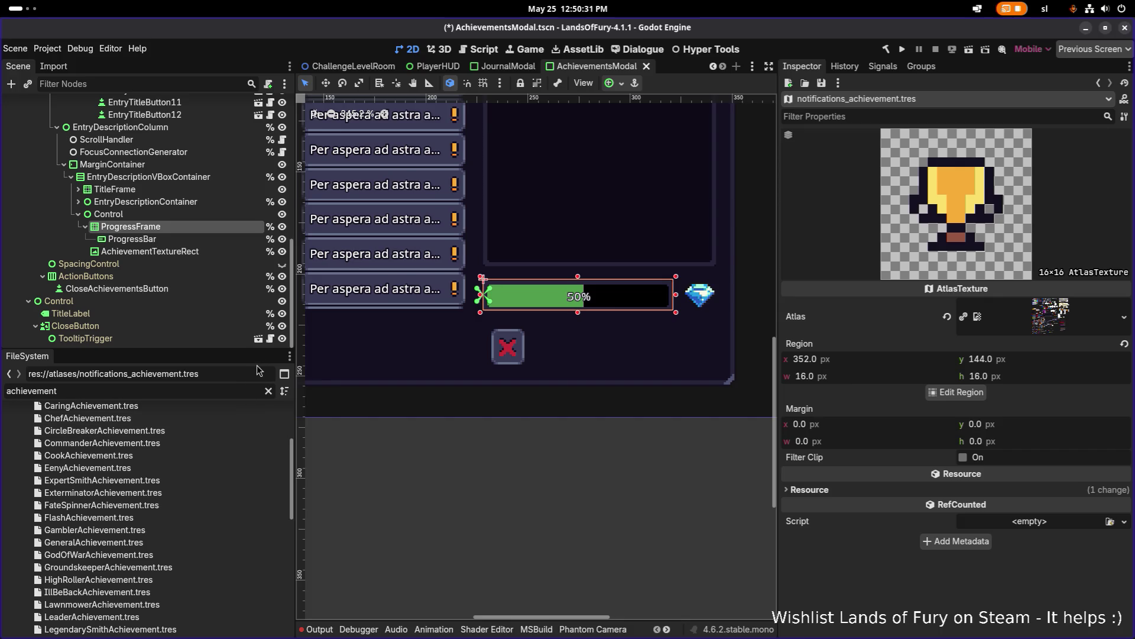
- Widen and heighten the FileSystem dock to list more achievement resources
left_click_drag(295, 340, 357, 348)
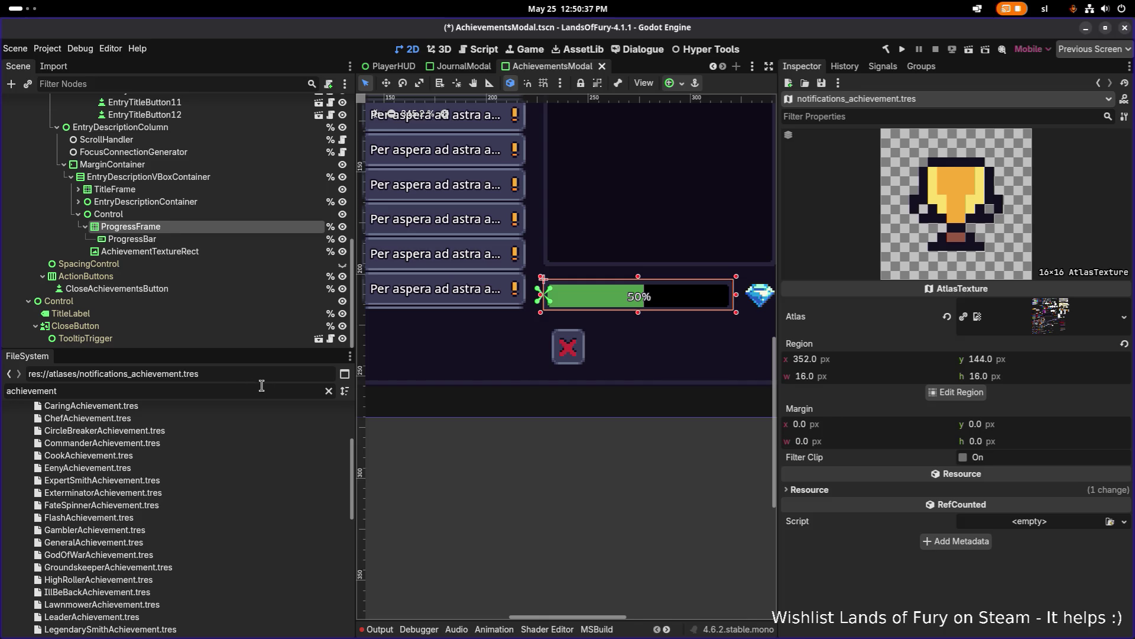
scroll(264, 466, "up", 2)
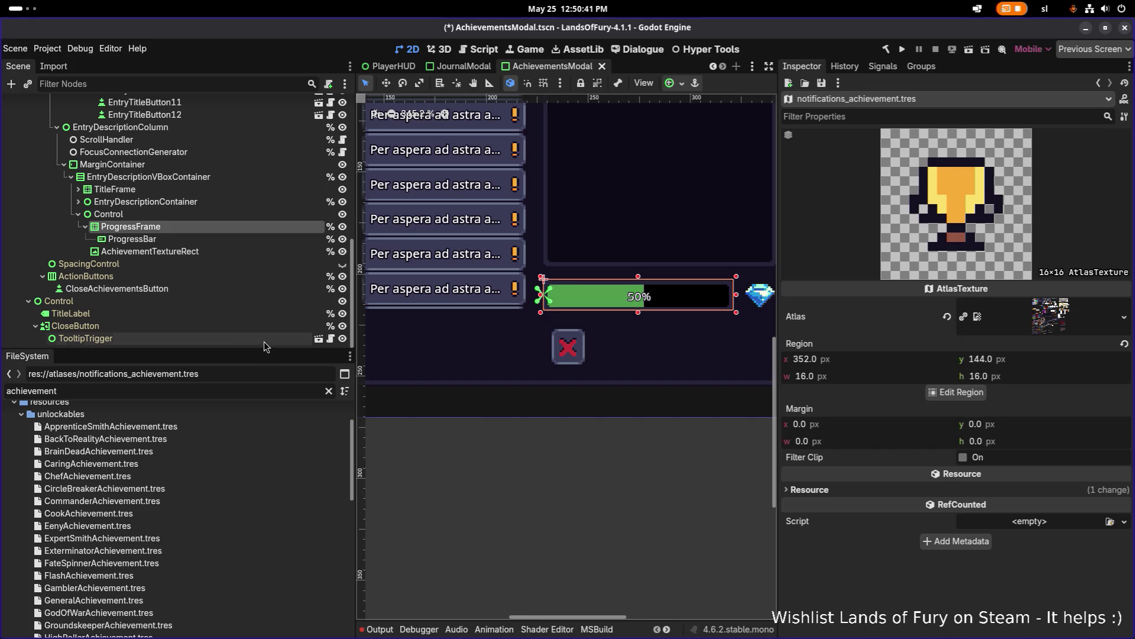
left_click_drag(249, 348, 255, 127)
scroll(183, 284, "down", 5)
scroll(183, 288, "up", 4)
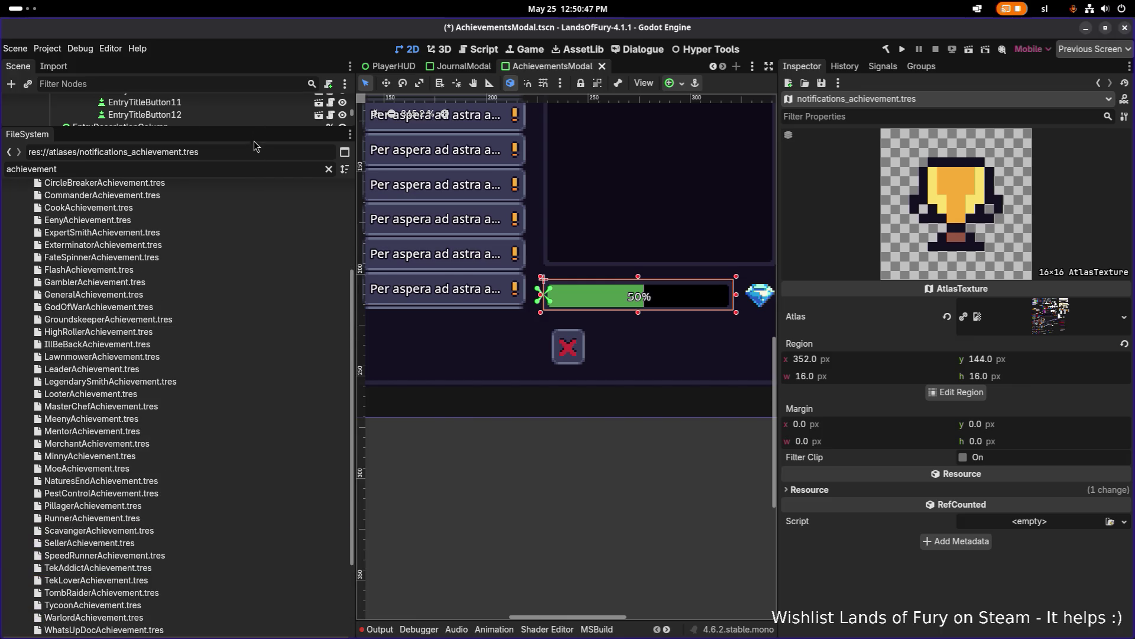
scroll(230, 274, "down", 5)
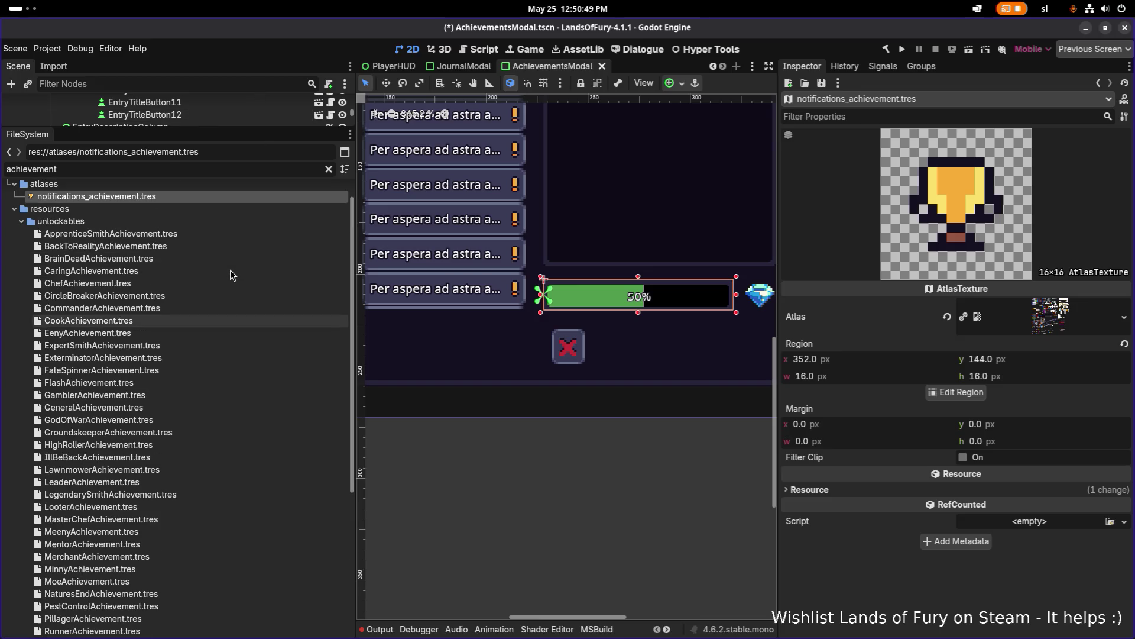
scroll(230, 274, "up", 5)
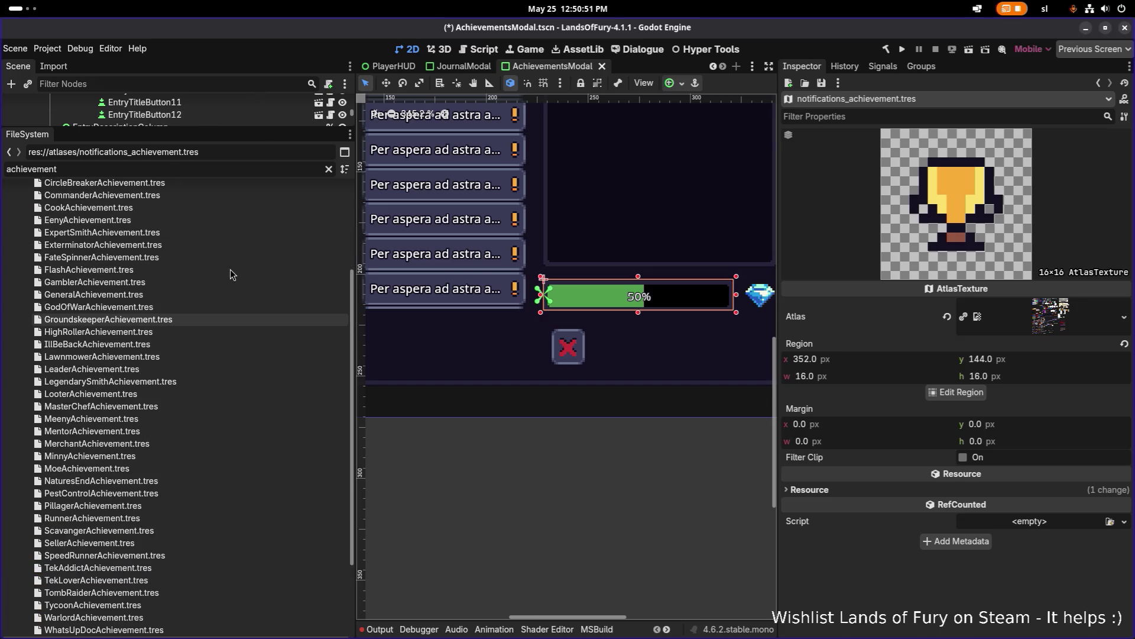
scroll(200, 260, "down", 5)
scroll(200, 261, "up", 8)
right_click(133, 237)
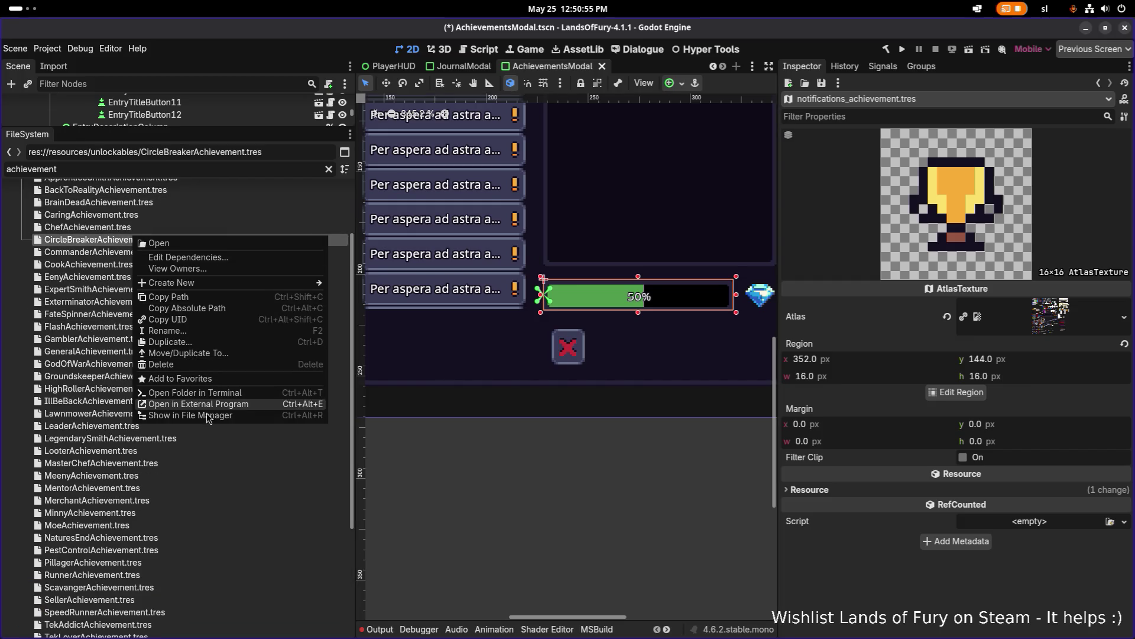
- Show the unlockables folder in Files, search 'achievement', and set the smallest list icon size
left_click(207, 417)
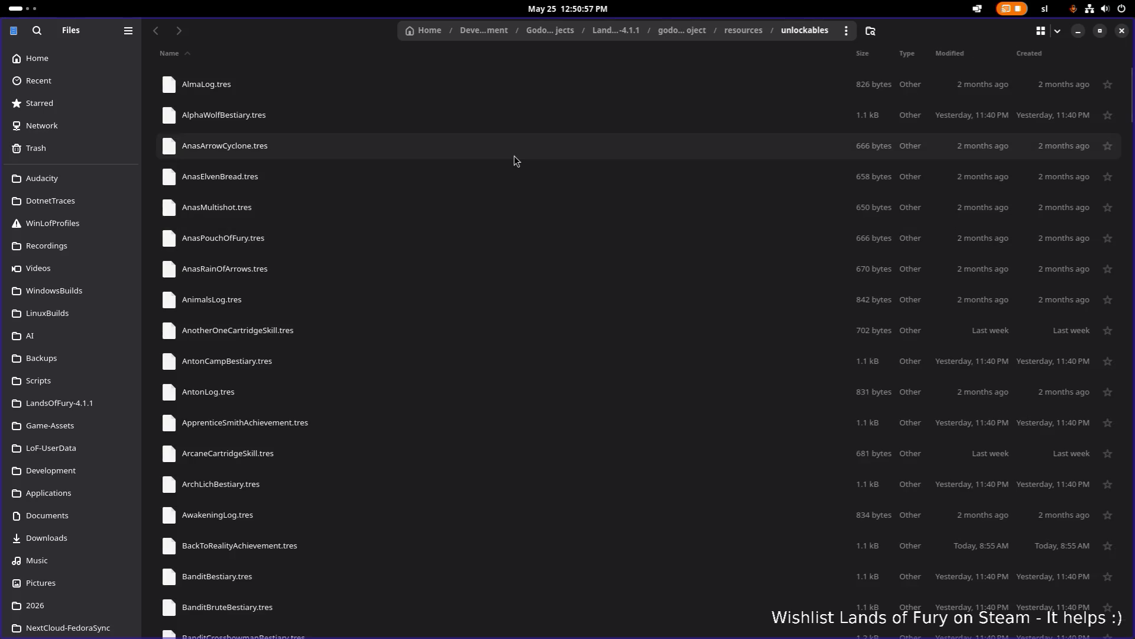
type("achieve")
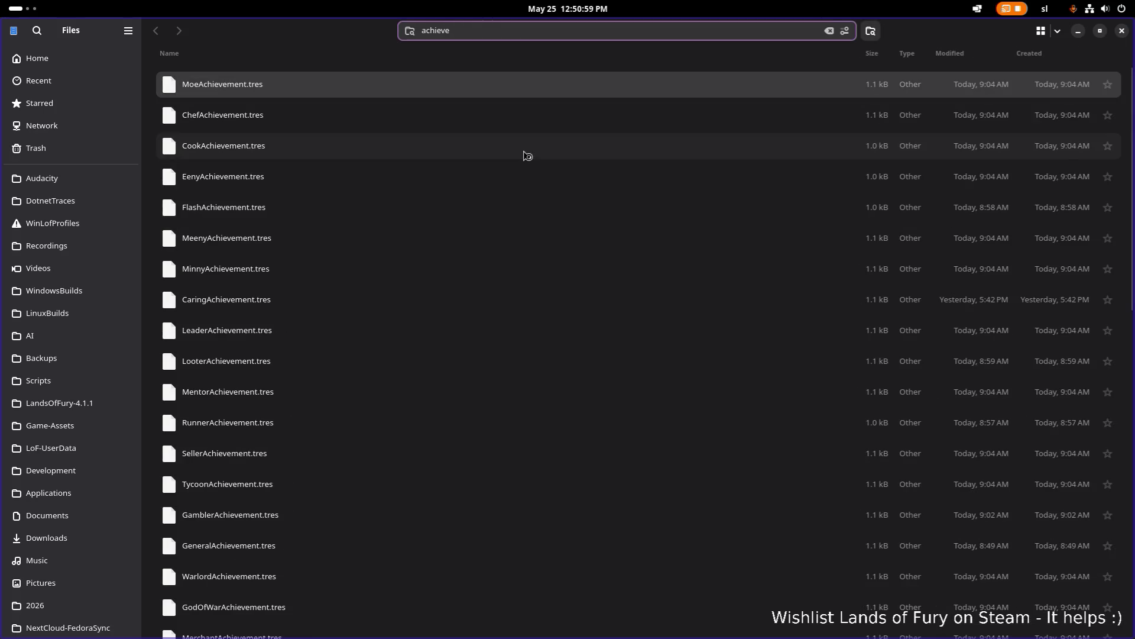
type("ment")
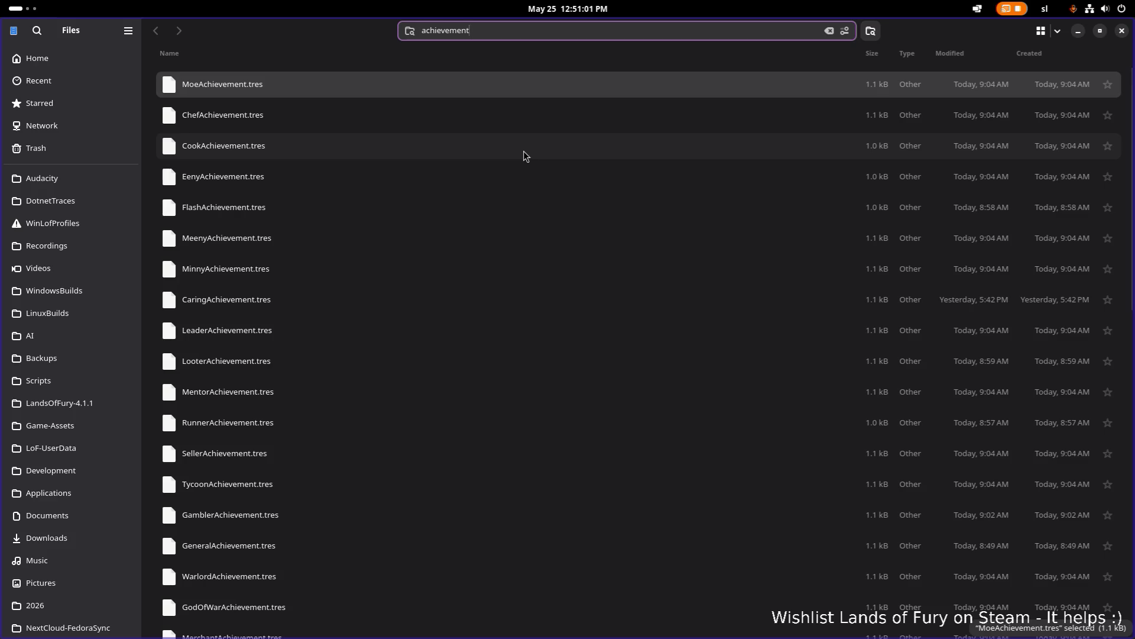
left_click(1041, 31)
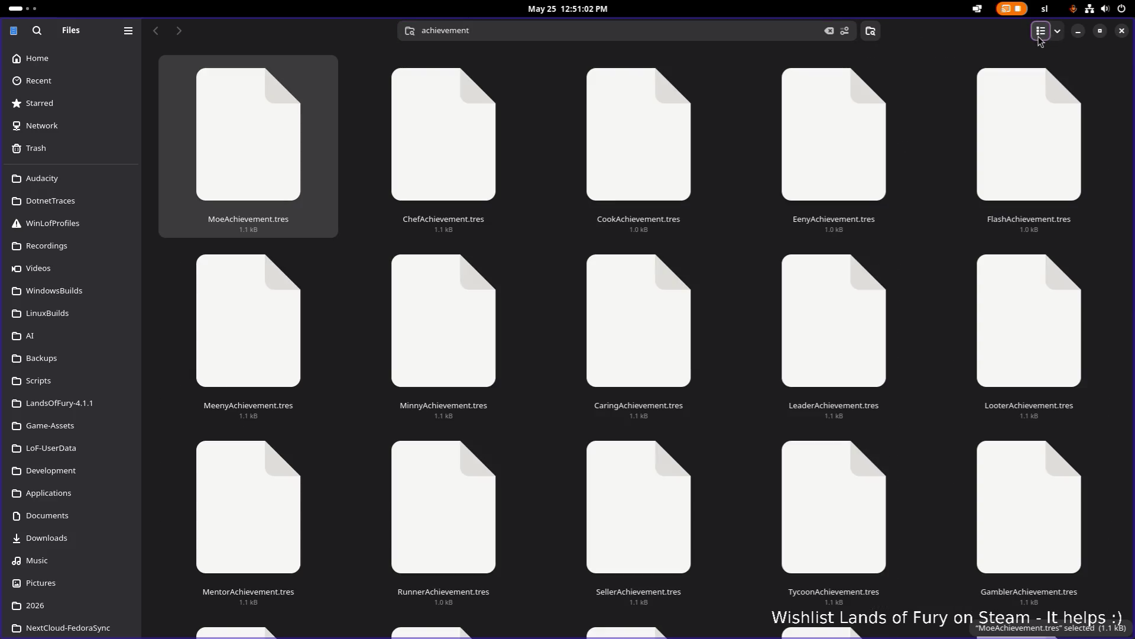
left_click(1041, 31)
left_click(1058, 31)
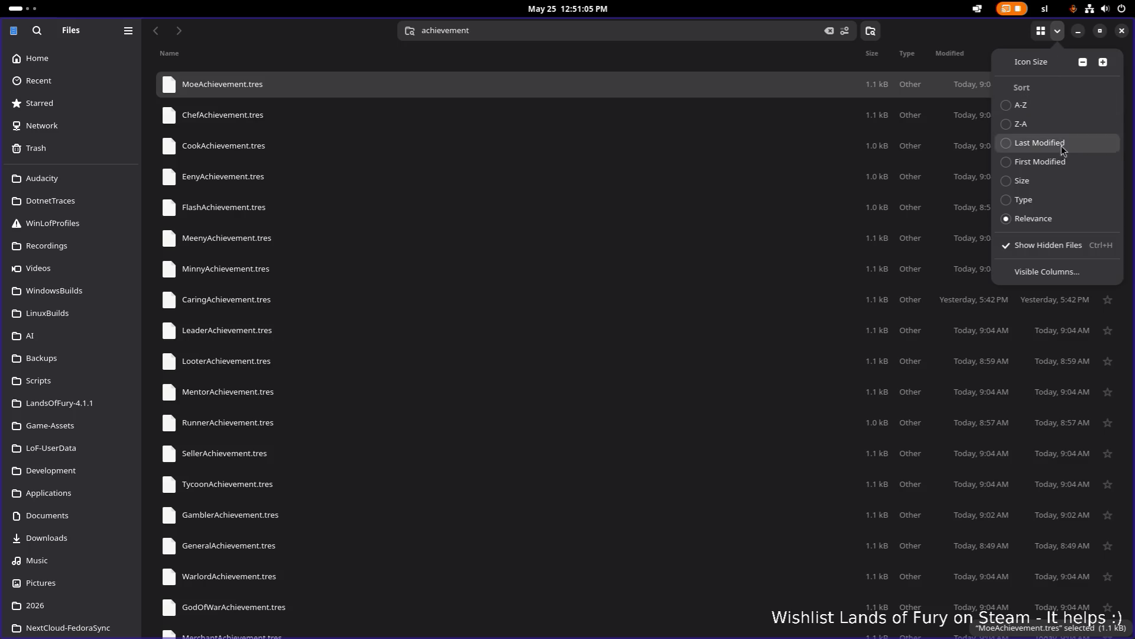
left_click(1084, 65)
left_click(765, 153)
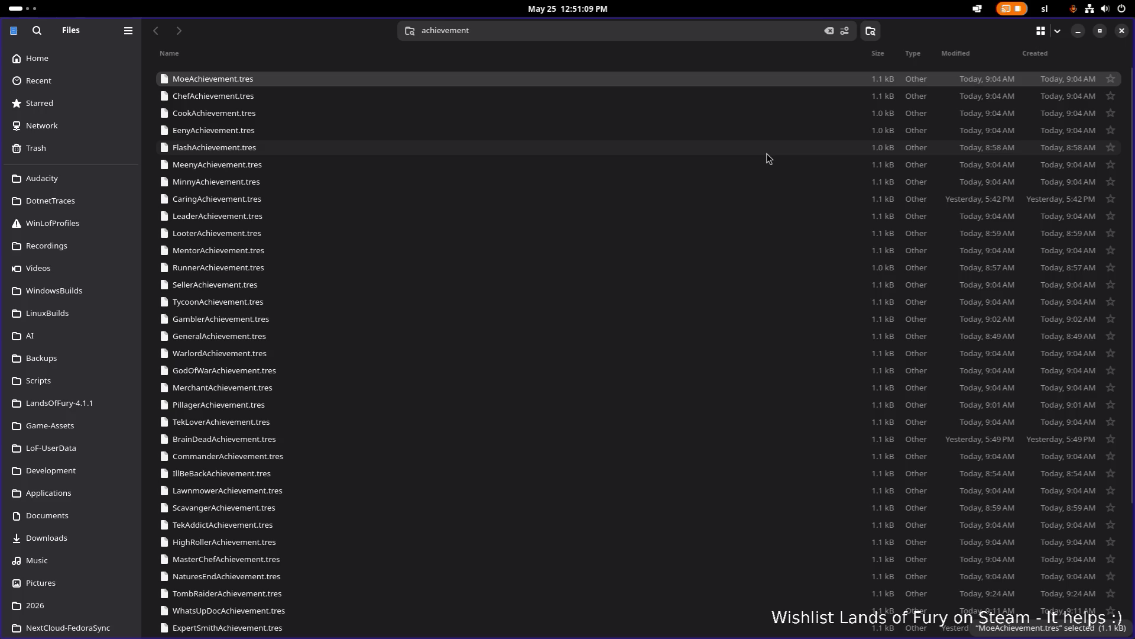
- Scroll the results and check the context menus for PillagerAchievement.tres and the folder background
scroll(833, 157, "down", 5)
scroll(809, 178, "down", 1)
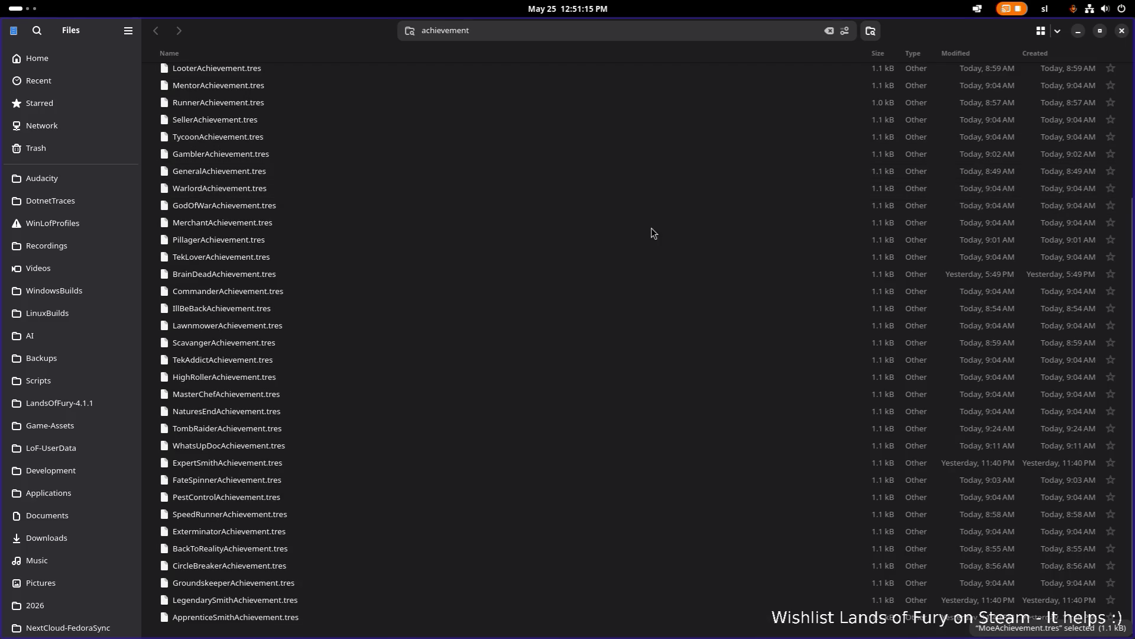
right_click(615, 245)
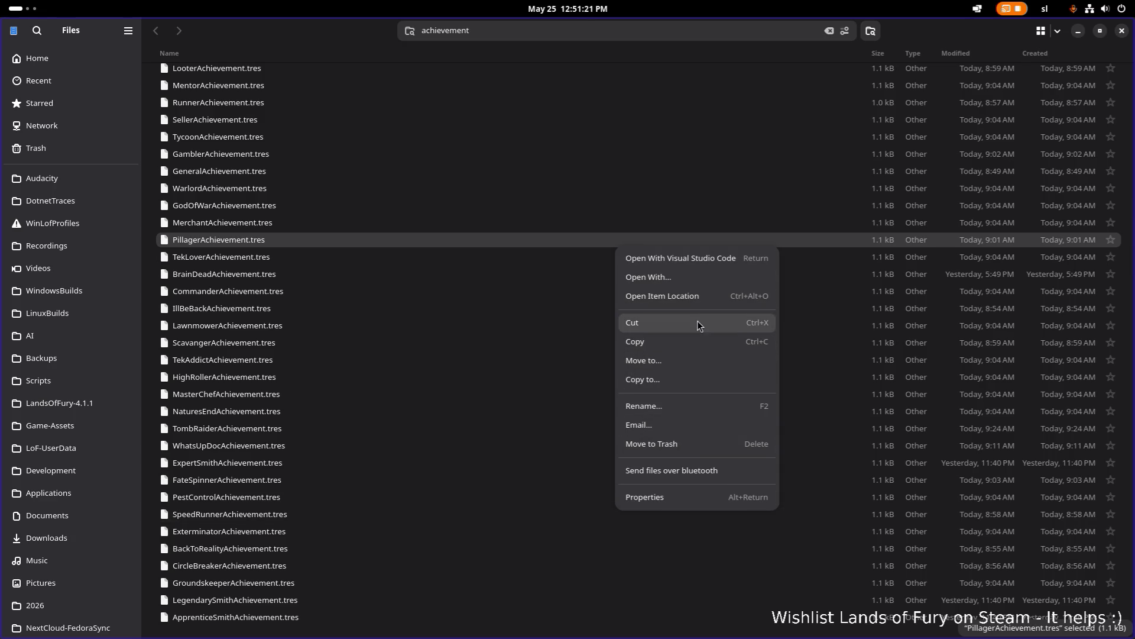
left_click(570, 502)
right_click(570, 502)
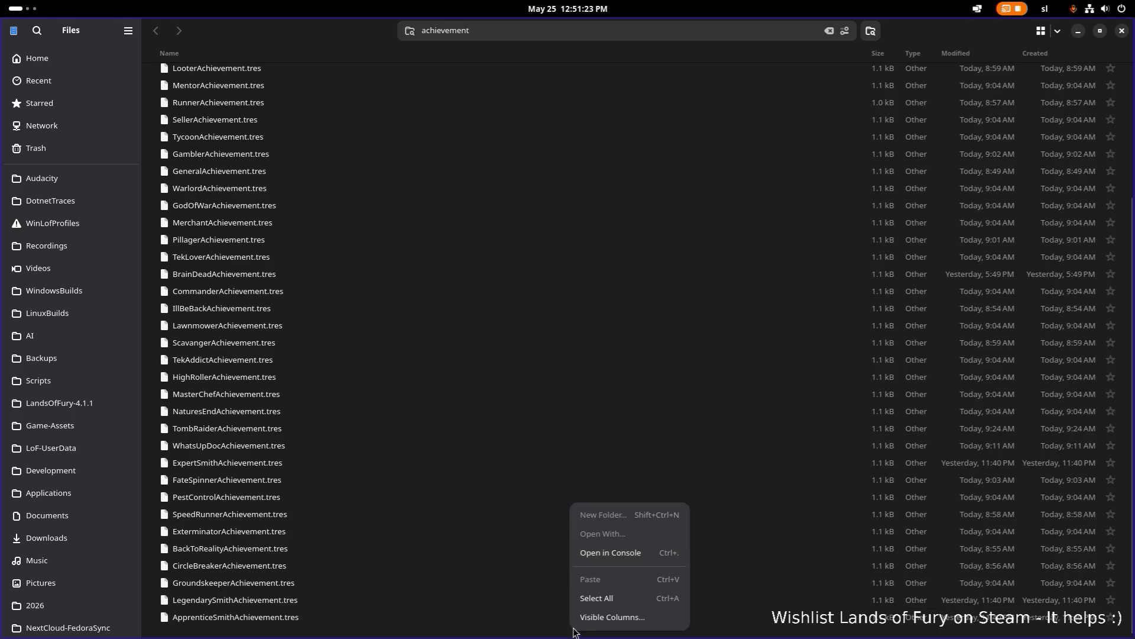
left_click(640, 551)
scroll(701, 527, "up", 1)
key("ctrl+alt+t")
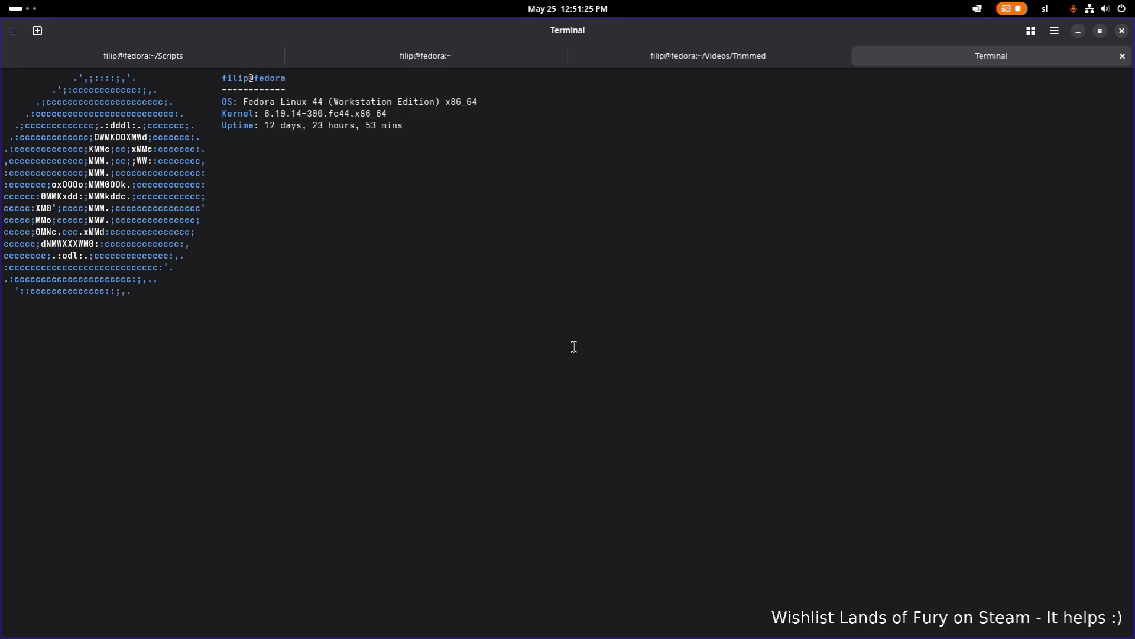
type("ls")
key("Return")
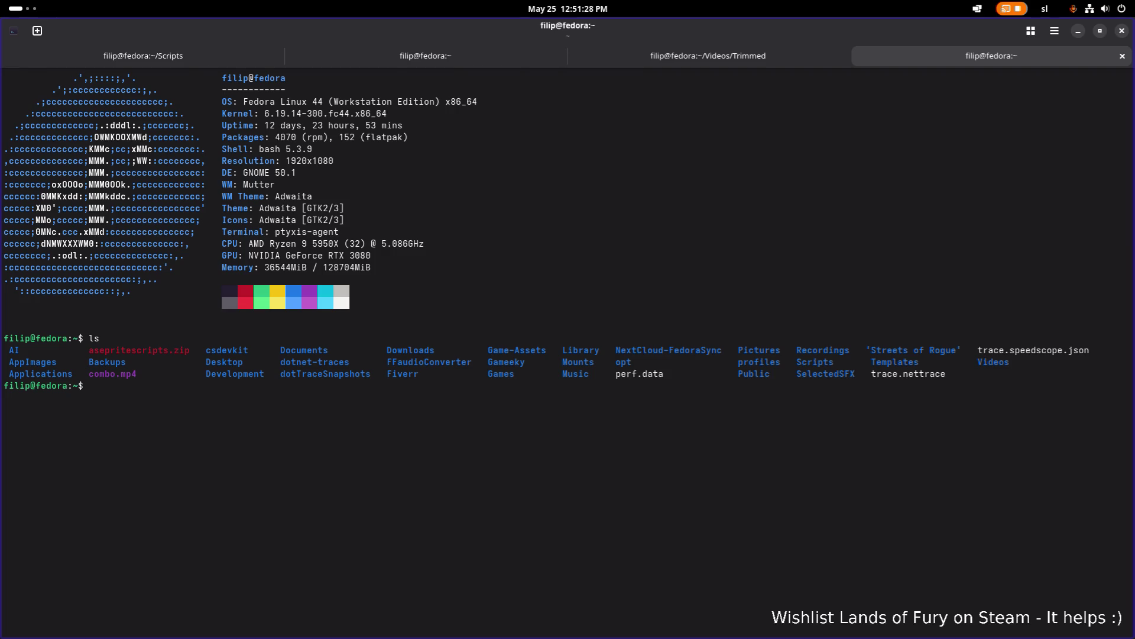
mouse_move(829, 27)
left_mouse_down()
mouse_move(150, 157)
mouse_move(35, 9)
left_mouse_up()
left_click(24, 13)
scroll(378, 306, "down", 1)
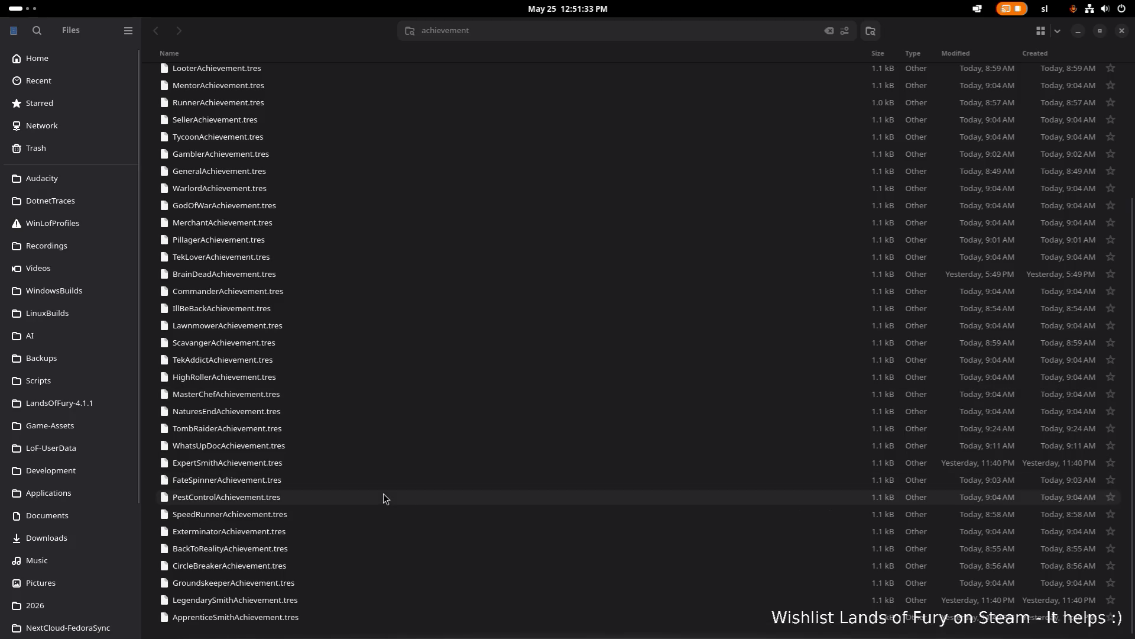
right_click(329, 631)
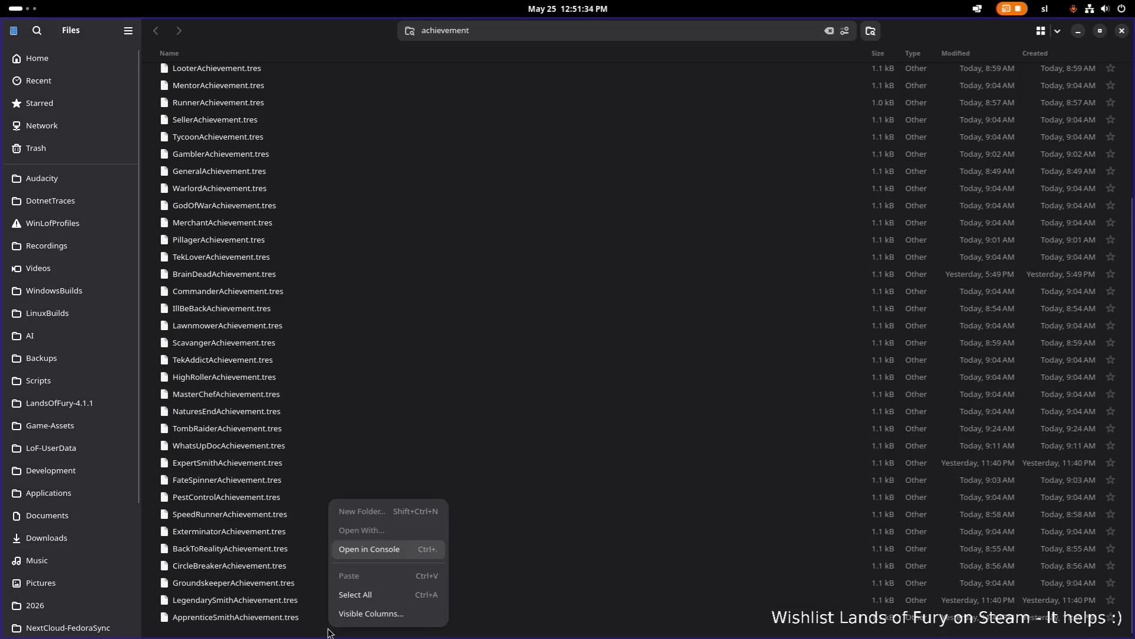
left_click(395, 550)
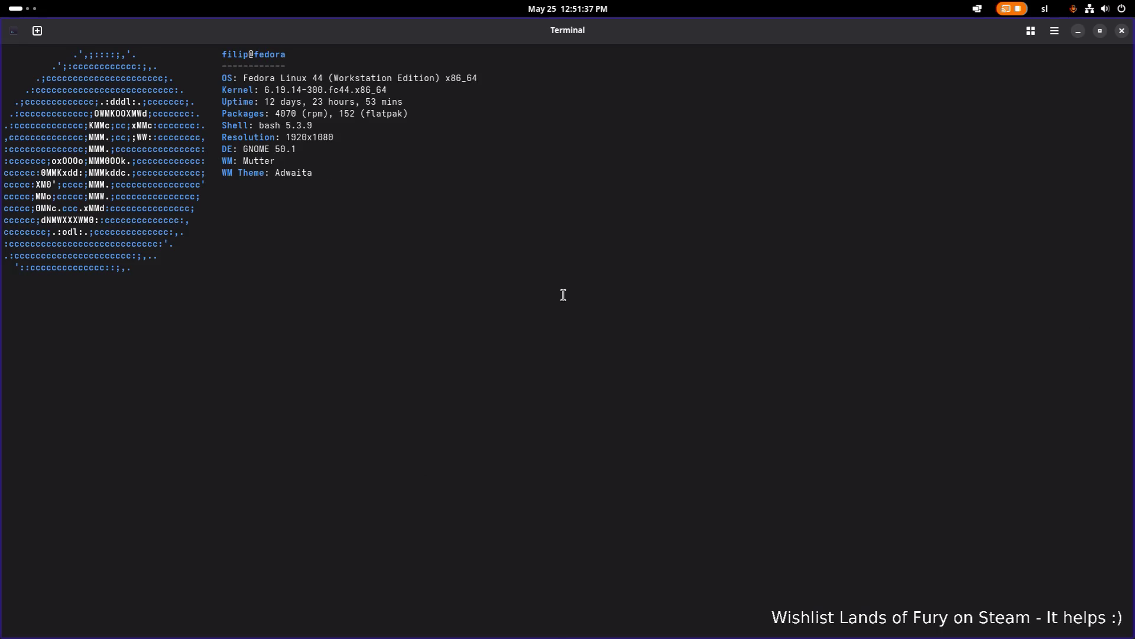
left_click(1122, 31)
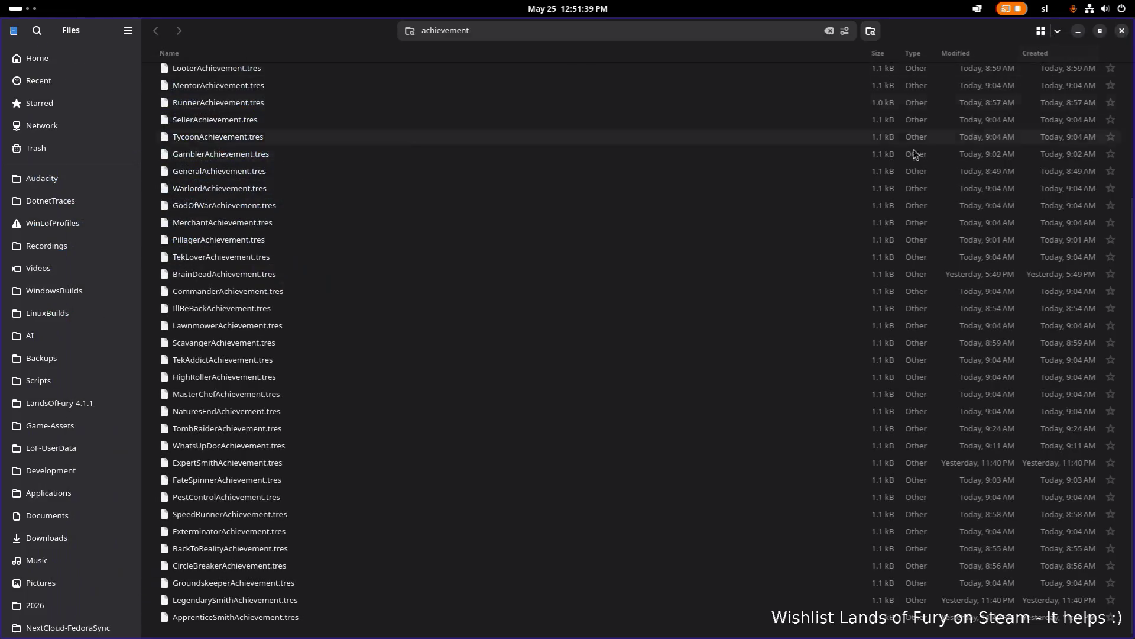
right_click(498, 350)
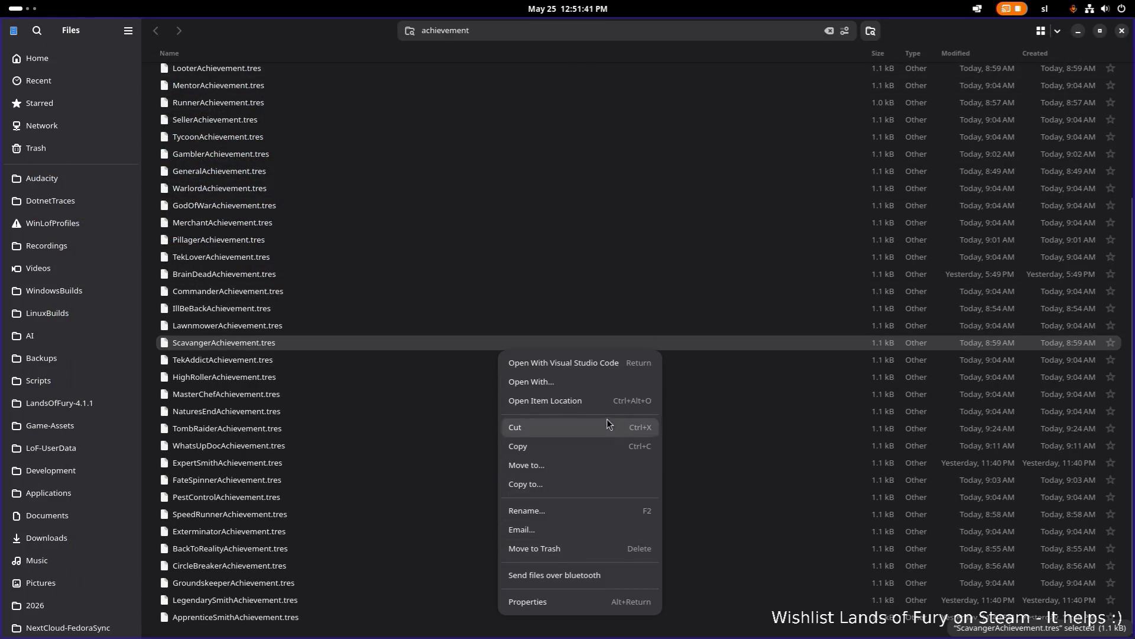
- Open ScavangerAchievement's folder and open TekPickCartridgeSkill.tres in VS Code
left_click(604, 402)
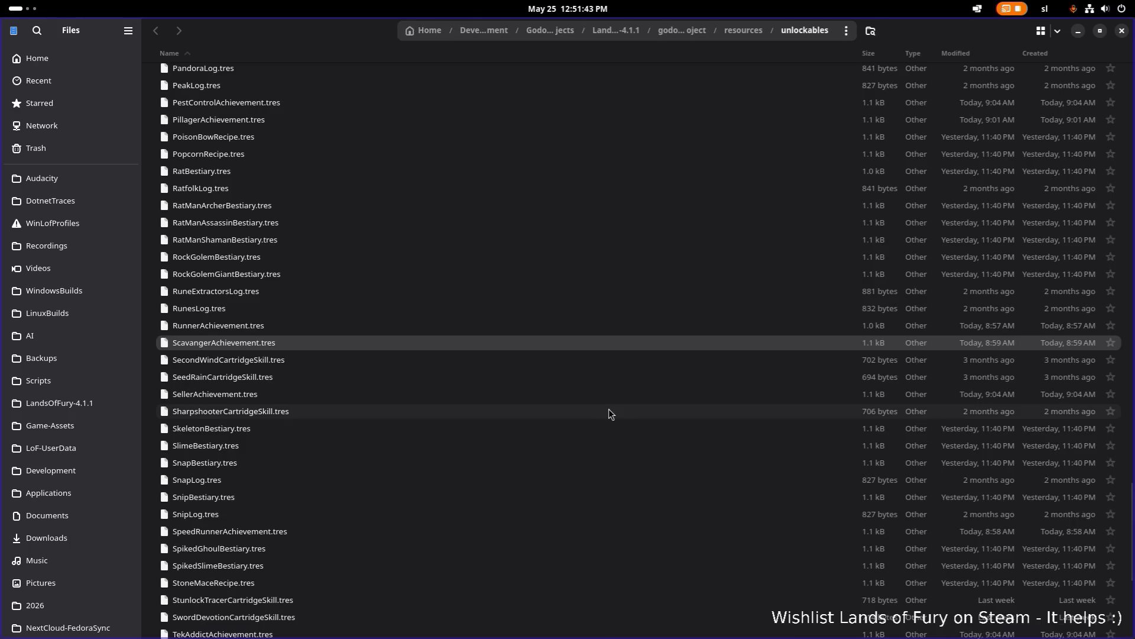
scroll(574, 384, "down", 5)
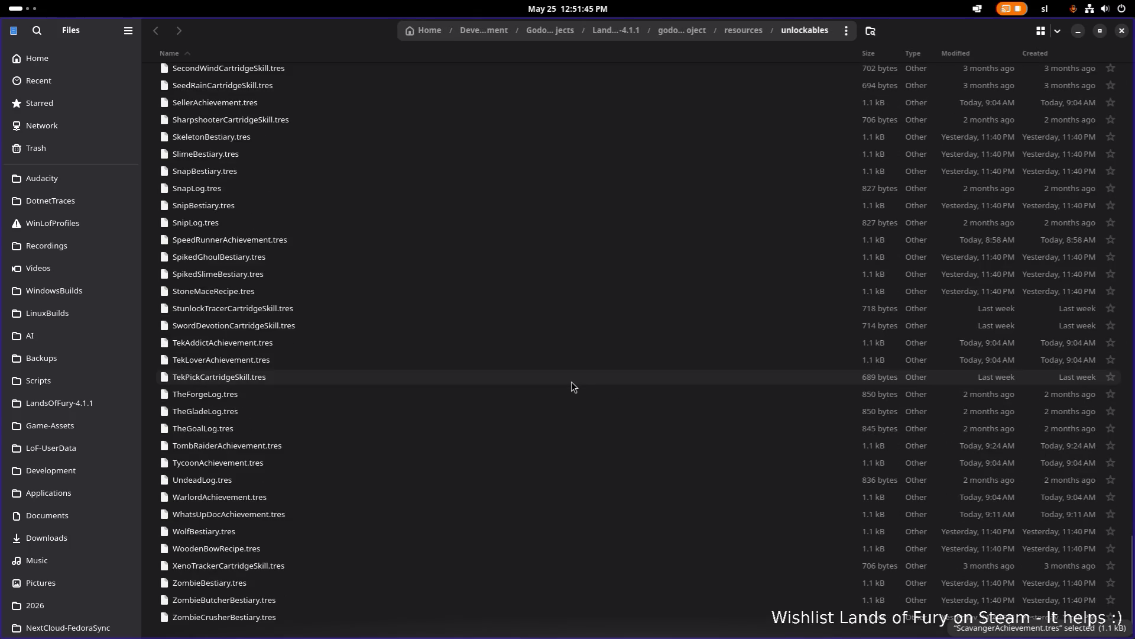
right_click(570, 382)
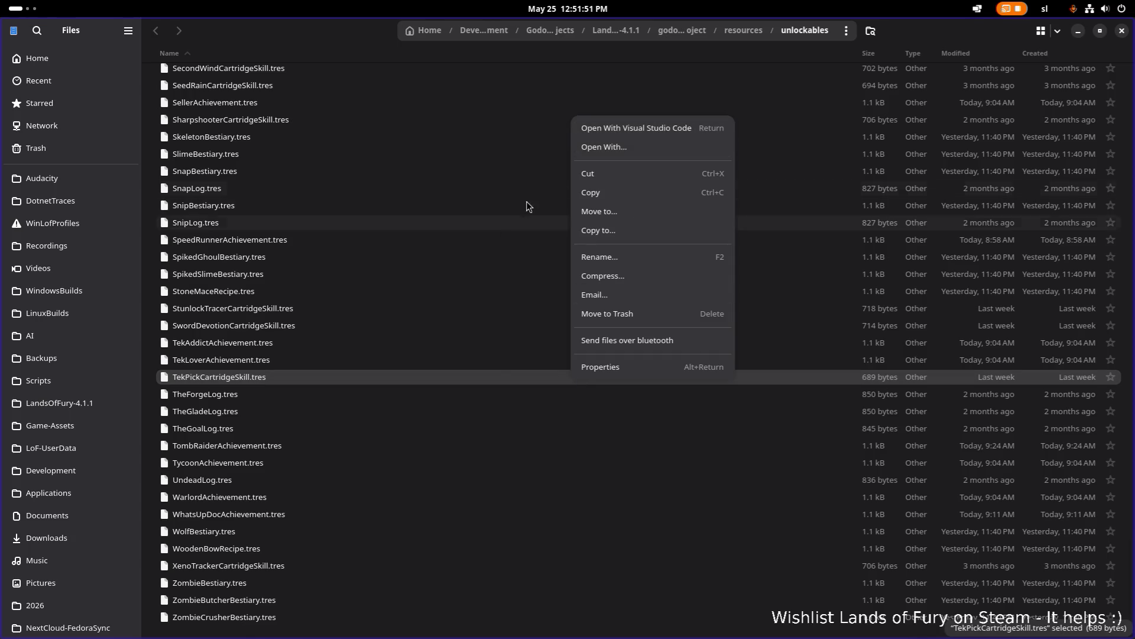
left_click(637, 129)
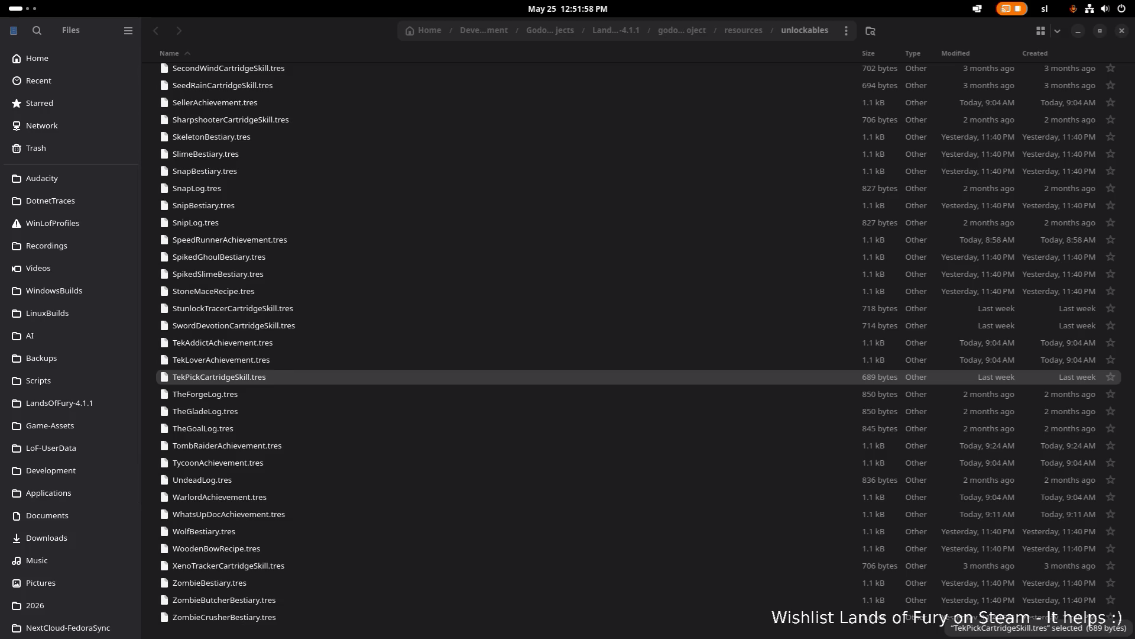
- Search the folder for 'achievement' and copy all 42 matching .tres files
scroll(298, 214, "up", 20)
scroll(298, 214, "up", 15)
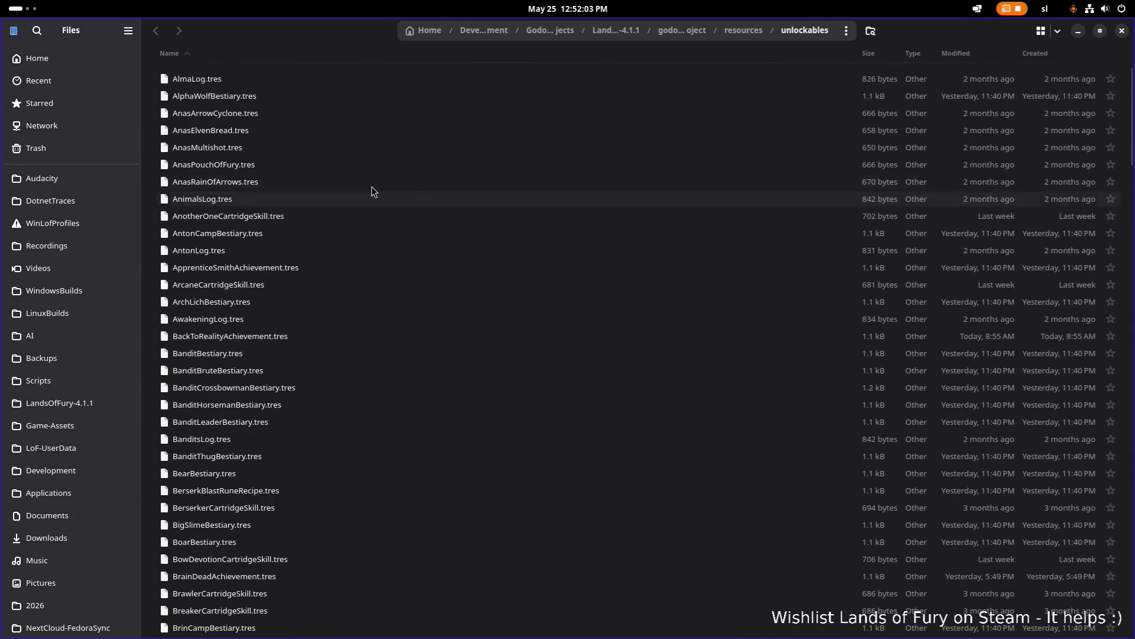
type("ach")
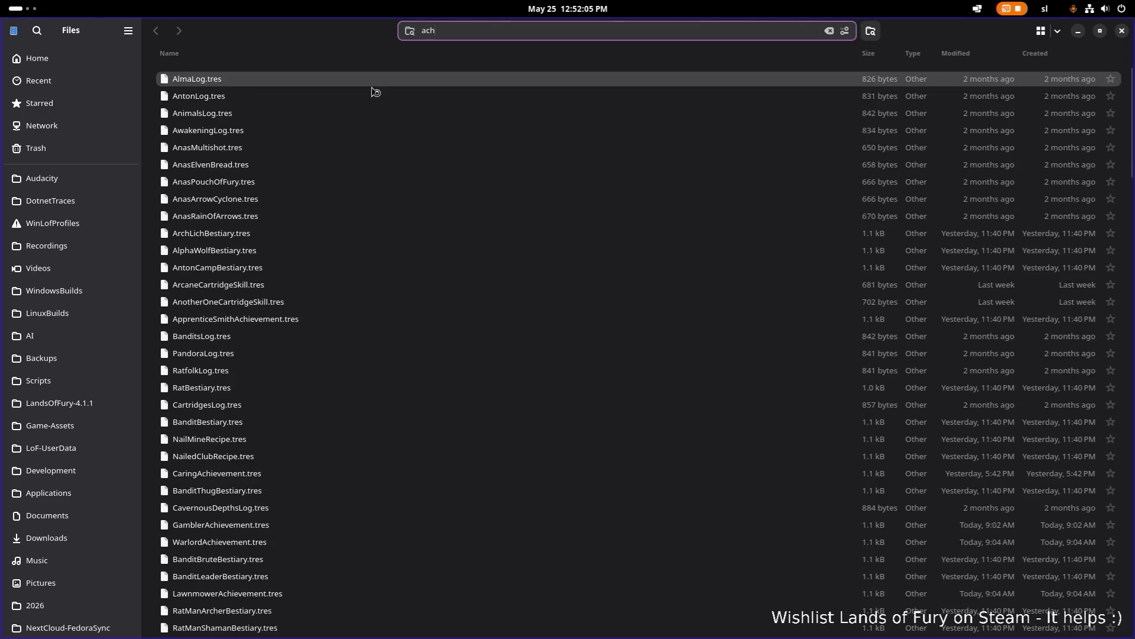
type("ievement")
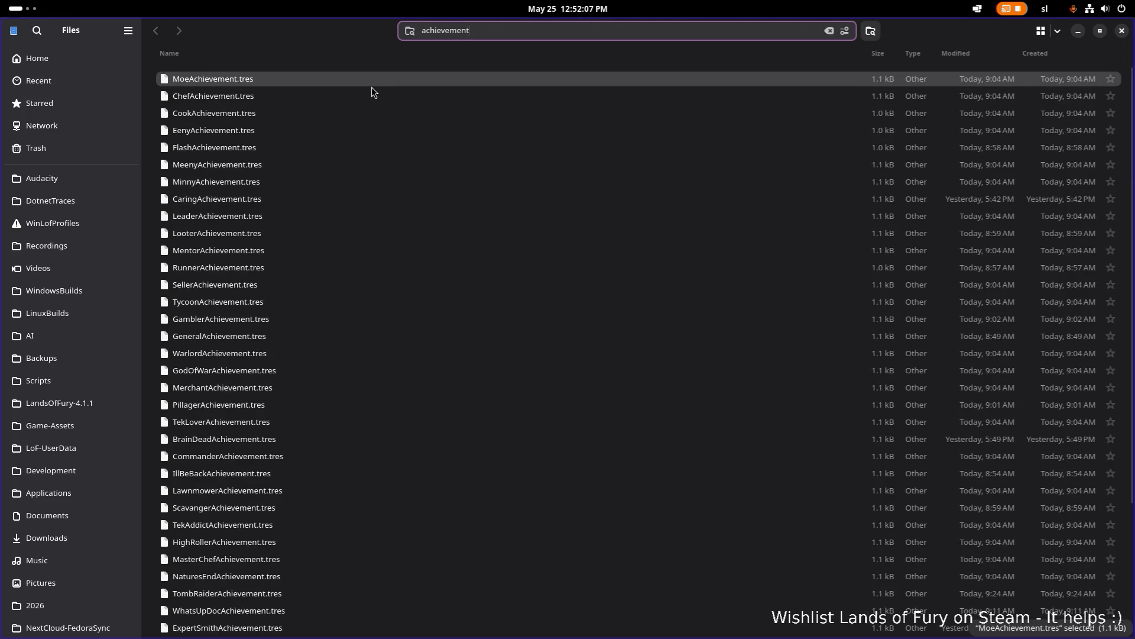
scroll(360, 115, "down", 5)
key("ctrl+a")
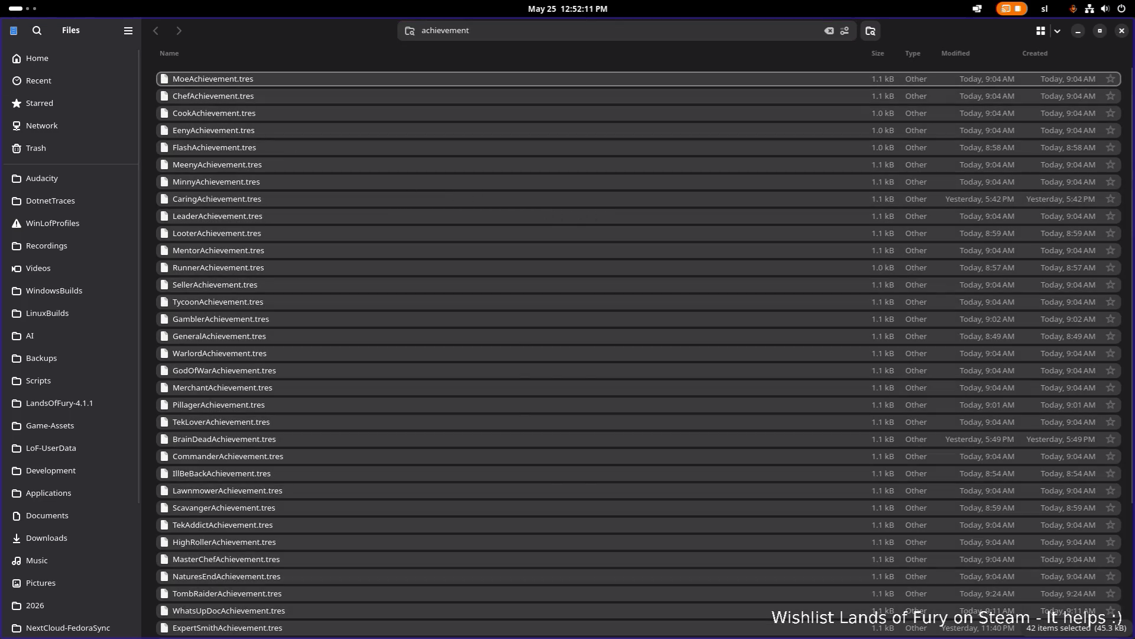
right_click(246, 82)
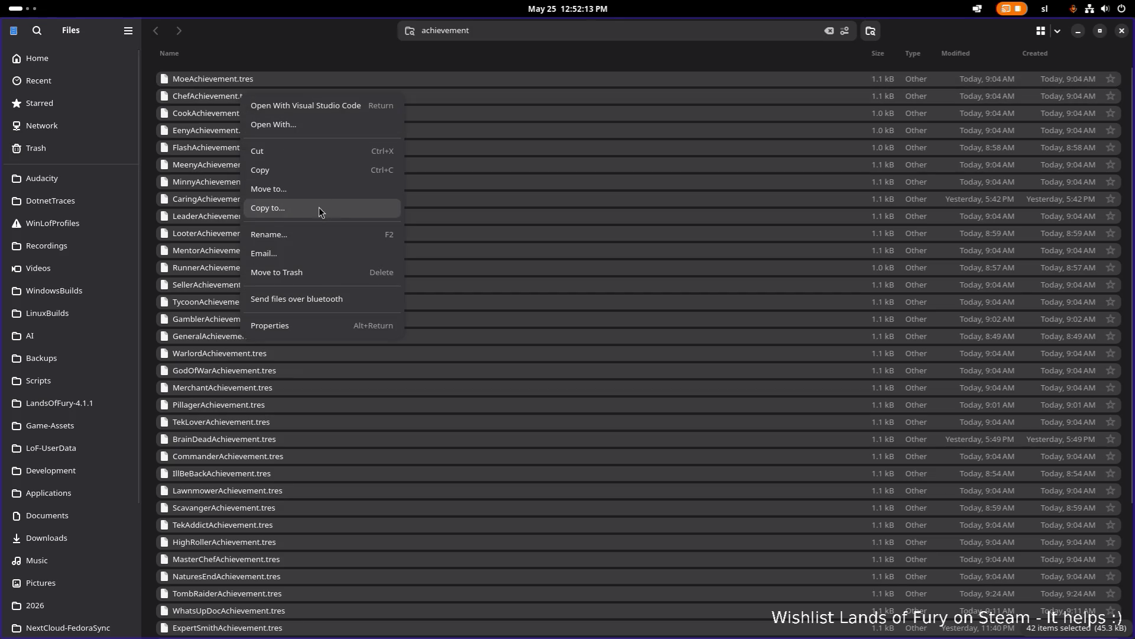
left_click(315, 171)
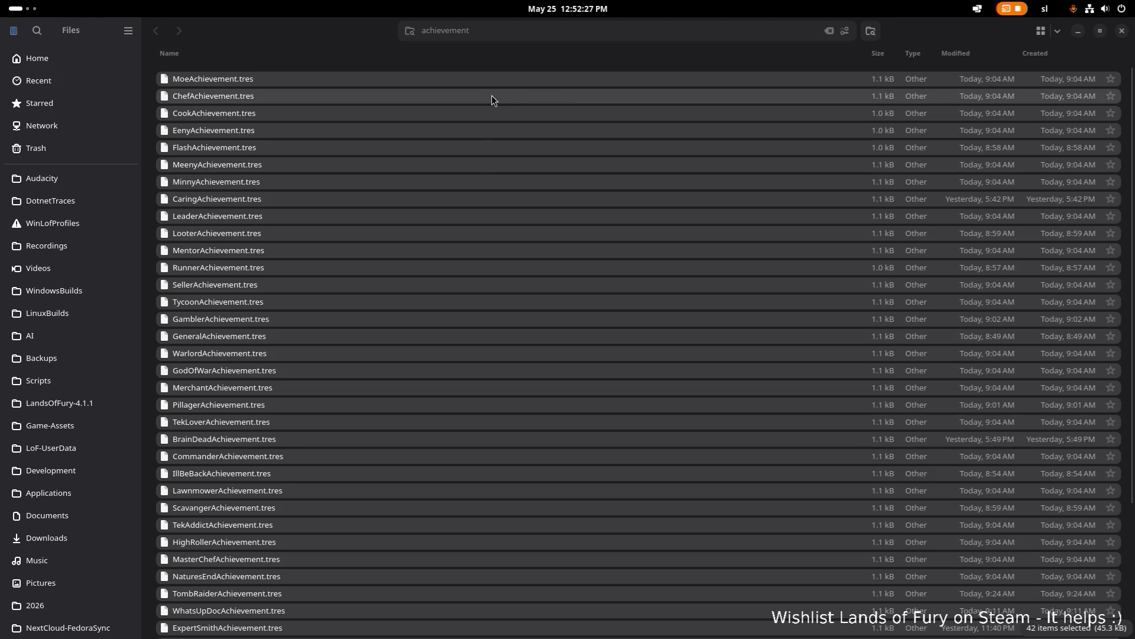
key("alt+Tab")
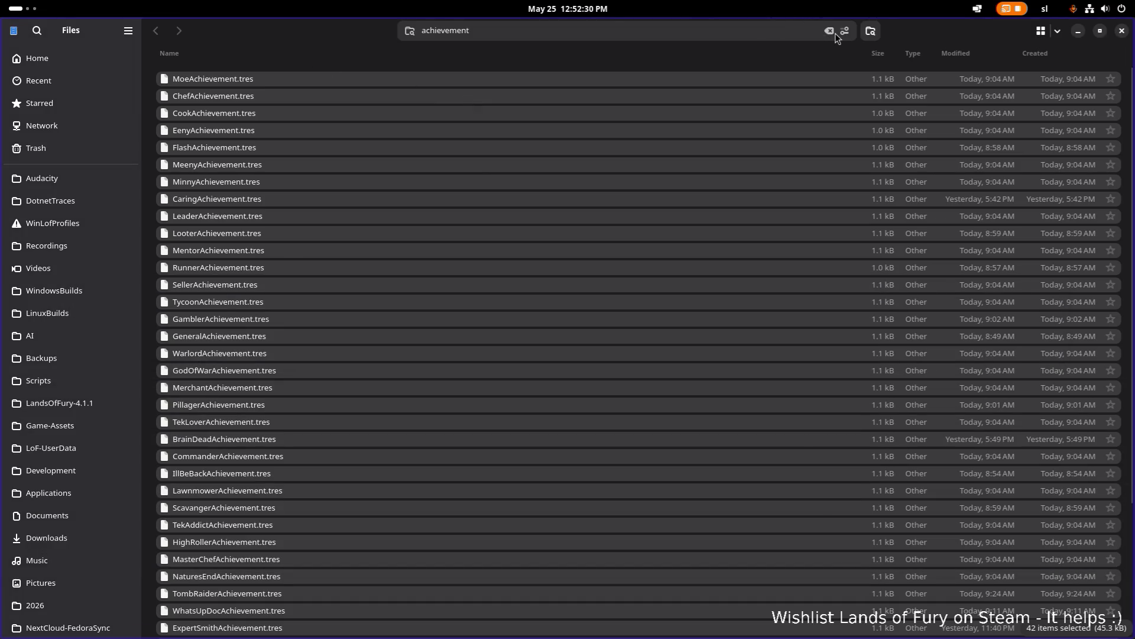
- Clear the search and open a terminal in the unlockables folder, moving it aside
left_click(829, 30)
scroll(570, 270, "down", 20)
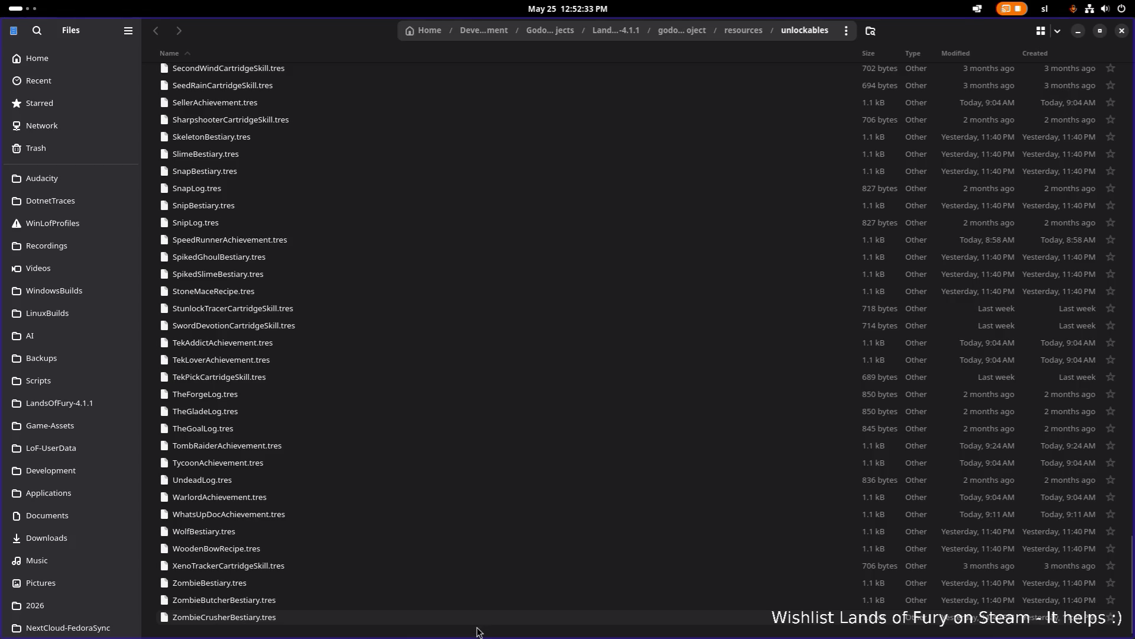
right_click(479, 629)
left_click(561, 595)
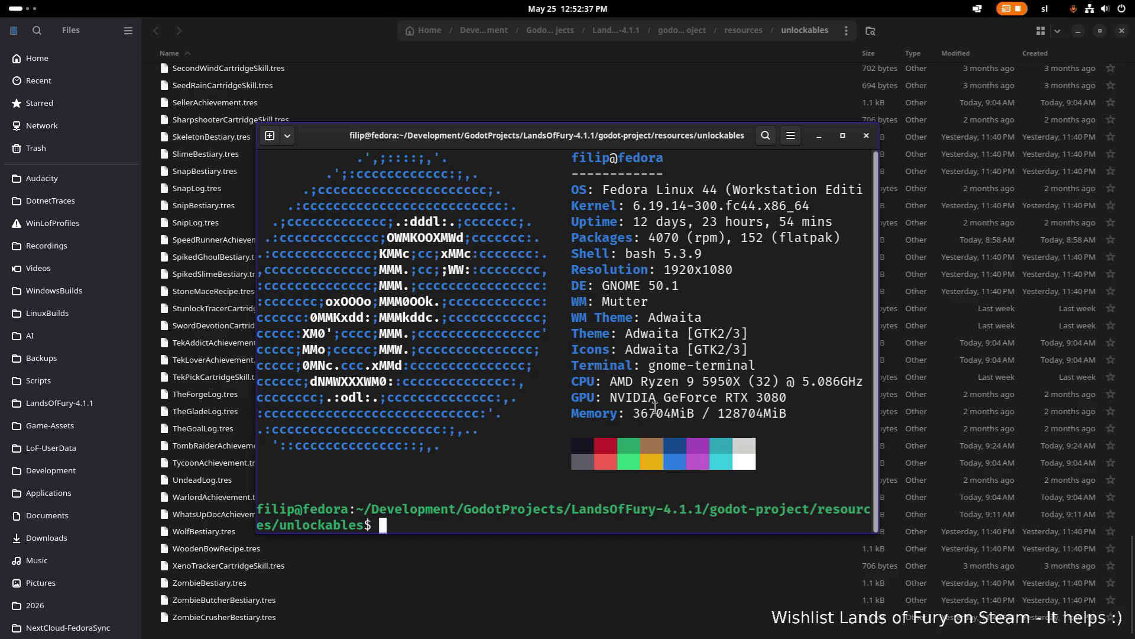
left_click_drag(640, 139, 687, 111)
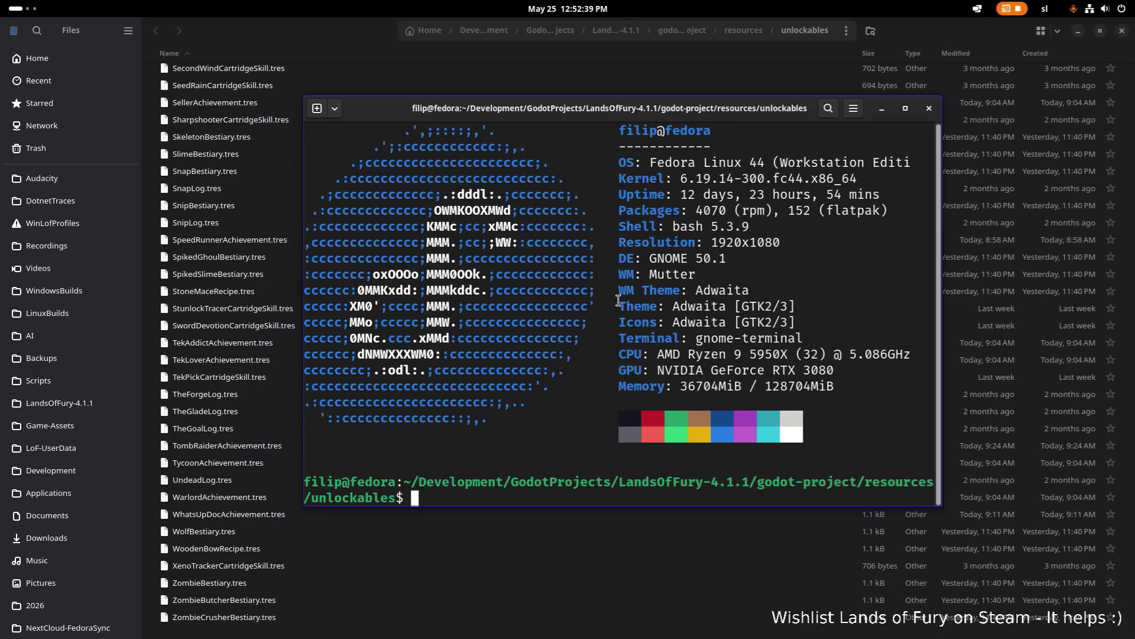
left_click_drag(595, 97, 0, 195)
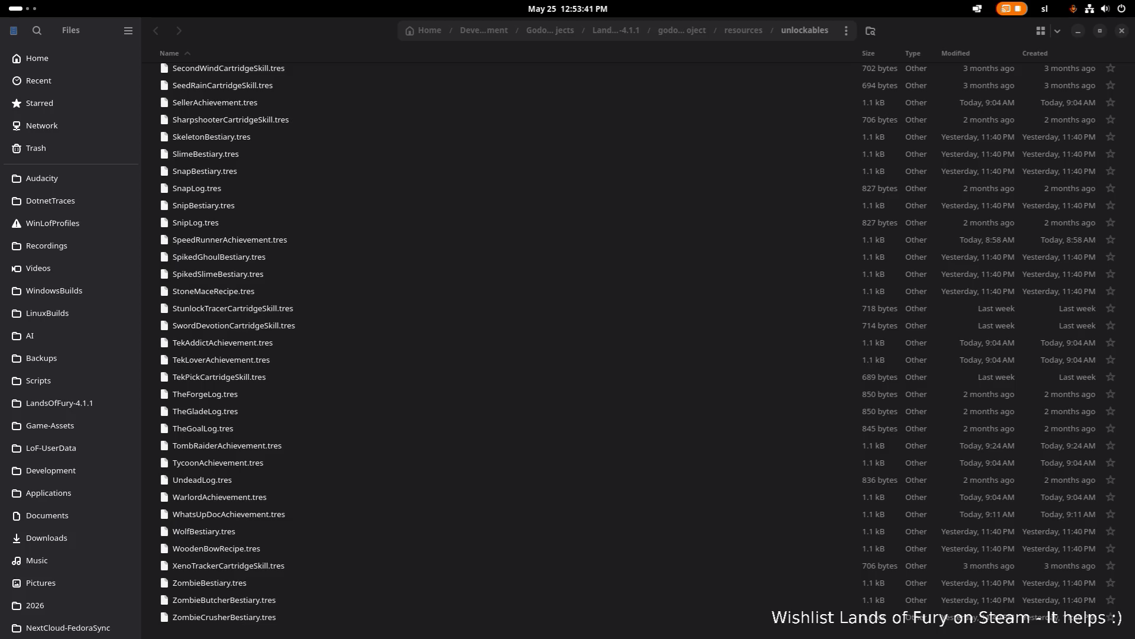
- Return to the terminal showing the *Achievement.tres find listing
key("alt+Tab")
key("alt+Tab")
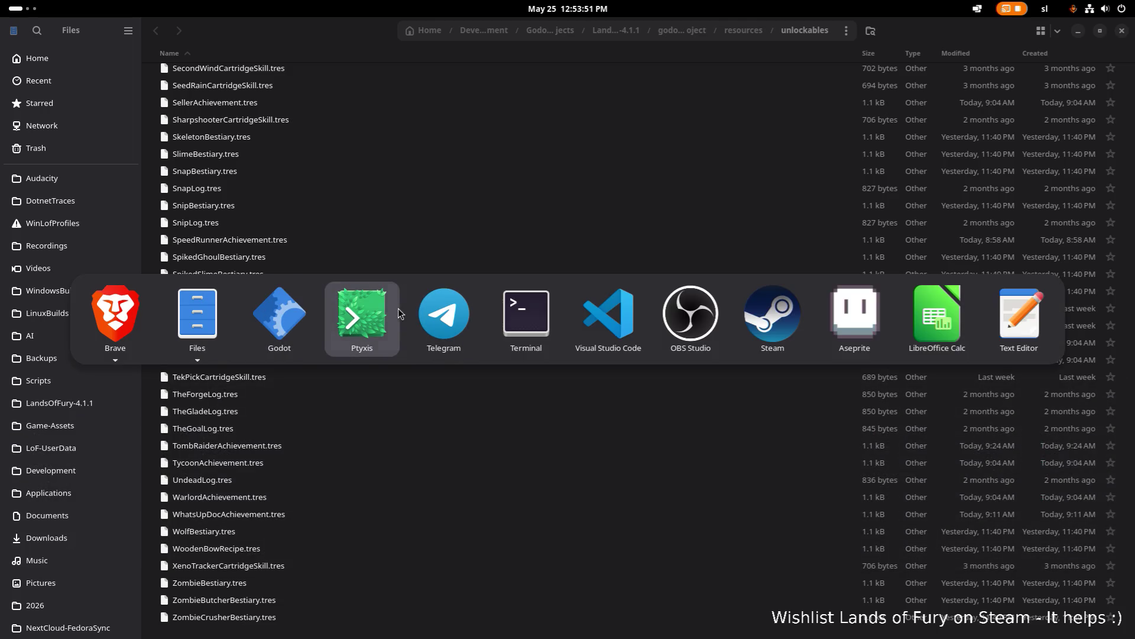
key("alt+Tab")
key("alt+Tab")
key("Escape")
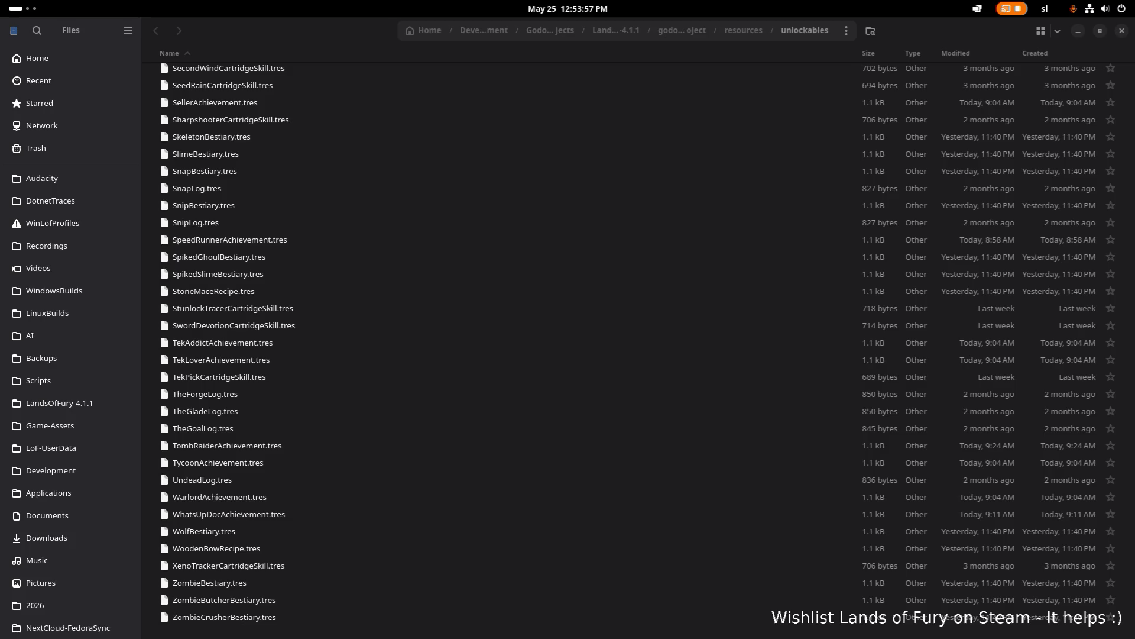
key("alt+Tab")
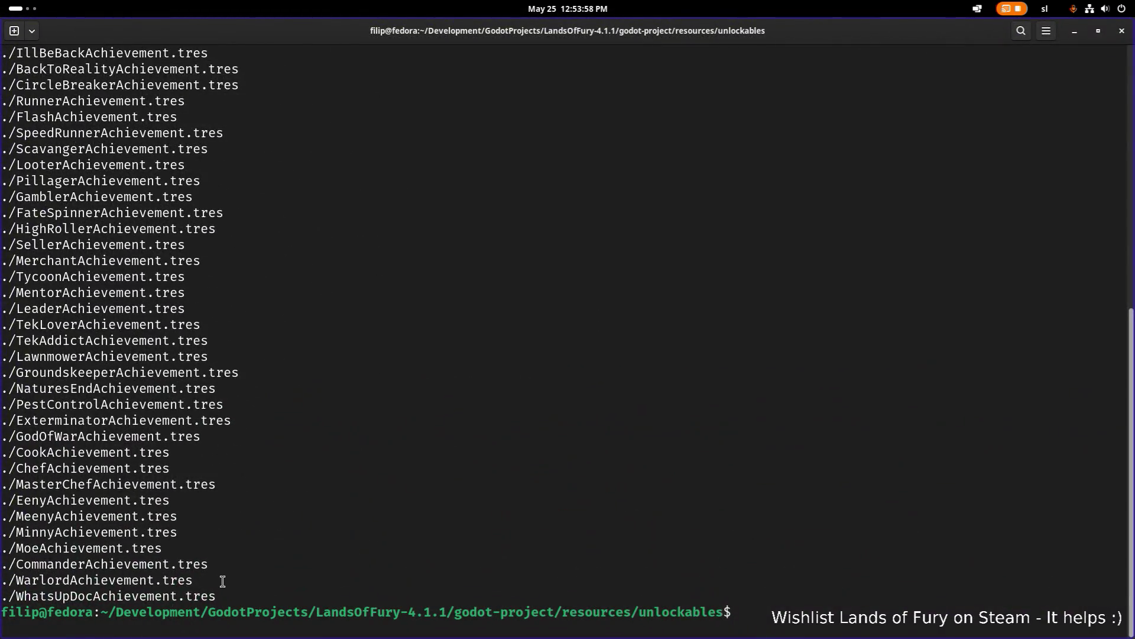
- Copy the listed achievement file paths from the terminal and minimize it
mouse_move(242, 596)
left_mouse_down()
mouse_move(357, 418)
mouse_move(260, 307)
mouse_move(50, 178)
mouse_move(2, 163)
left_mouse_up()
scroll(357, 418, "up", 5)
scroll(358, 418, "down", 1)
right_click(89, 177)
left_click(111, 183)
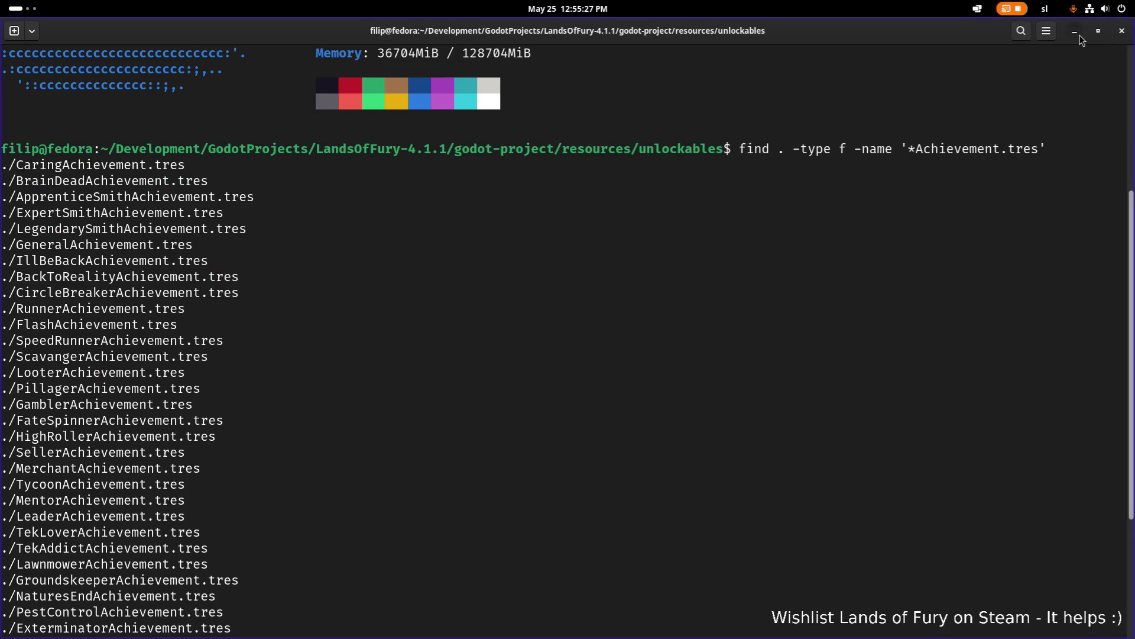
left_click(1077, 33)
key("alt+Tab")
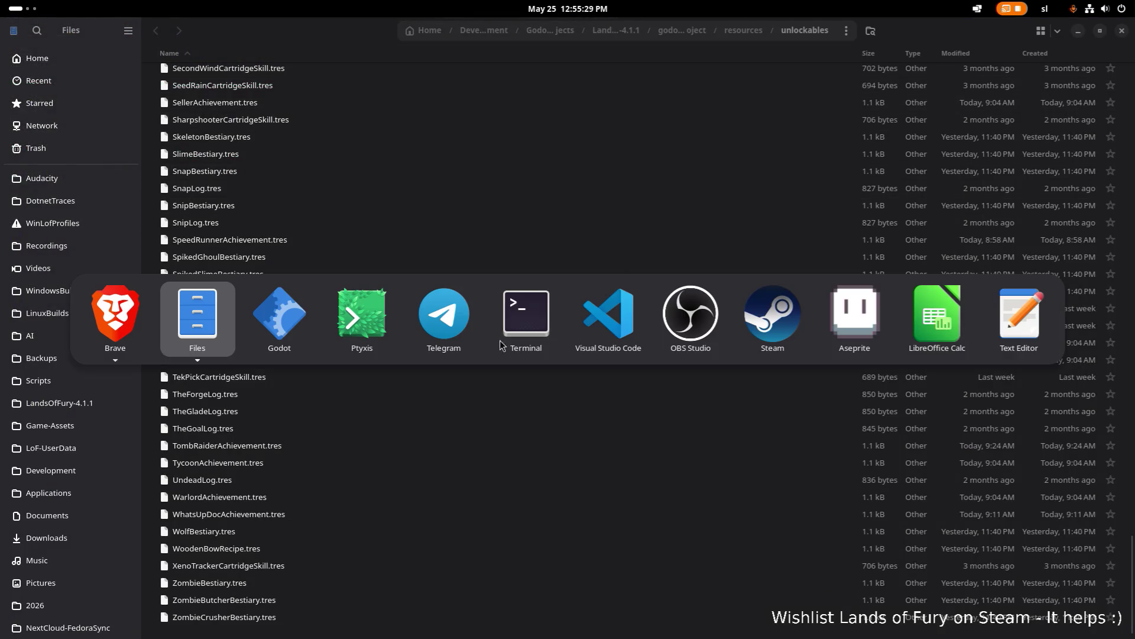
- Bring VS Code forward and widen its right editor pane by narrowing the side panel
key("Escape")
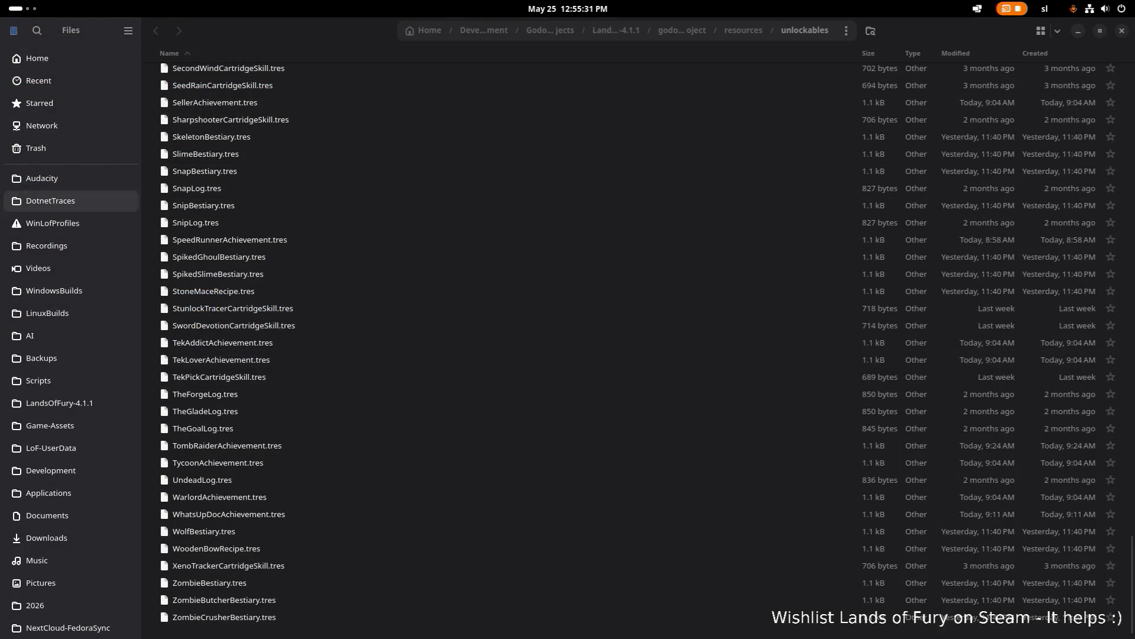
key("alt+Tab")
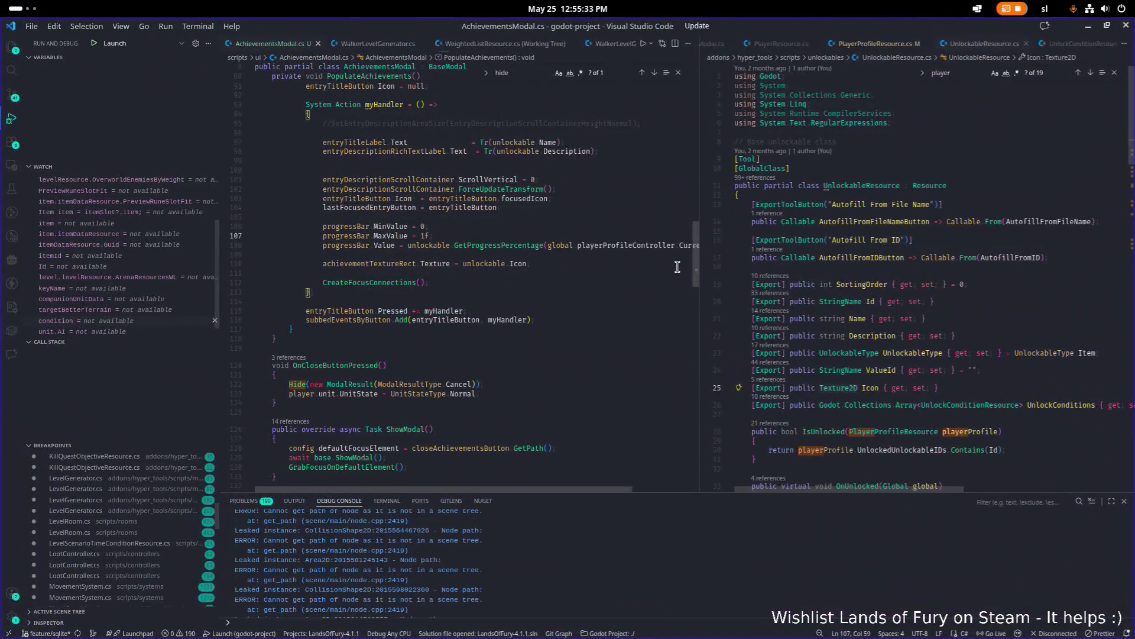
left_click_drag(700, 266, 601, 255)
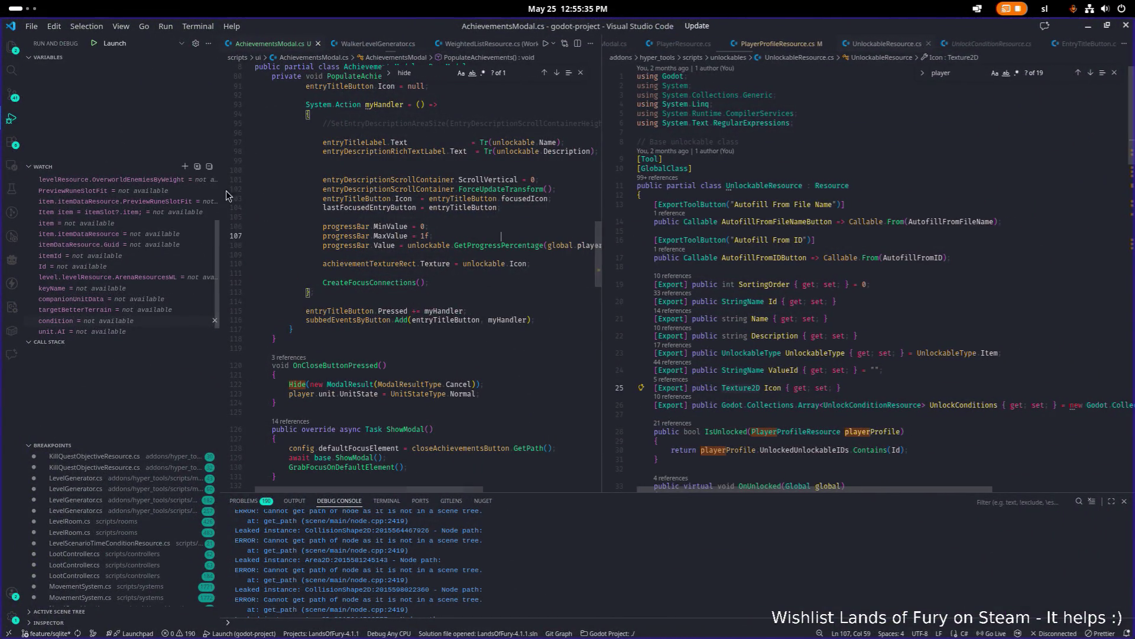
left_click_drag(219, 153, 170, 157)
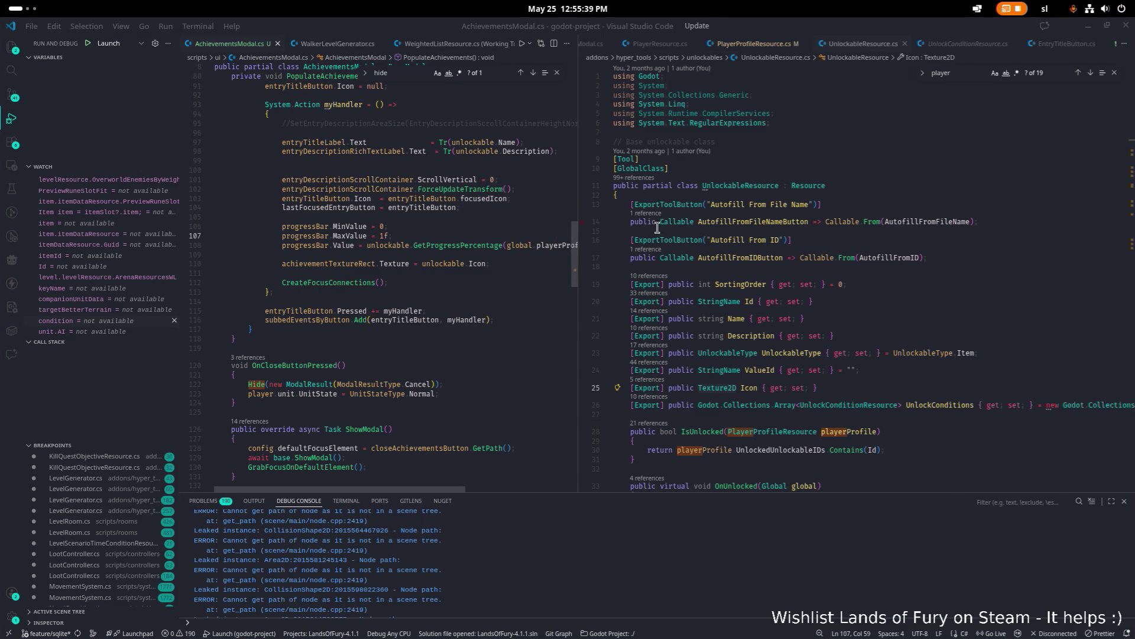
scroll(378, 278, "up", 1)
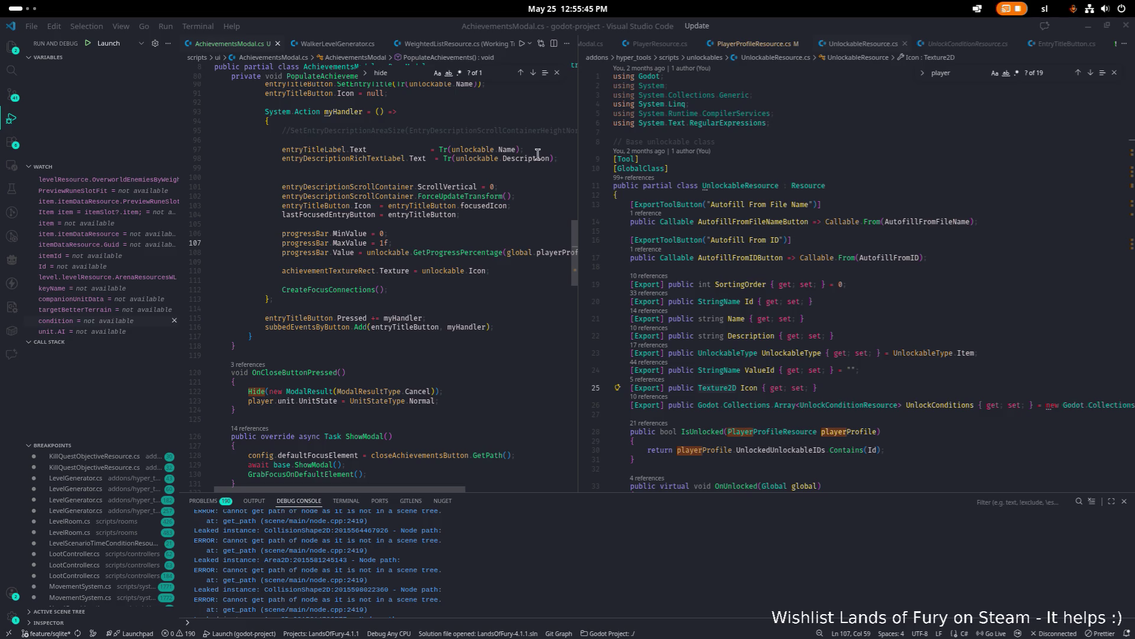
scroll(816, 195, "down", 1)
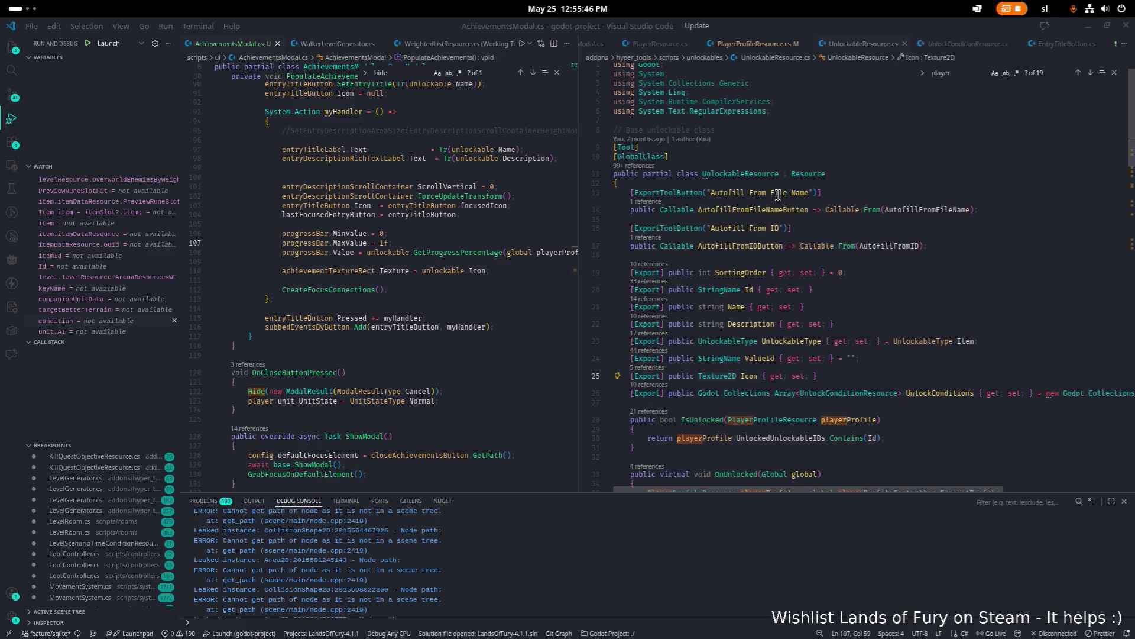
- Paste the 41 achievement names into a new untitled file, then move VS Code aside
left_click(33, 27)
left_click(65, 44)
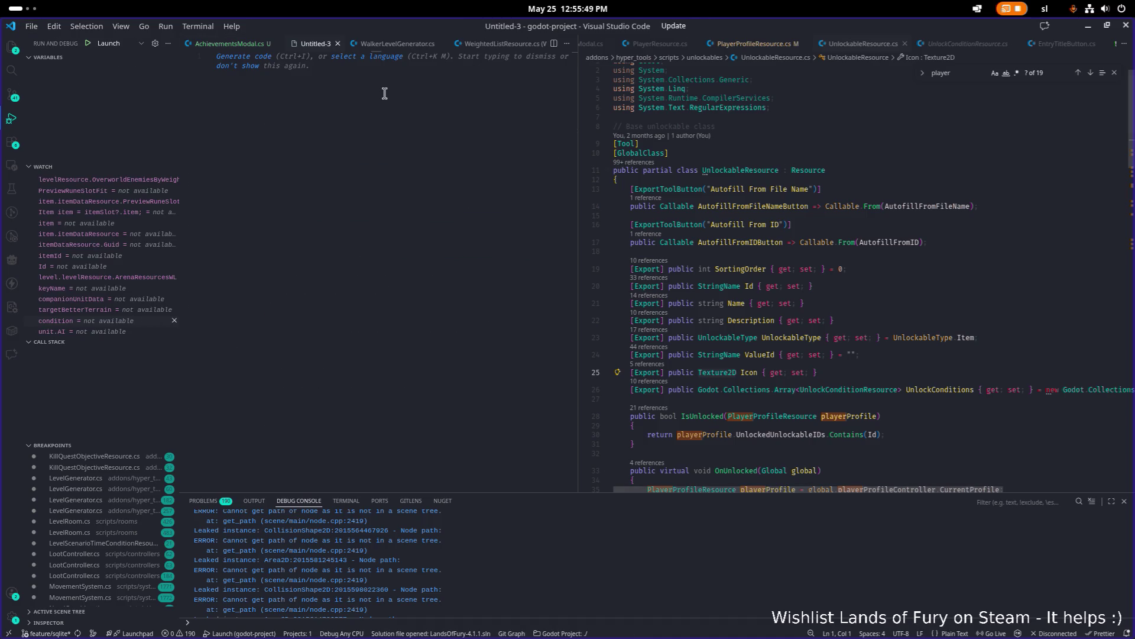
mouse_move(315, 43)
left_mouse_down()
mouse_move(869, 126)
mouse_move(905, 161)
left_mouse_up()
key("ctrl+v")
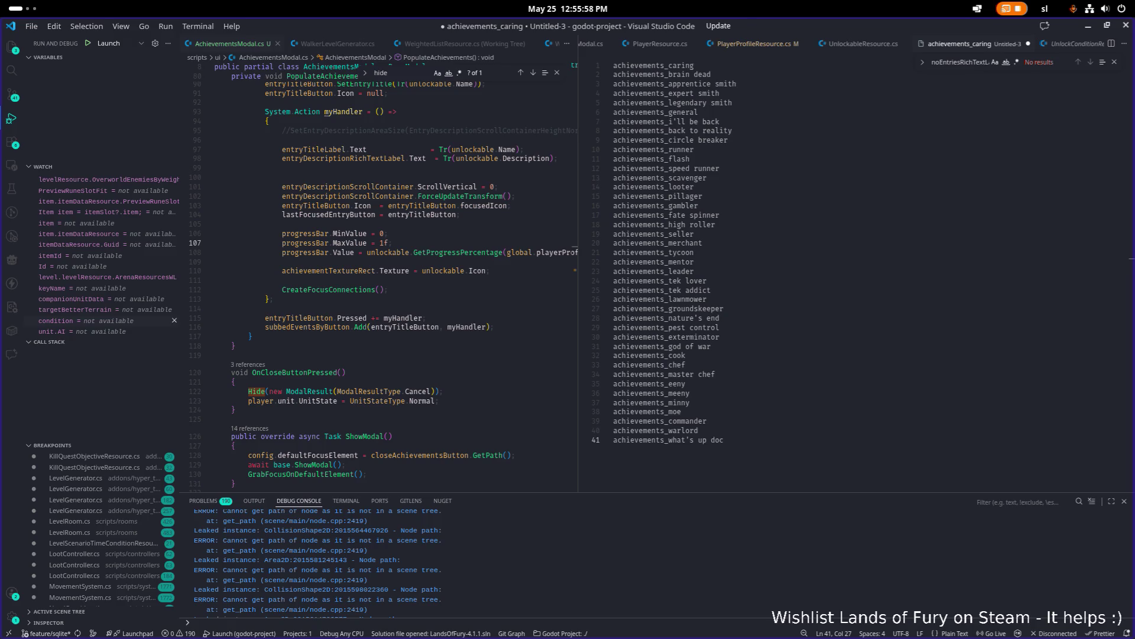
key("alt+Tab")
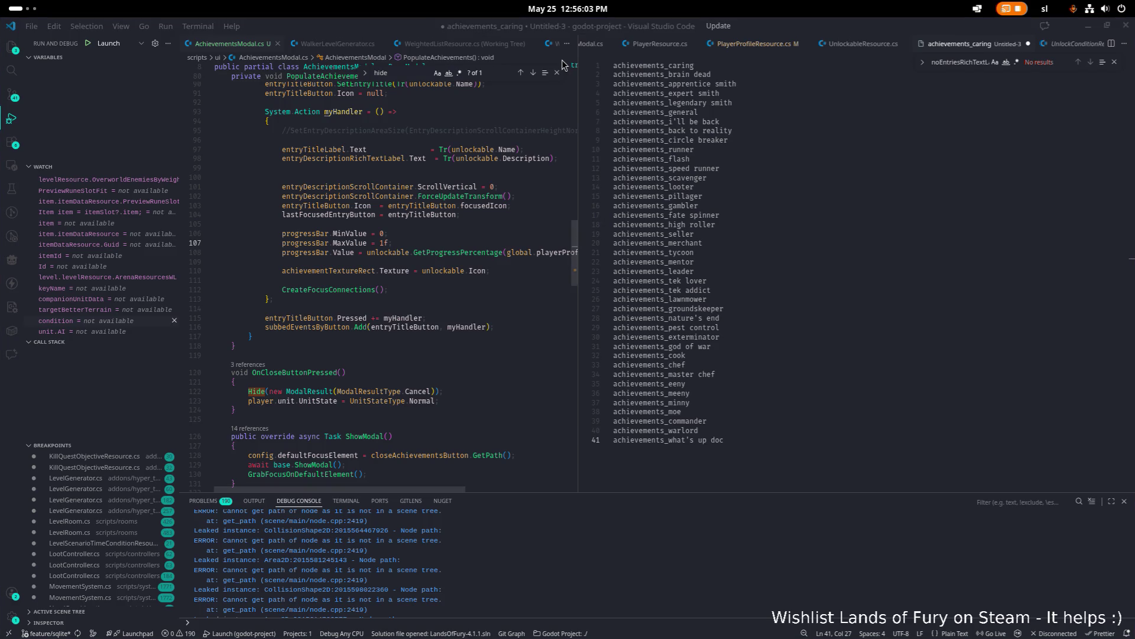
left_click_drag(761, 29, 0, 83)
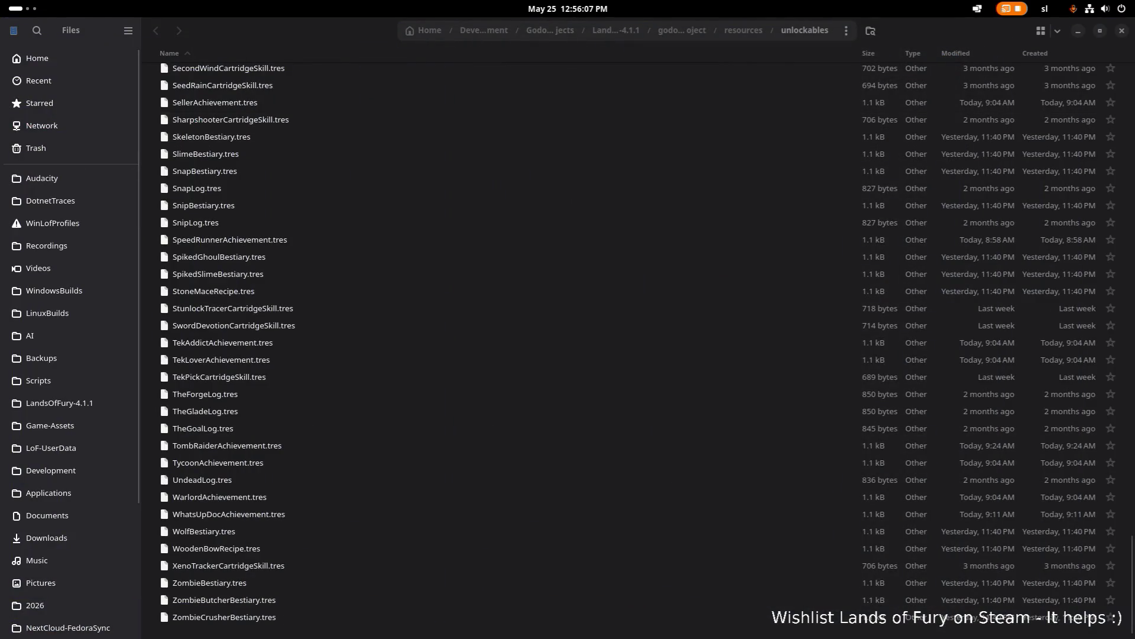
- Switch to Godot, clear the FileSystem filter, and select atlases/notifications_achievement.tres
left_click(487, 175)
key("alt+Tab")
key("alt+Tab")
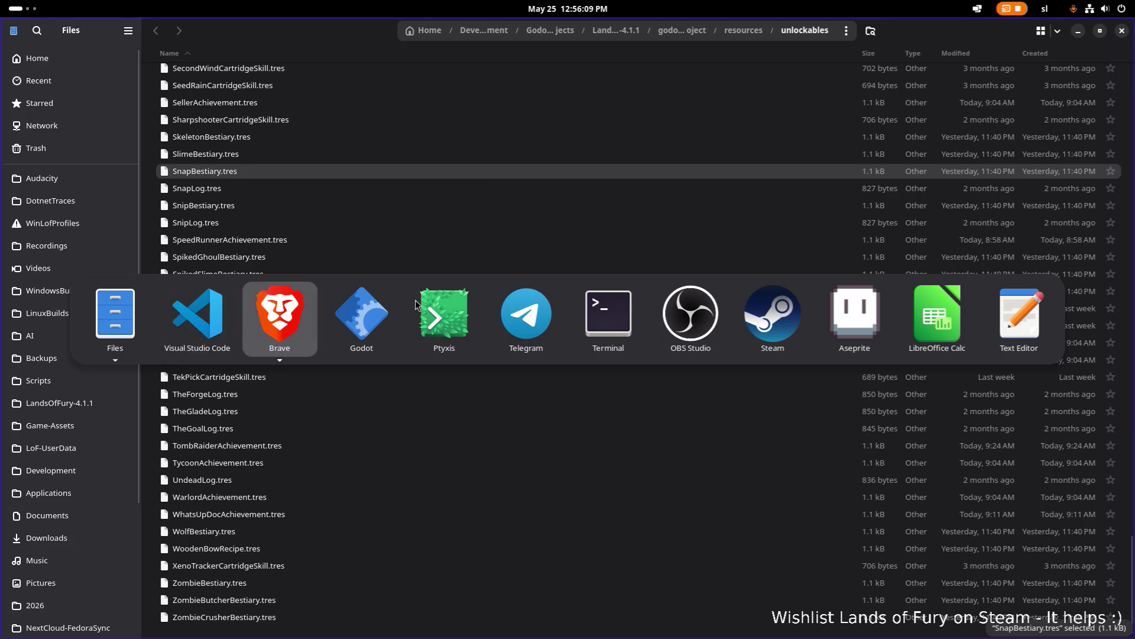
key("alt+Tab")
left_click(170, 276)
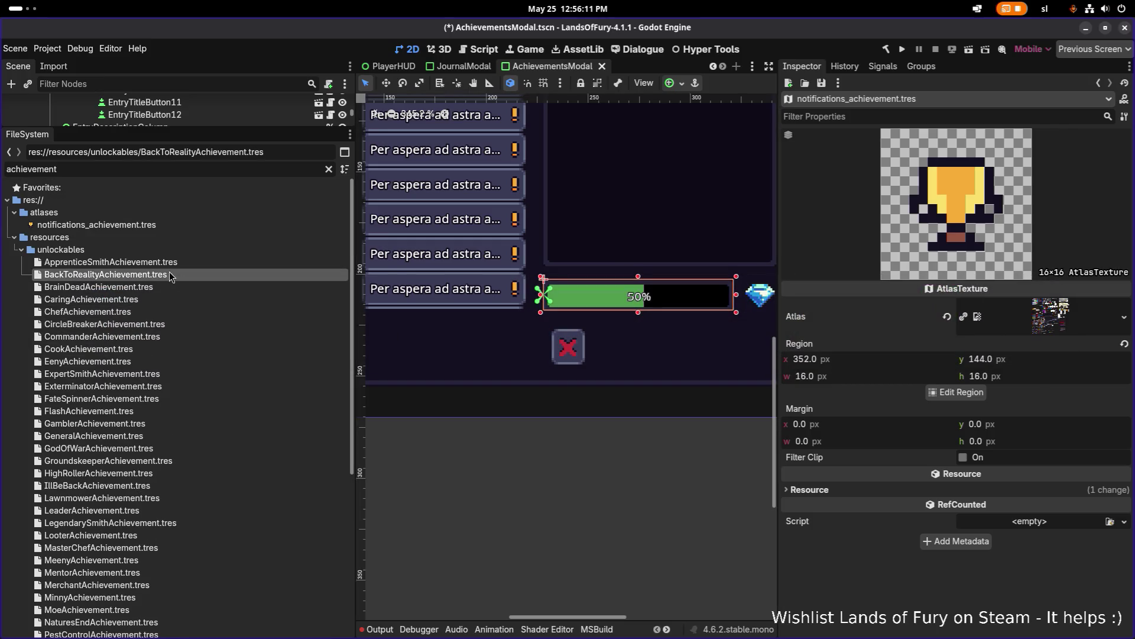
left_click(222, 224)
left_click(329, 170)
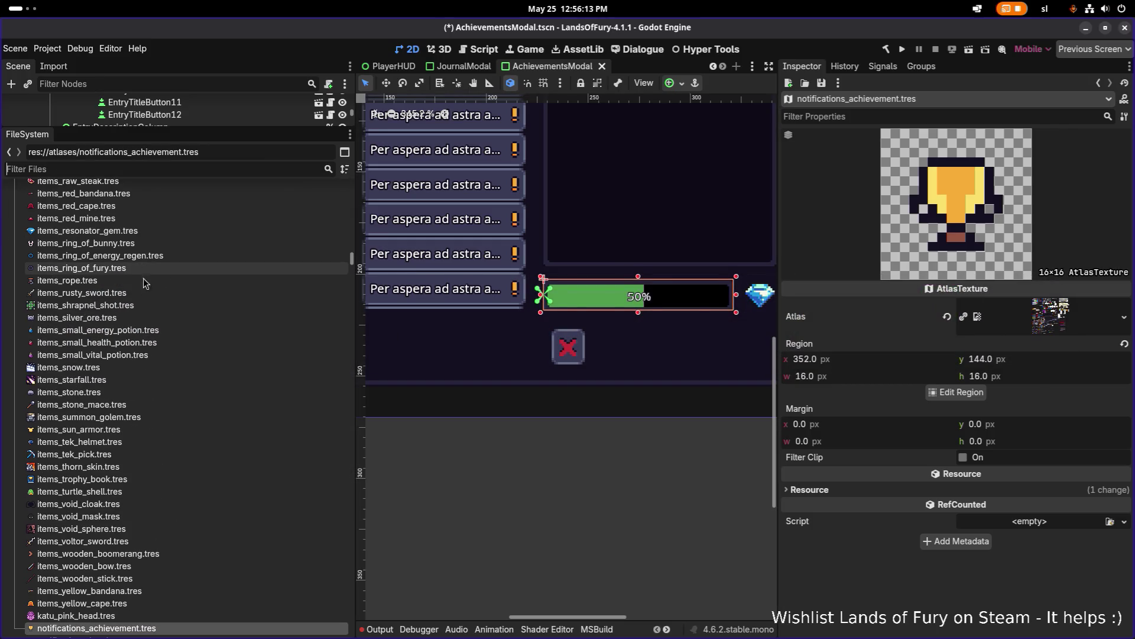
scroll(144, 319, "down", 3)
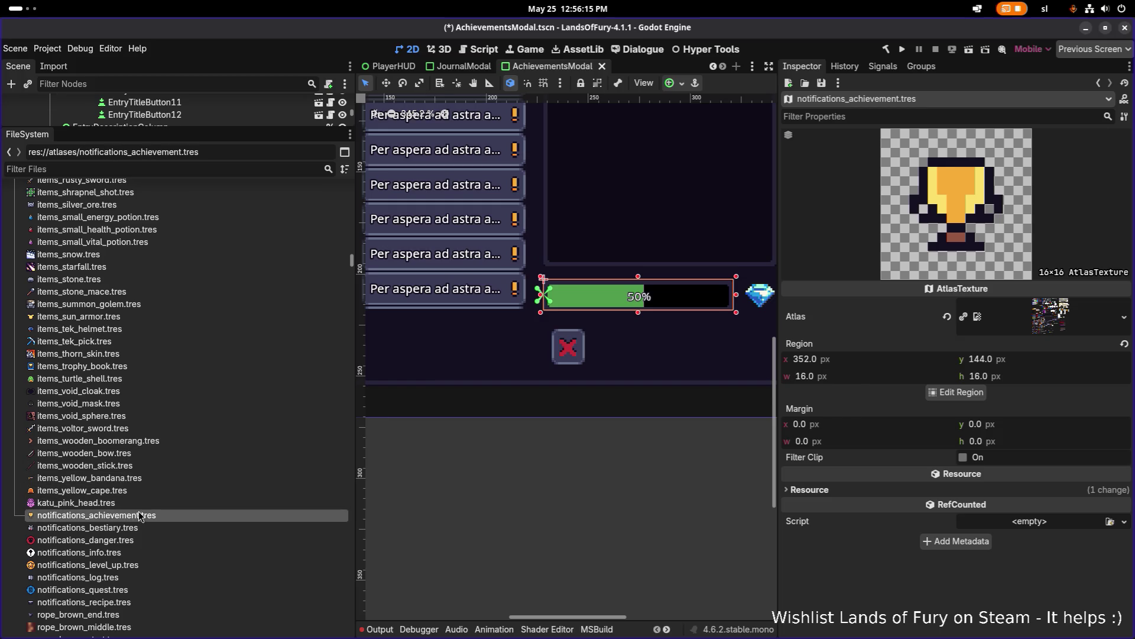
- Duplicate notifications_achievement.tres and paste achievements_caring.tres as the new name
key("alt+Tab")
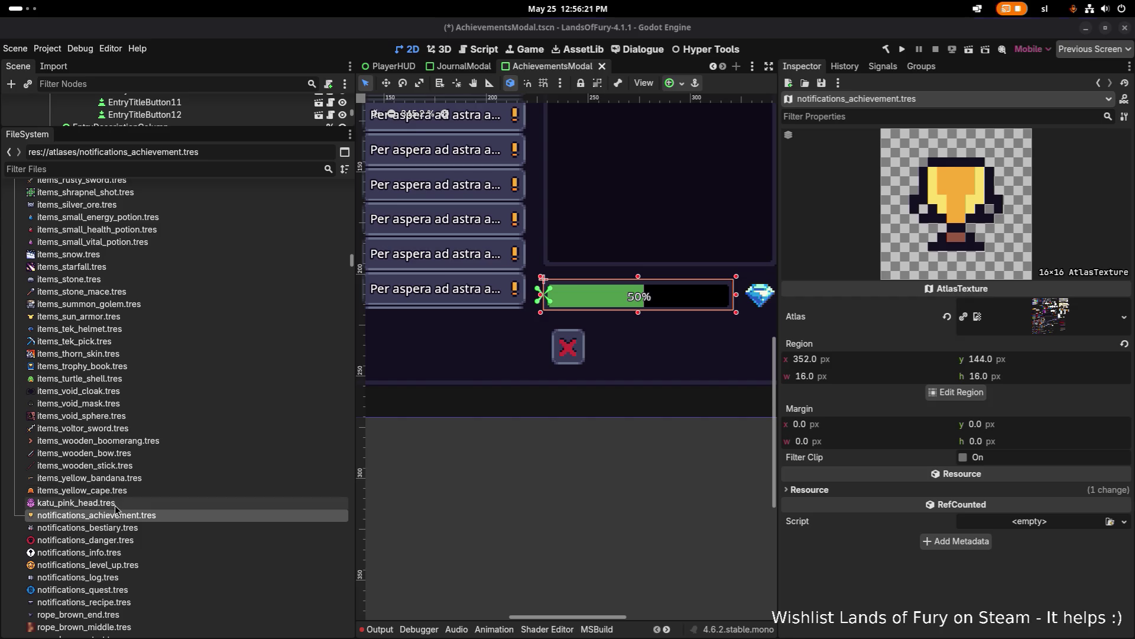
left_click(127, 527)
left_click(132, 518)
key("ctrl+d")
type("achievements_caring")
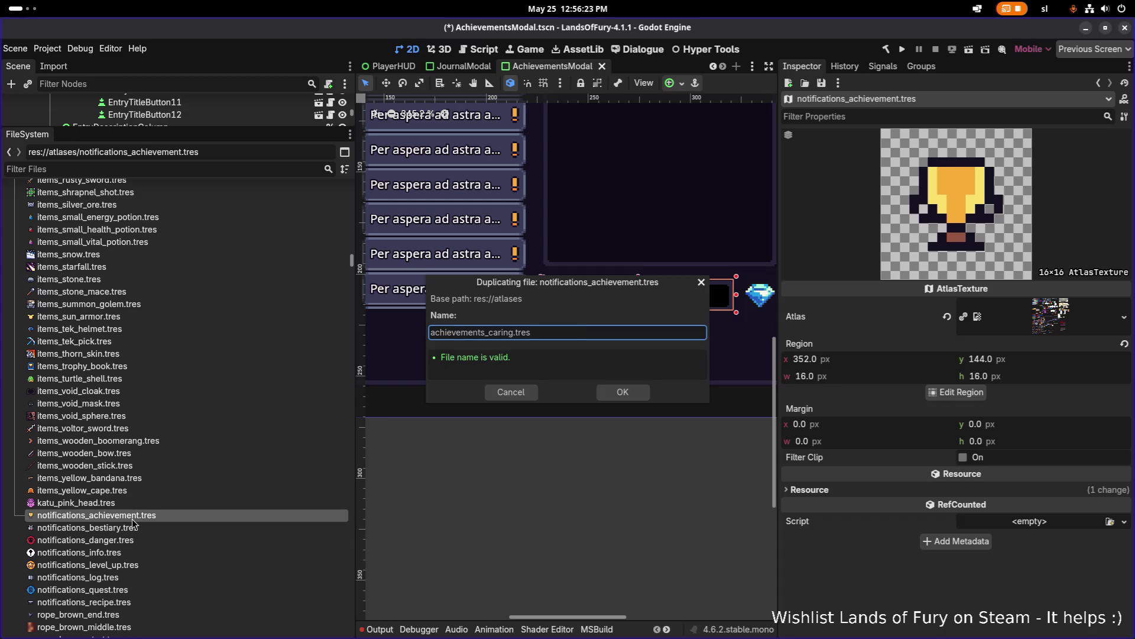
- Confirm achievements_caring.tres and duplicate the texture again as achievements_brain_dead.tres
key("Return")
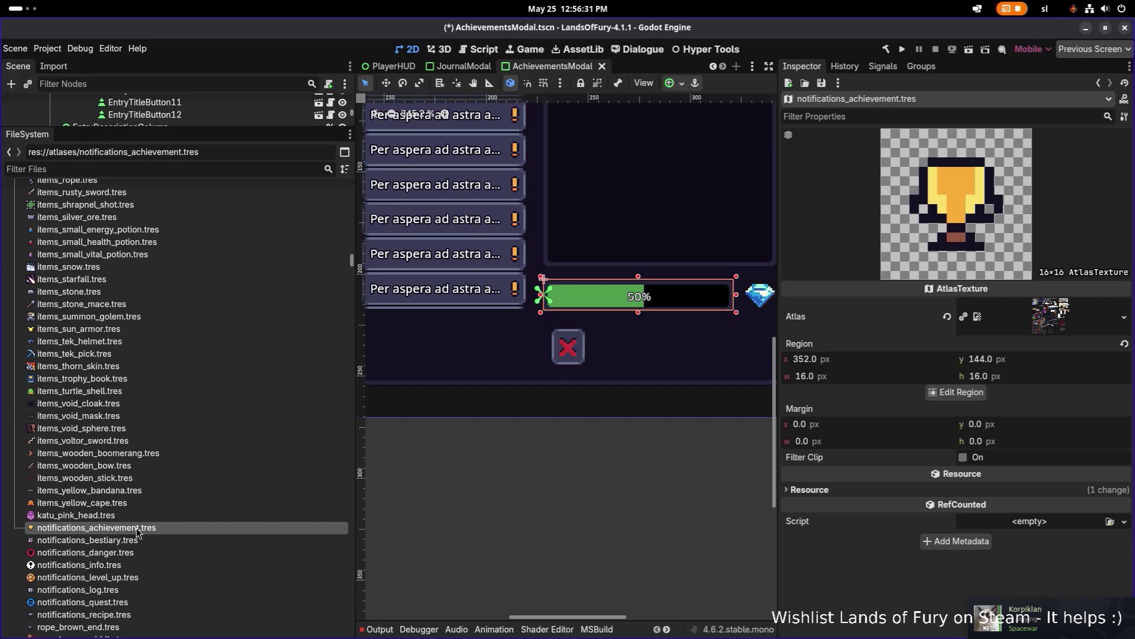
key("ctrl+d")
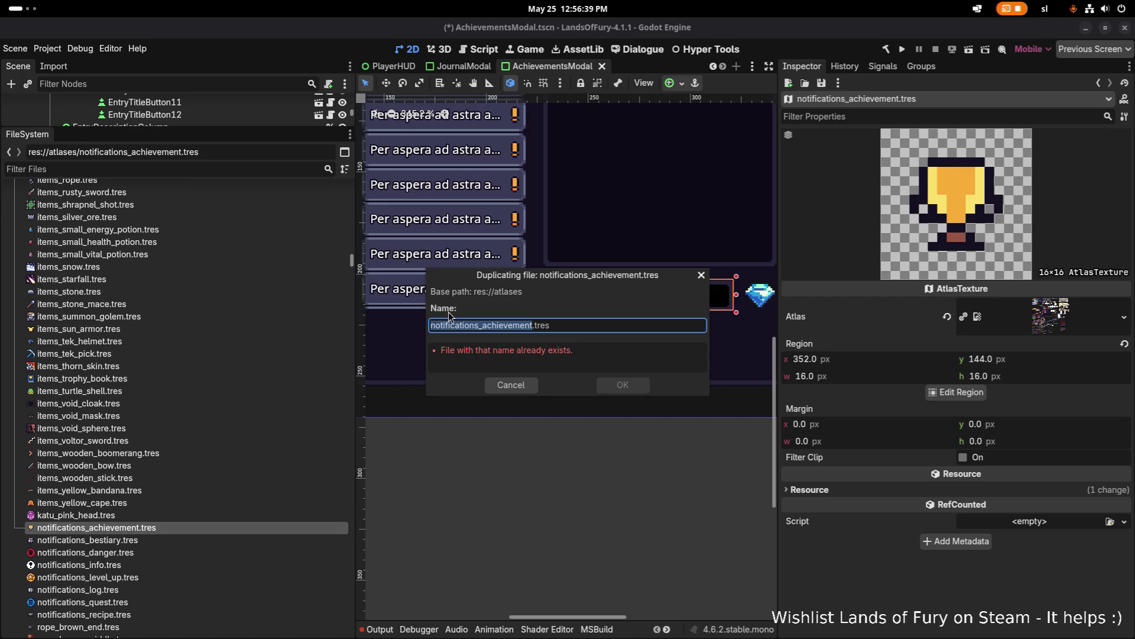
type("achievements_brain_dead")
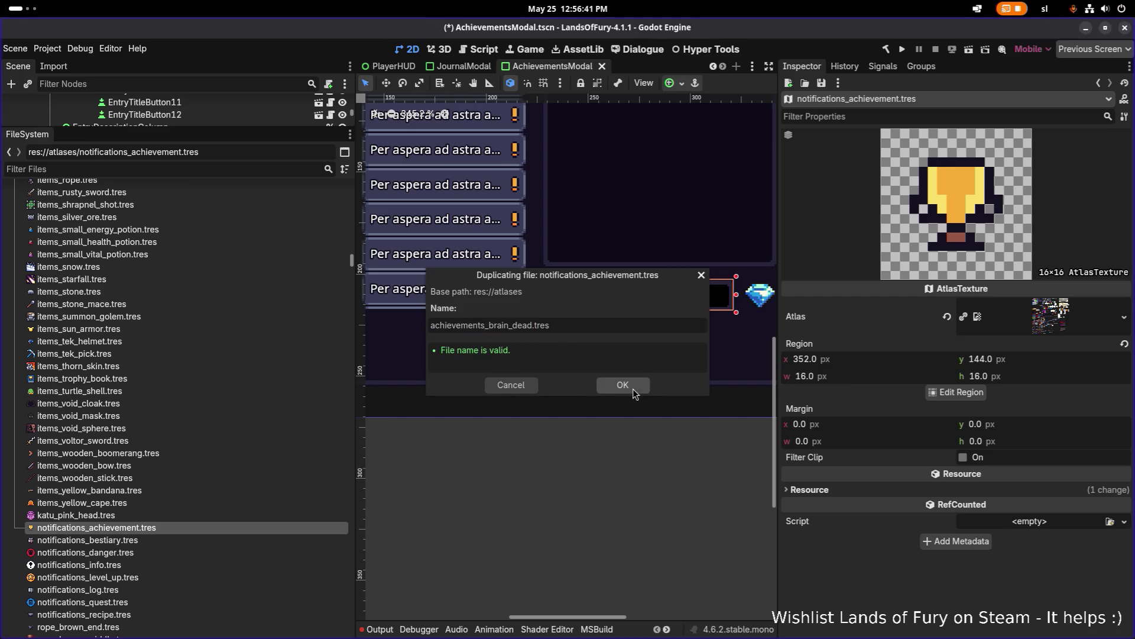
left_click(622, 385)
- Duplicate notifications_achievement.tres as achievements_apprentice_smith.tres
left_click(165, 538)
key("ctrl+d")
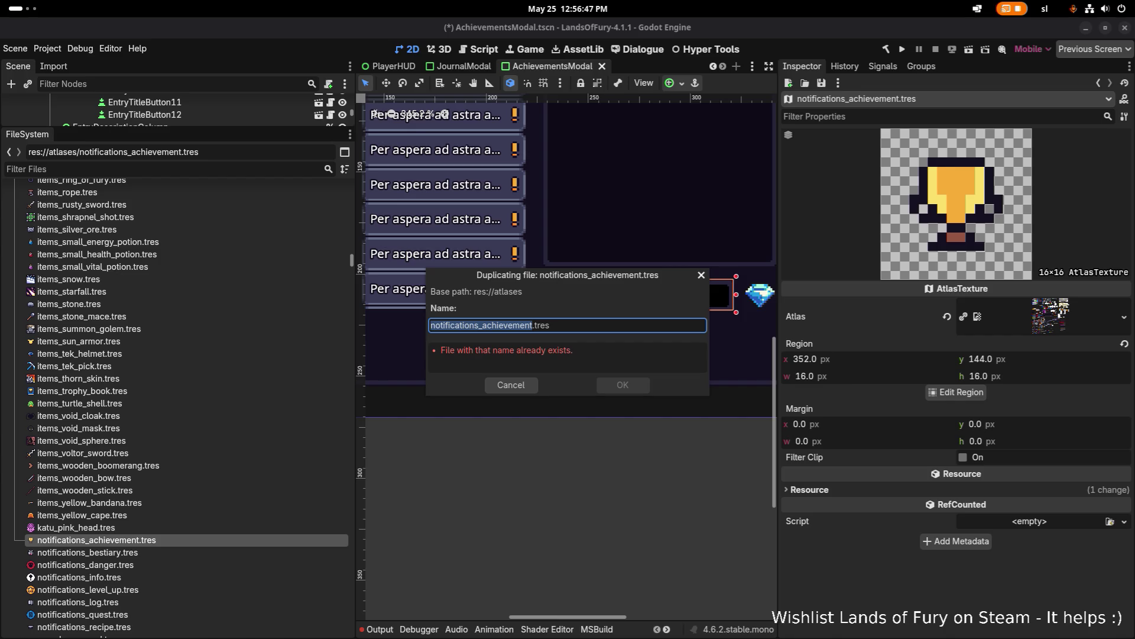
left_click(524, 324)
double_click(524, 324)
type("achievements_apprentice_smith")
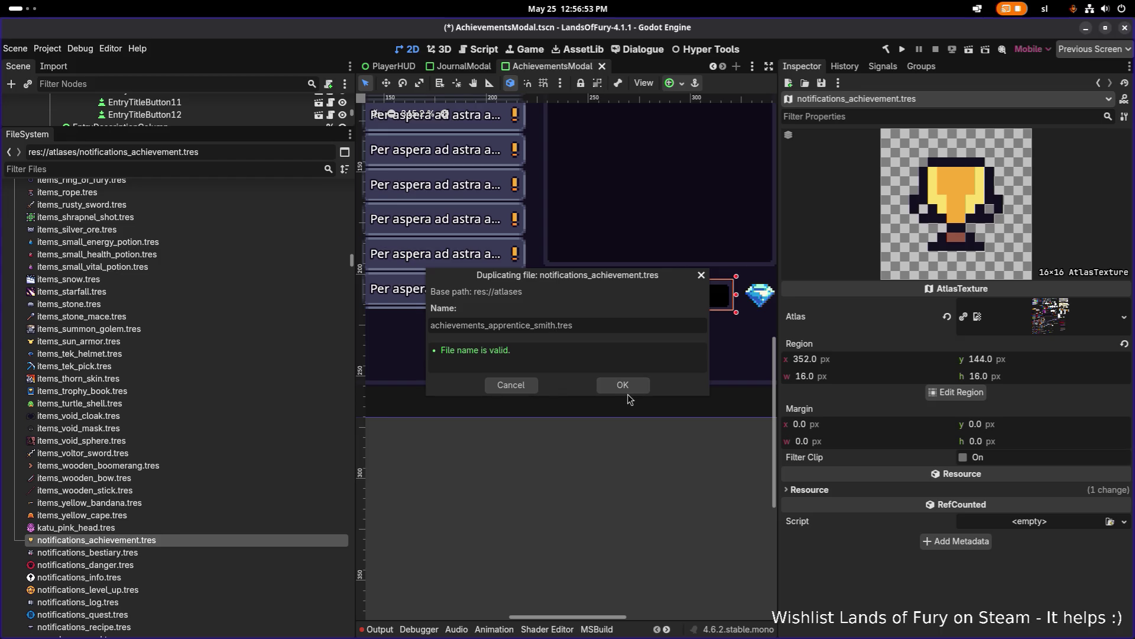
left_click(622, 385)
- Duplicate notifications_achievement.tres as achievements_expert_smith.tres
key("alt+Tab")
key("Tab")
key("Tab")
key("Escape")
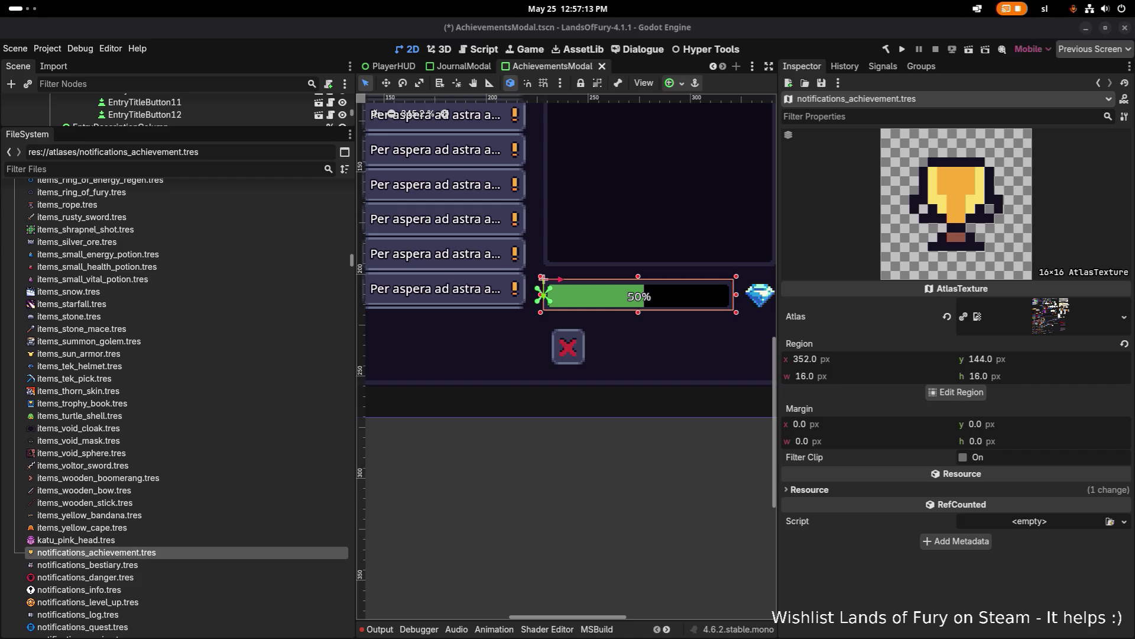
key("alt+Tab")
key("ctrl+d")
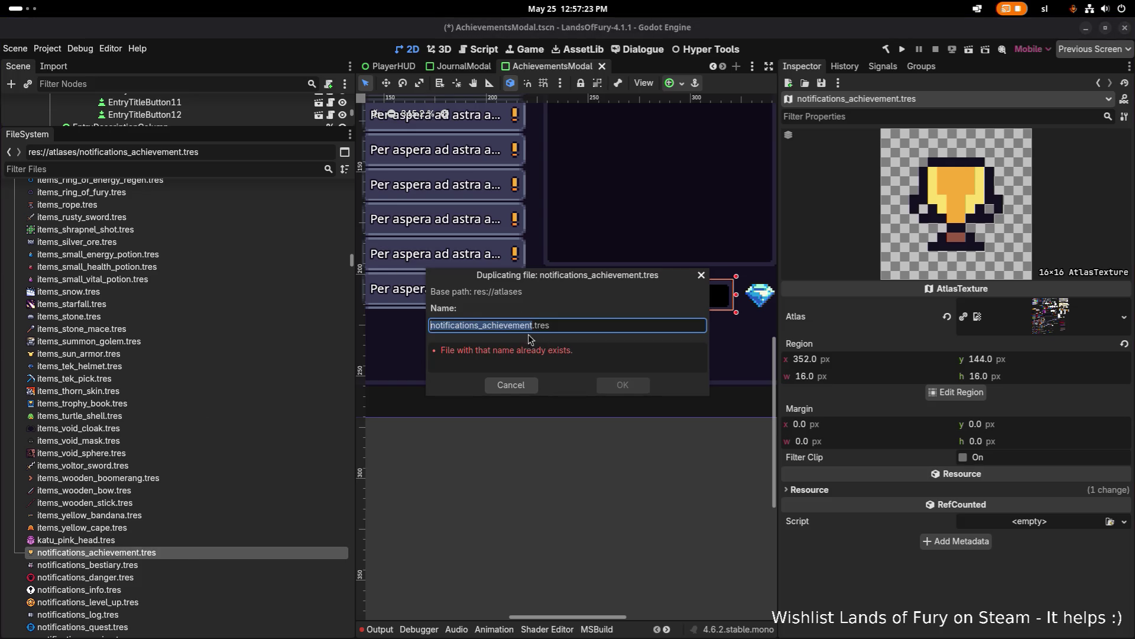
type("achievements_expert_smith")
left_click(623, 385)
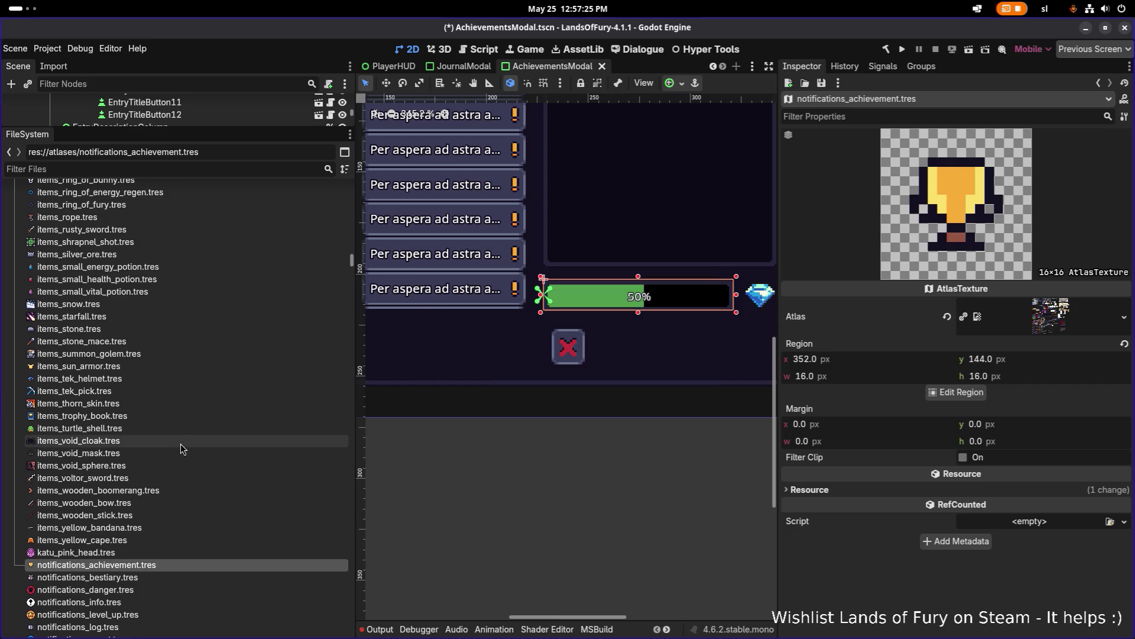
- Duplicate items_voltor_sword.tres as achievements_legendary_smith.tres
left_click(191, 477)
key("ctrl+d")
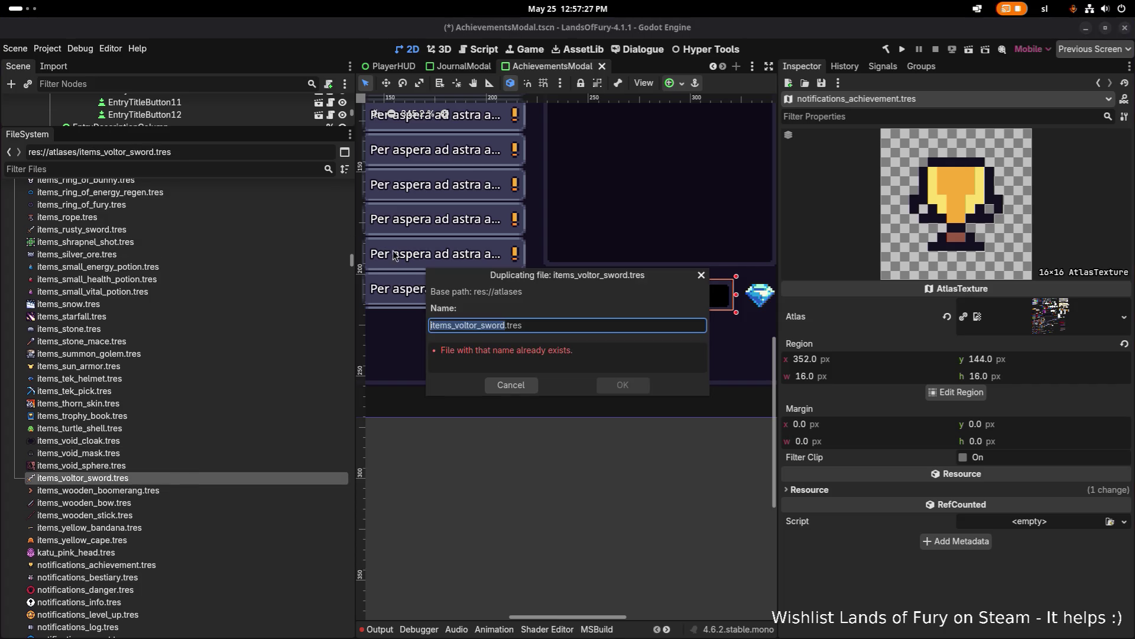
type("achievements_legendary_smith")
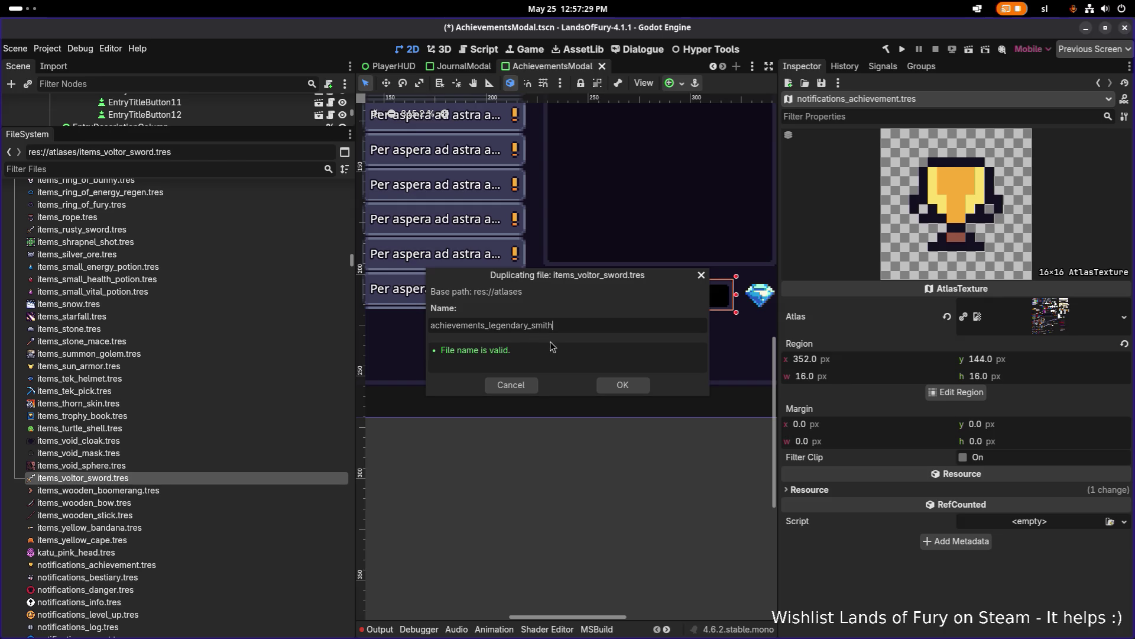
type(".tres")
left_click(622, 385)
- Inspect achievements_apprentice_smith.tres in the Region Editor, then close it
scroll(116, 477, "up", 10)
scroll(172, 380, "up", 20)
scroll(172, 380, "up", 20)
scroll(172, 379, "down", 10)
left_click(178, 395)
left_click(179, 384)
left_click(971, 397)
scroll(554, 309, "down", 2)
scroll(542, 291, "down", 1)
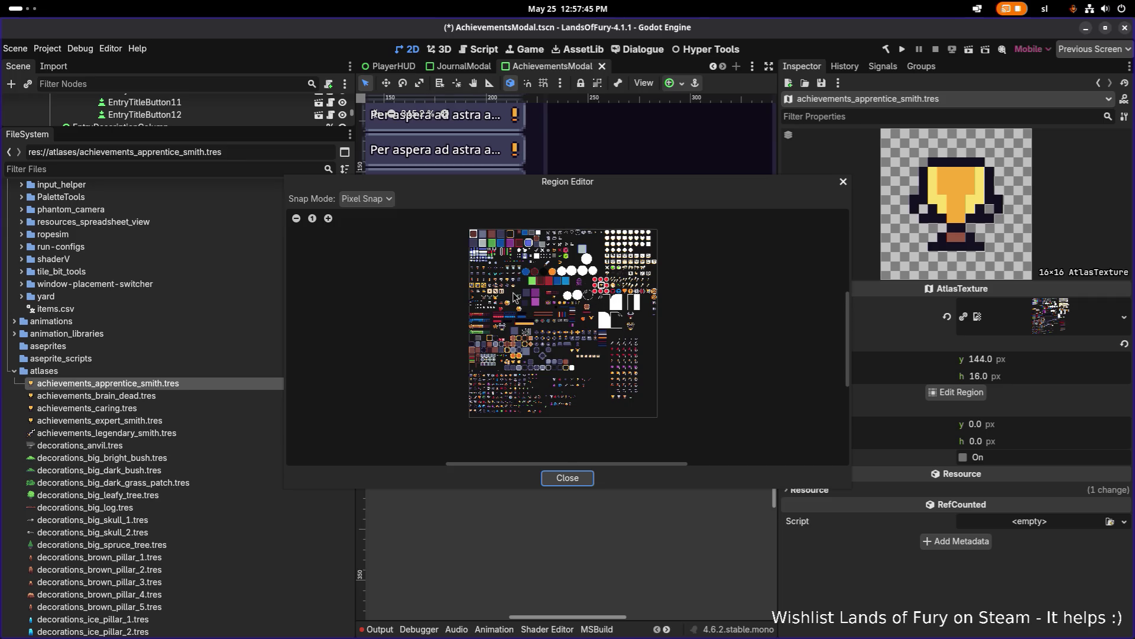
left_click(843, 183)
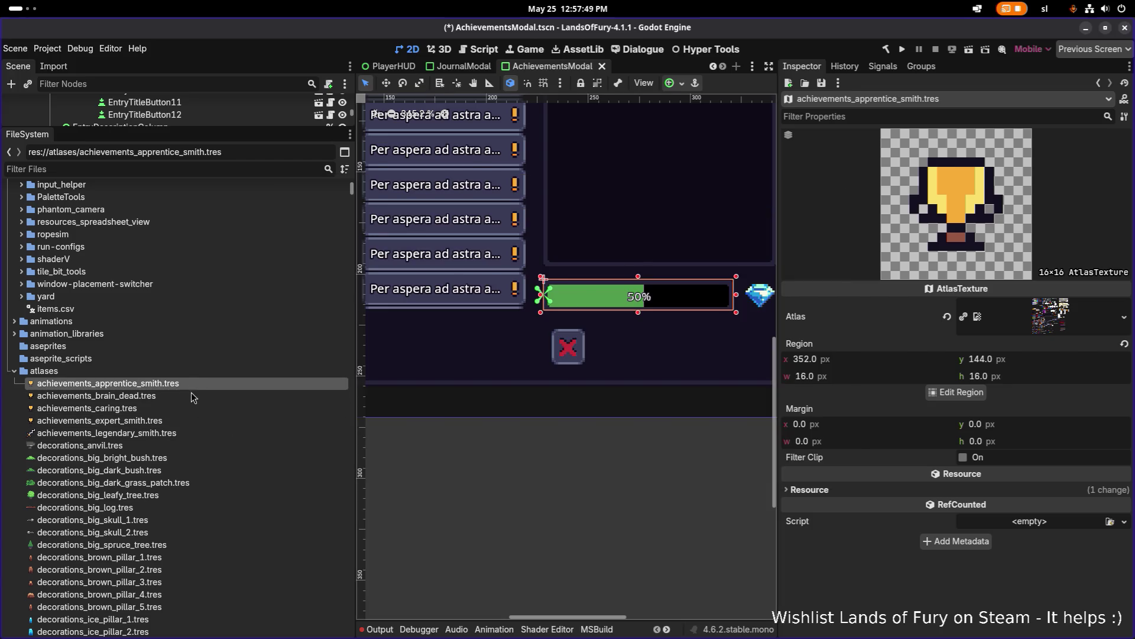
mouse_move(188, 395)
key("alt+Tab")
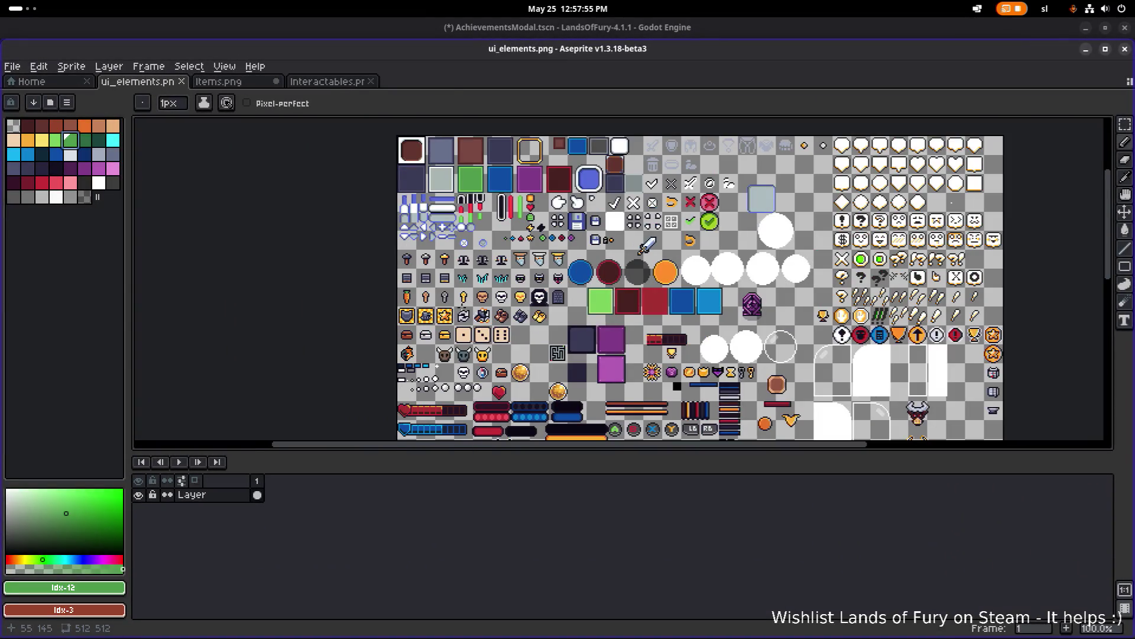
key("m")
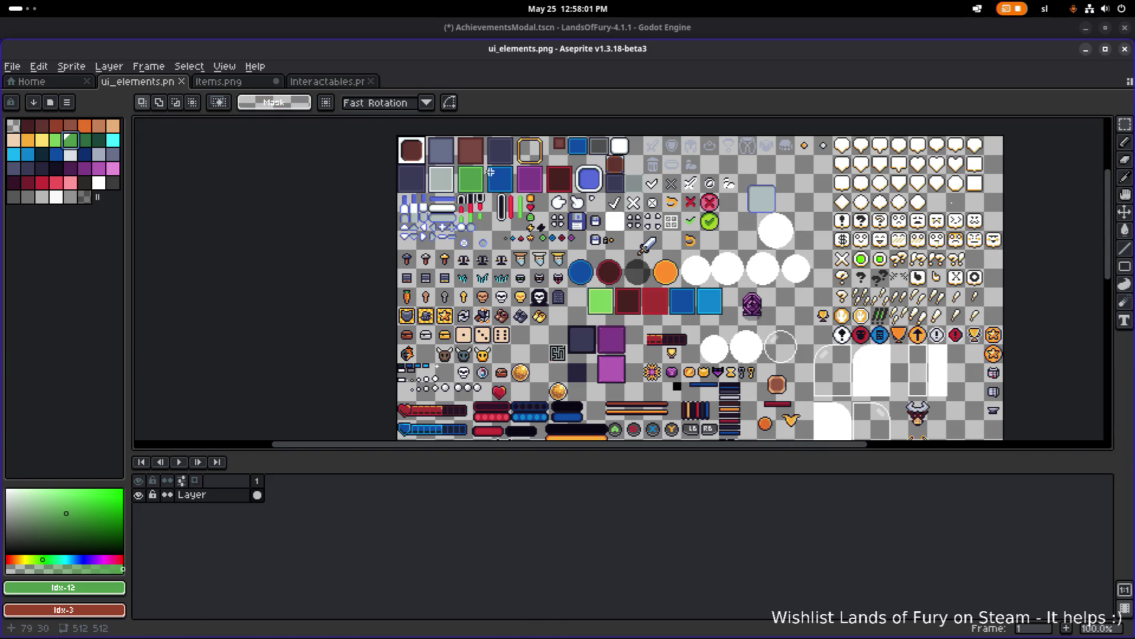
key("2")
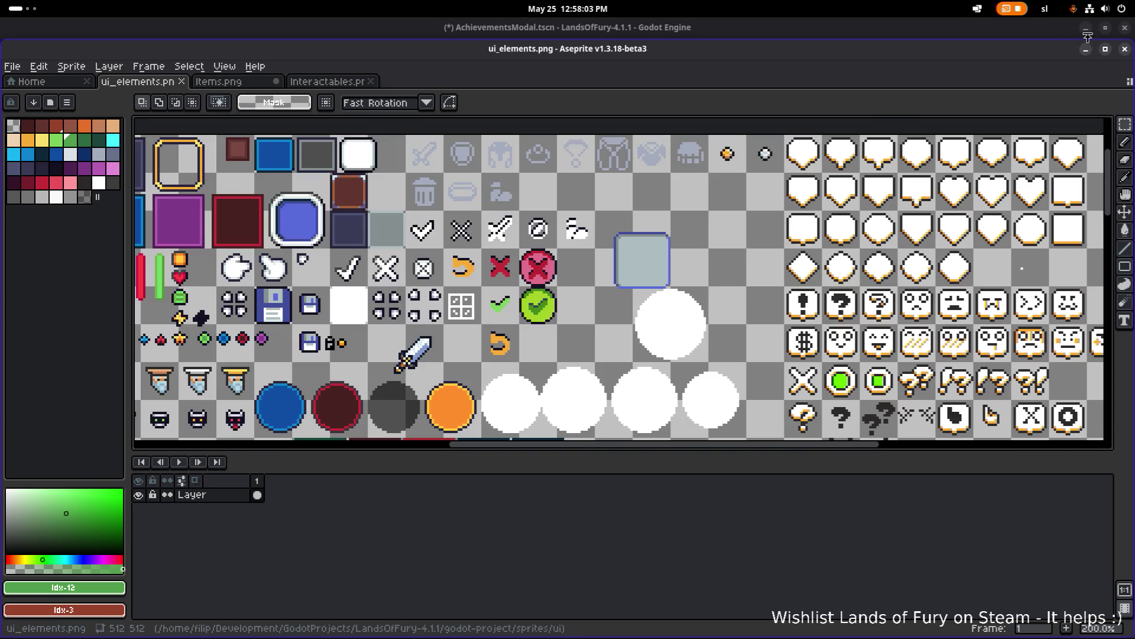
left_click(1086, 50)
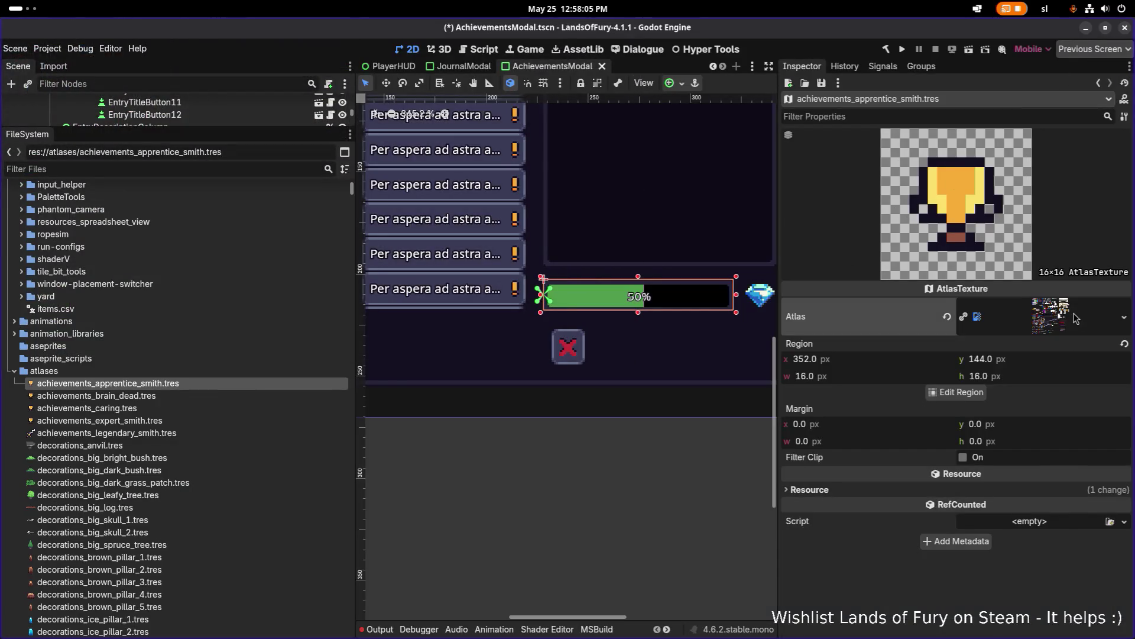
- Expand the Atlas property to preview the texture, then open and close the Region Editor
left_click(1075, 318)
left_click(955, 579)
scroll(514, 294, "up", 3)
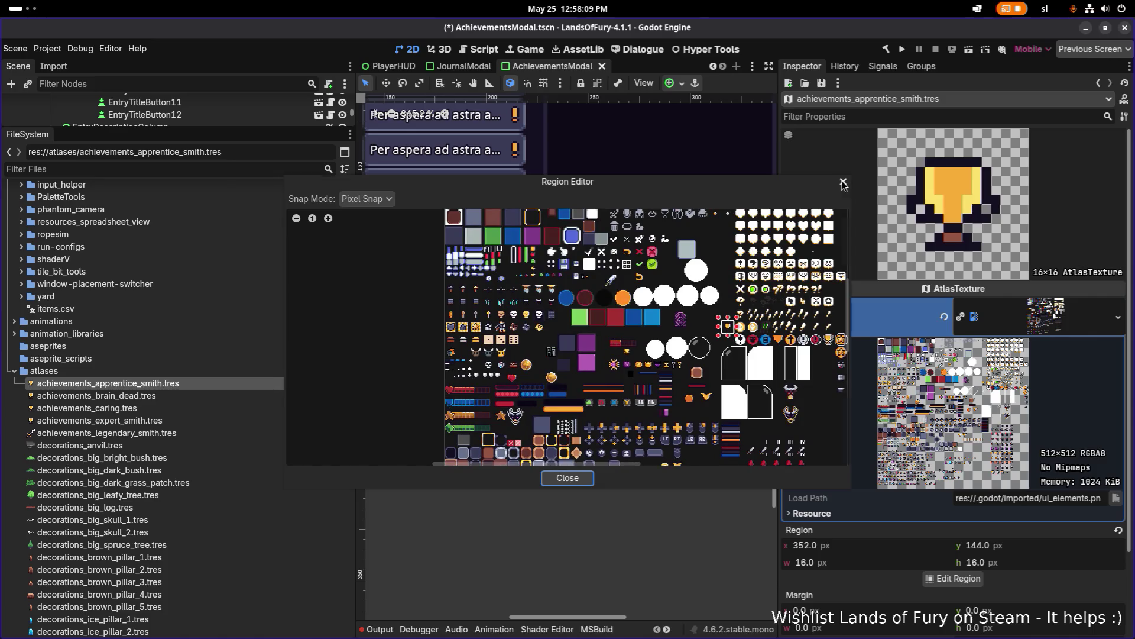
left_click(843, 182)
- Compare the new achievement files, ending on achievements_legendary_smith.tres
left_click(121, 421)
left_click(124, 395)
left_click(129, 384)
left_click(152, 396)
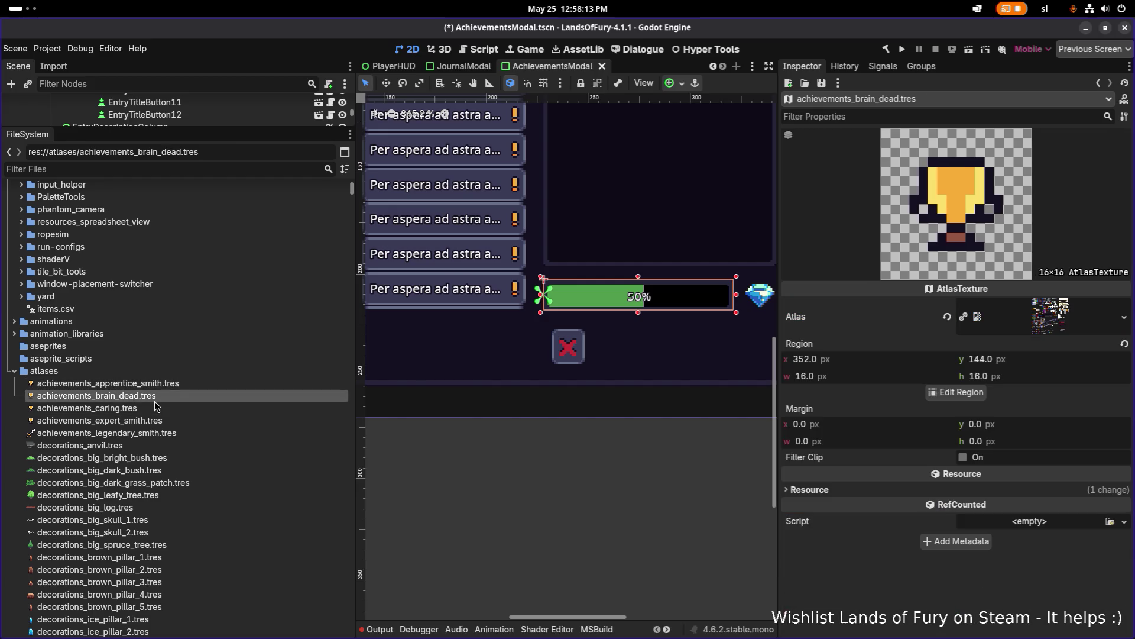
key("Up")
left_click(136, 420)
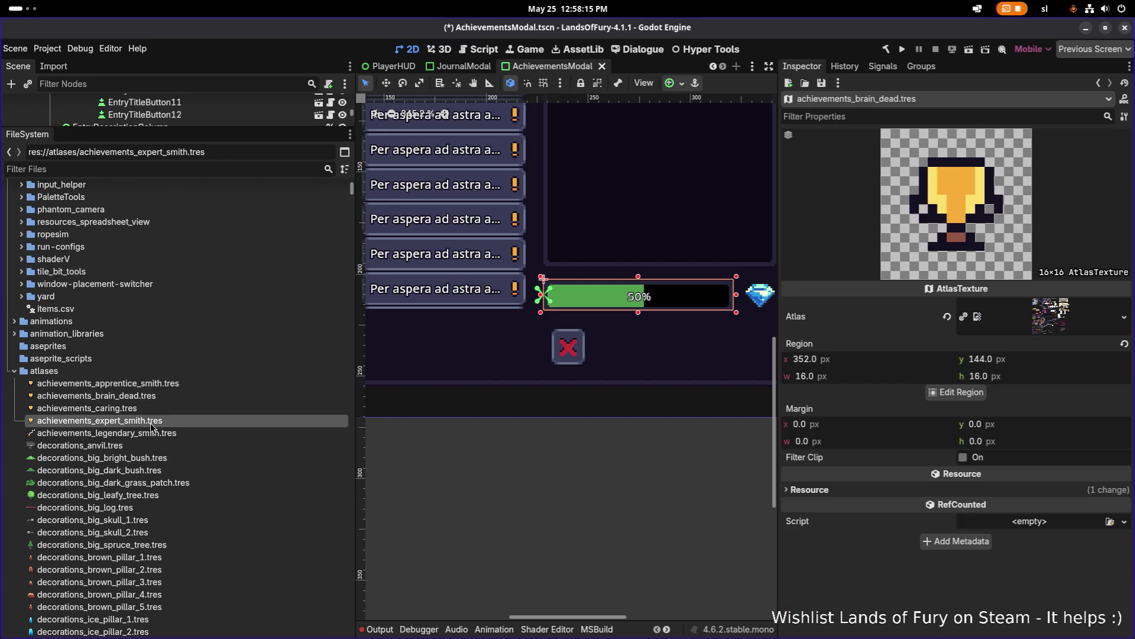
left_click(168, 434)
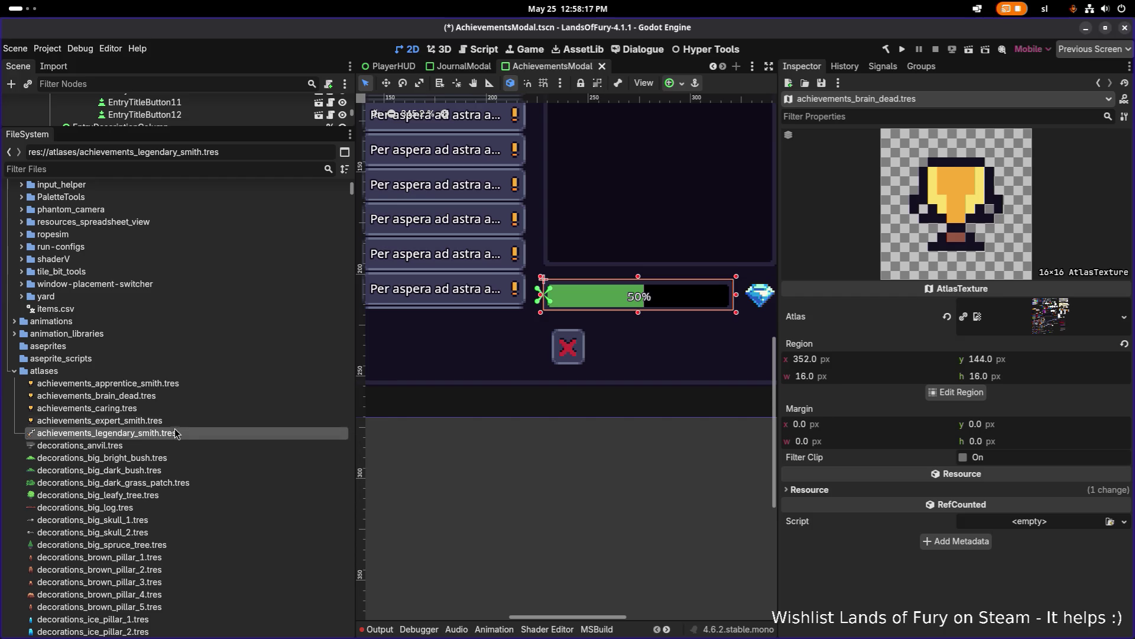
left_click(202, 426)
left_click(195, 434)
left_click(197, 423)
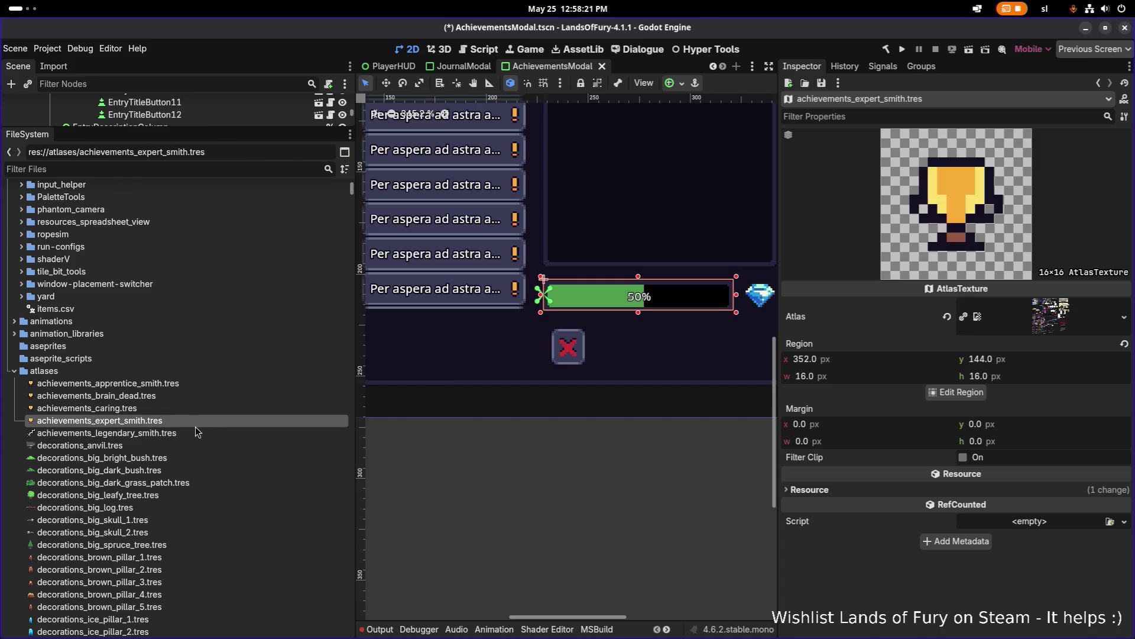
left_click(195, 432)
- Delete achievements_legendary_smith.tres, then duplicate achievements_expert_smith.tres
key("Delete")
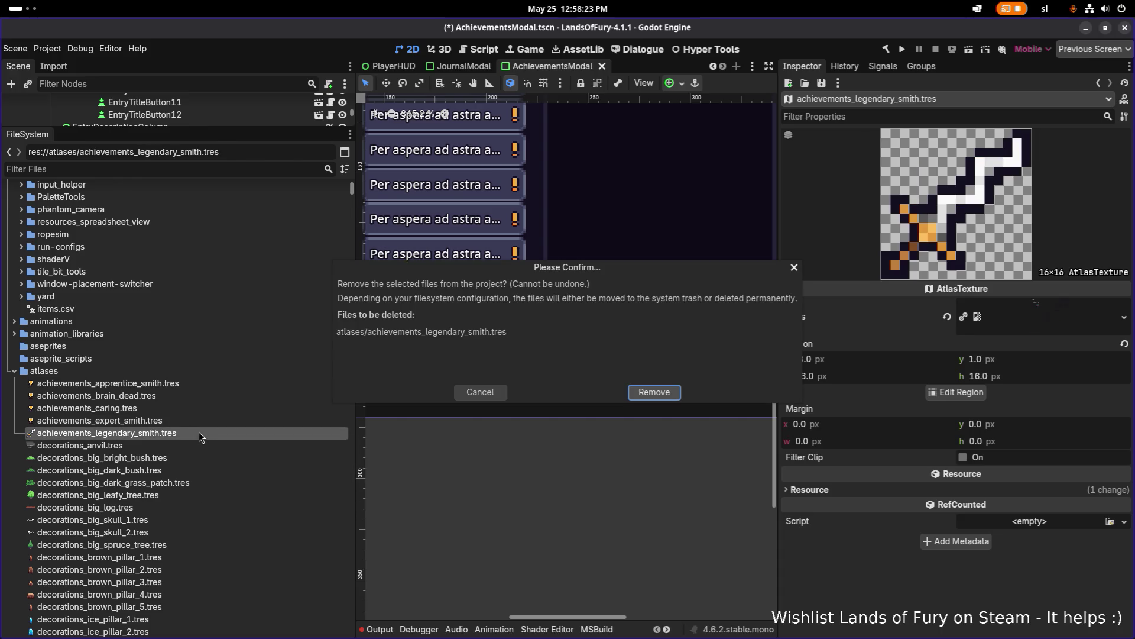
key("Return")
left_click(197, 413)
left_click(186, 419)
key("ctrl+d")
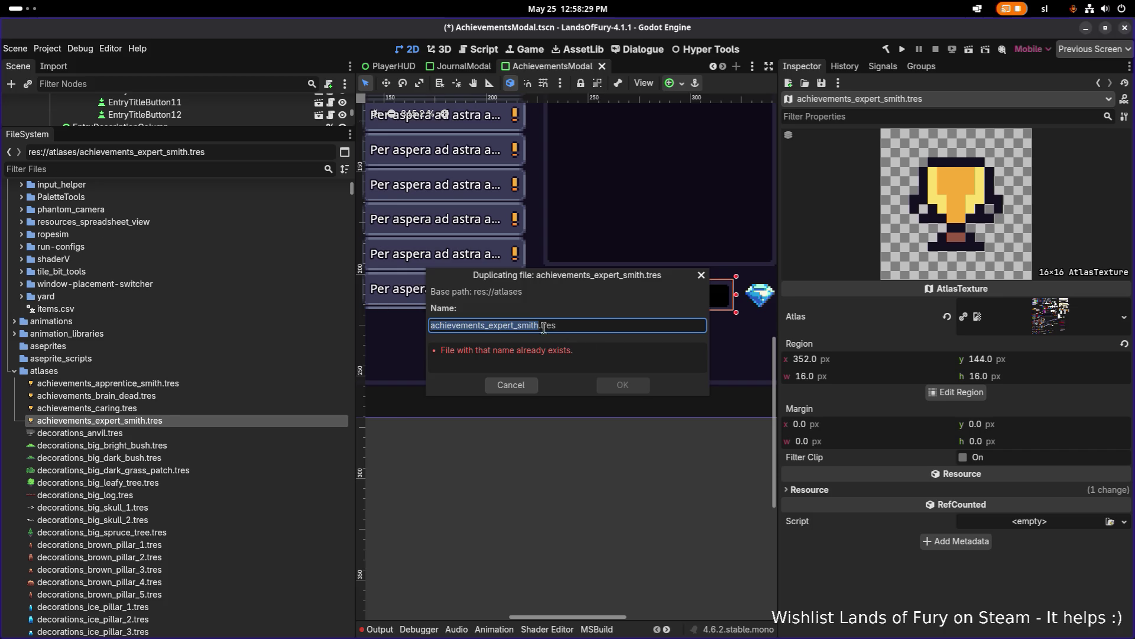
- Save the achievements_legendary_smith copy, then duplicate it as achievements_general
type("achievements_legendary_smith")
left_click(615, 386)
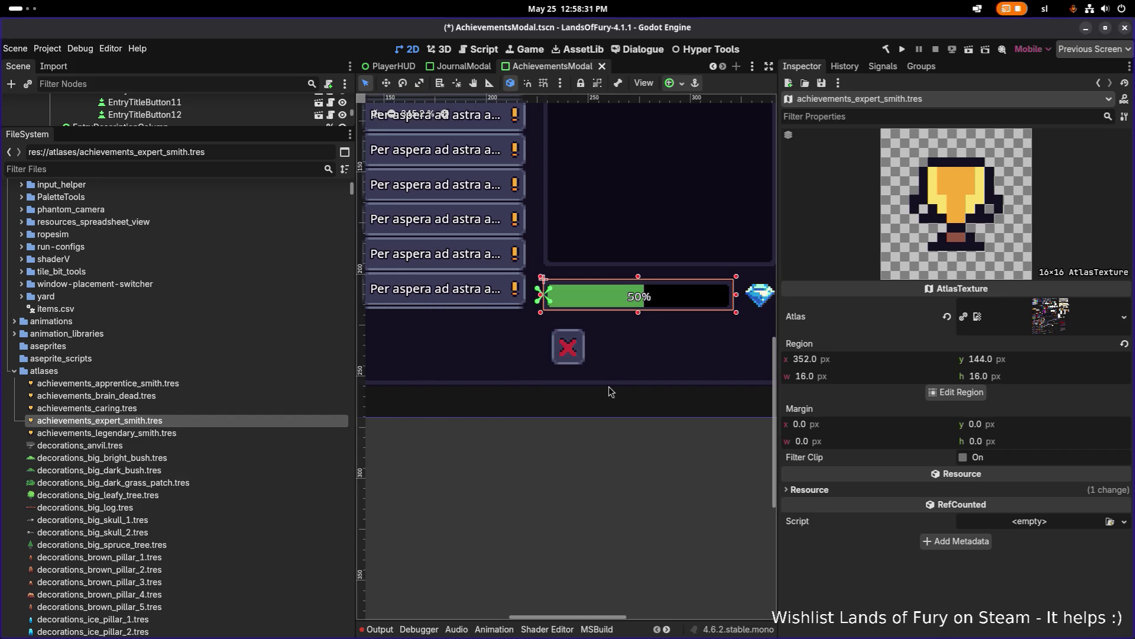
left_click(150, 435)
key("ctrl+d")
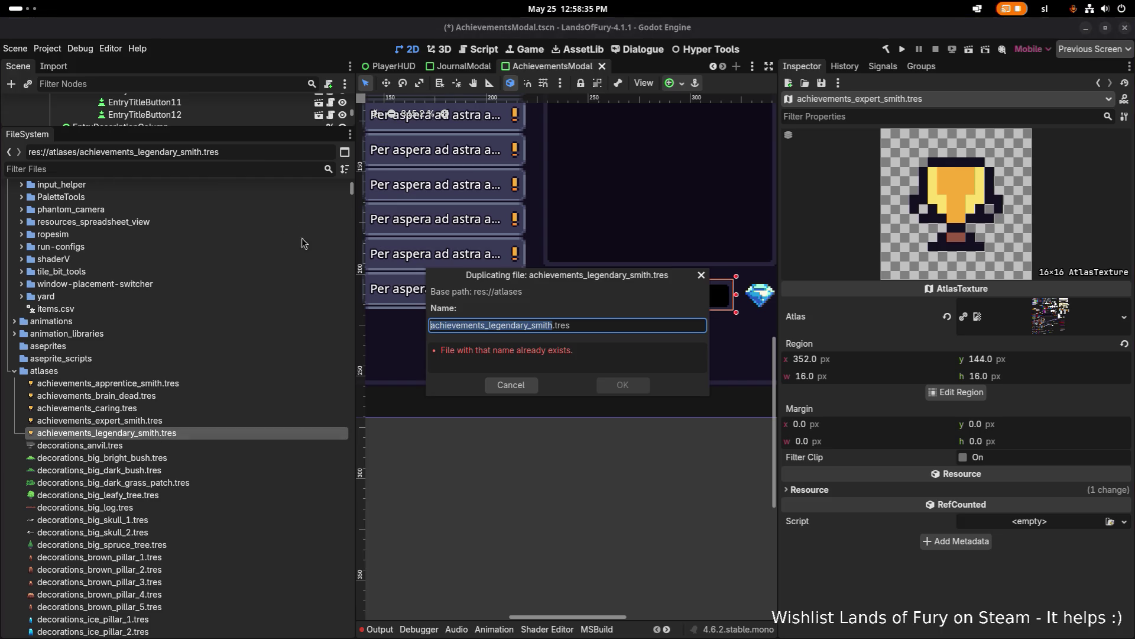
type("achievements_general")
left_click(634, 387)
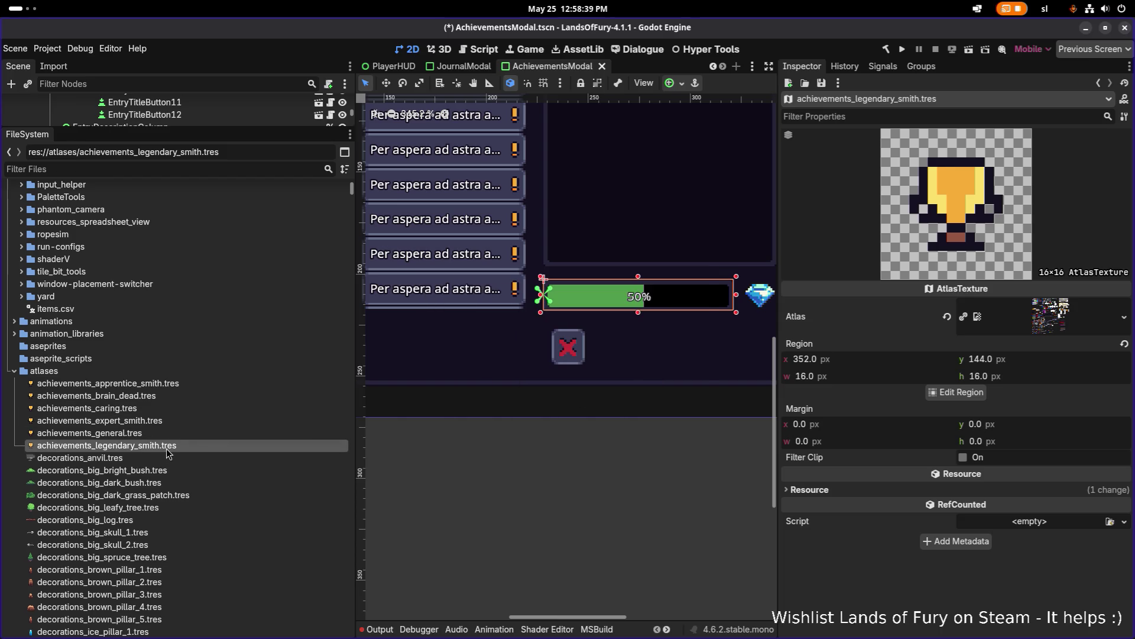
- Duplicate legendary_smith as achievements_ill_be_back and achievements_back_to_reality
key("ctrl+d")
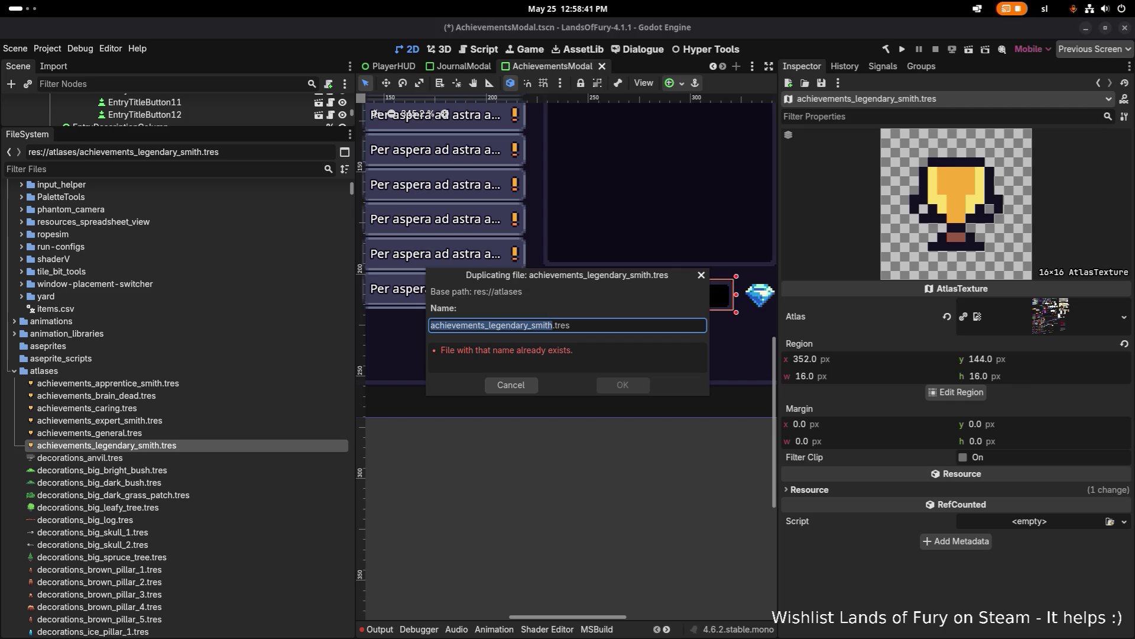
type("achievements_ill_be_back")
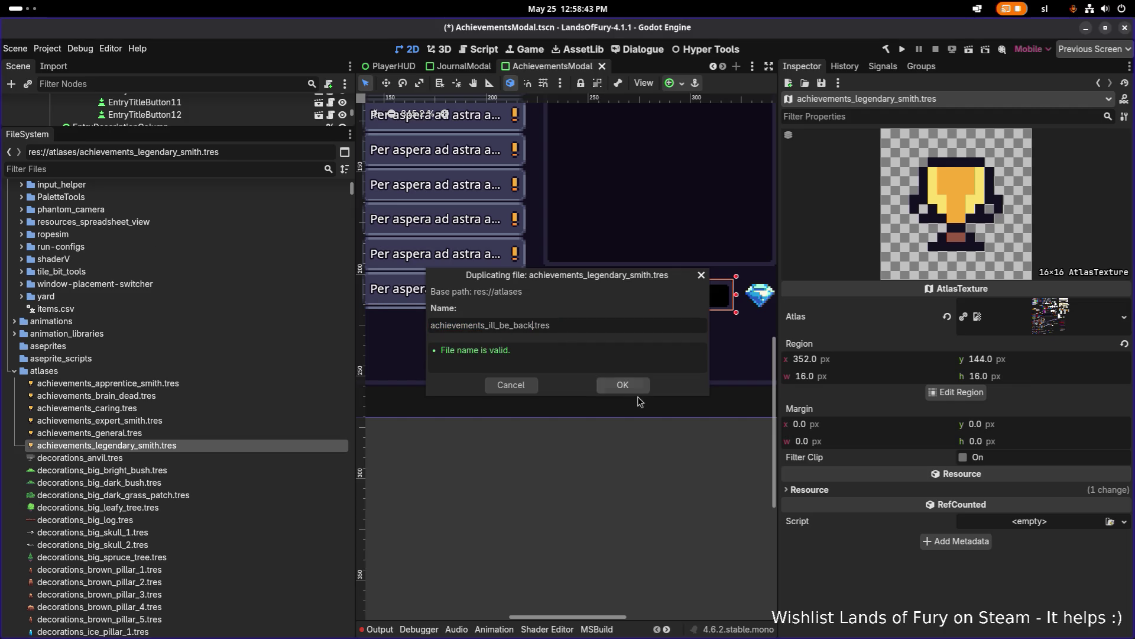
left_click(626, 386)
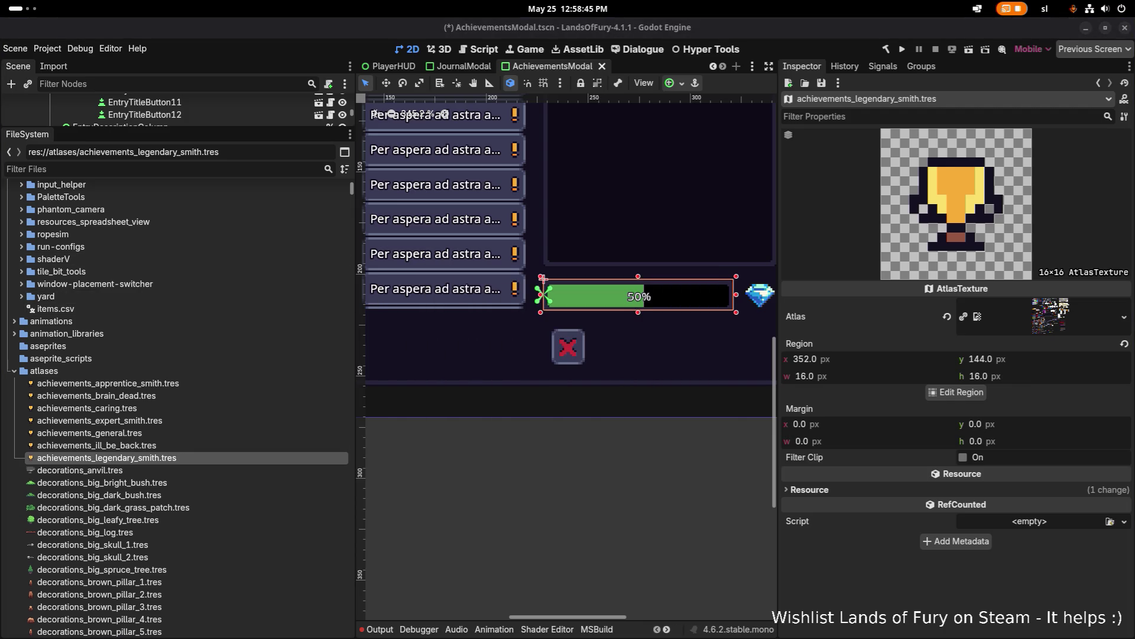
scroll(152, 398, "down", 2)
key("ctrl+d")
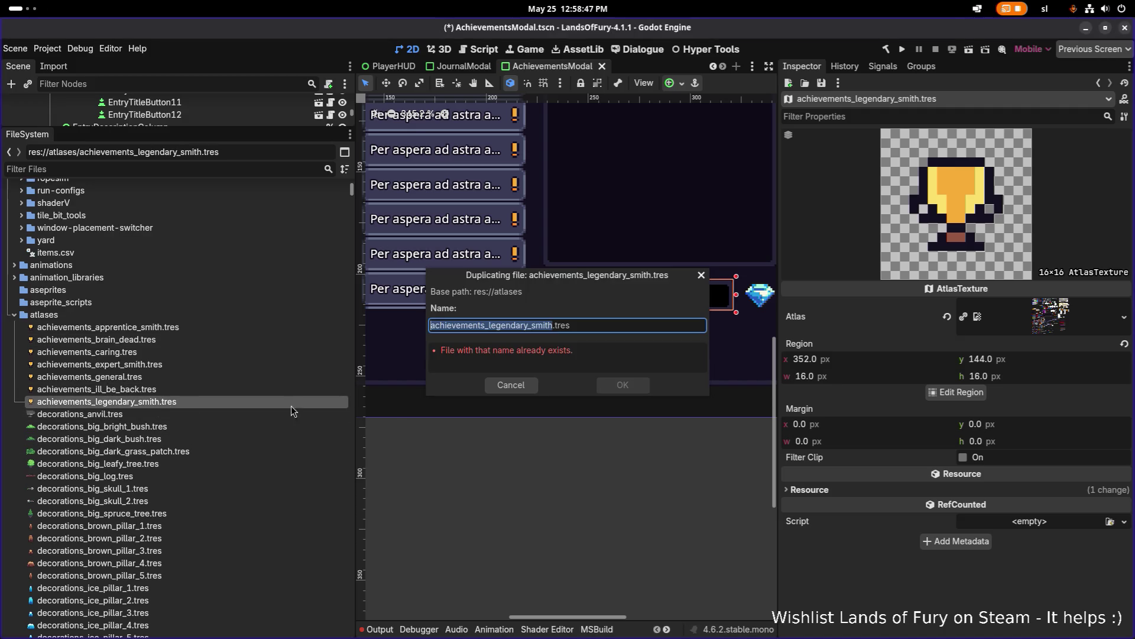
type("achievements_back_to_reality")
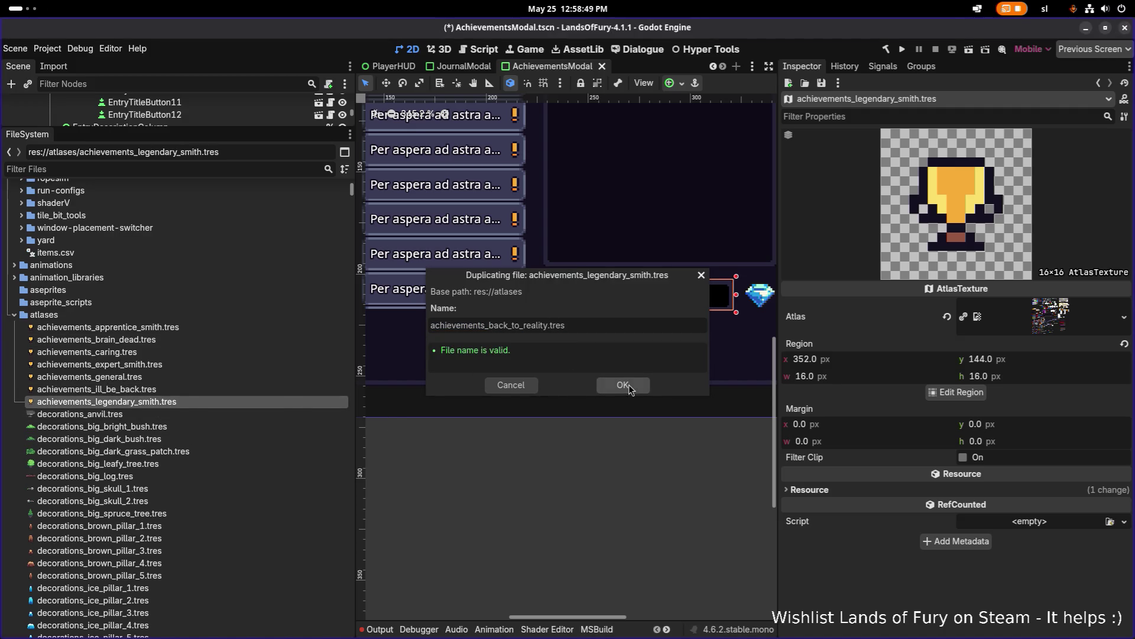
left_click(630, 385)
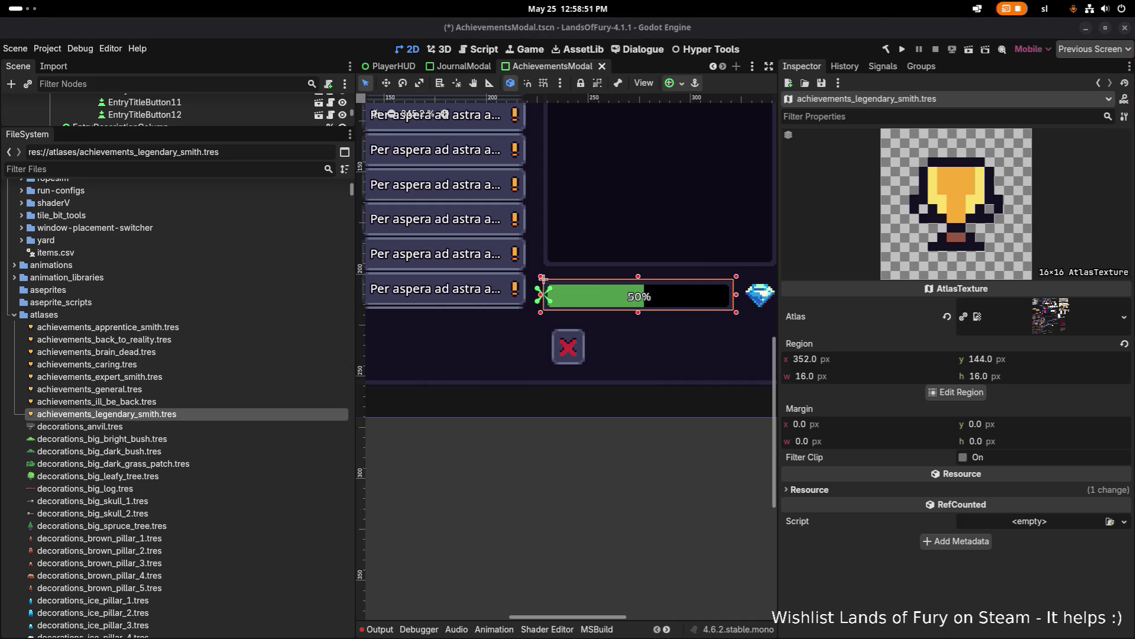
- Duplicate legendary_smith as achievements_circle_breaker and achievements_runner
key("ctrl+d")
type("achievements_circle_breaker.tres")
key("Return")
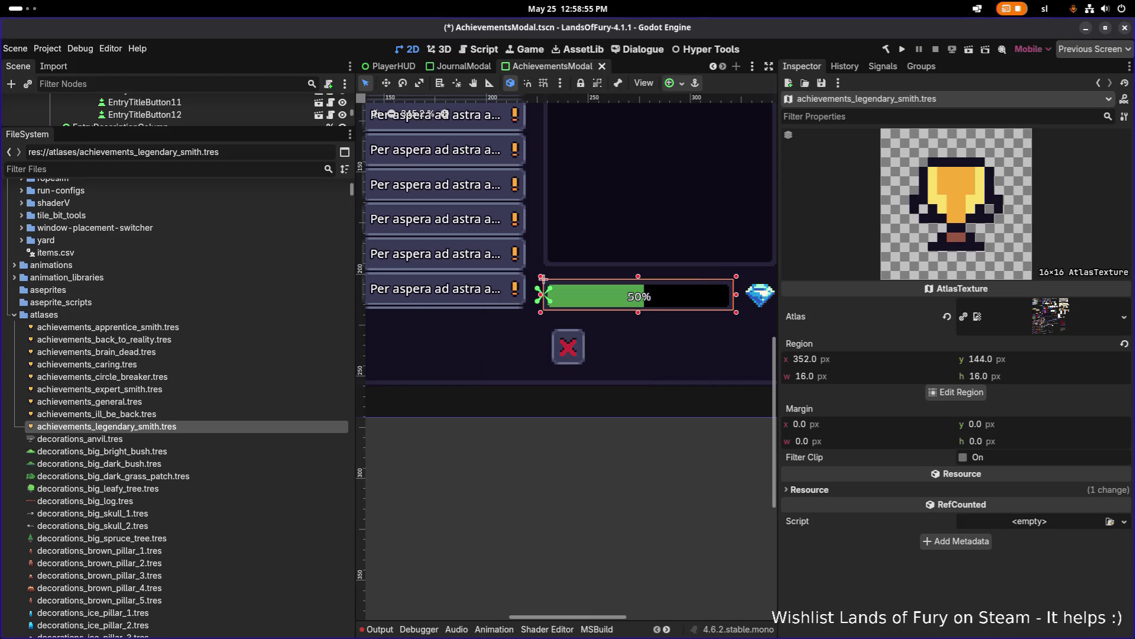
key("Up")
left_click(143, 428)
key("ctrl+d")
type("achievements_runner")
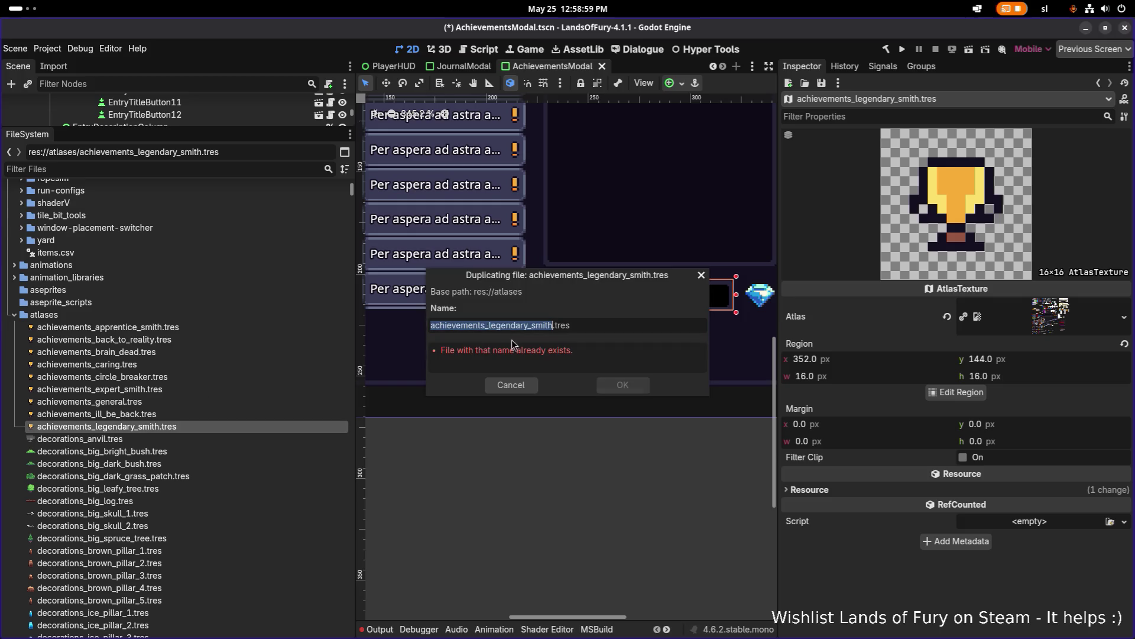
left_click(604, 380)
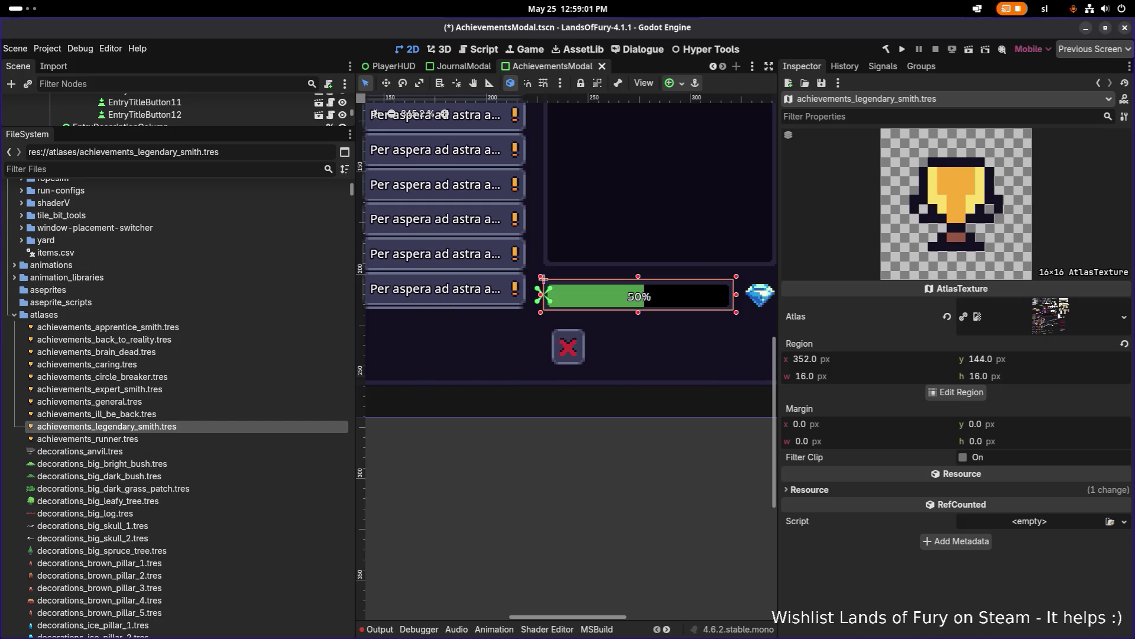
- Duplicate achievements_runner.tres as achievements_flash and achievements_speed_runner
left_click(129, 403)
left_click(142, 439)
left_click(144, 427)
left_click(141, 439)
key("ctrl+d")
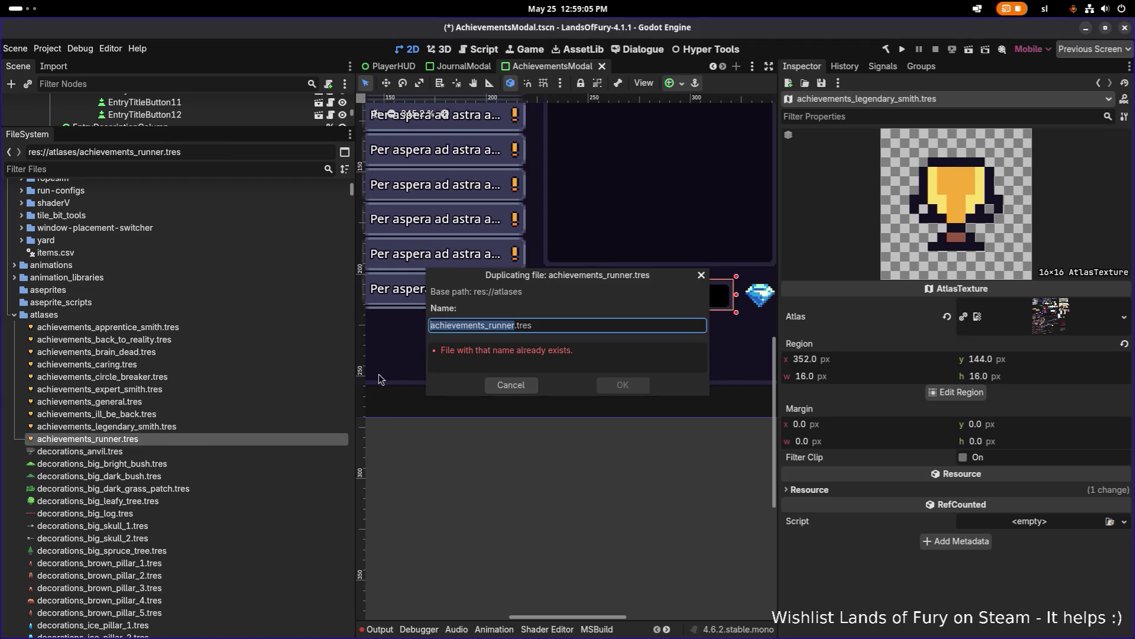
type("achievements_flash")
left_click(643, 385)
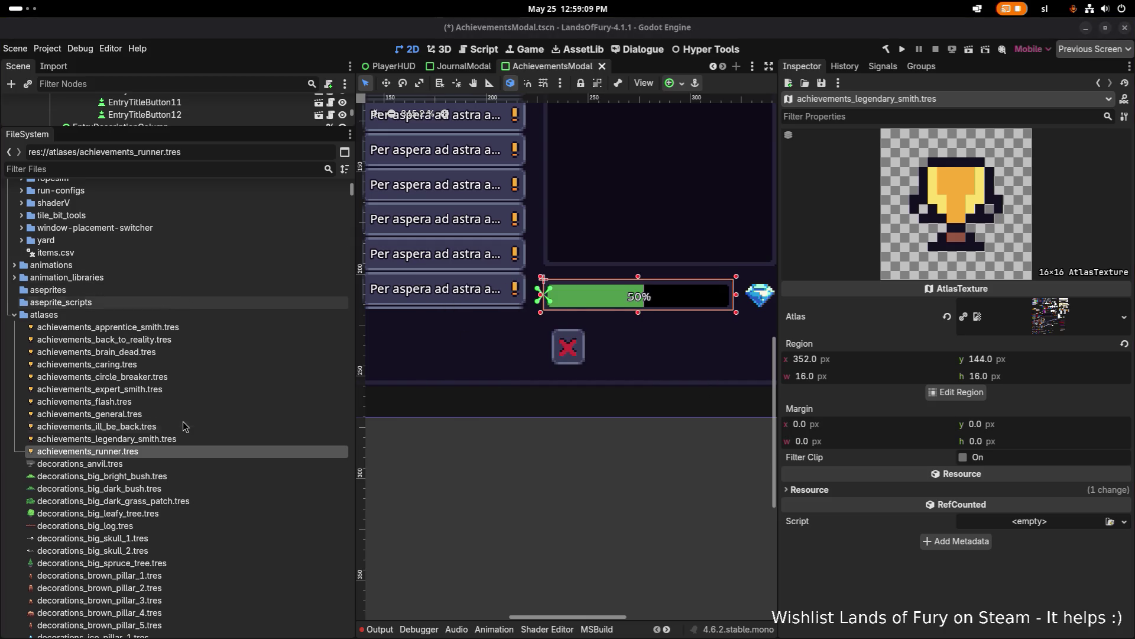
left_click(182, 451)
key("ctrl+d")
type("achievements_speed_runner")
left_click(638, 381)
scroll(327, 350, "down", 2)
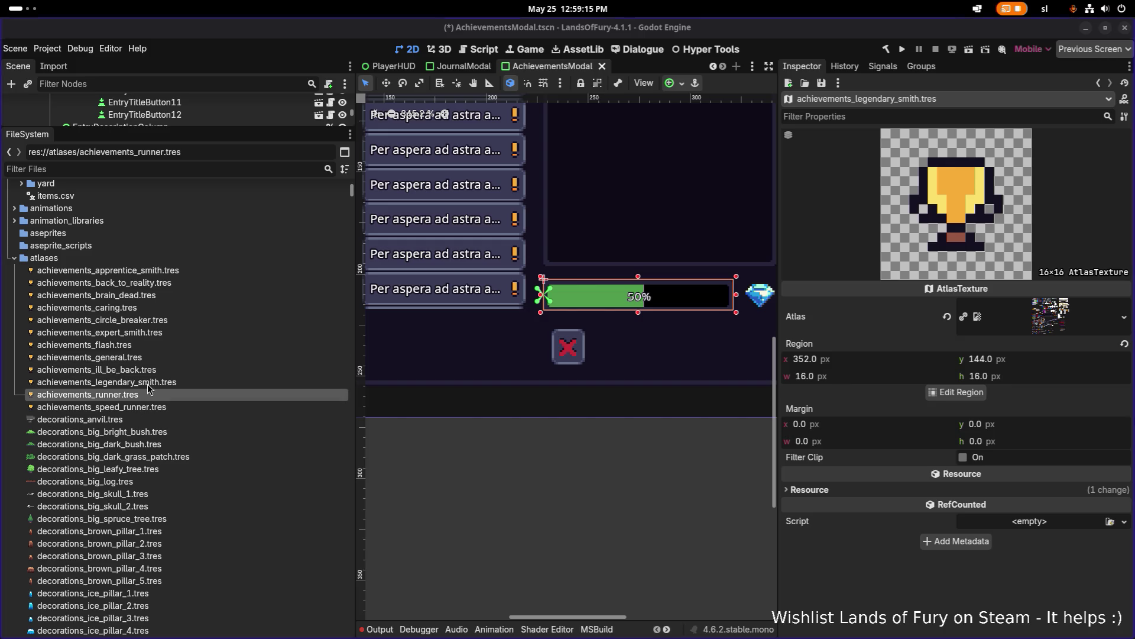
- Create achievements_scavenger from runner and achievements_looter from speed_runner
left_click(167, 394)
key("ctrl+d")
type("achievements_scavenger")
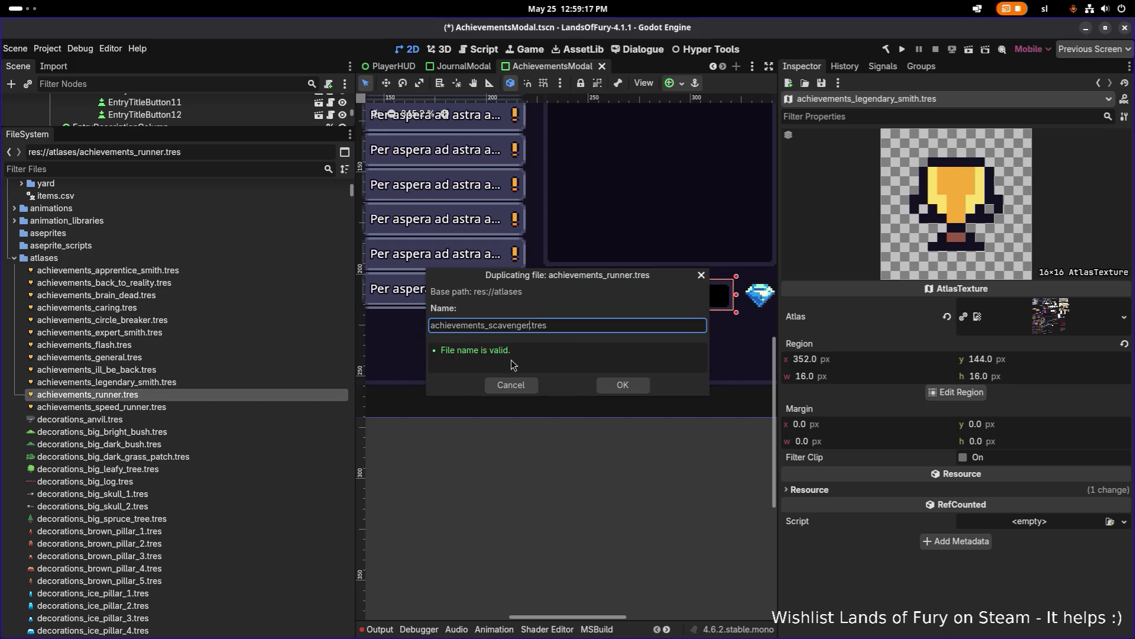
left_click(626, 387)
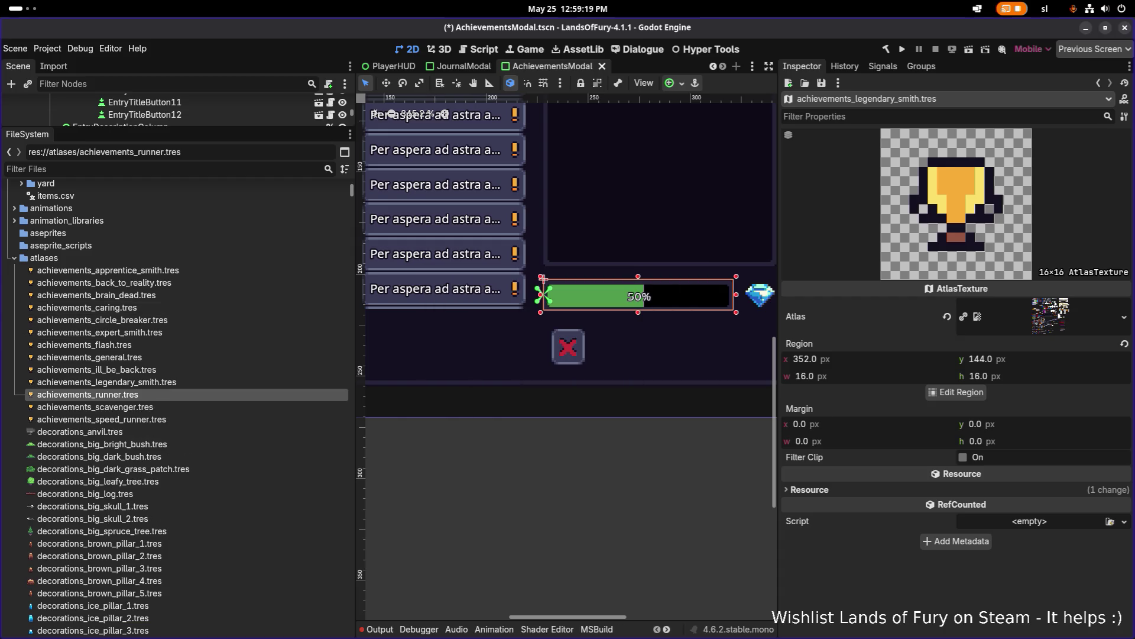
left_click(150, 420)
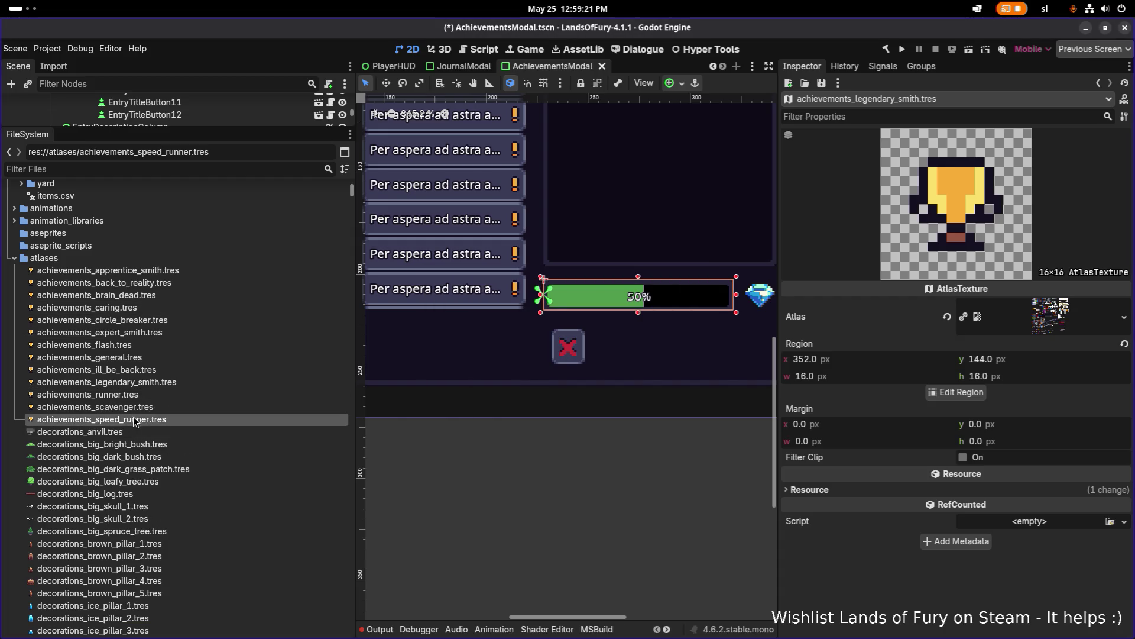
key("ctrl+d")
left_click(499, 326)
double_click(499, 325)
type("achievements_looter.tres")
key("Return")
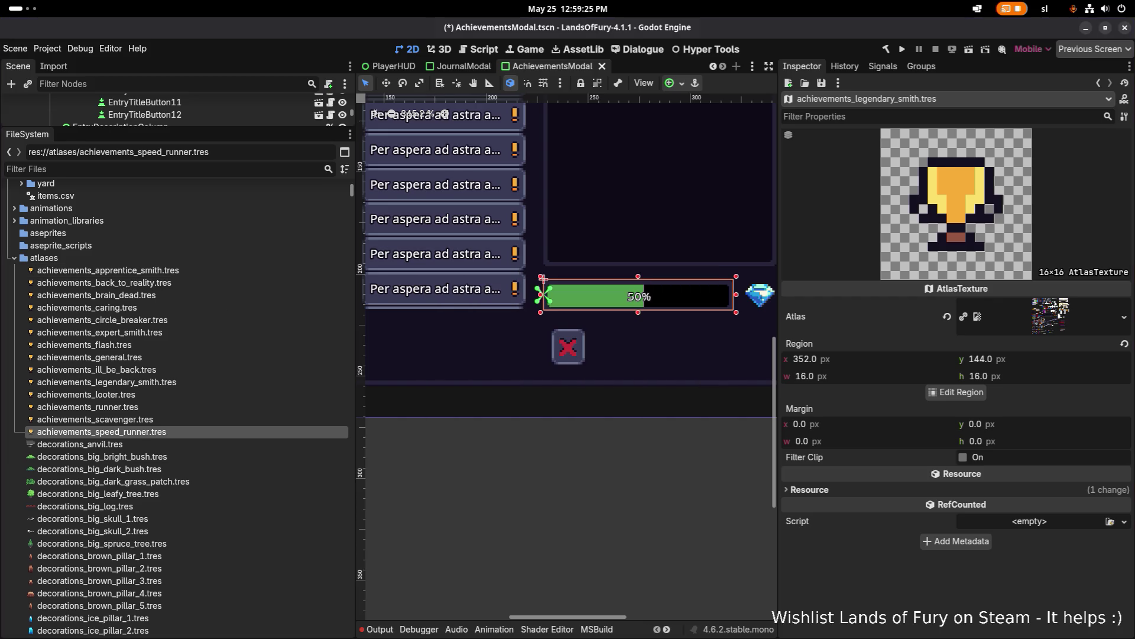
- Duplicate speed_runner as achievements_pillager and achievements_gambler
left_click(129, 433)
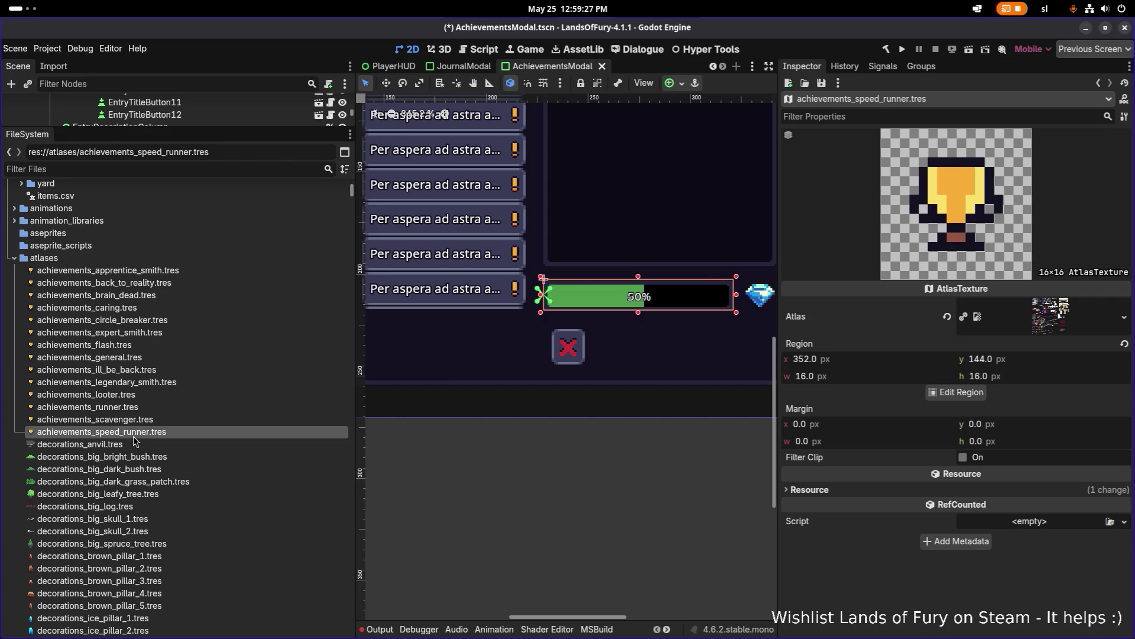
key("ctrl+d")
type("achievements_pillager")
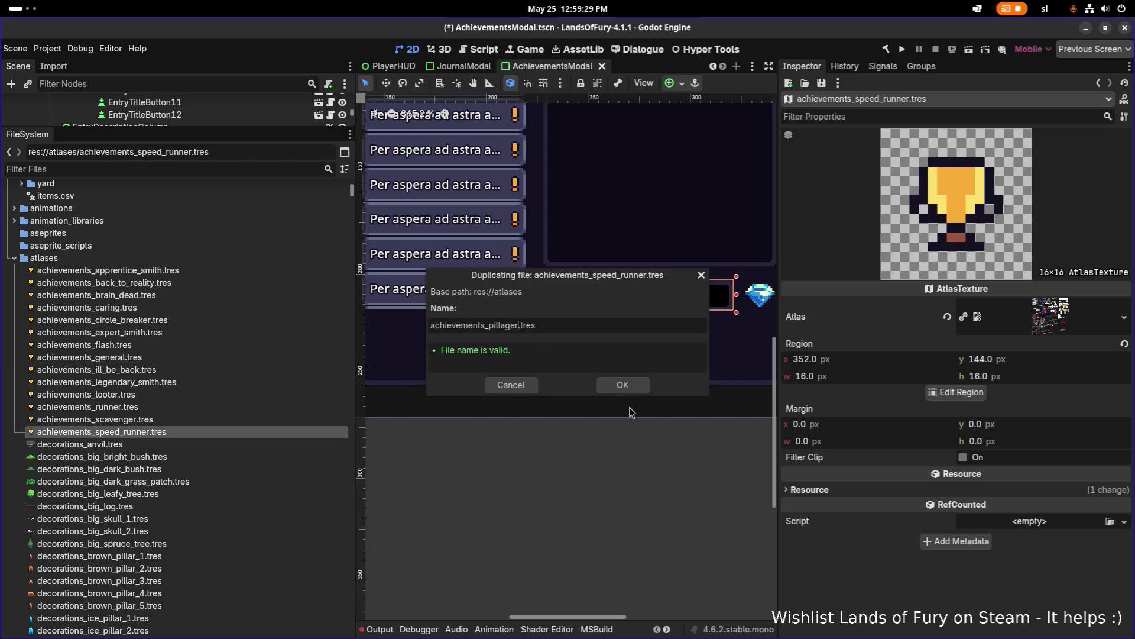
left_click(605, 384)
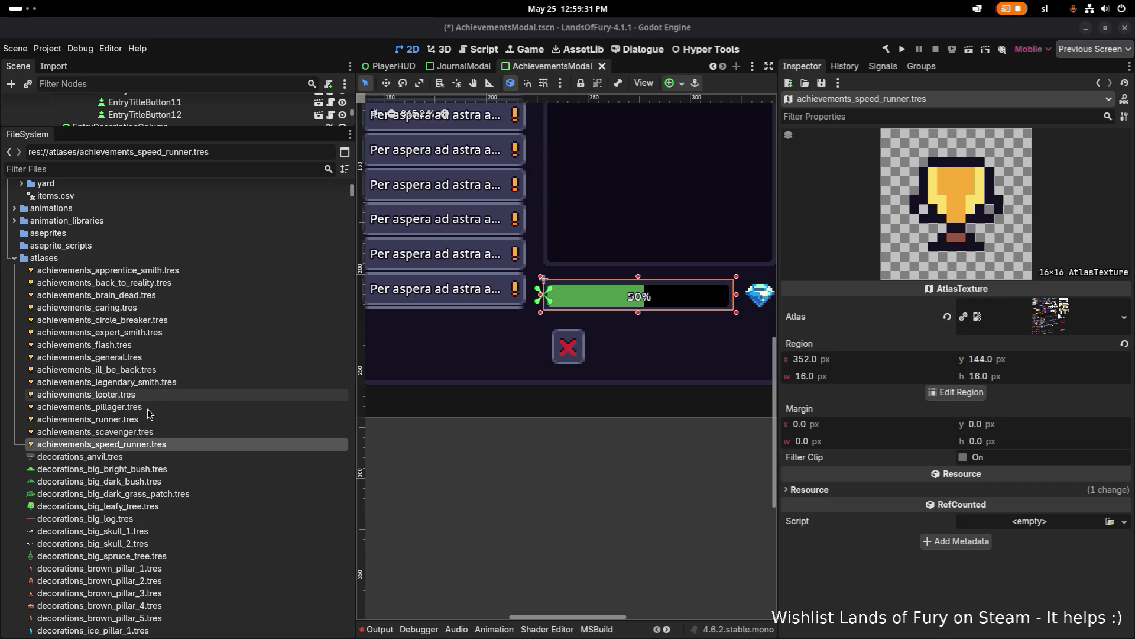
left_click(147, 443)
key("ctrl+d")
type("achievements_gambler")
left_click(629, 385)
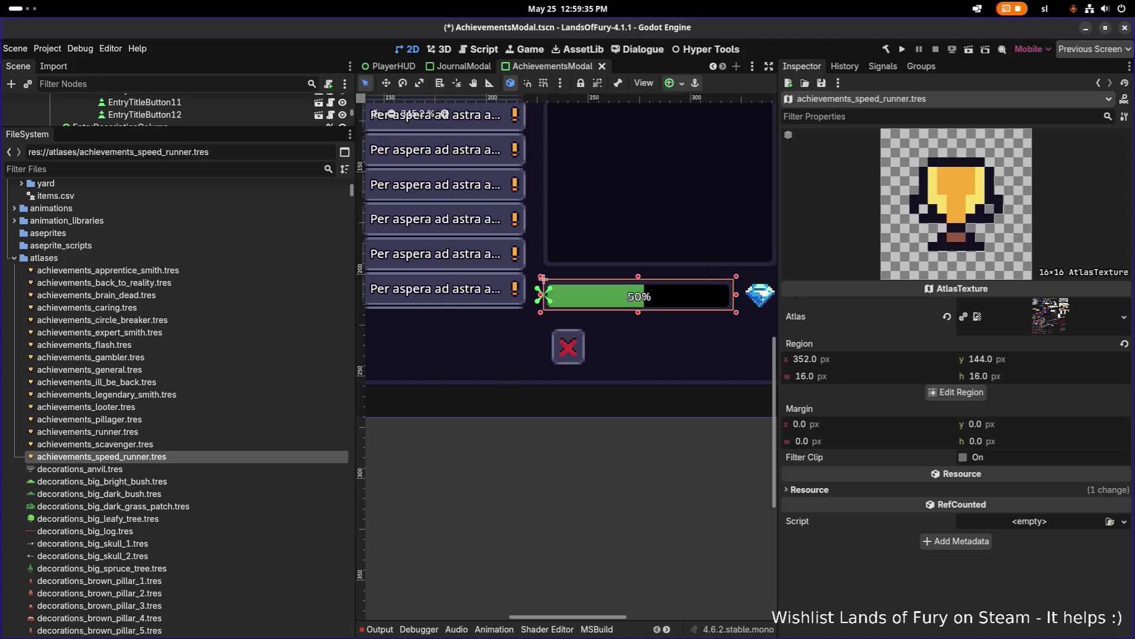
- Duplicate speed_runner as achievements_fate_spinner and achievements_high_roller
left_click(134, 456)
key("ctrl+d")
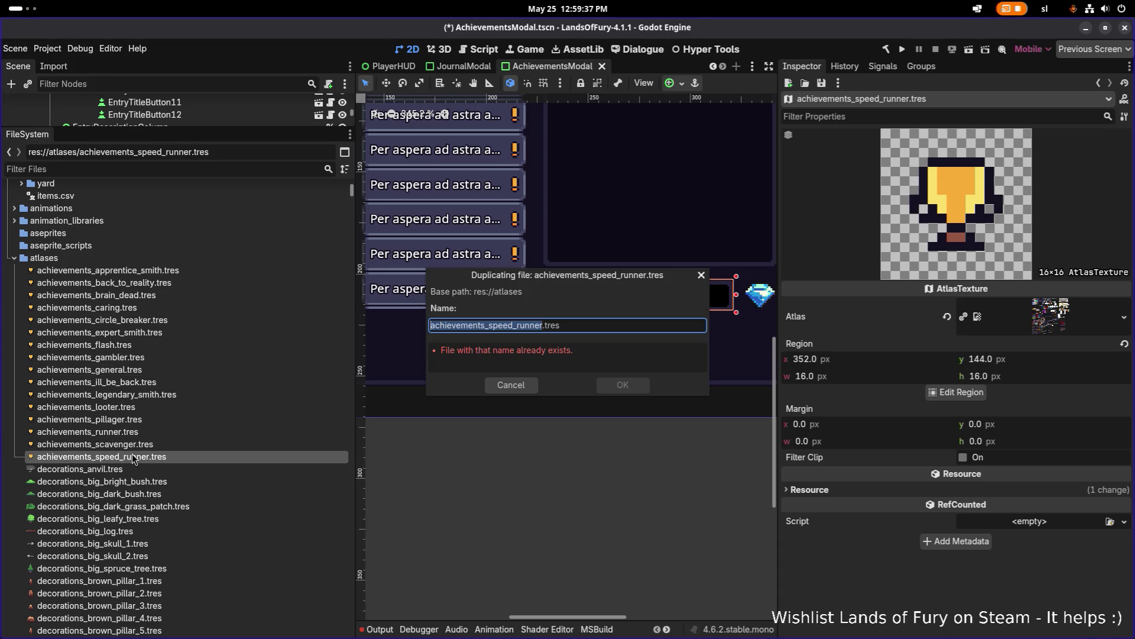
type("achievements_fate_spinner")
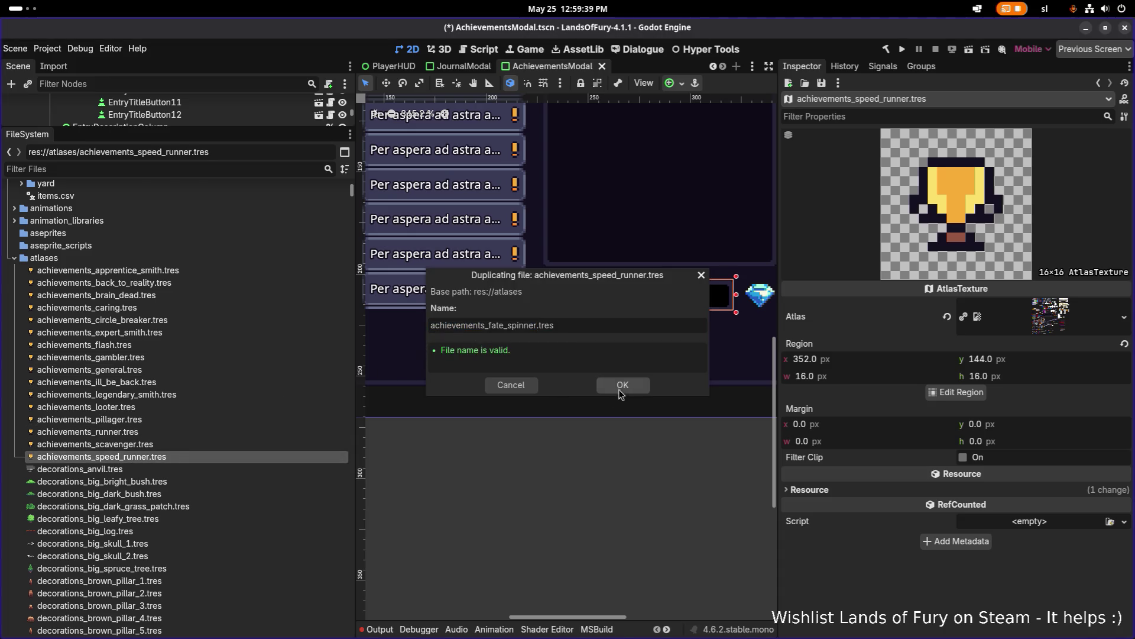
key("Return")
right_click(95, 320)
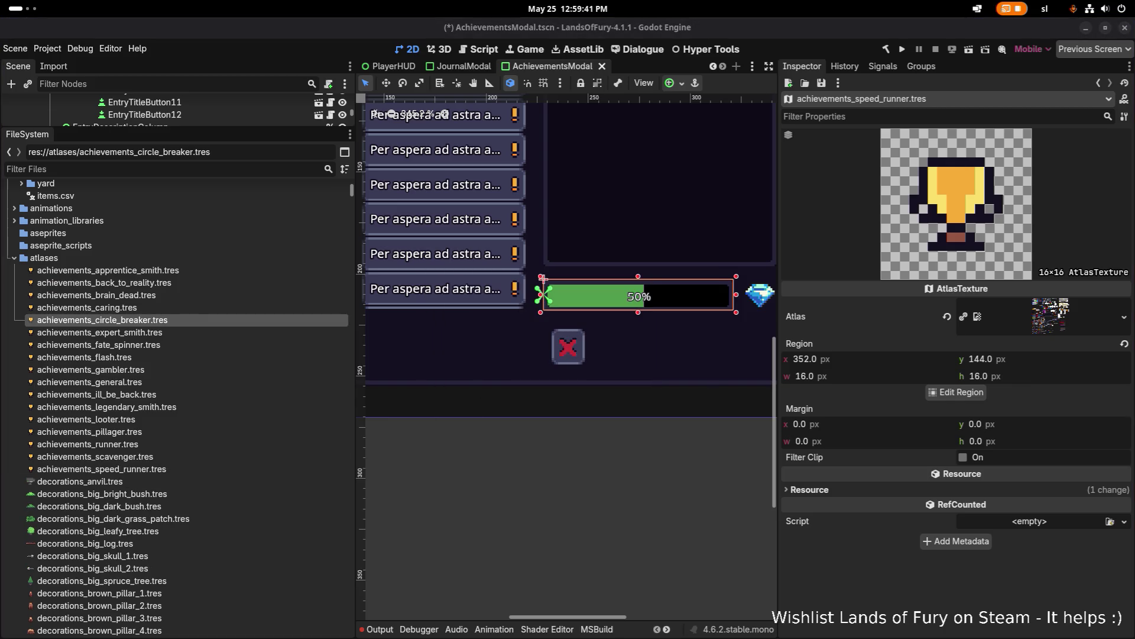
left_click(178, 468)
key("ctrl+d")
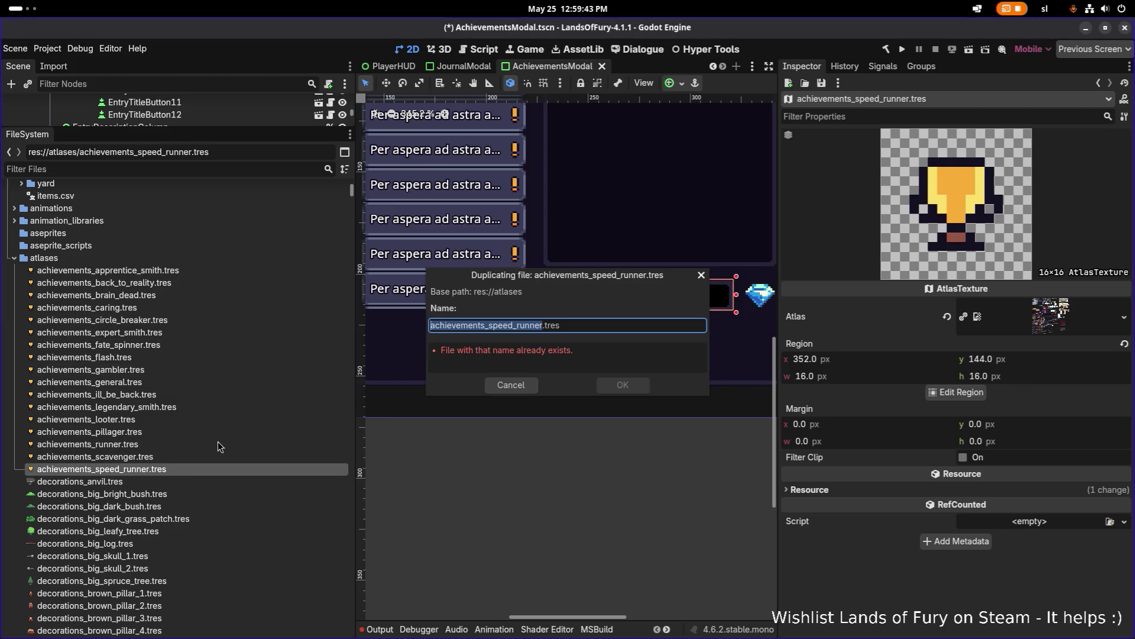
type("achievements_high_roller")
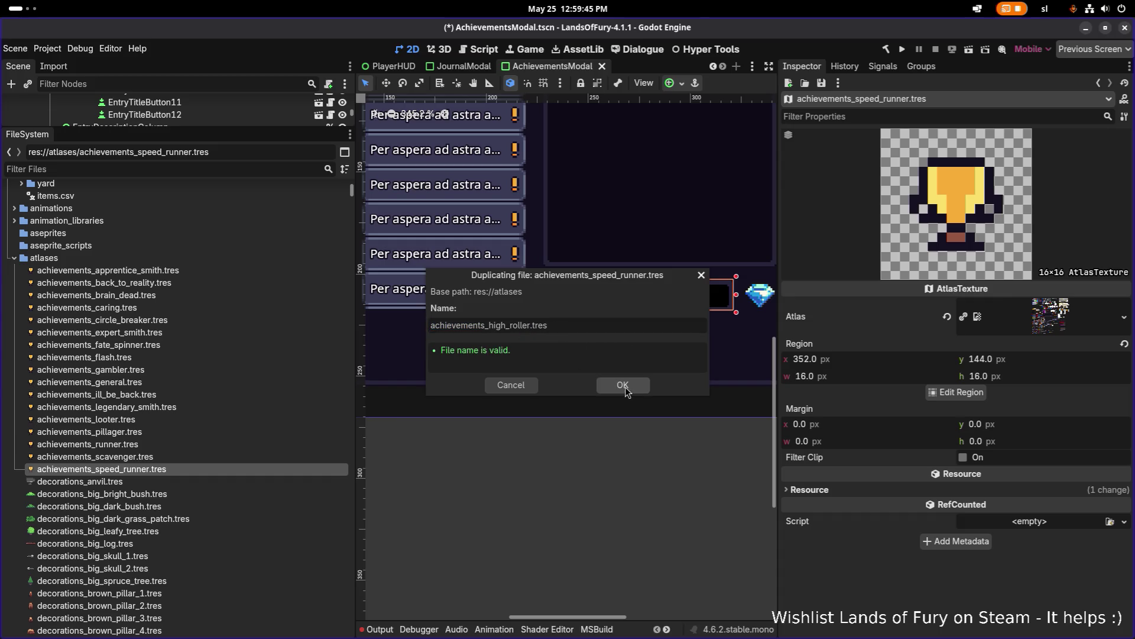
left_click(622, 385)
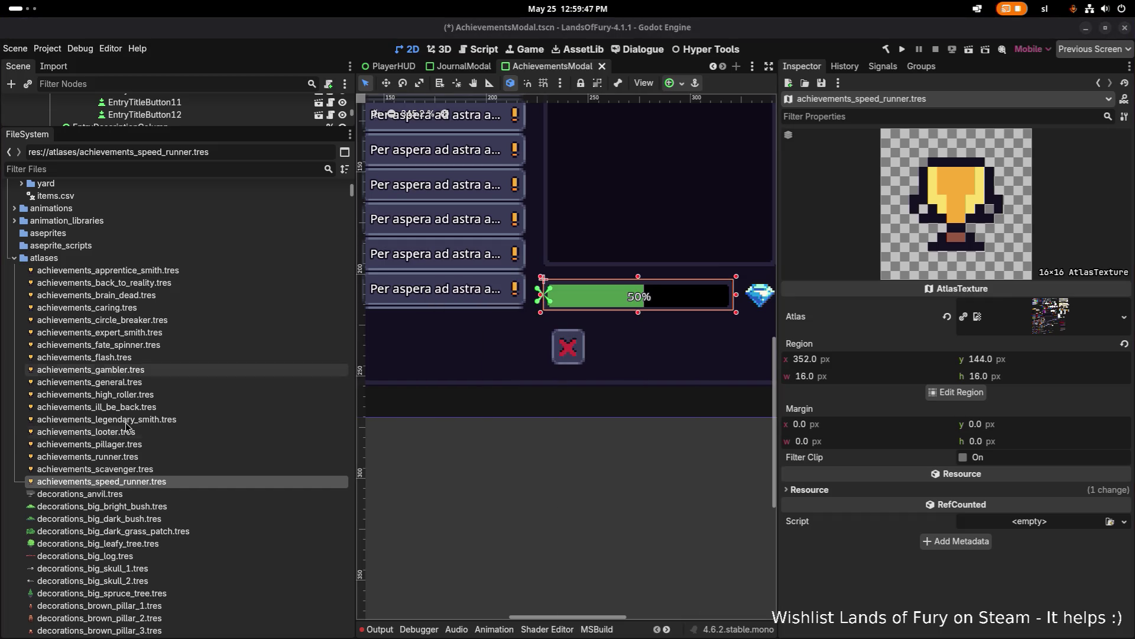
- Duplicate speed_runner as achievements_seller and achievements_merchant
left_click(137, 479)
key("ctrl+d")
type("seller")
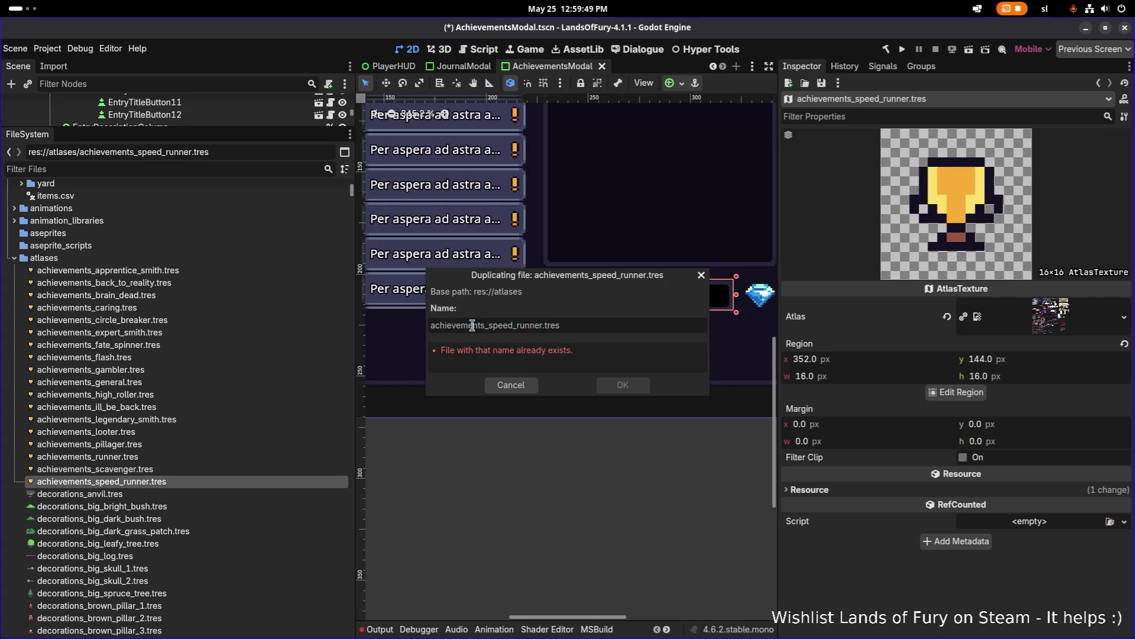
left_click(616, 386)
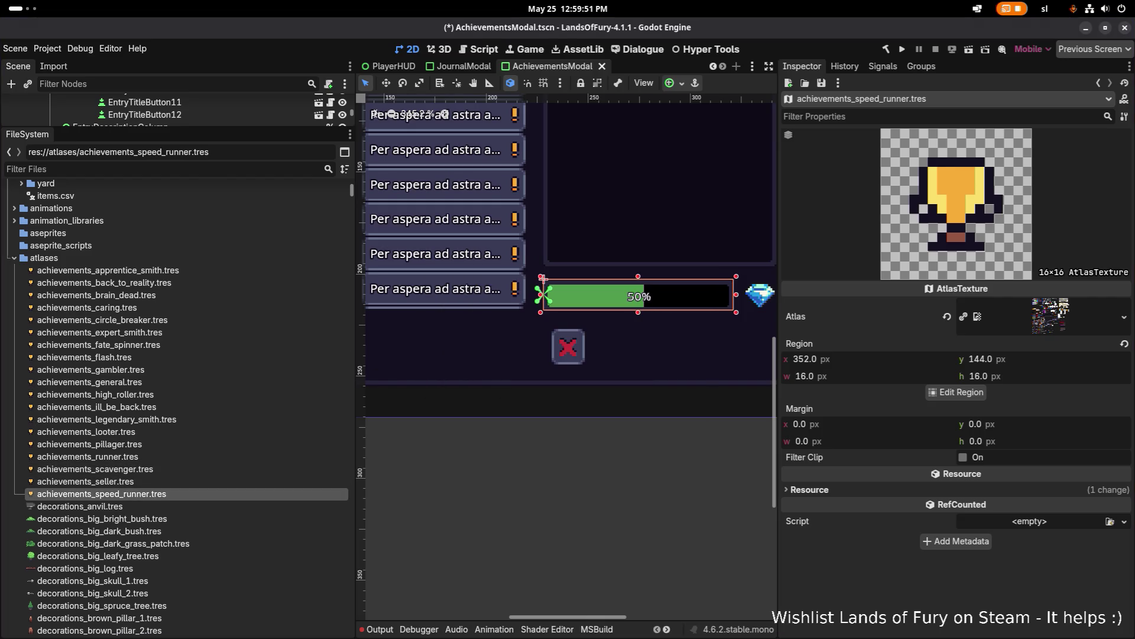
key("ctrl+d")
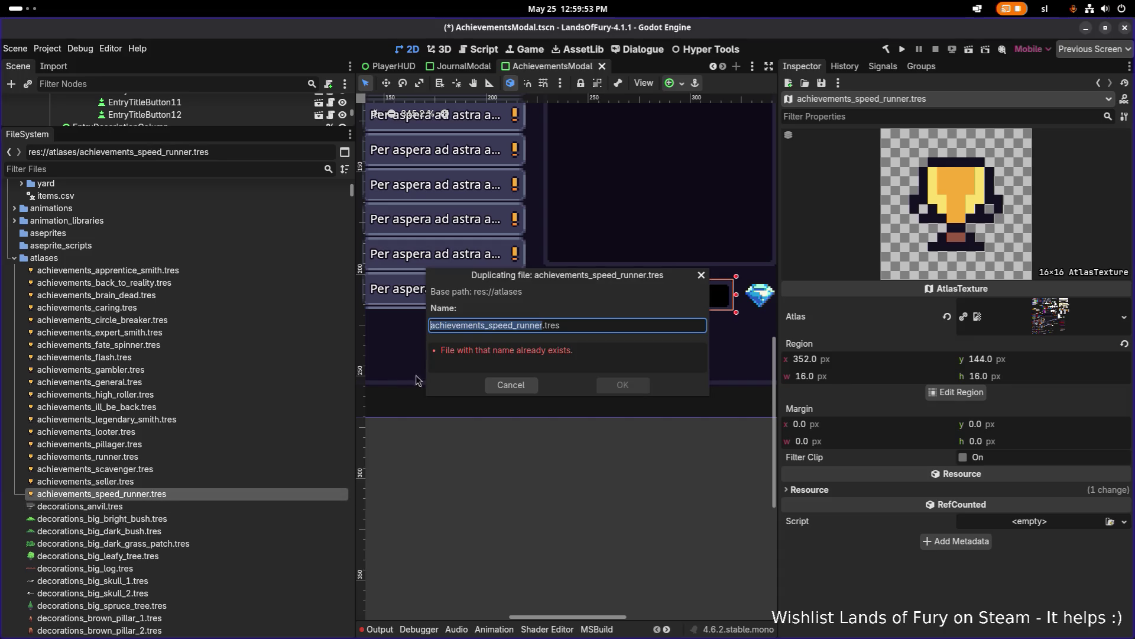
double_click(482, 326)
type("achievements_merchant")
left_click(619, 388)
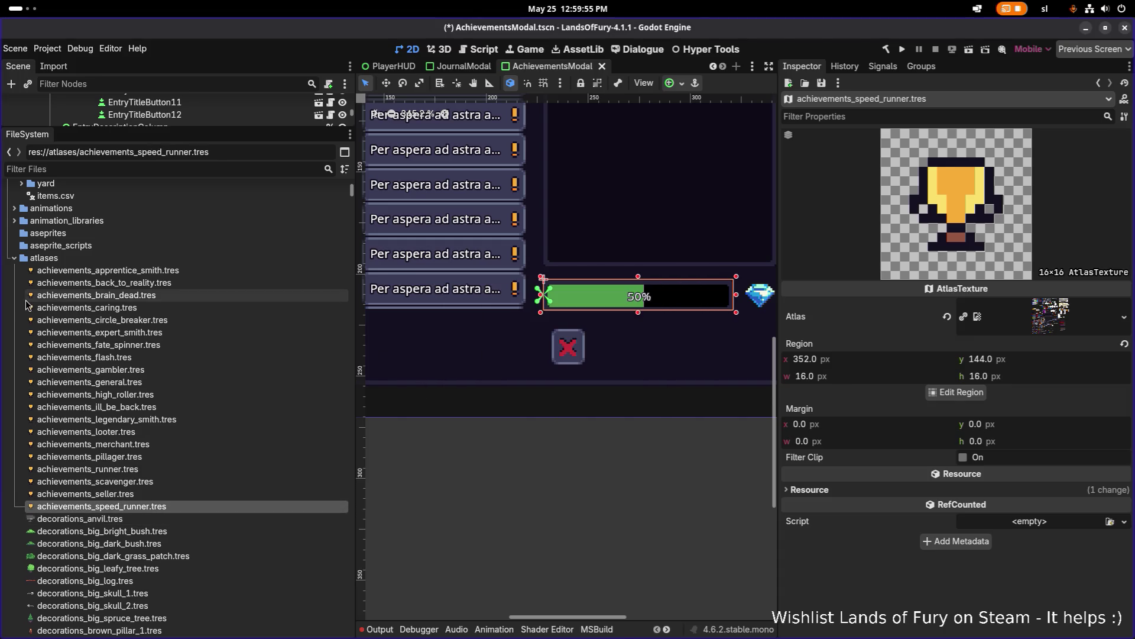
- Create achievements_tycoon from speed_runner, then copy tycoon as achievements_mentor
scroll(95, 459, "down", 2)
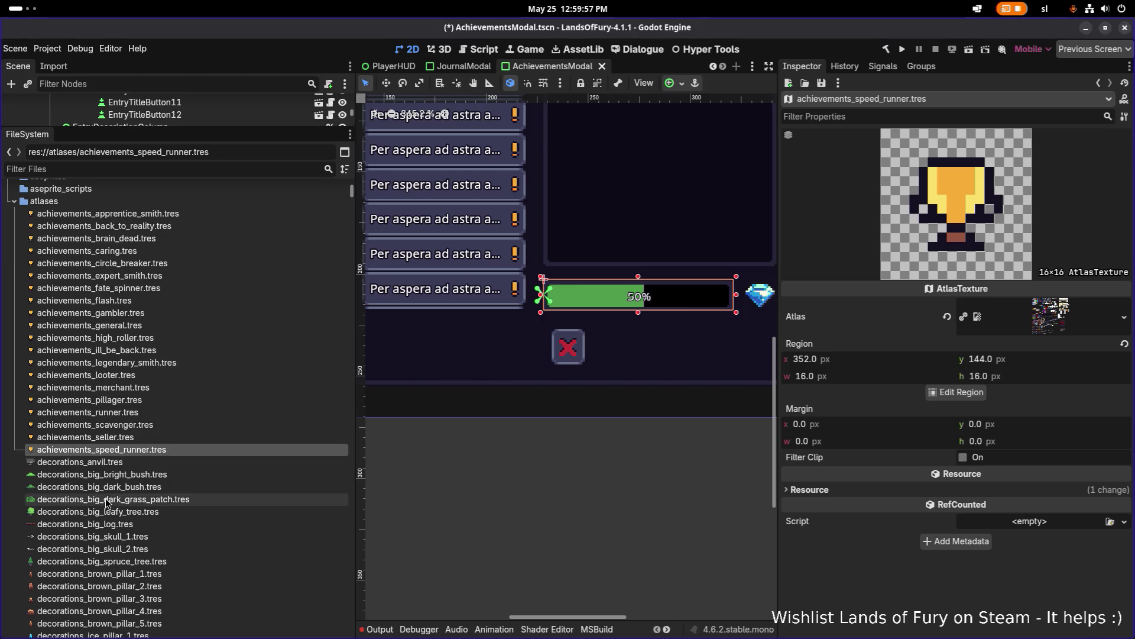
key("ctrl+d")
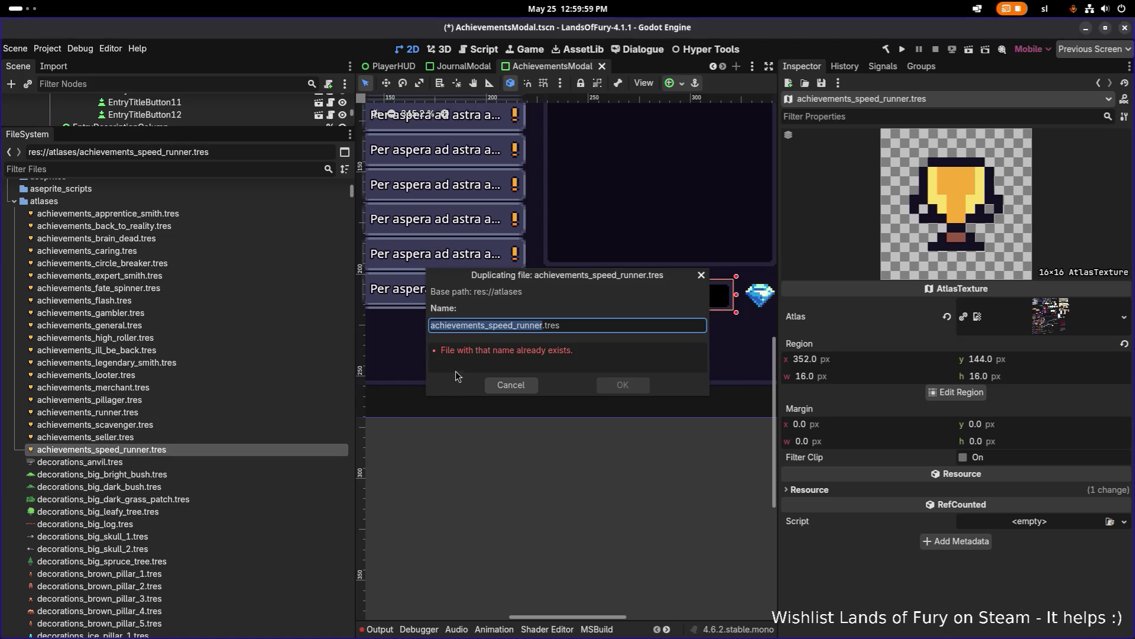
double_click(482, 325)
type("achievements_tycoon")
left_click(622, 388)
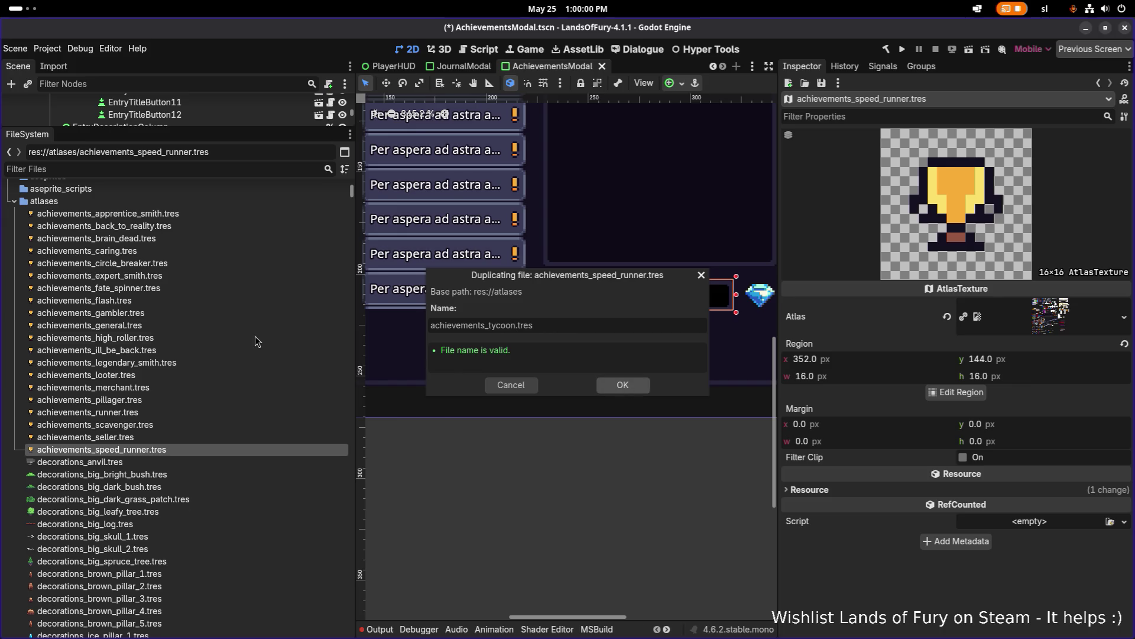
left_click(192, 461)
key("ctrl+d")
type("achievements_mentor")
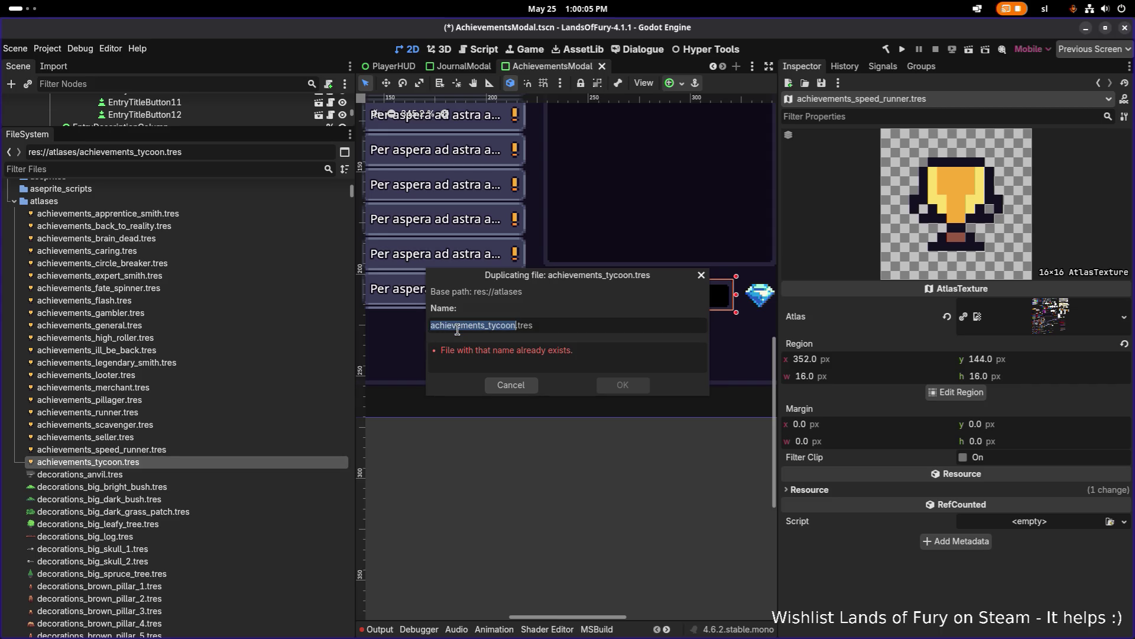
left_click(622, 387)
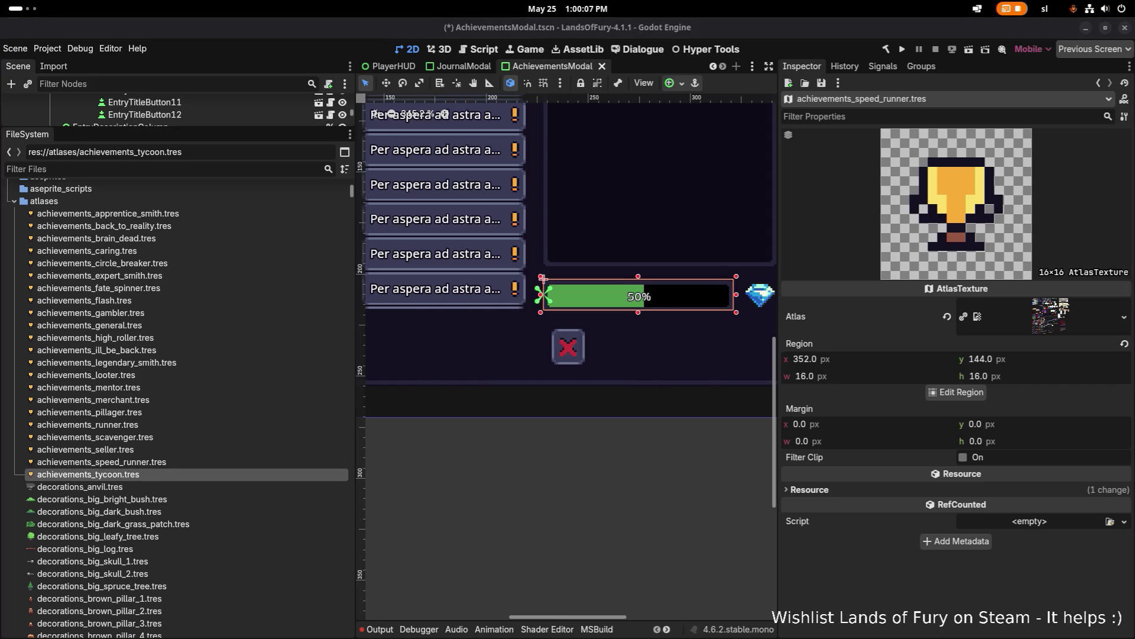
- Duplicate achievements_tycoon.tres as achievements_leader and achievements_tek_lover
left_click(152, 475)
key("ctrl+d")
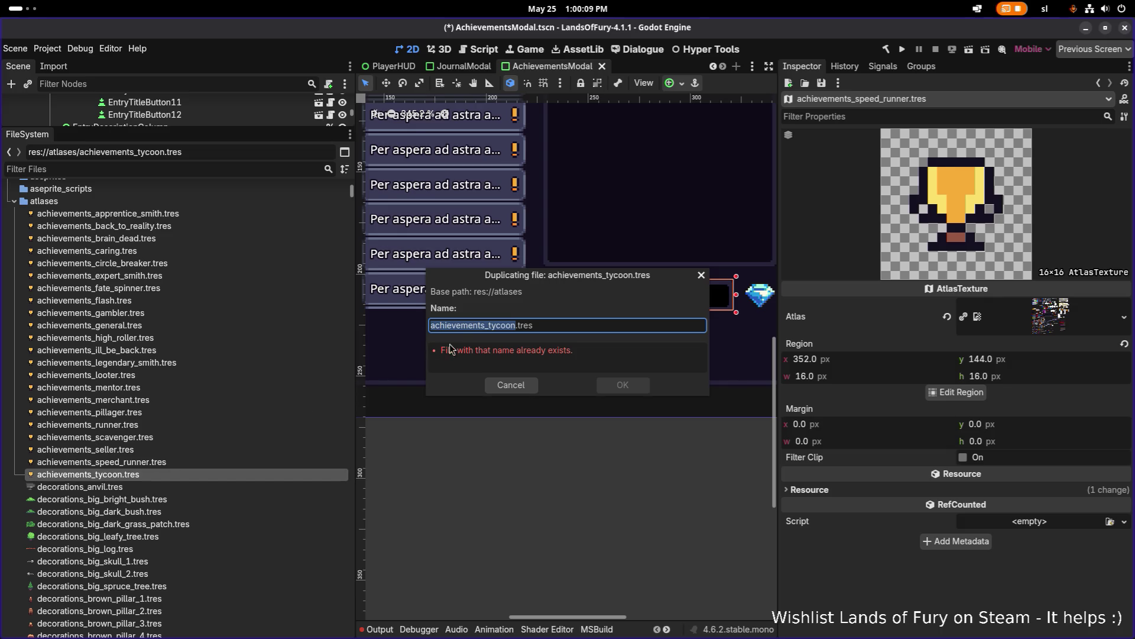
type("achievements_leader")
left_click(627, 390)
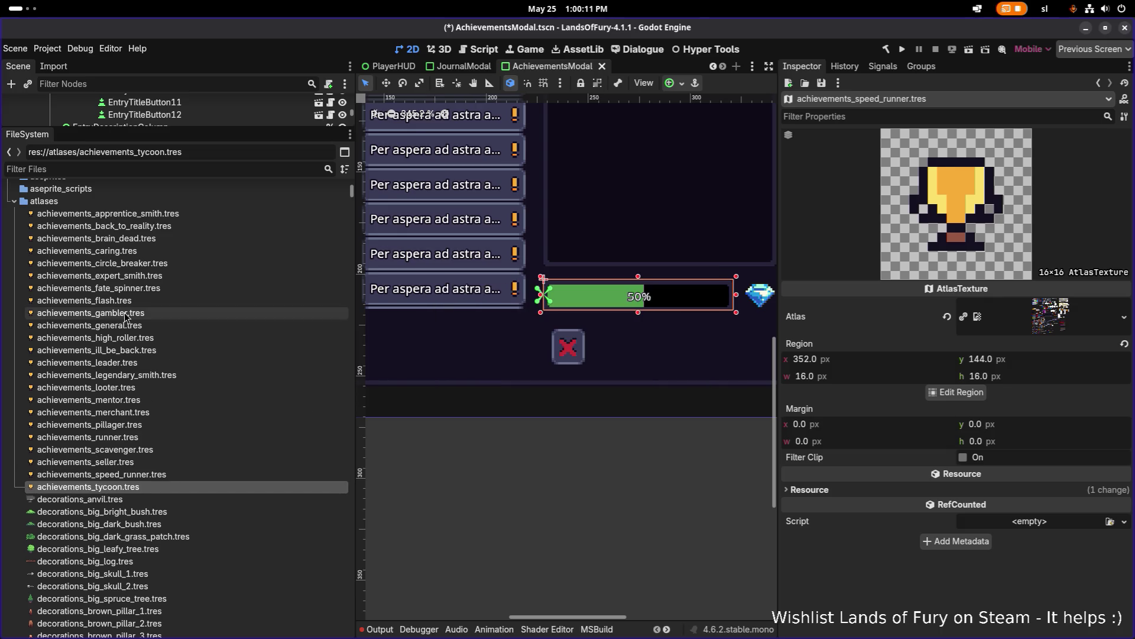
left_click(180, 485)
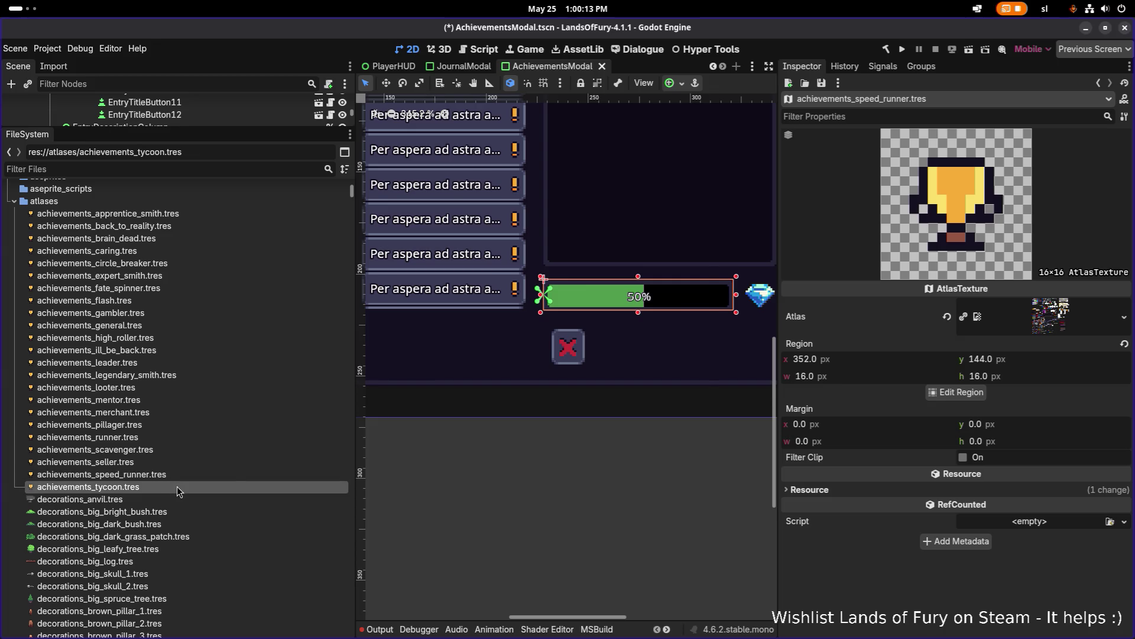
key("ctrl+d")
type("achievements_tek_lover")
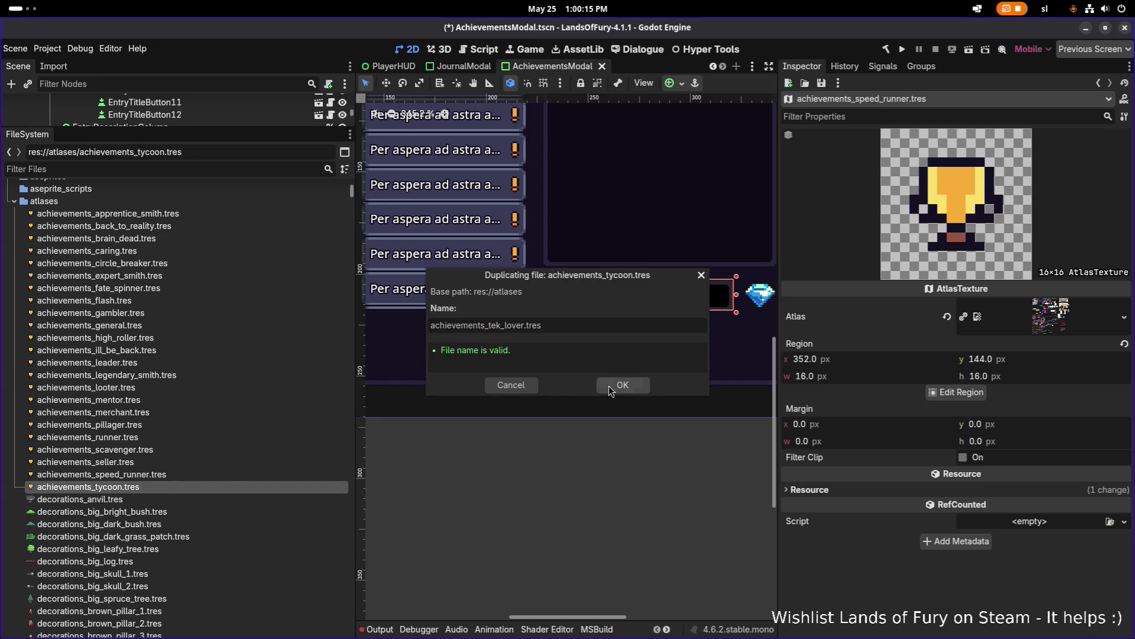
left_click(624, 387)
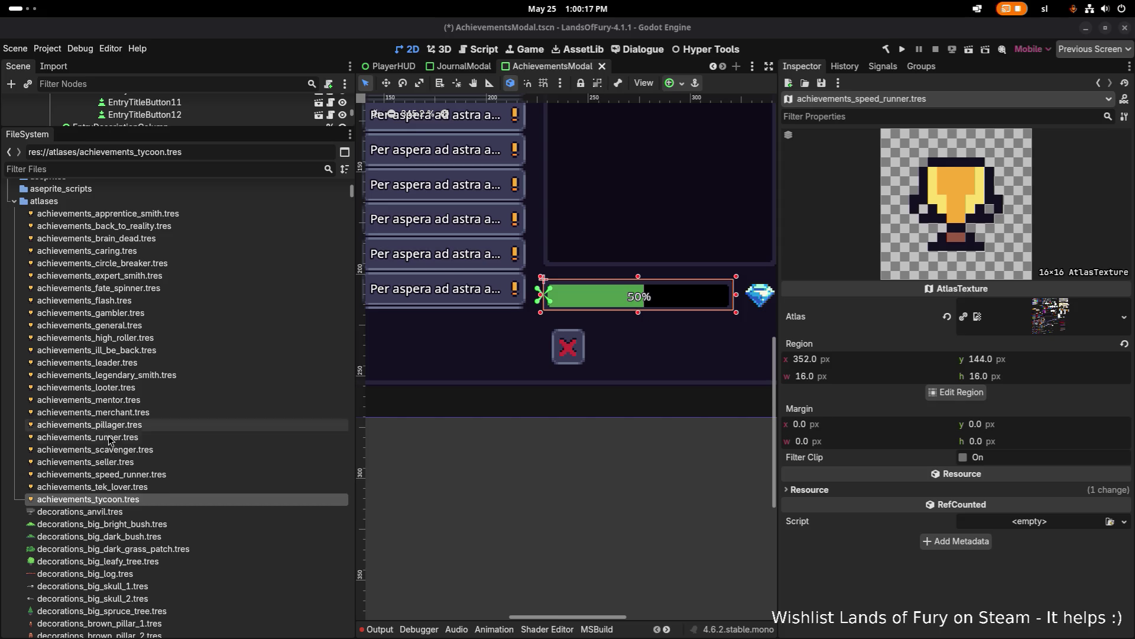
- Duplicate achievements_tycoon.tres as achievements_tek_addict and achievements_lawnmower
left_click(130, 500)
key("ctrl+d")
type("achievements_tek_addict")
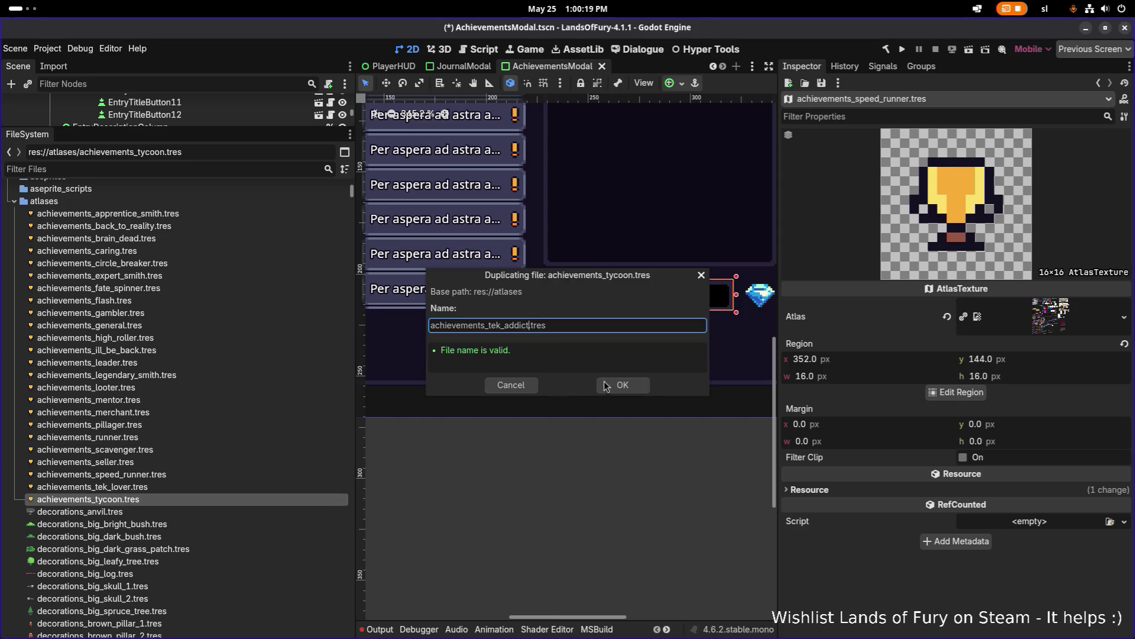
left_click(622, 385)
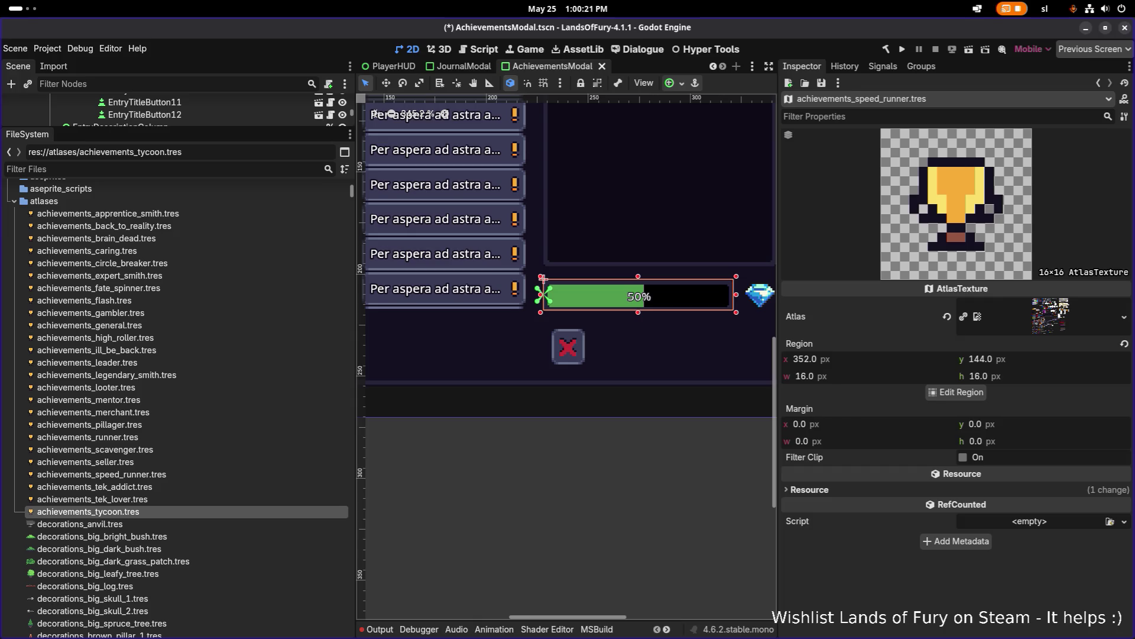
left_click(142, 510)
key("ctrl+d")
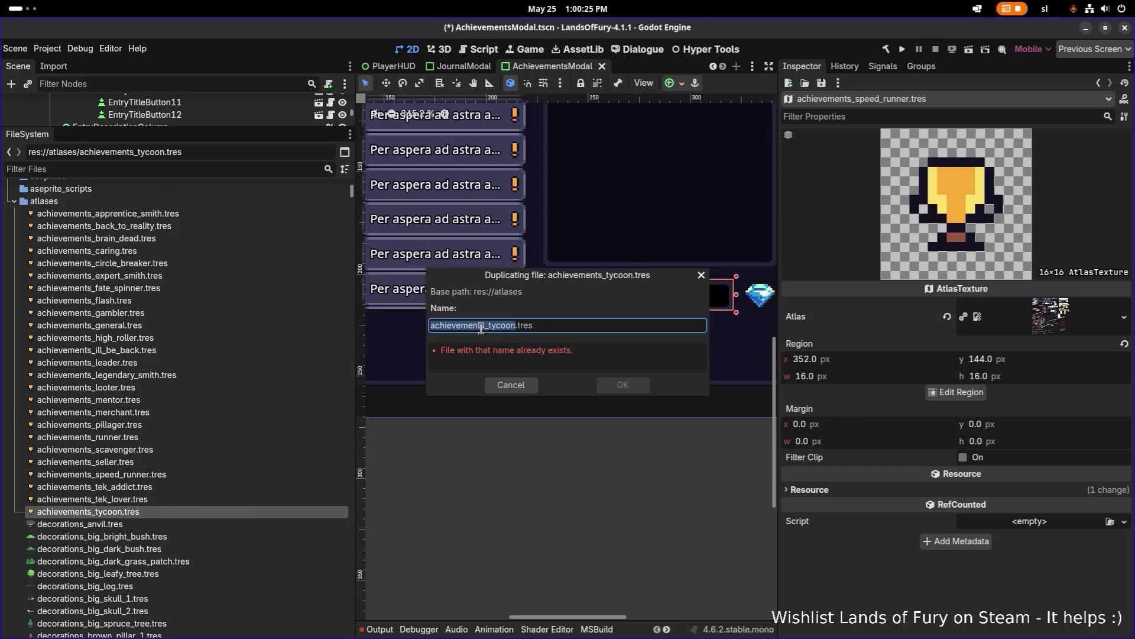
type("achievements_lawnmower")
left_click(629, 385)
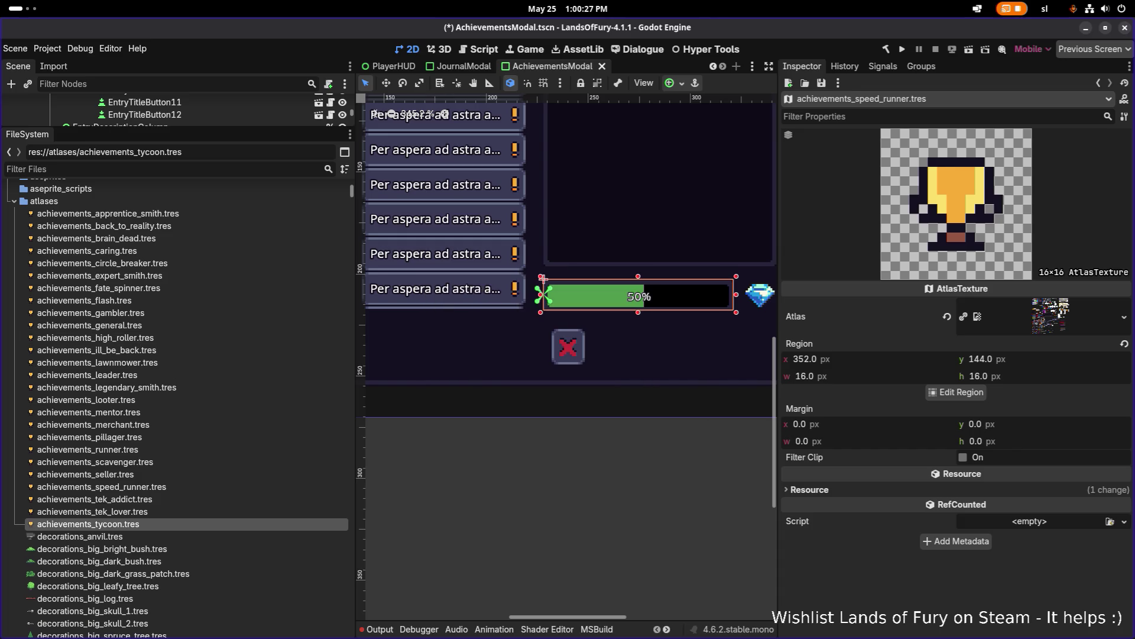
- Duplicate achievements_tycoon.tres as achievements_groundskeeper and achievements_natures_end
left_click(118, 524)
key("ctrl+d")
type("achievements_groundskeeper")
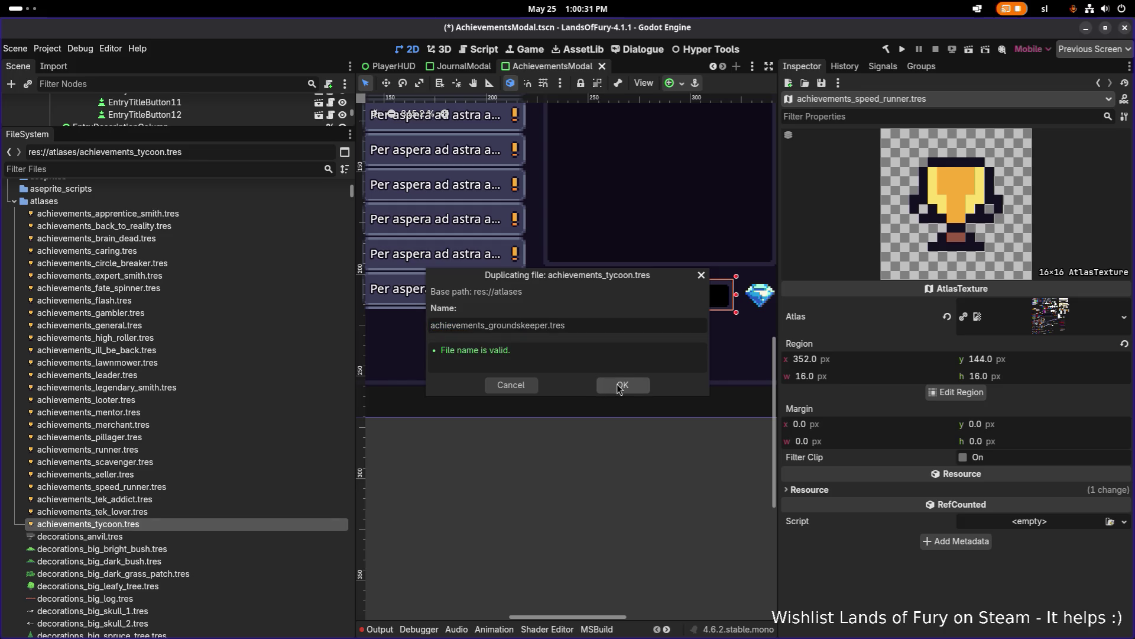
left_click(621, 385)
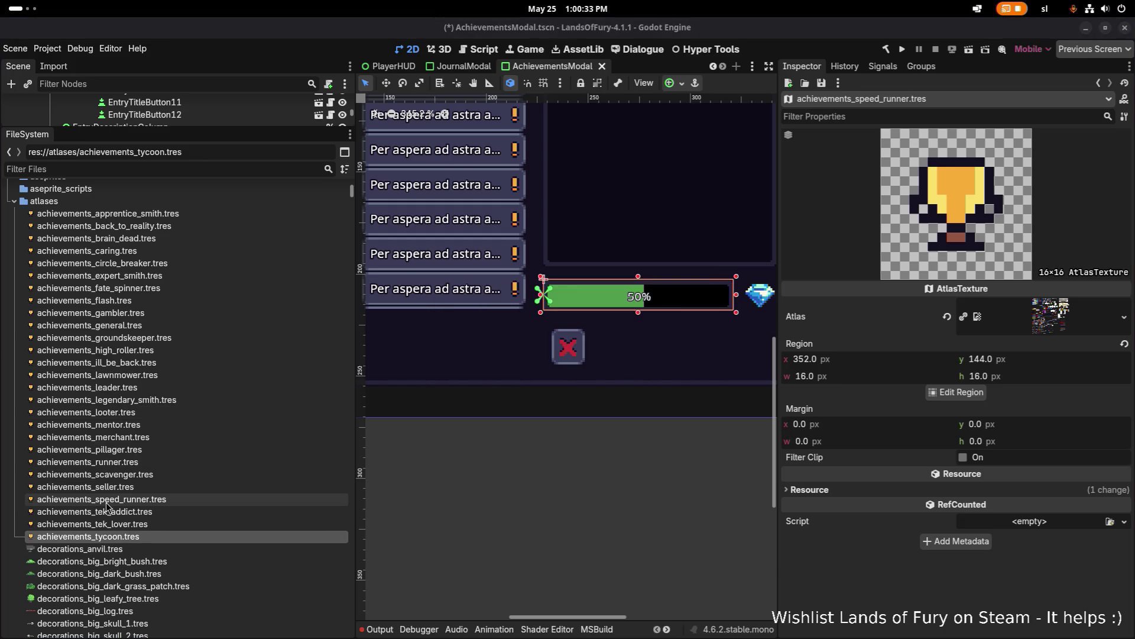
left_click(136, 538)
key("ctrl+d")
type("achievements_natures_end")
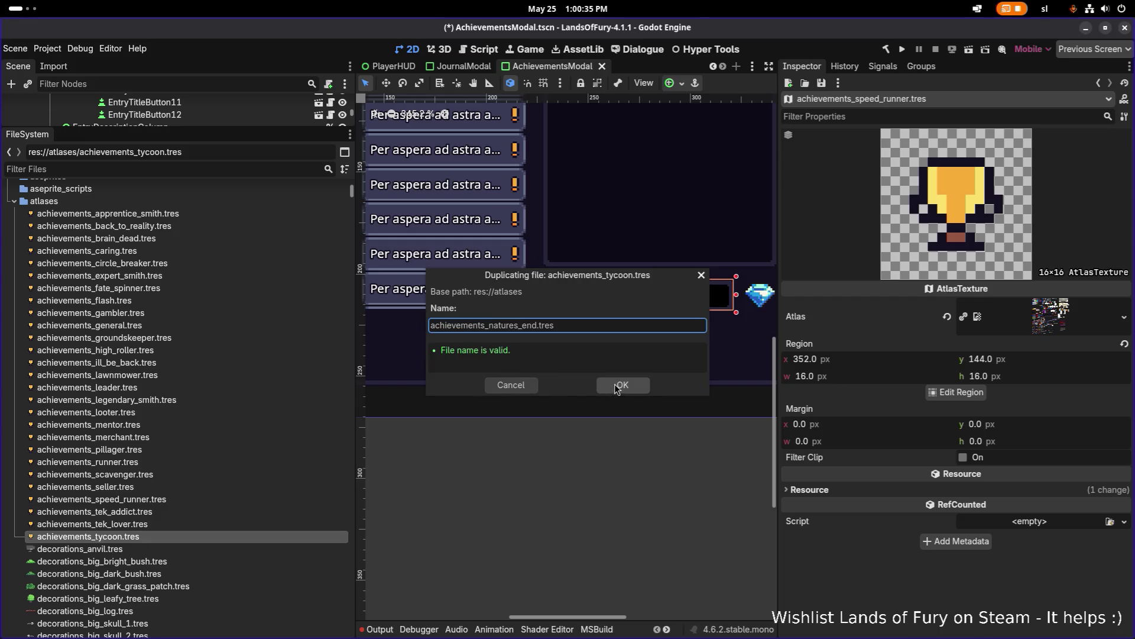
left_click(621, 385)
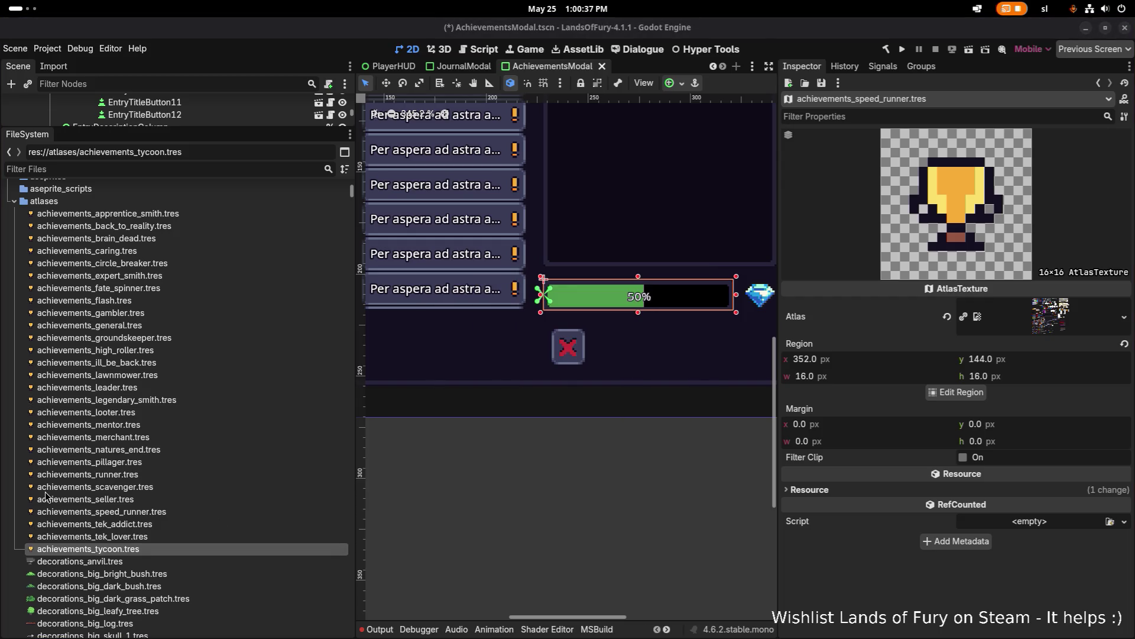
- Duplicate tycoon as achievements_pest_control, achievements_exterminator and achievements_god_of_war
key("ctrl+d")
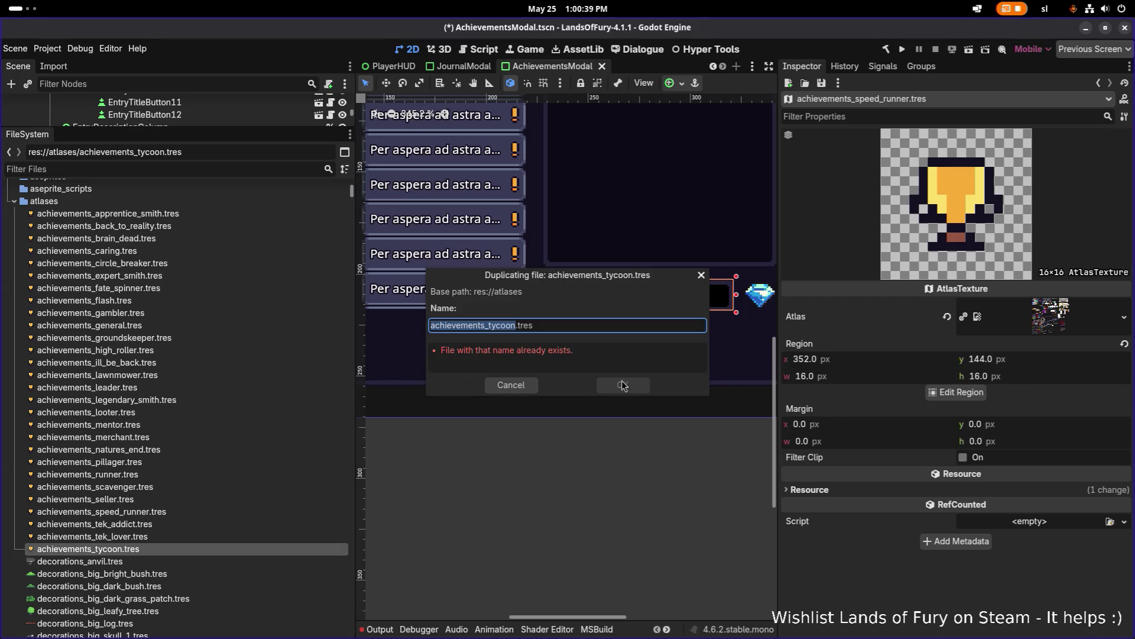
type("achievements_pest_control")
left_click(622, 385)
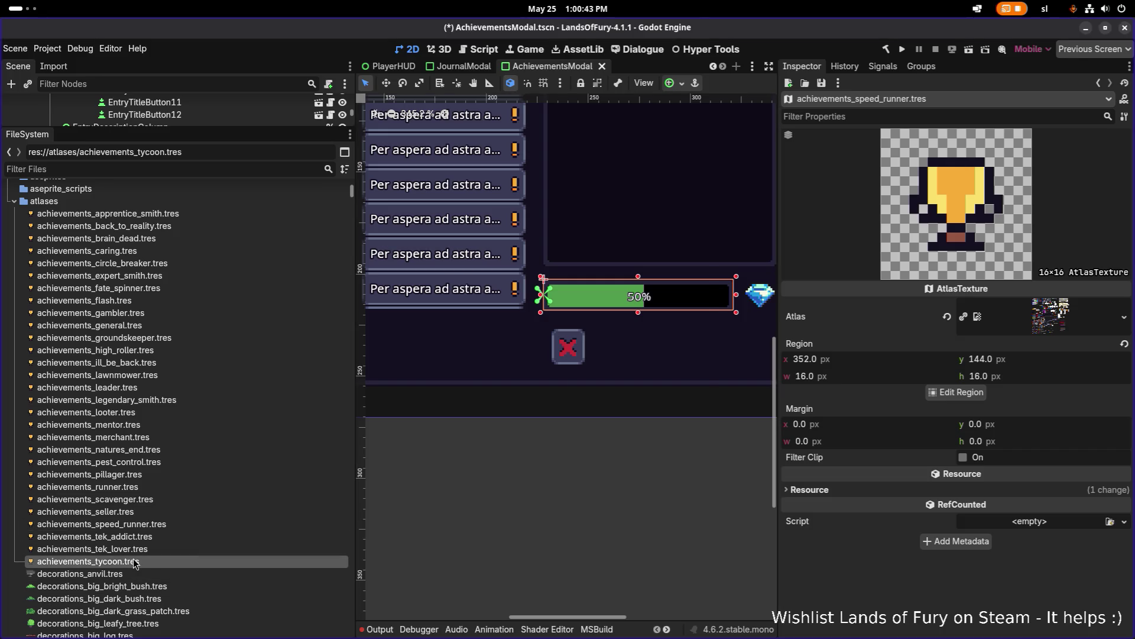
key("ctrl+d")
type("achievements_exterminator")
left_click(623, 385)
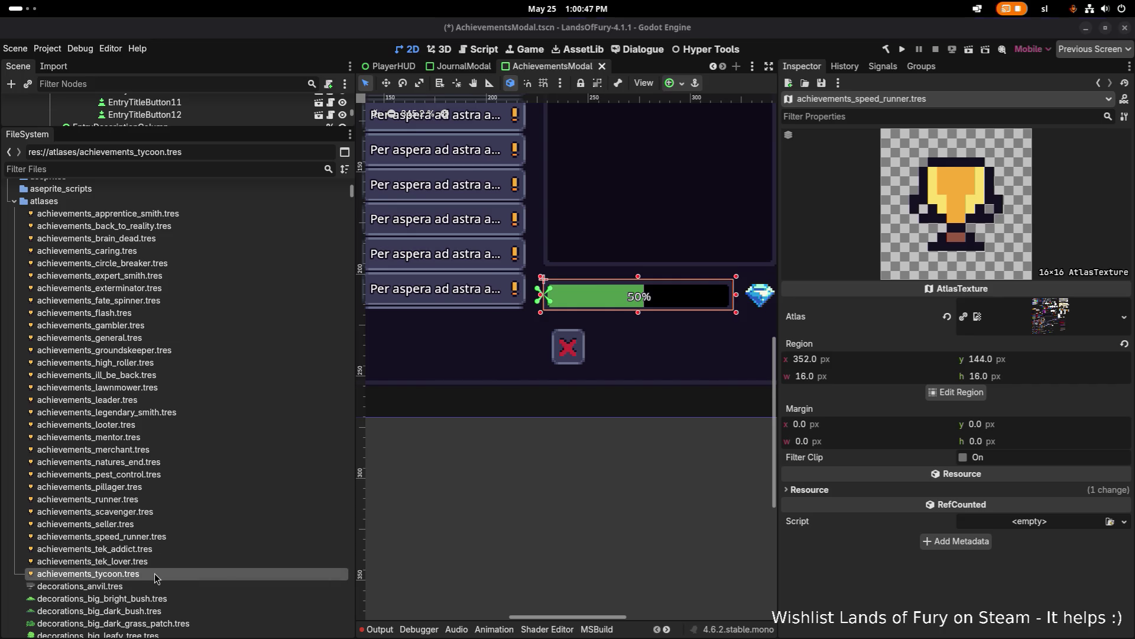
key("ctrl+d")
type("achievements_god_of_war")
left_click(600, 386)
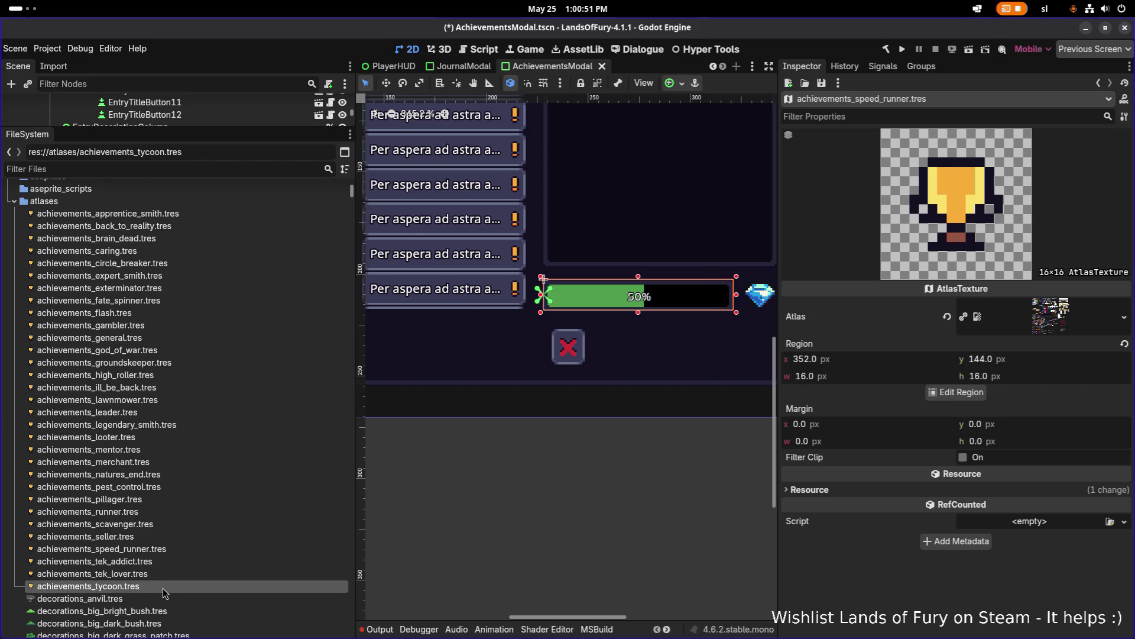
- Duplicate tycoon as achievements_cook and achievements_master_chef
key("ctrl+d")
type("achievements_cook")
left_click(627, 385)
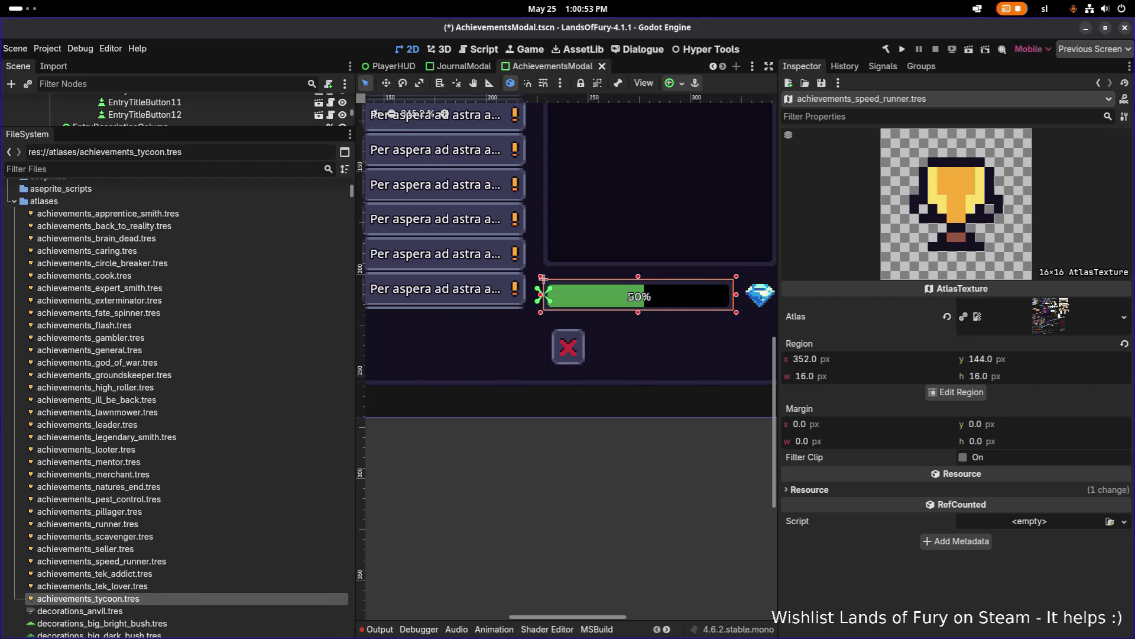
key("ctrl+d")
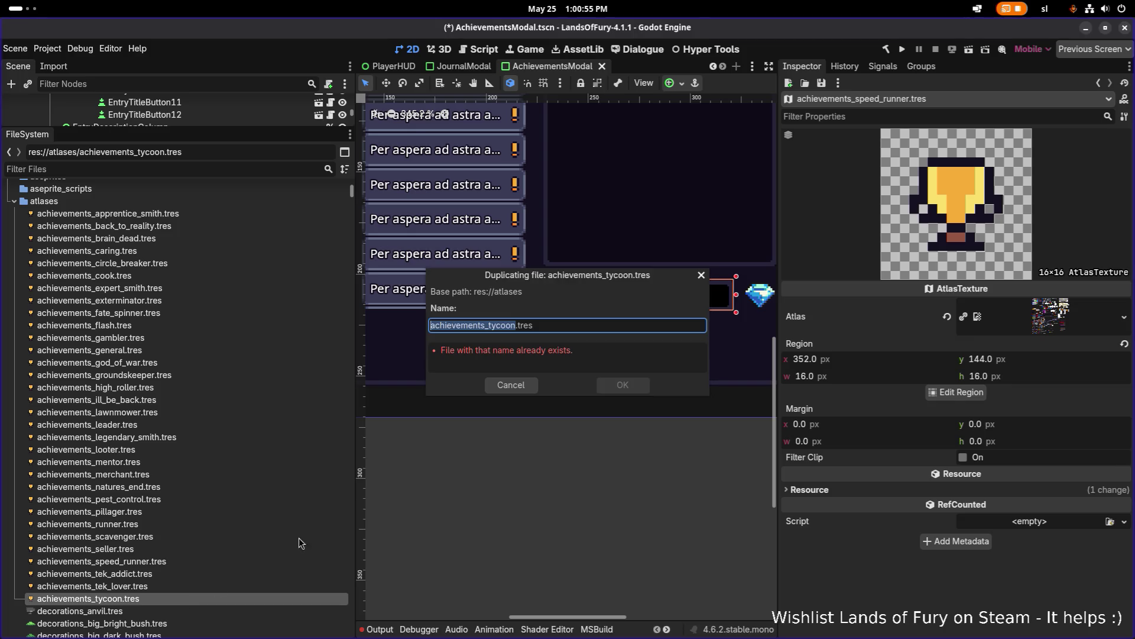
type("achievements_master_chef")
left_click(623, 385)
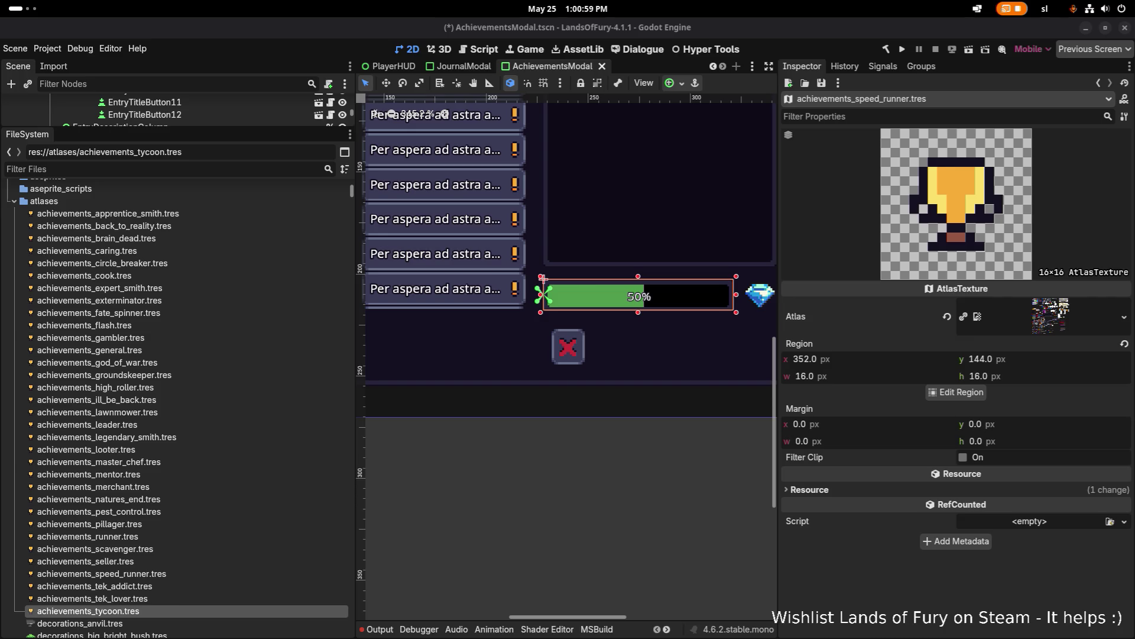
left_click(141, 612)
key("ctrl+d")
- Create tycoon copies named achievements_eeny, achievements_meeny and achievements_minny
type("achievements_eeny.tres")
left_click(631, 385)
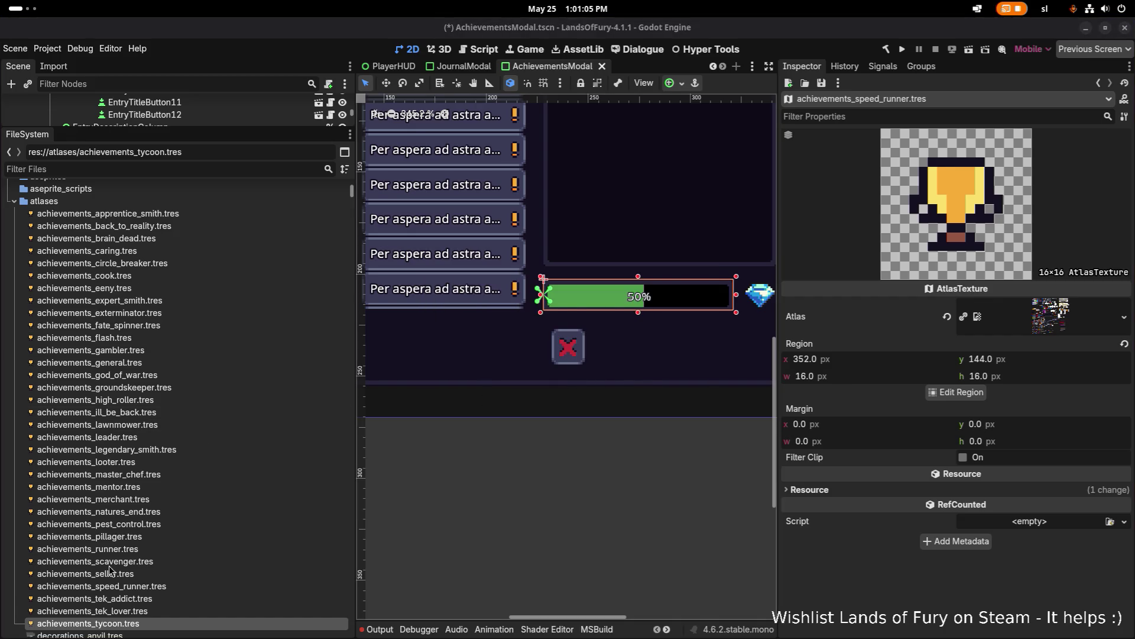
key("ctrl+d")
type("achievements_meeny.tres")
left_click(630, 385)
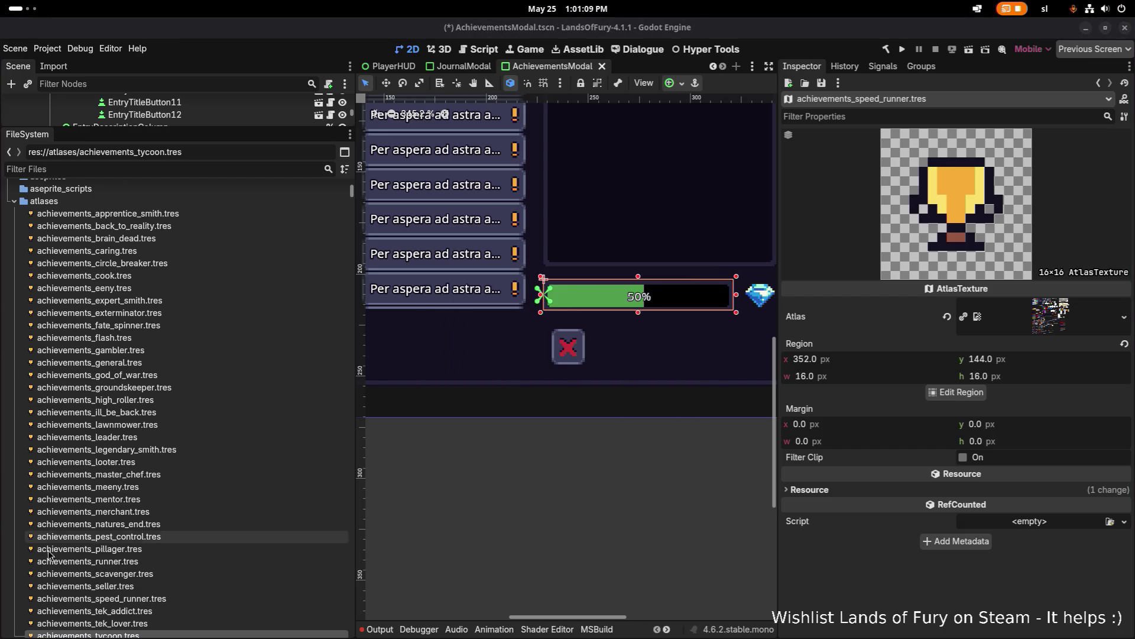
scroll(120, 585, "down", 3)
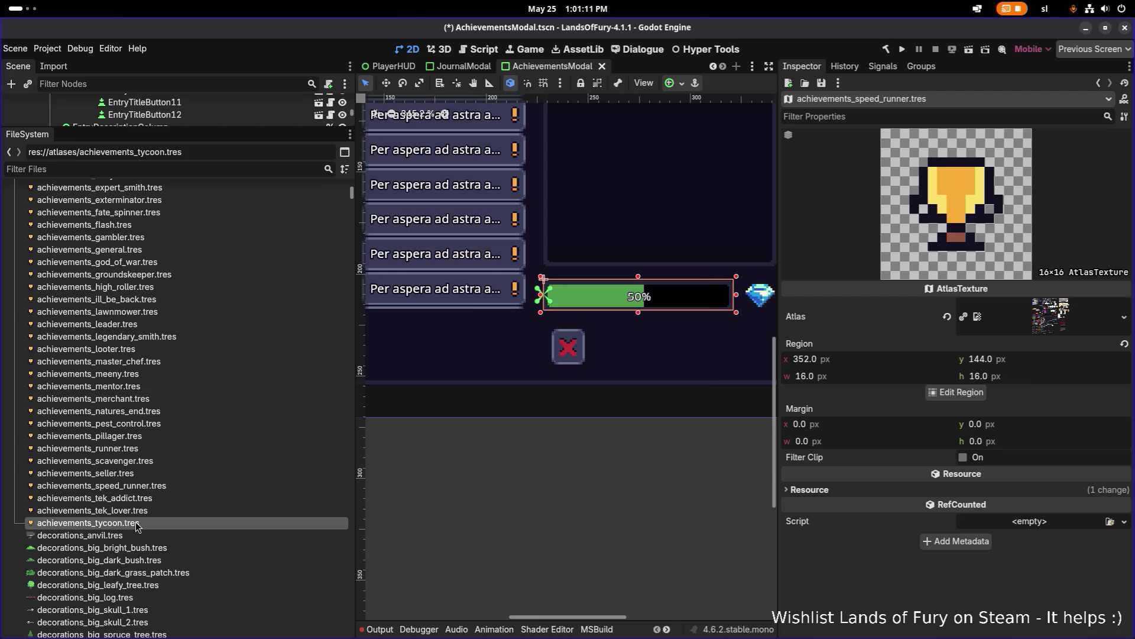
key("ctrl+d")
type("achievements_minny")
left_click(619, 387)
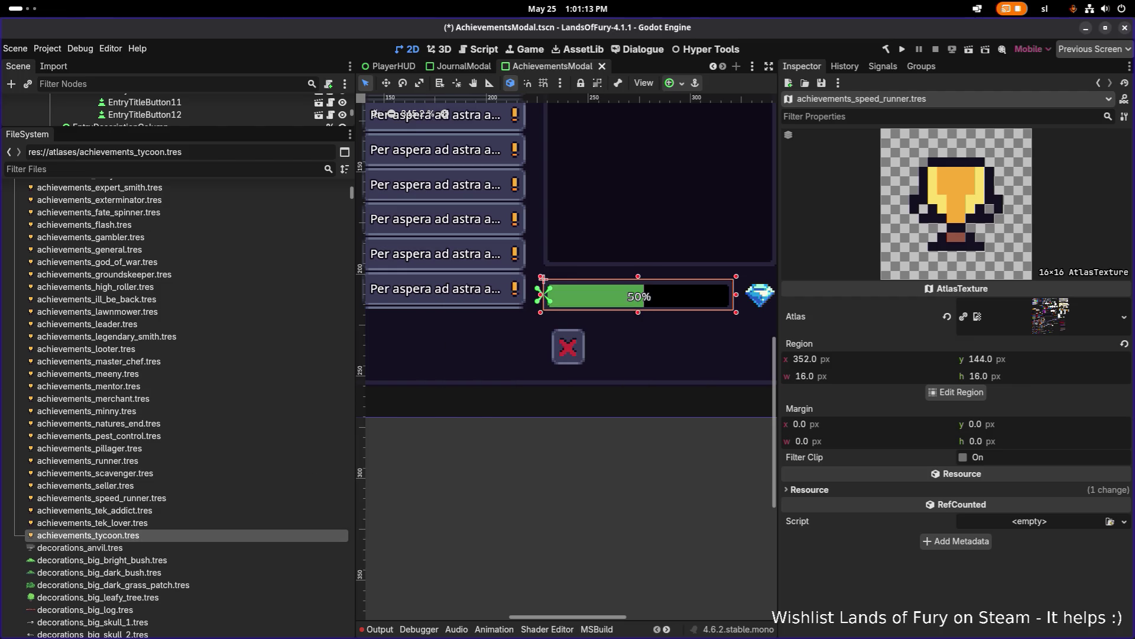
- Duplicate tycoon as achievements_moe and achievements_commander
key("ctrl+d")
type("achievements_moe")
left_click(623, 387)
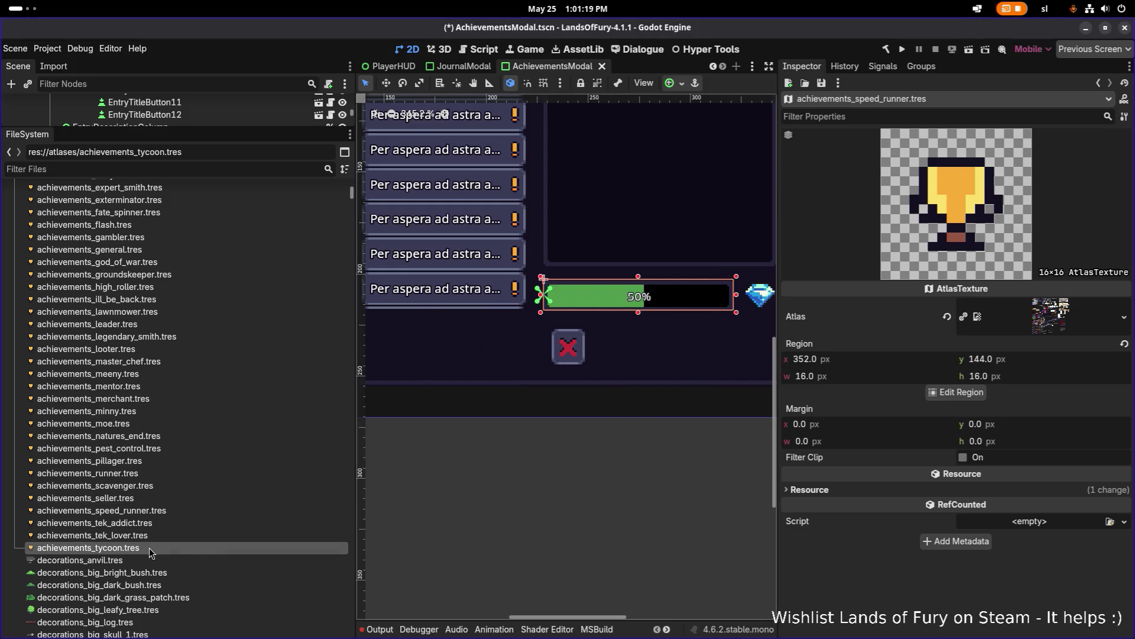
key("ctrl+d")
type("achievements_commander")
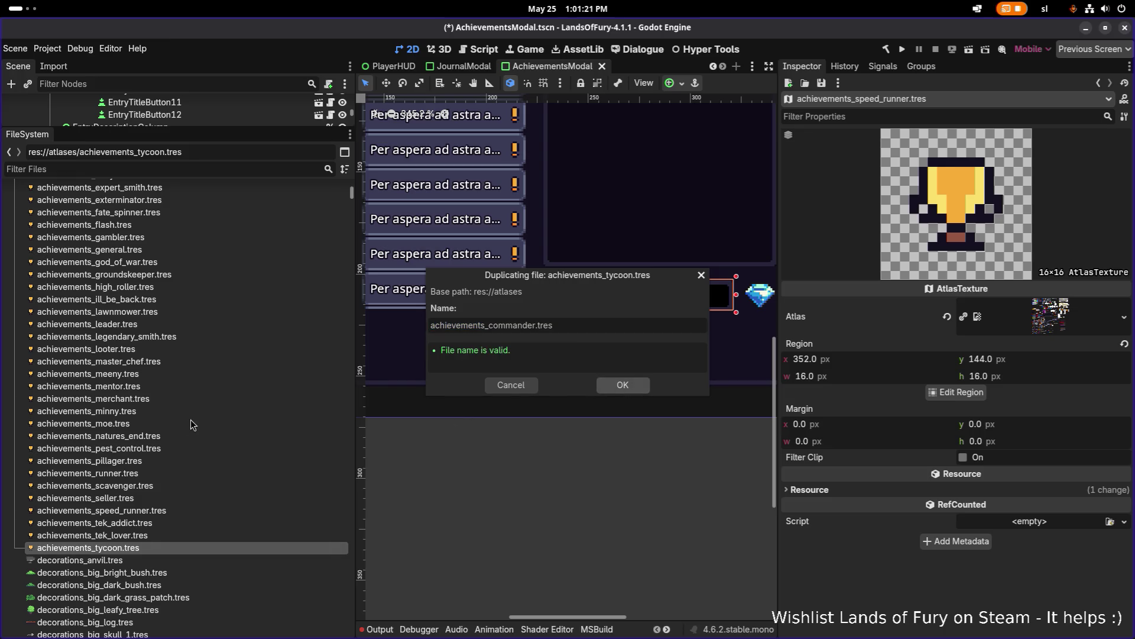
left_click(627, 387)
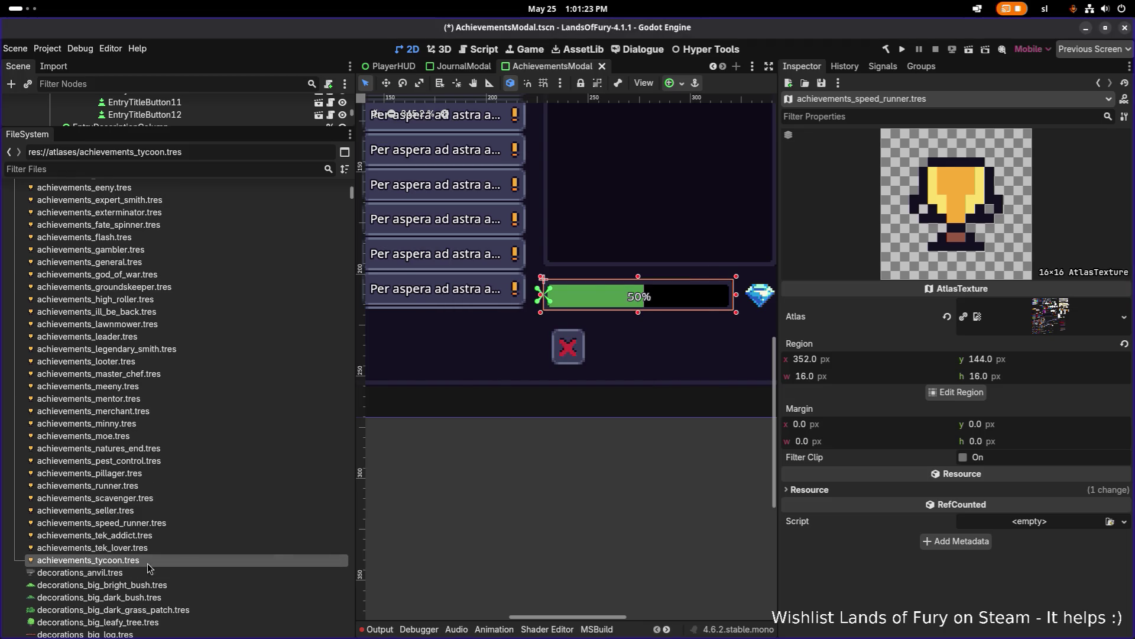
- Duplicate tycoon as achievements_warlord and achievements_whats_up_doc
key("ctrl+d")
type("achievements_warlord")
key("Return")
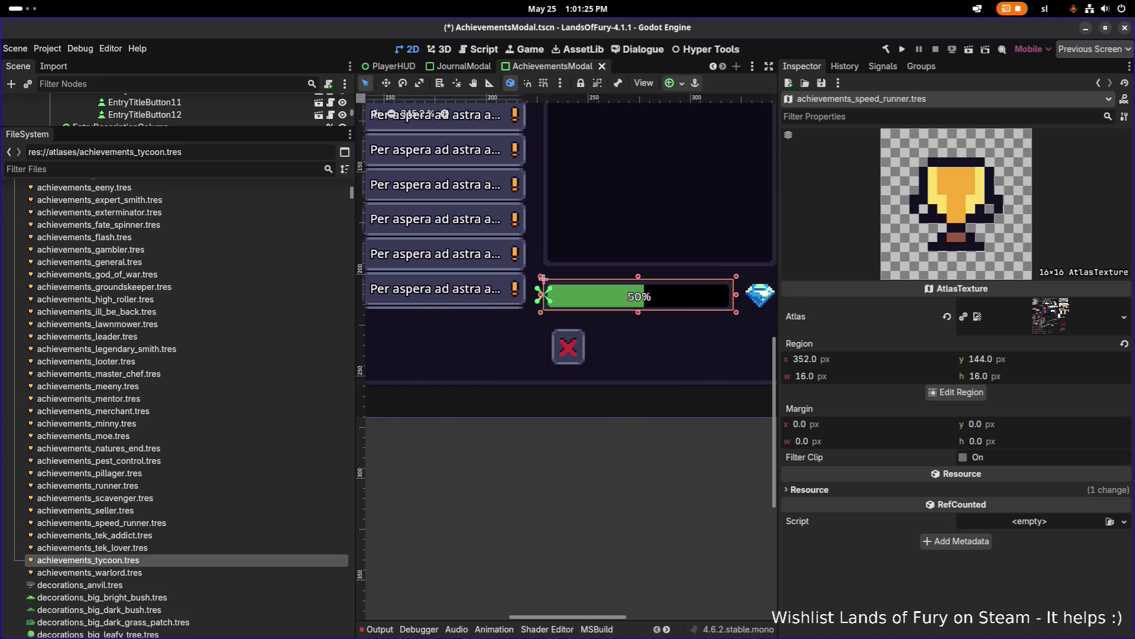
key("ctrl+d")
type("achievements_whats_up_doc.tres")
left_click(626, 390)
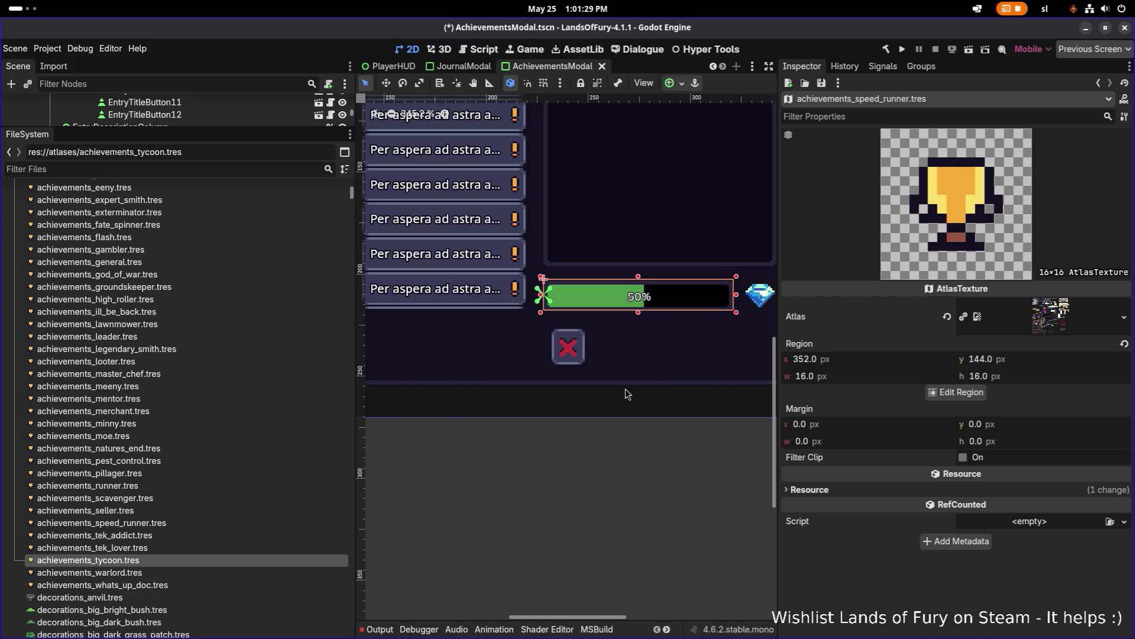
- Open achievements_apprentice_smith.tres from the atlases folder to preview its 512×512 atlas
scroll(243, 292, "up", 5)
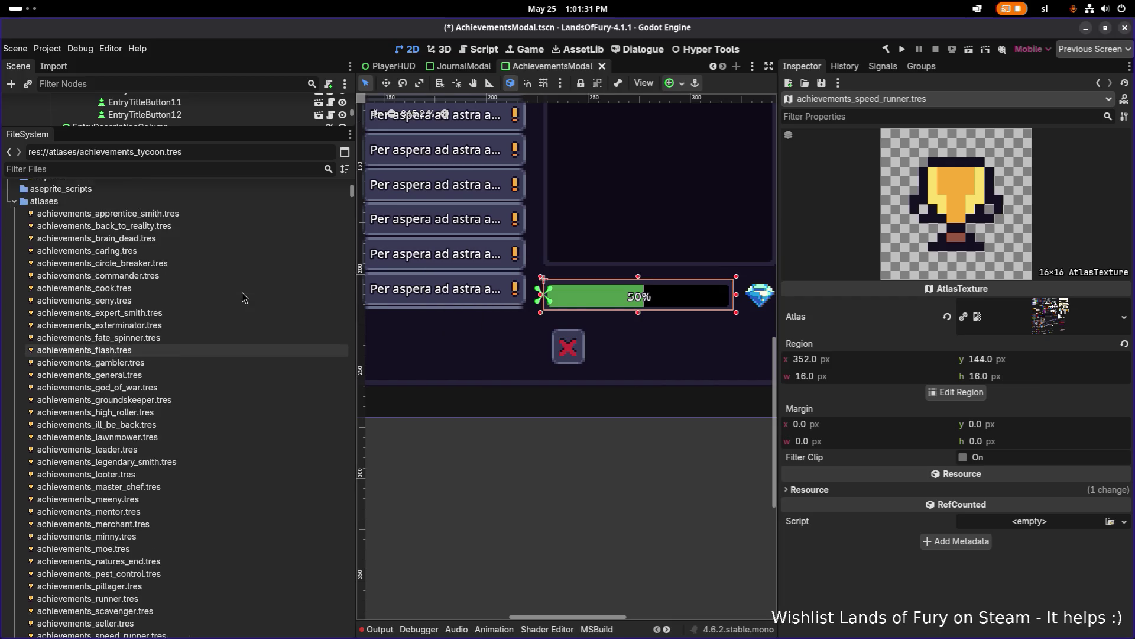
scroll(246, 290, "down", 3)
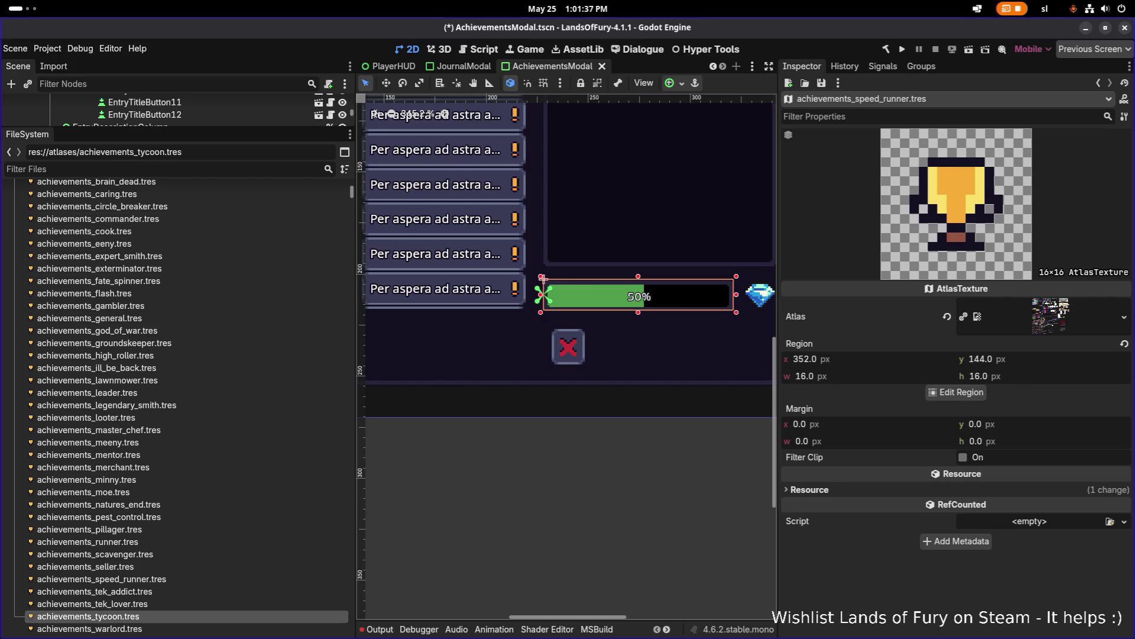
scroll(63, 362, "up", 6)
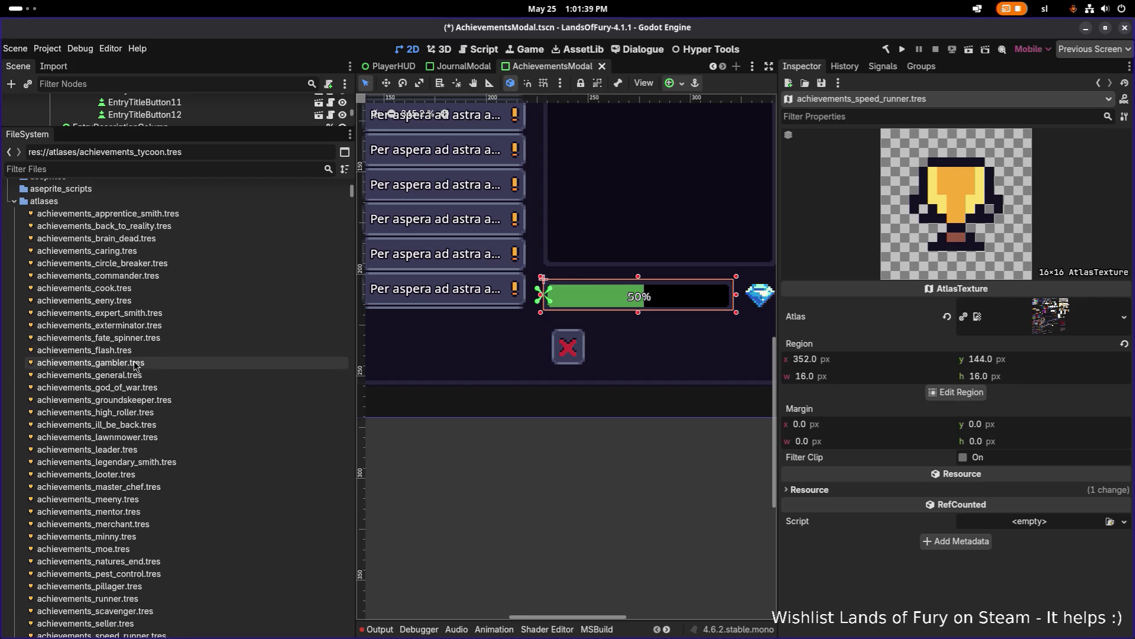
left_click(171, 383)
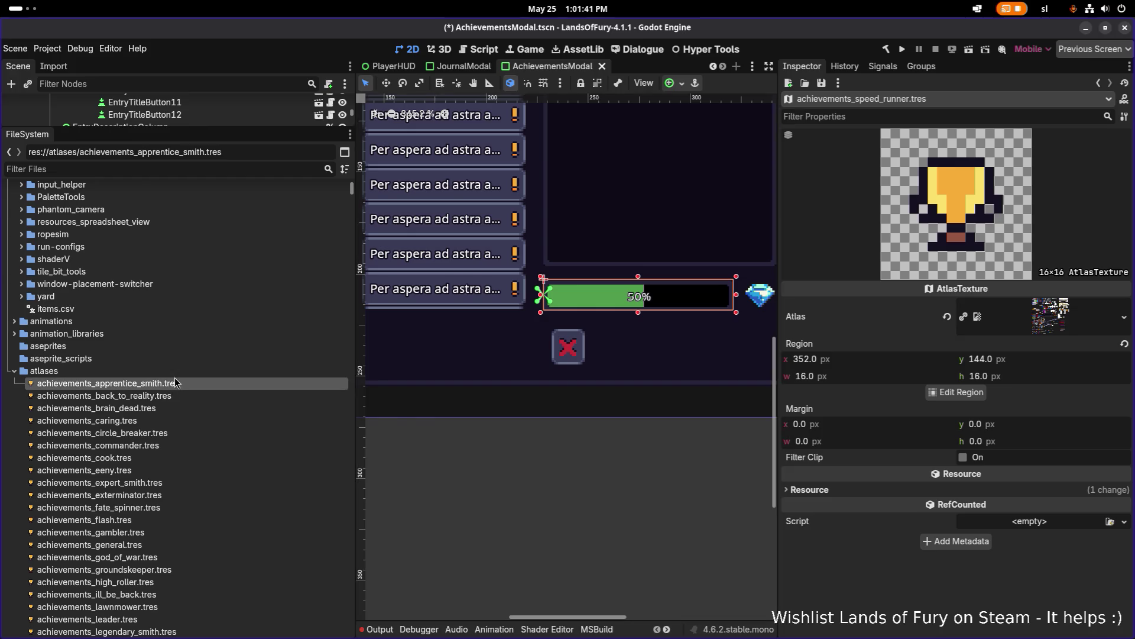
double_click(175, 371)
double_click(176, 370)
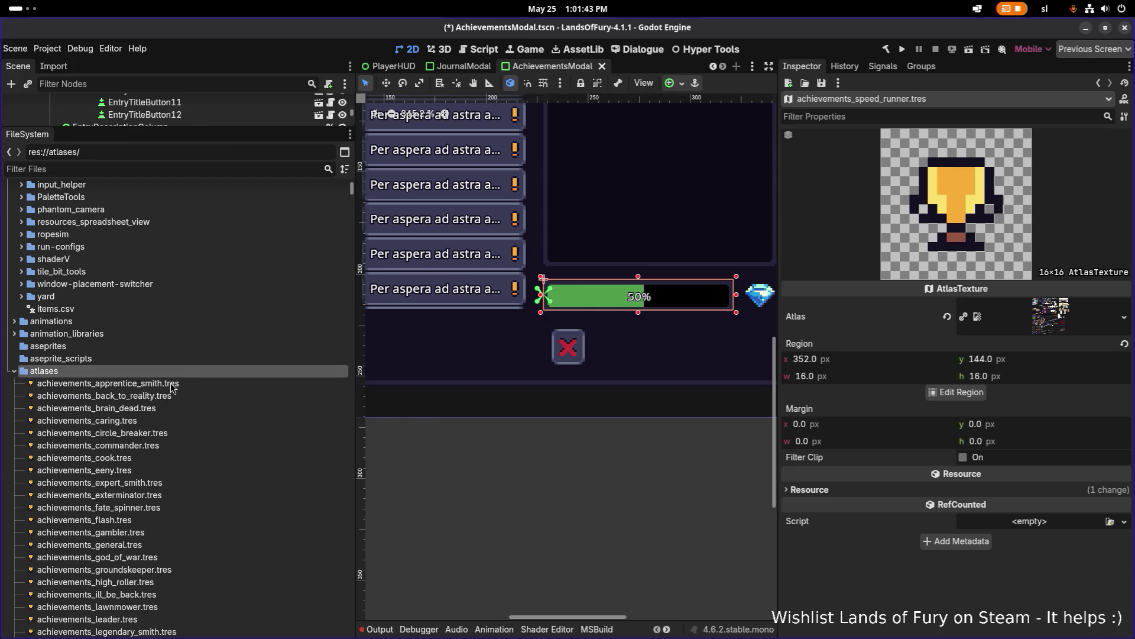
left_click(173, 383)
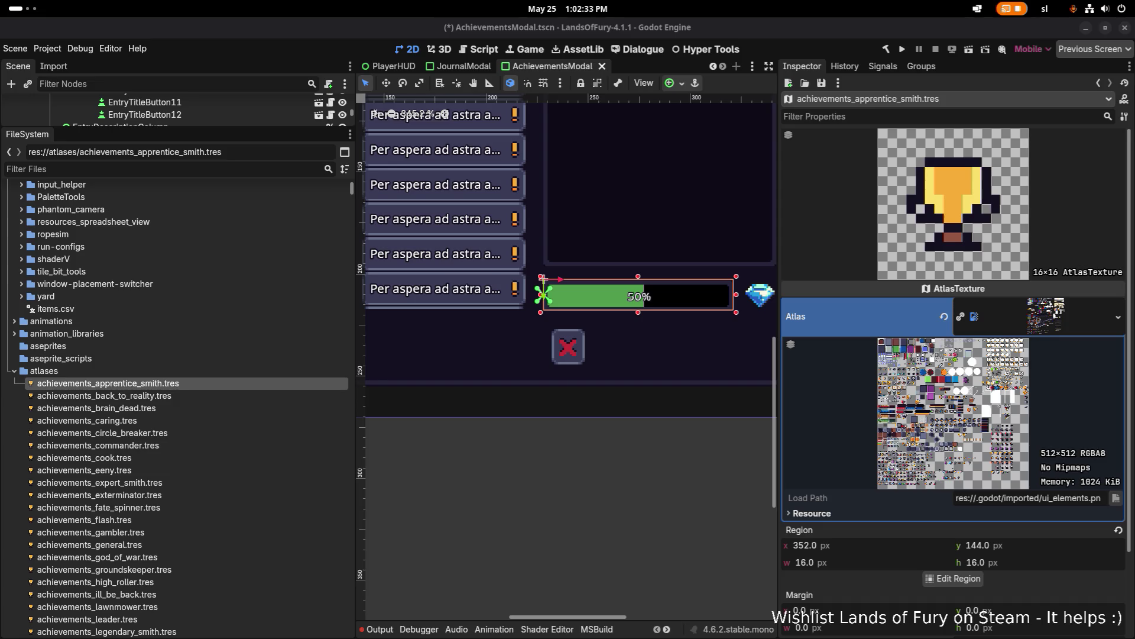
- Check achievements_back_to_reality.tres, then return to achievements_apprentice_smith.tres with its atlas shown
left_click(207, 398)
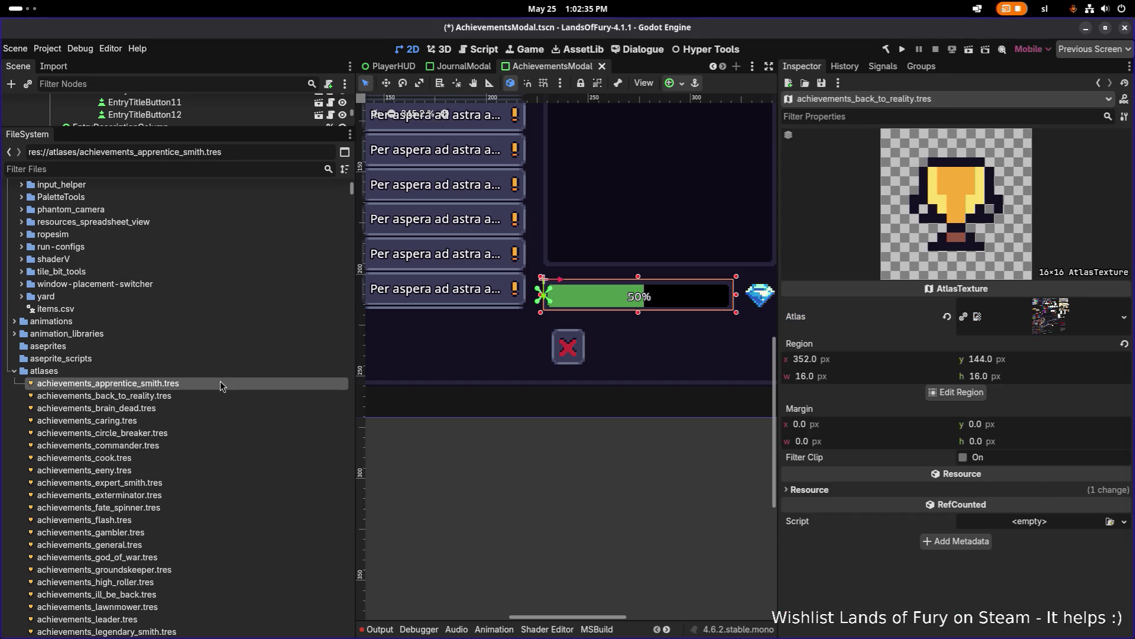
left_click(212, 397)
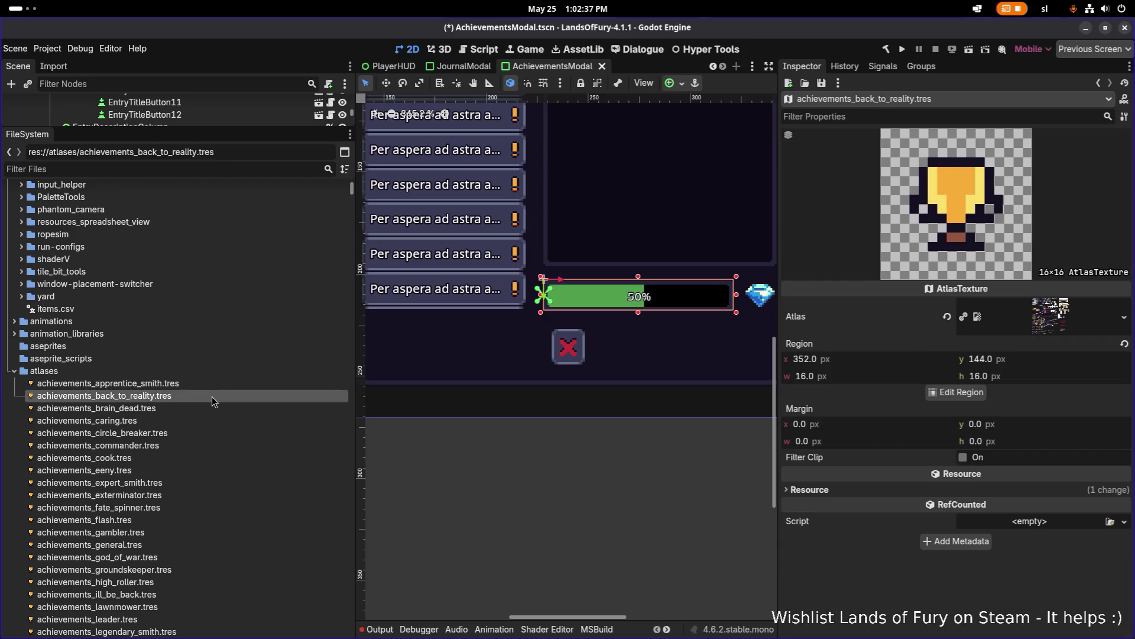
scroll(198, 405, "down", 5)
left_click(243, 214)
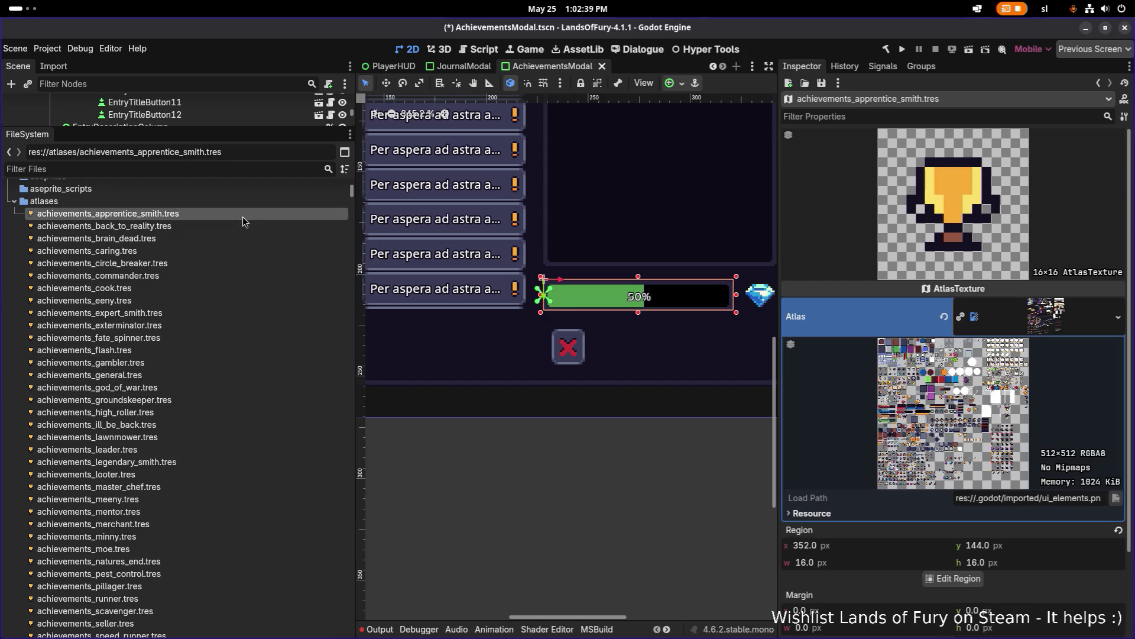
- Open the Region Editor for achievements_apprentice_smith.tres with Snap Mode set to Grid Snap
left_click(953, 578)
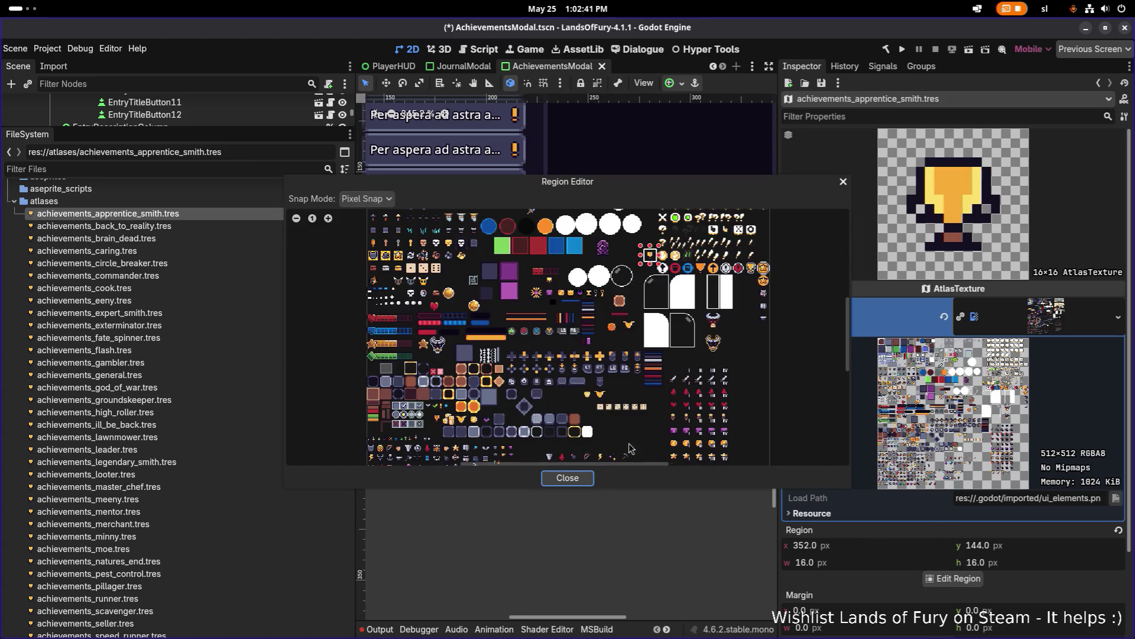
scroll(489, 314, "down", 3)
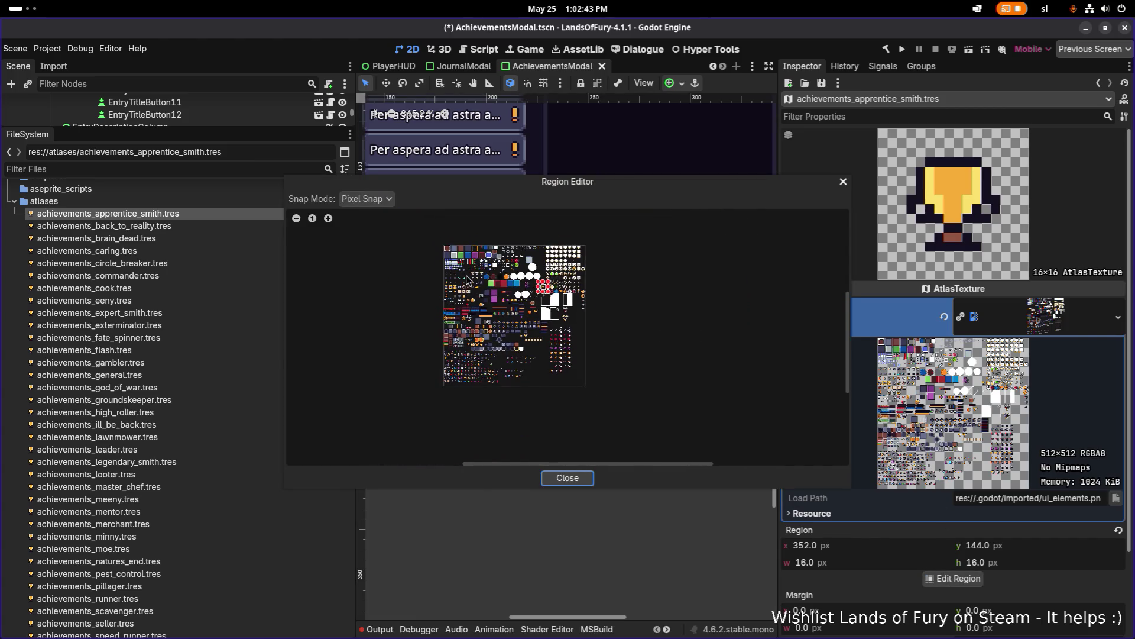
scroll(472, 280, "up", 4)
scroll(472, 280, "up", 2)
left_click(372, 199)
left_click(375, 237)
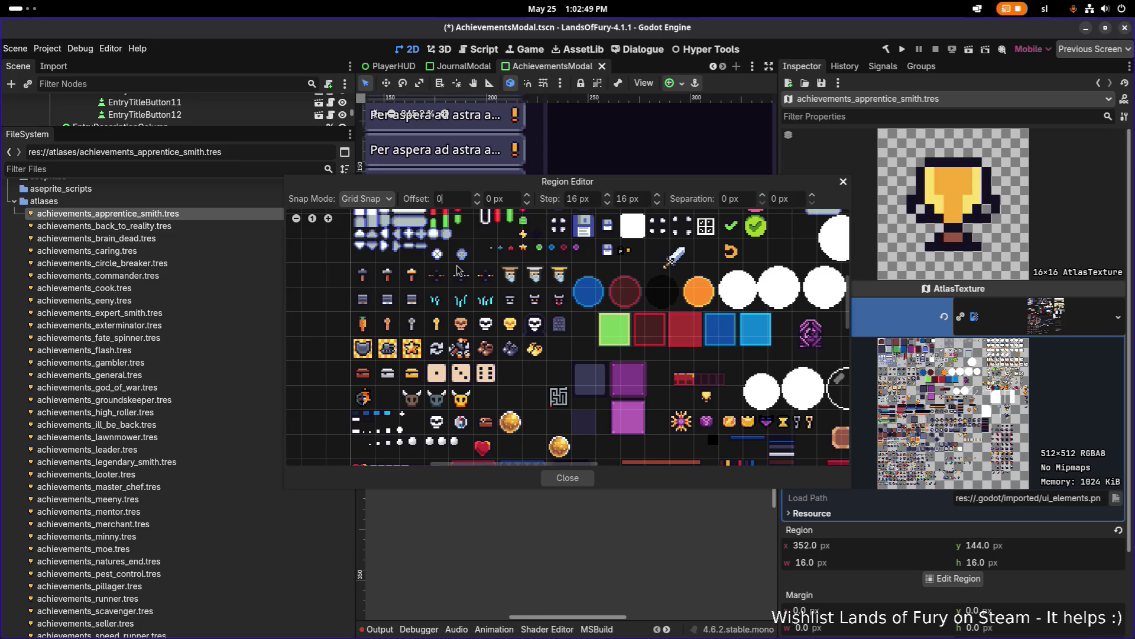
- Move the Region Editor window right, clear of the file list, staying in Godot
left_click_drag(551, 188, 646, 192)
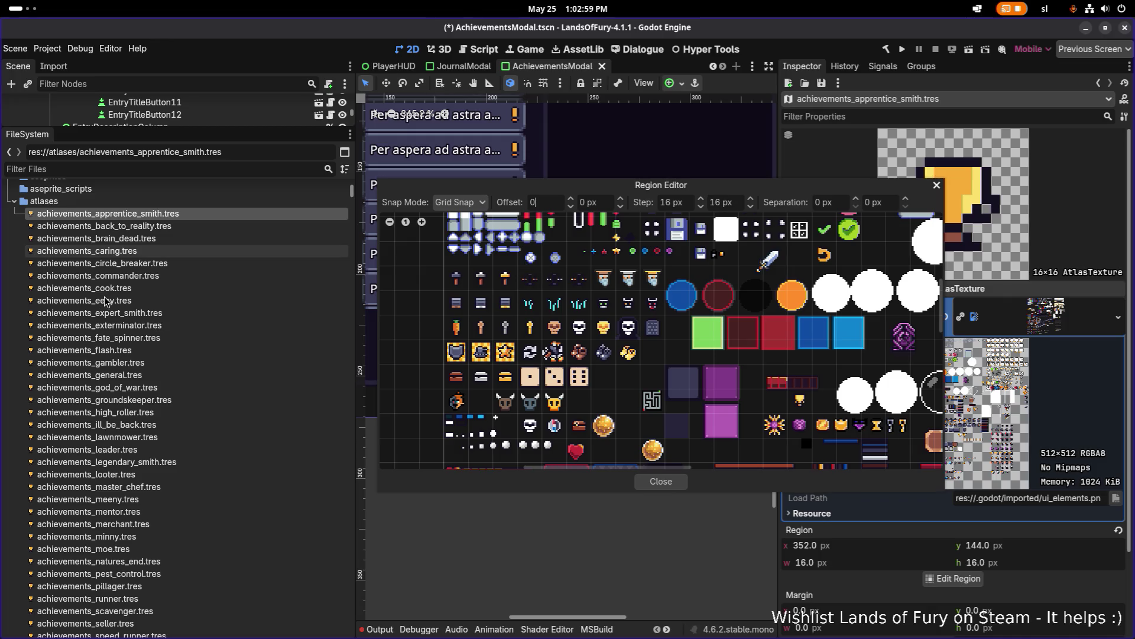
key("alt+Tab")
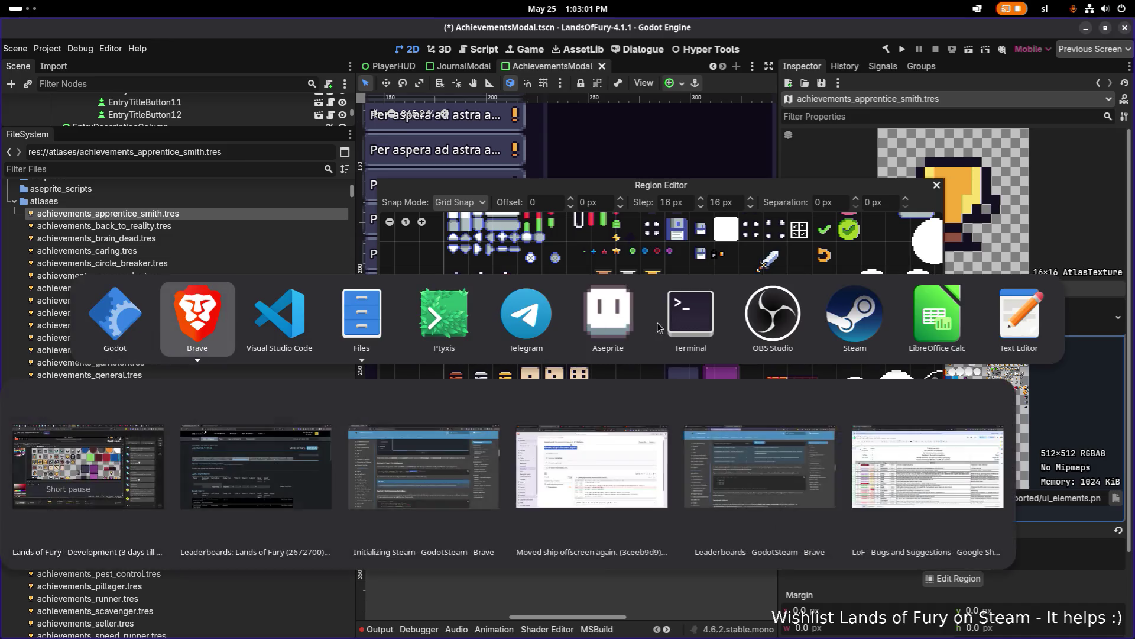
key("Escape")
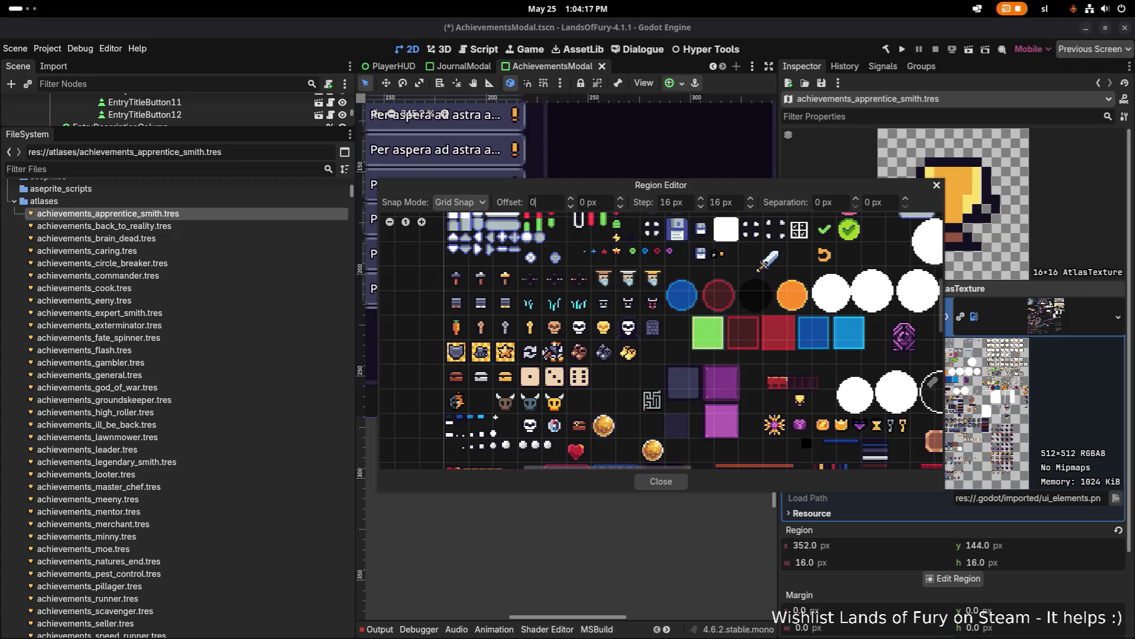
- Check the achievement names list in the other window, then return to Godot
key("alt+Tab")
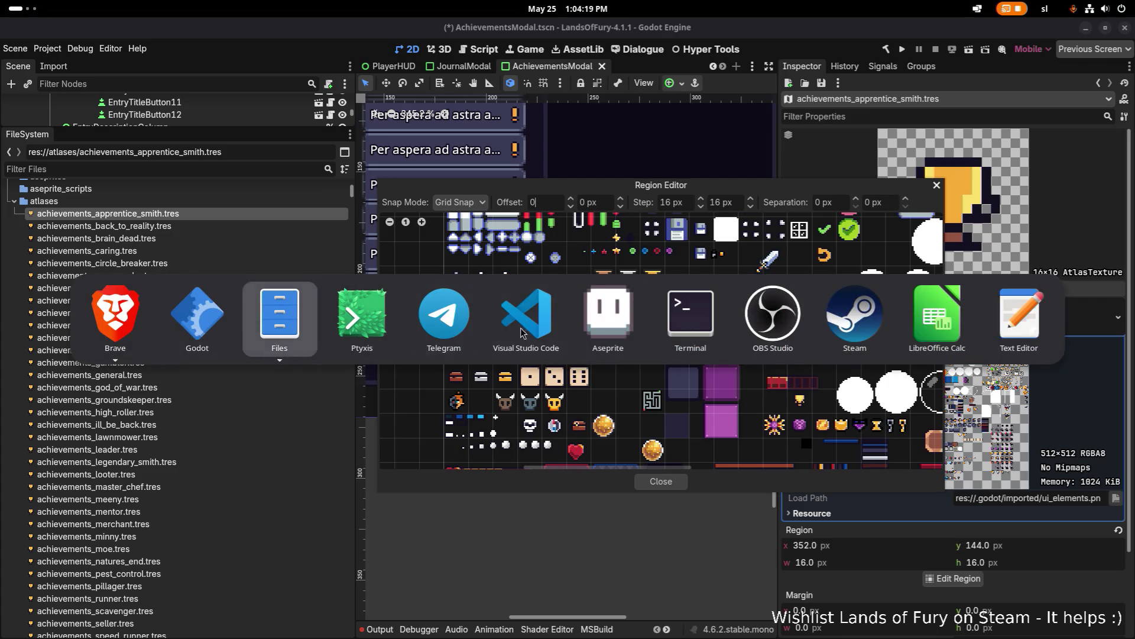
key("Escape")
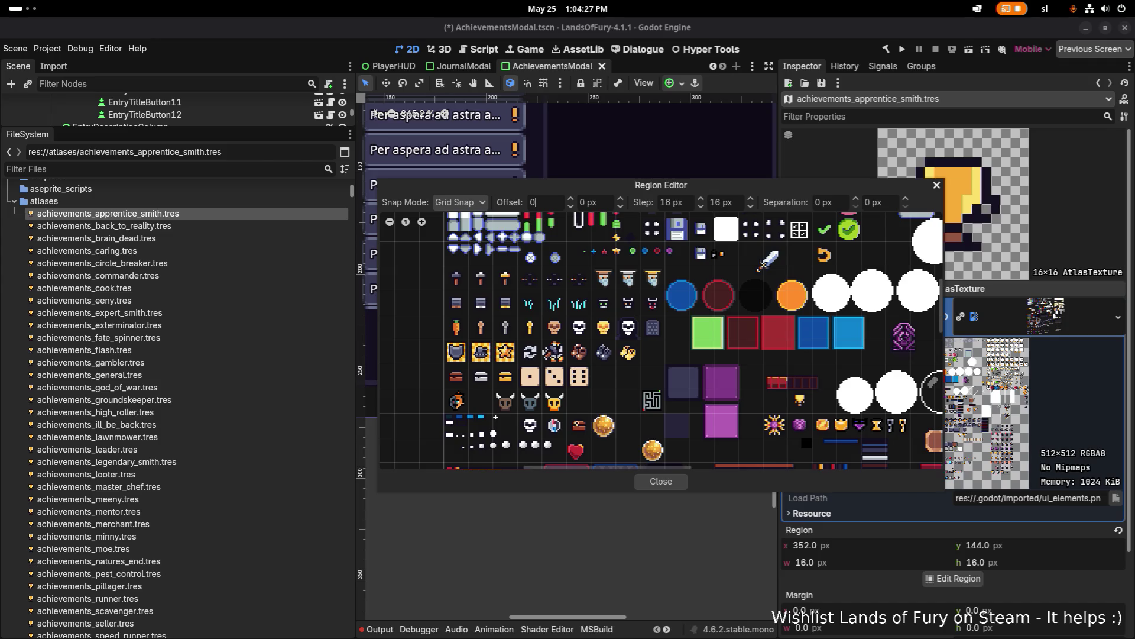
key("alt+Tab")
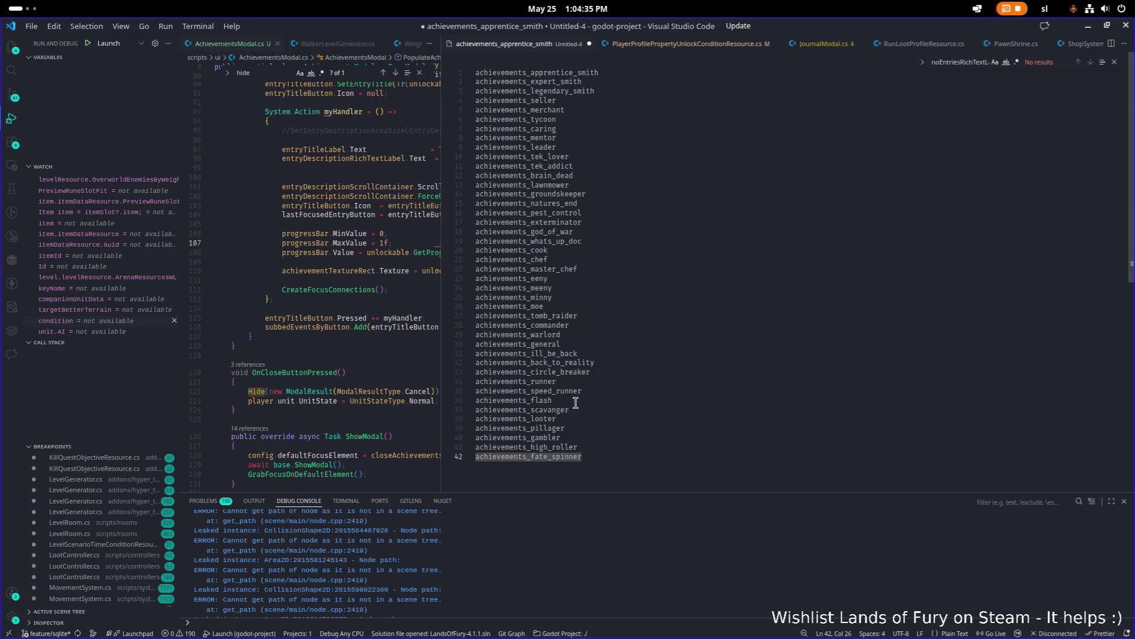
key("alt+Tab")
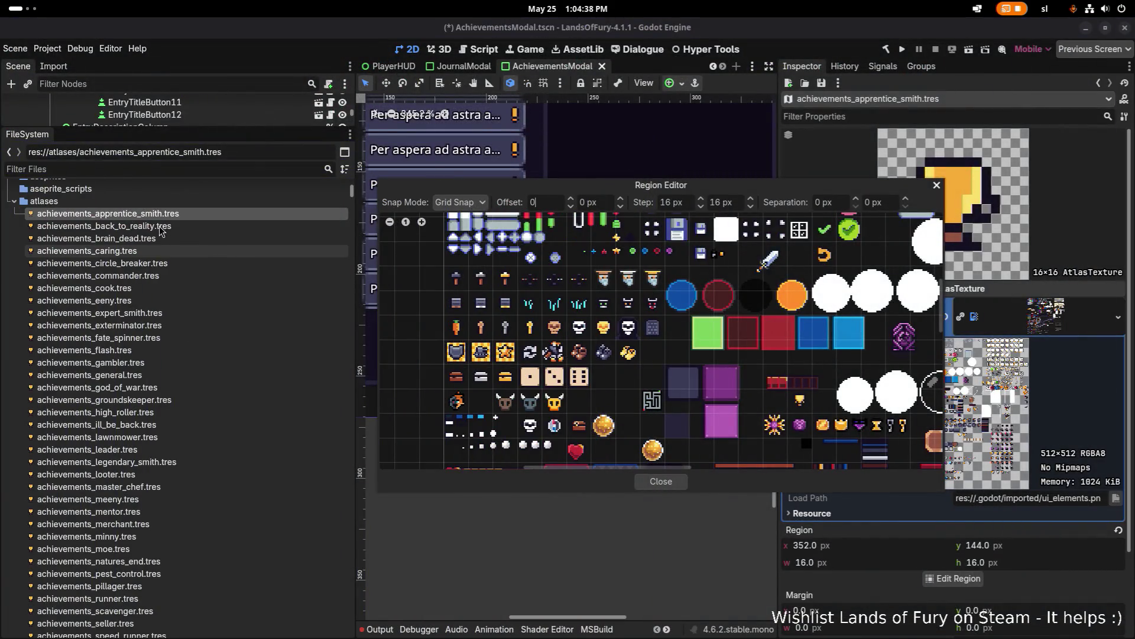
- Set achievements_apprentice_smith.tres to the dark hammer cell at 0,96 (16×16) and save
scroll(541, 293, "down", 5)
scroll(537, 288, "up", 5)
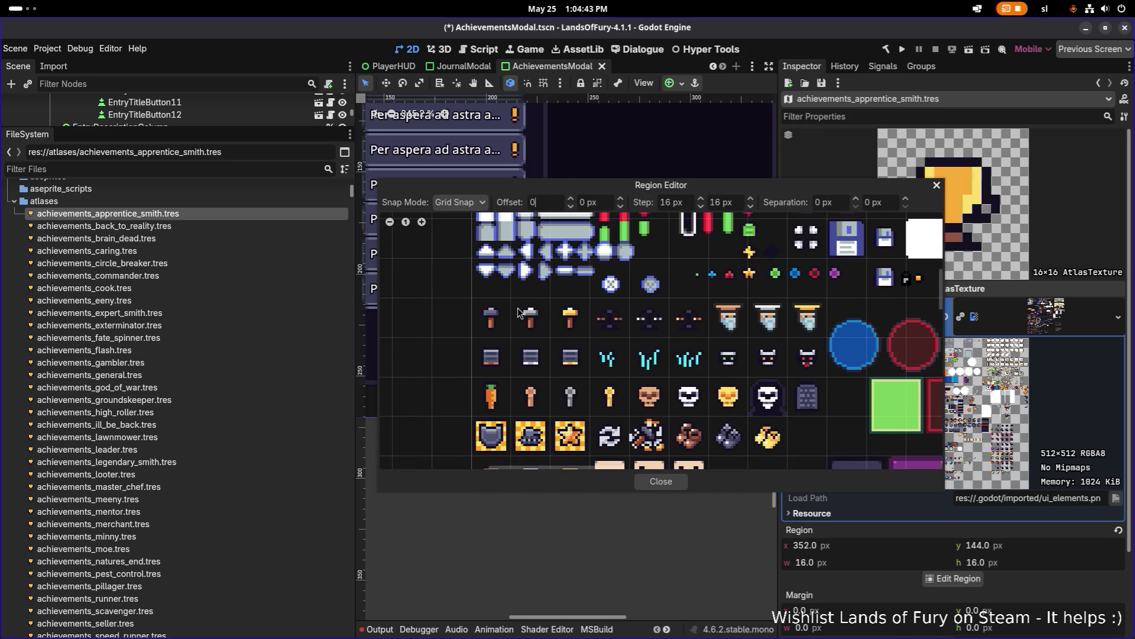
scroll(488, 299, "up", 2)
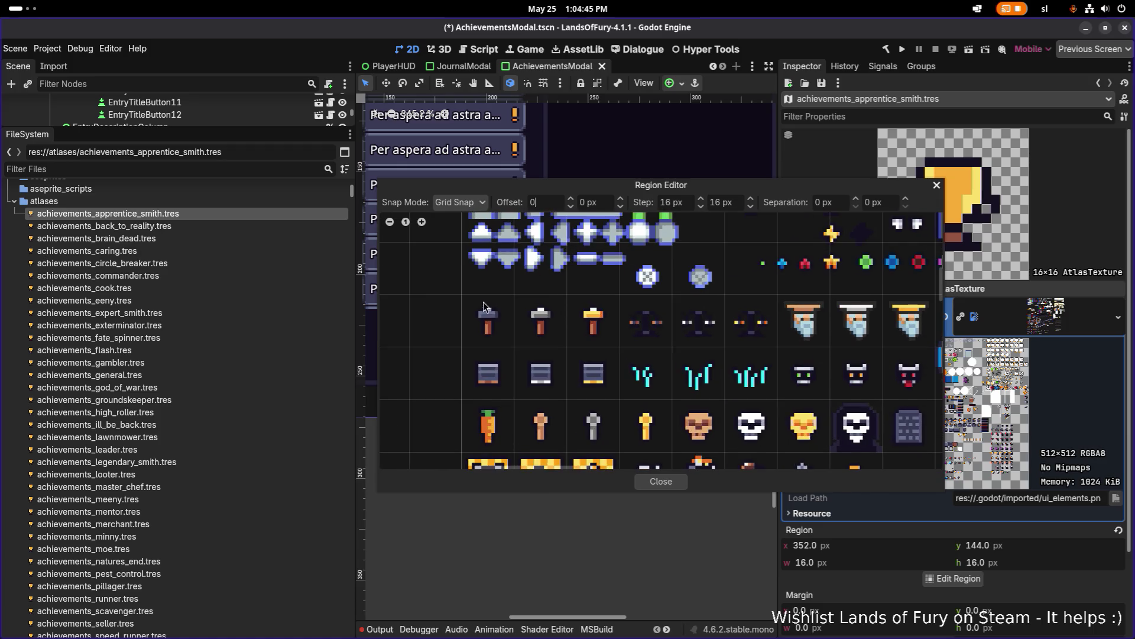
left_click(486, 317)
left_click(661, 482)
key("ctrl+s")
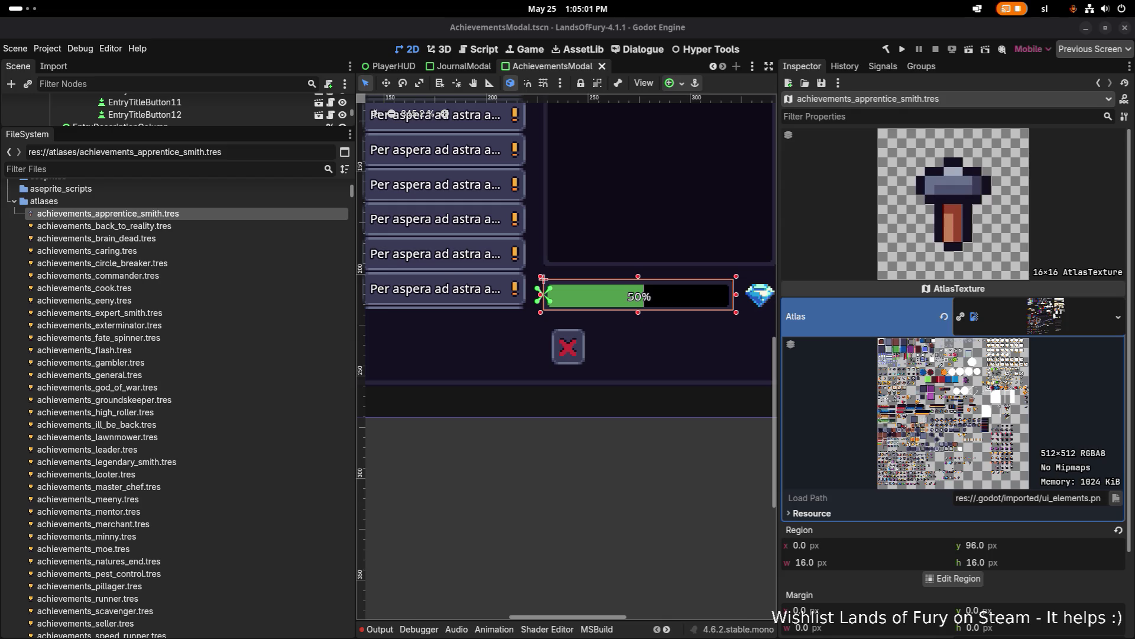
left_click(172, 314)
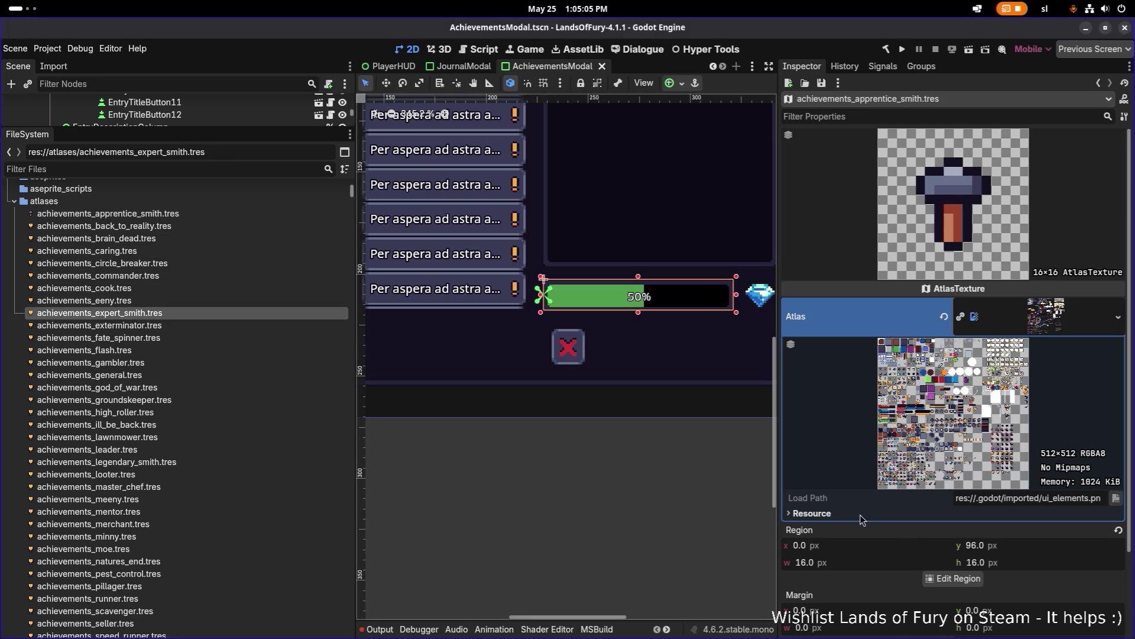
- Give achievements_expert_smith.tres the silver hammer region at 16,96 and save
double_click(250, 313)
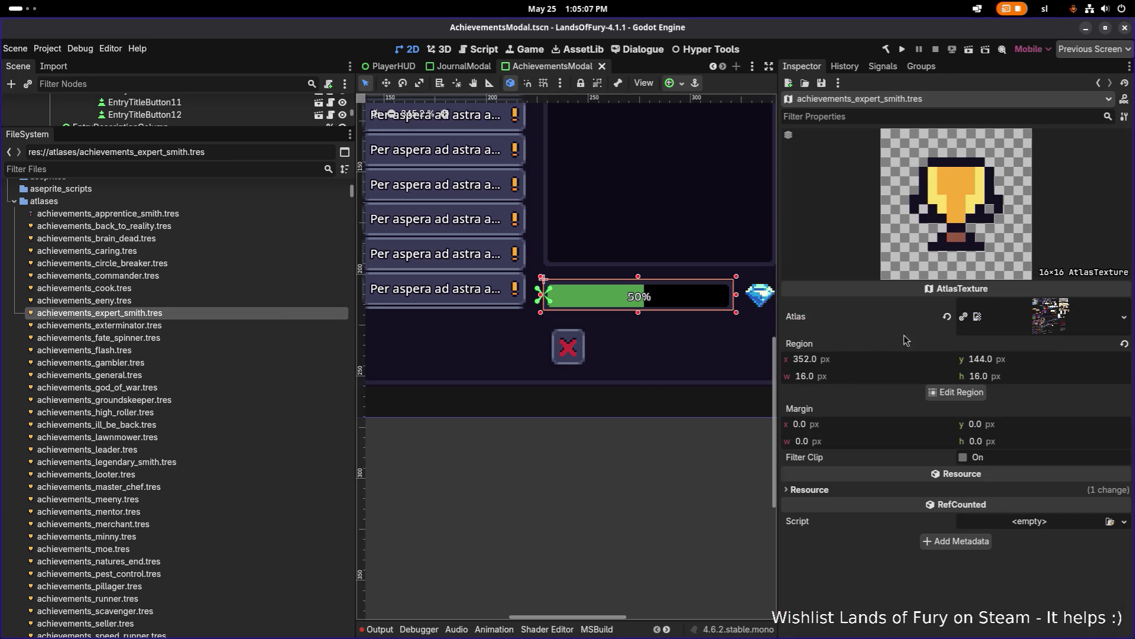
left_click(957, 390)
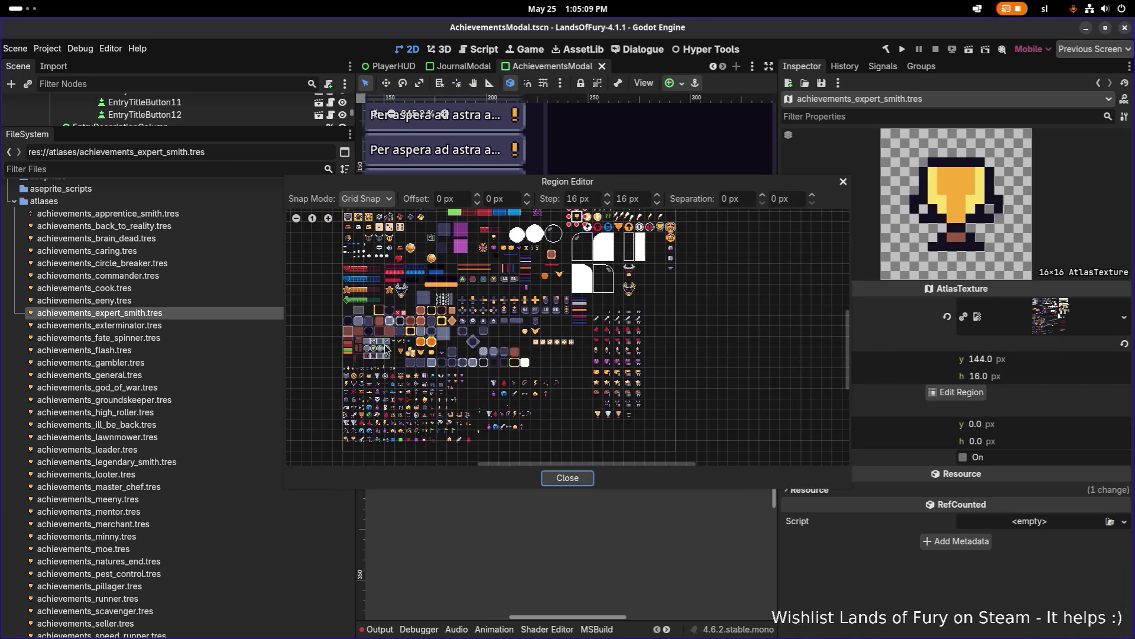
scroll(394, 282, "up", 3)
scroll(396, 277, "up", 5)
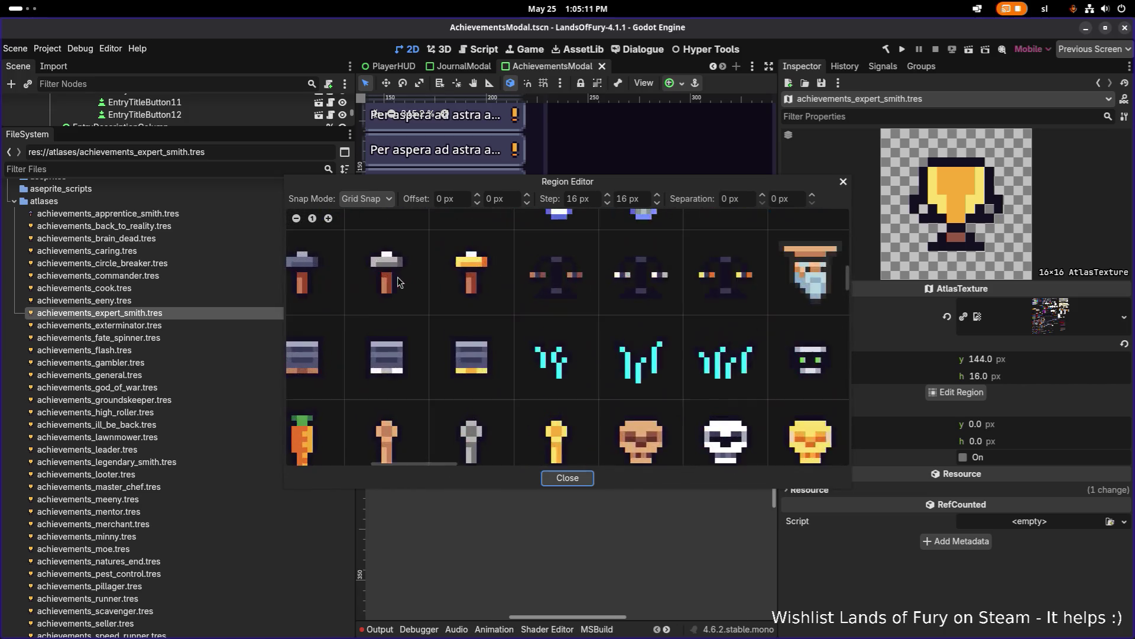
left_click_drag(463, 256, 534, 338)
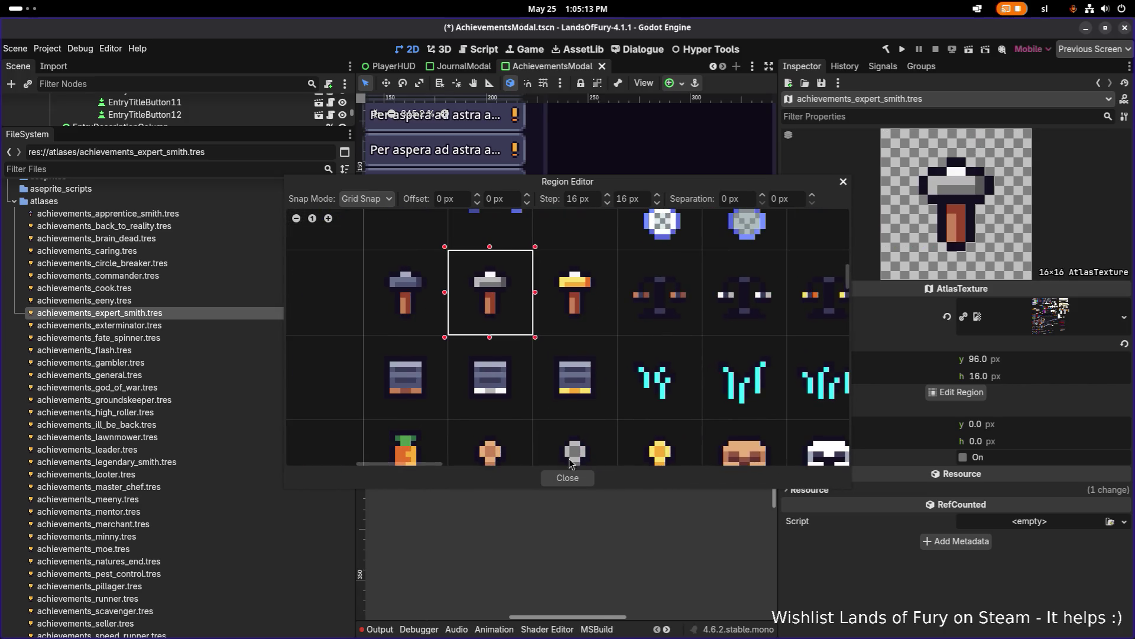
left_click(574, 480)
key("ctrl+s")
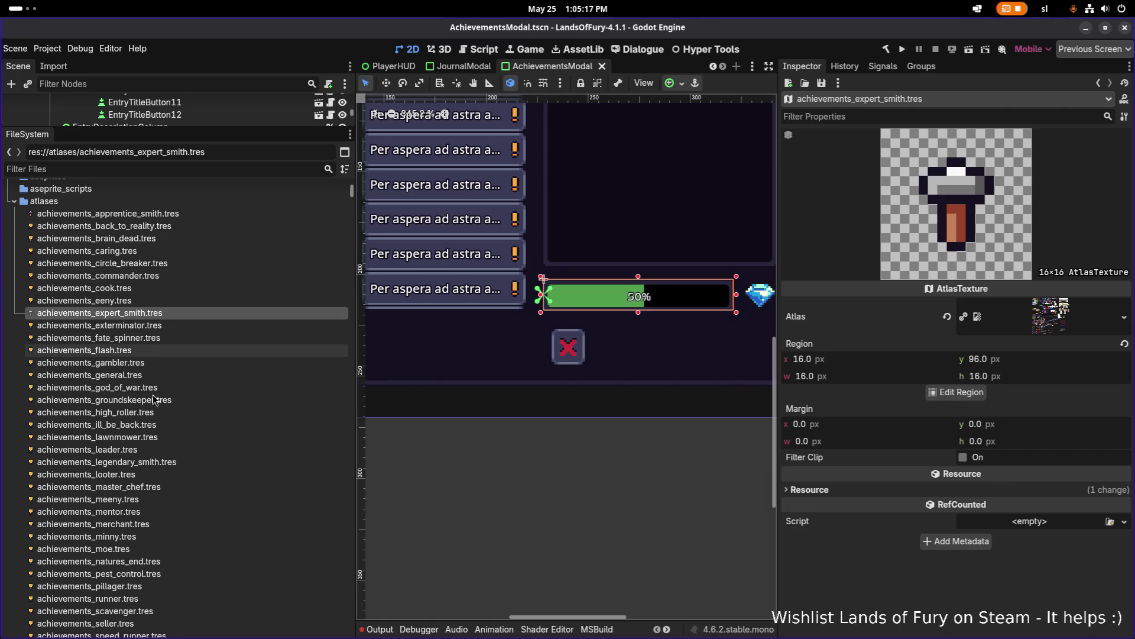
- Give achievements_legendary_smith.tres the gold hammer region at 32,96 and save
left_click(154, 461)
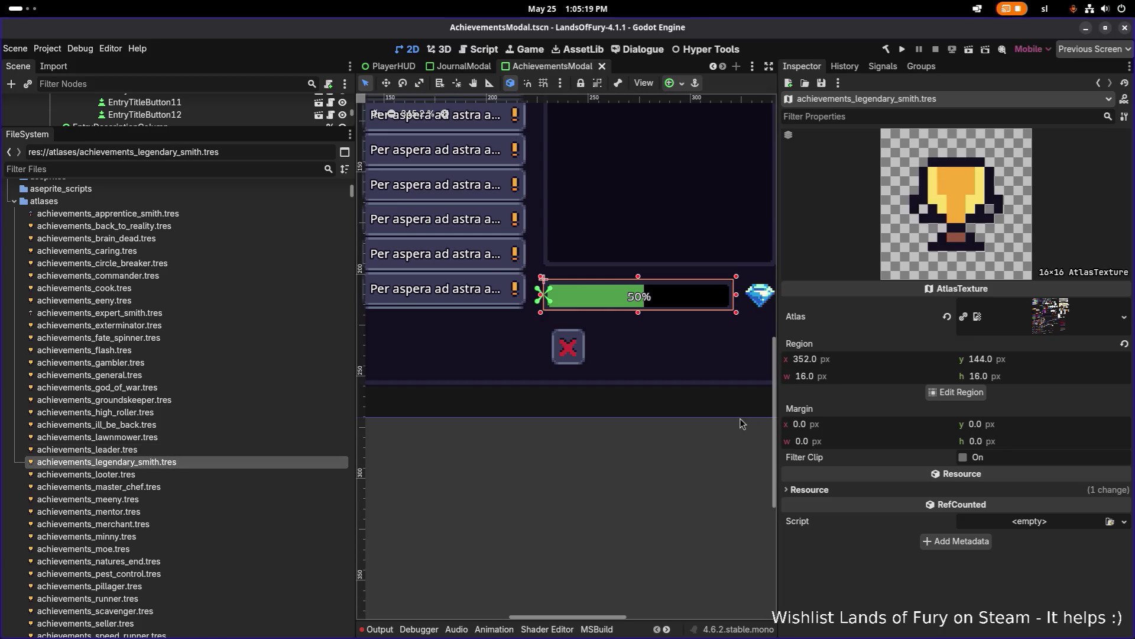
left_click(976, 393)
scroll(482, 314, "down", 3)
scroll(488, 351, "up", 2)
scroll(489, 351, "up", 4)
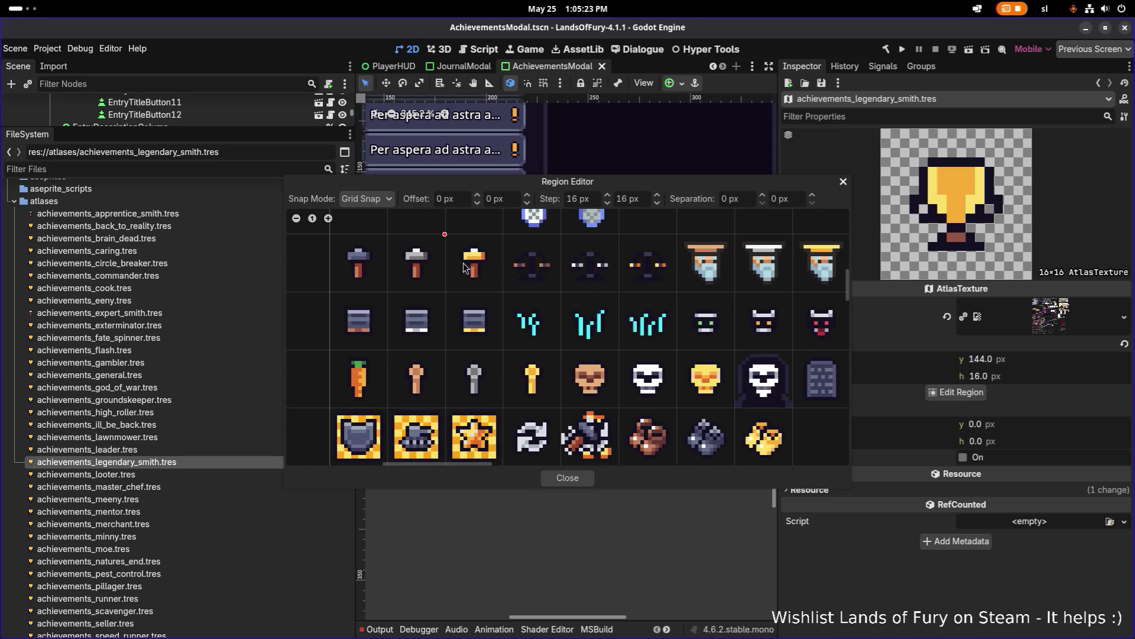
left_click(491, 284)
left_click(574, 479)
key("ctrl+s")
left_click(93, 325)
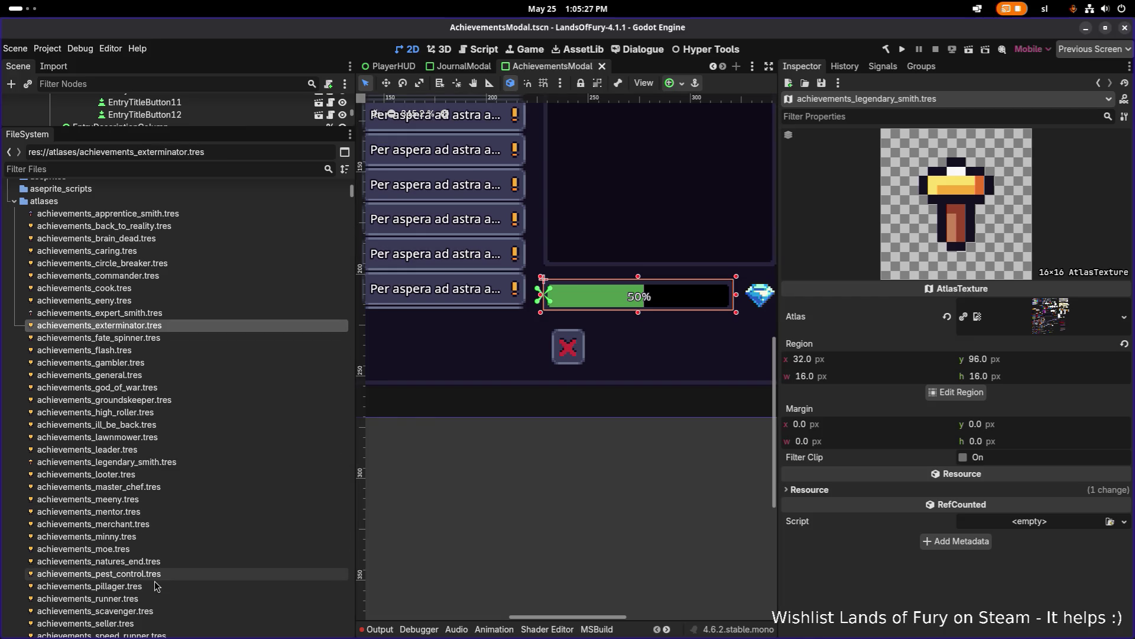
- Set achievements_seller.tres to the balance-scale icon region at 48,96
scroll(155, 535, "down", 3)
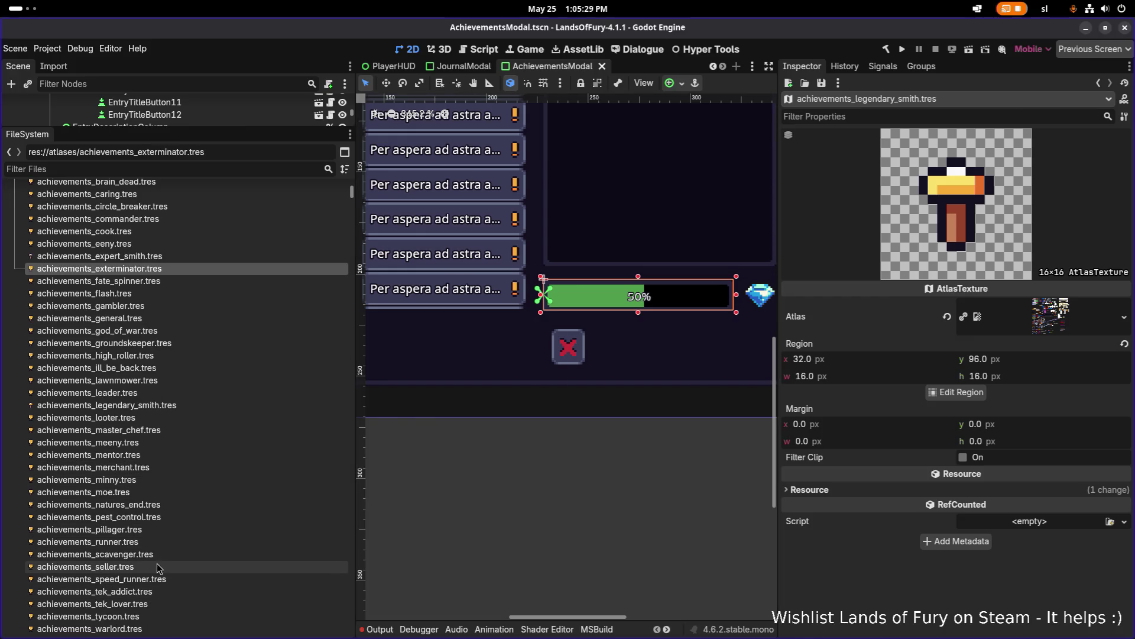
left_click(158, 565)
left_click(955, 392)
scroll(494, 449, "down", 3)
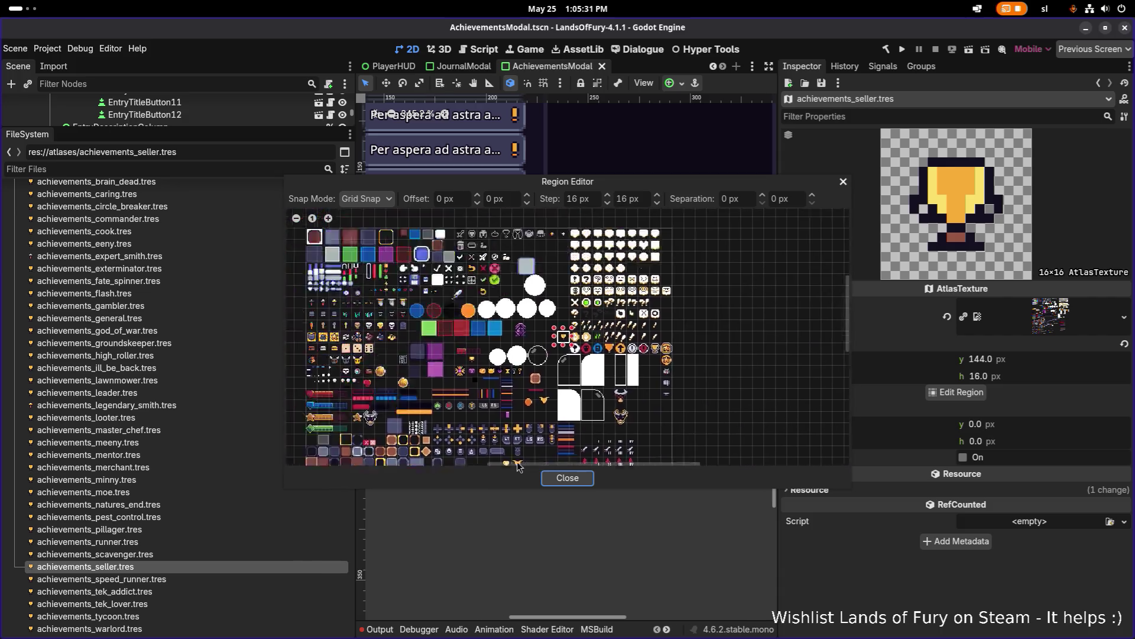
scroll(412, 338, "up", 5)
scroll(412, 339, "up", 1)
left_click_drag(365, 300, 403, 326)
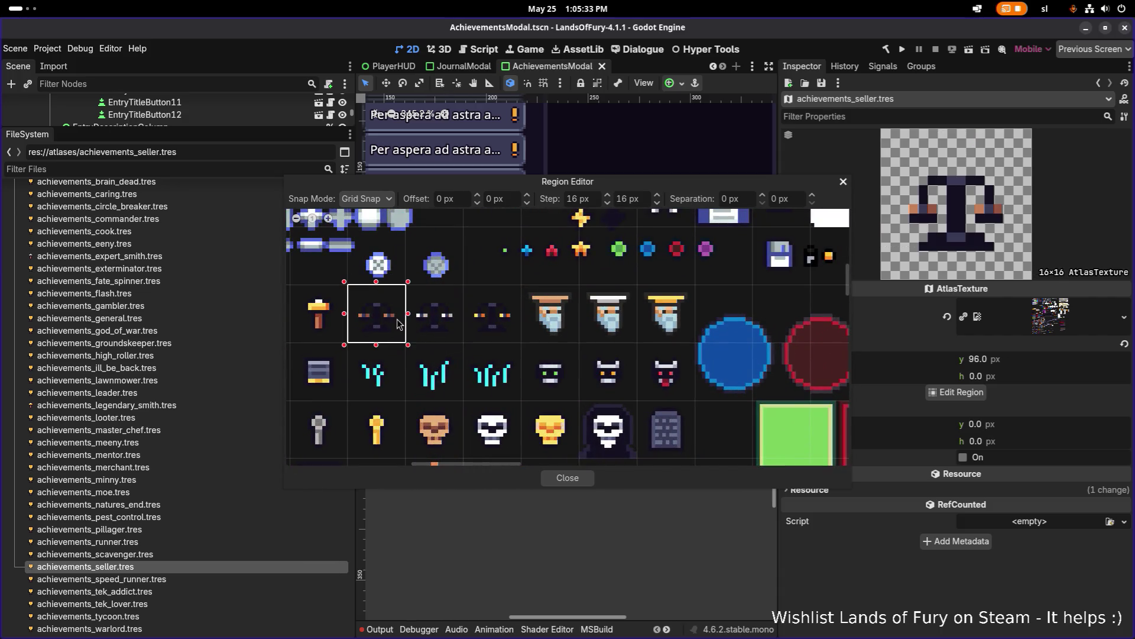
left_click(569, 477)
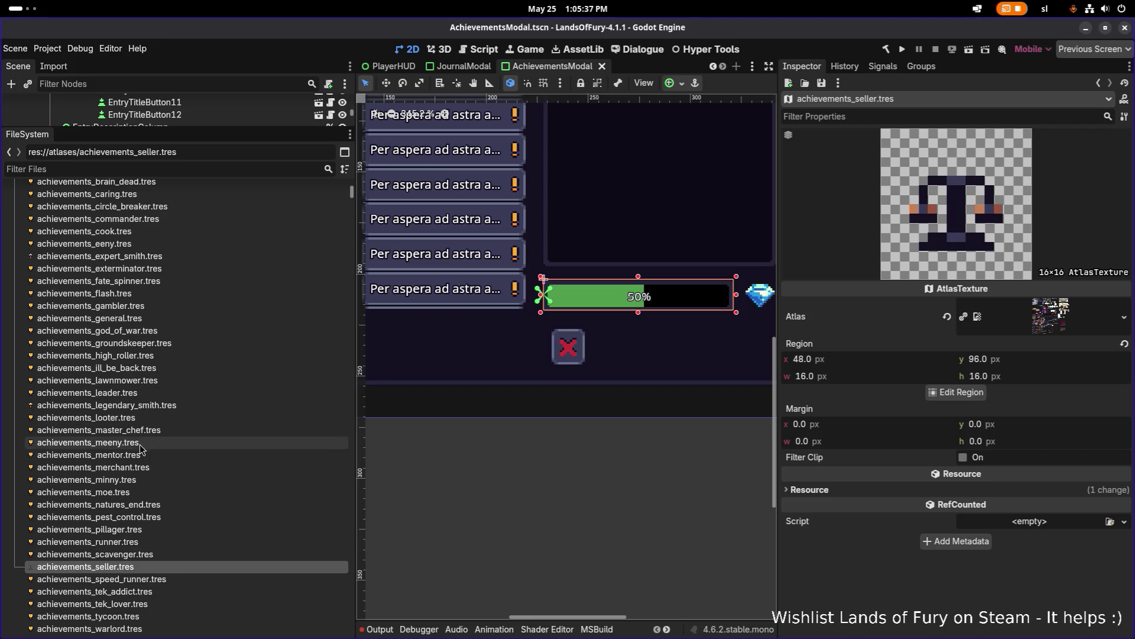
- Set achievements_merchant.tres to the next scale icon region at 64,96
left_click(145, 467)
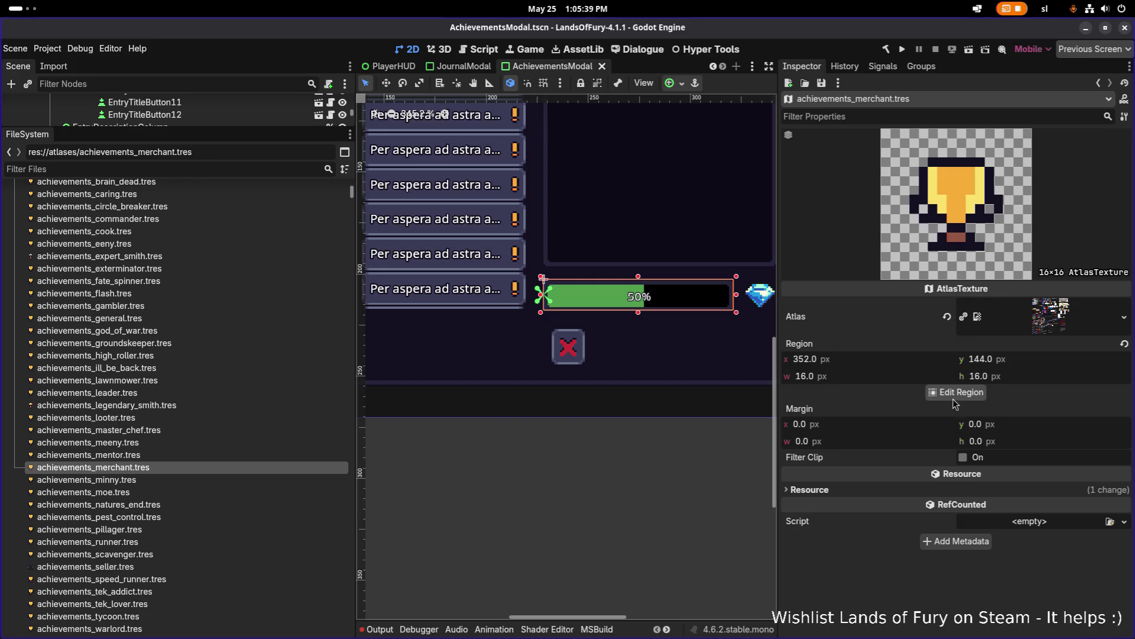
left_click(957, 392)
scroll(411, 347, "down", 5)
scroll(497, 361, "up", 6)
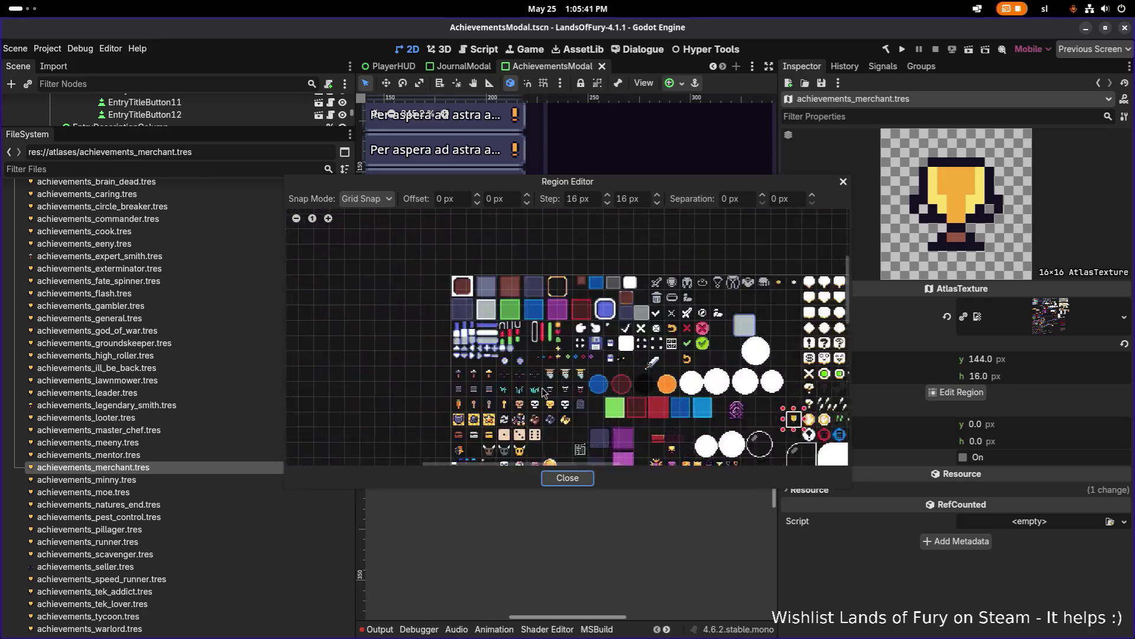
left_click_drag(484, 353, 512, 372)
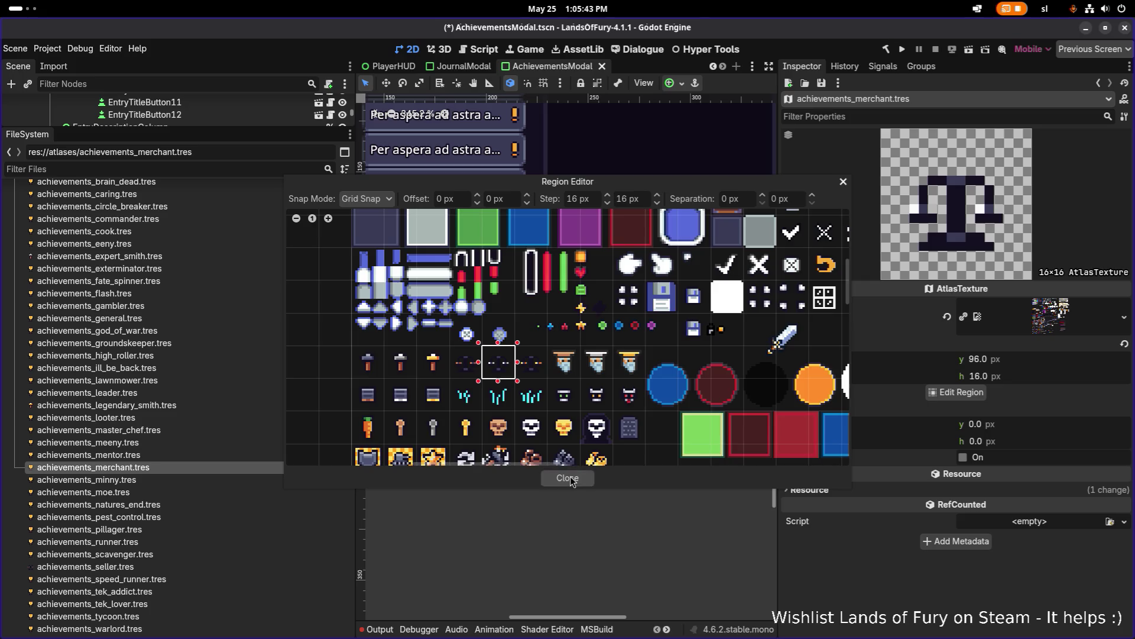
left_click(569, 477)
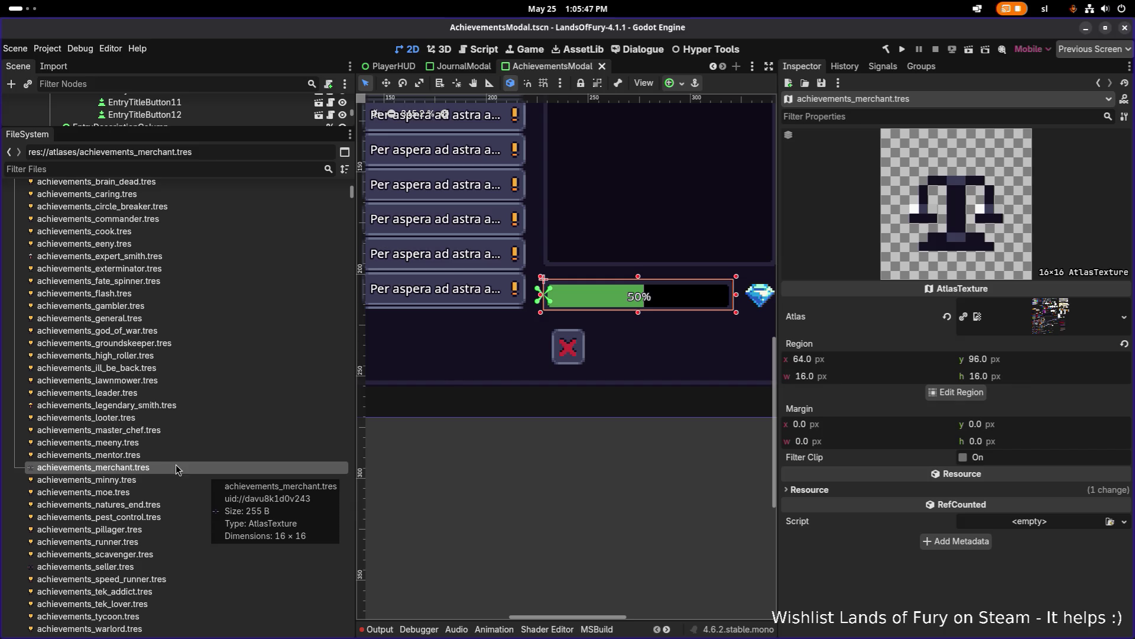
- Give achievements_tycoon.tres the following tile in the same atlas row as its region
left_click(128, 618)
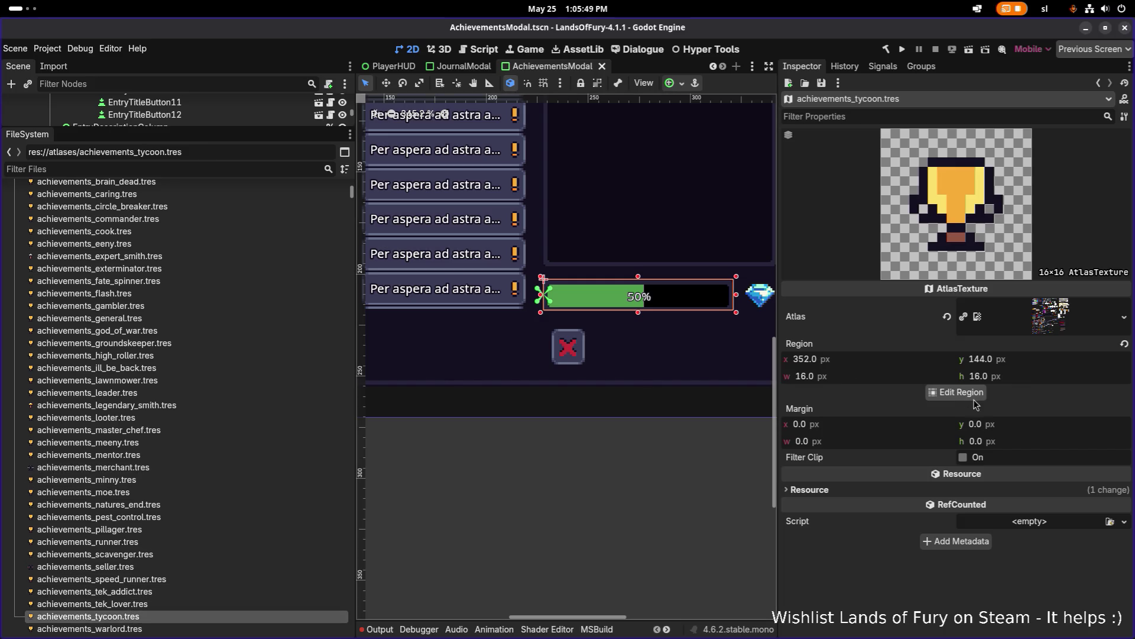
left_click(957, 392)
scroll(394, 307, "down", 3)
scroll(509, 335, "up", 5)
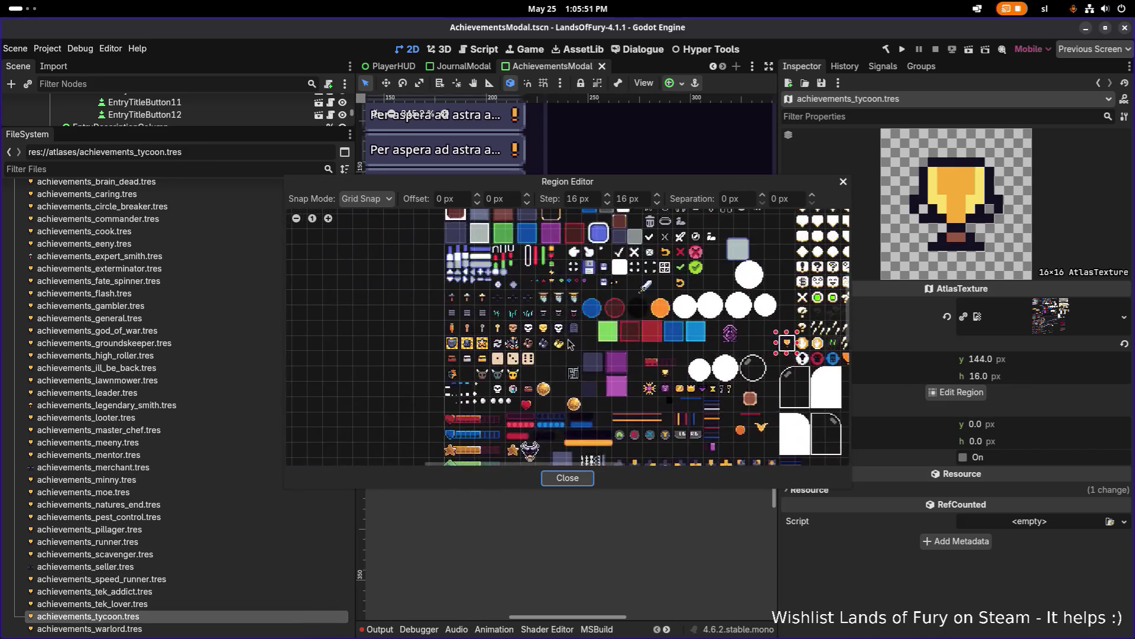
left_click_drag(473, 233, 505, 246)
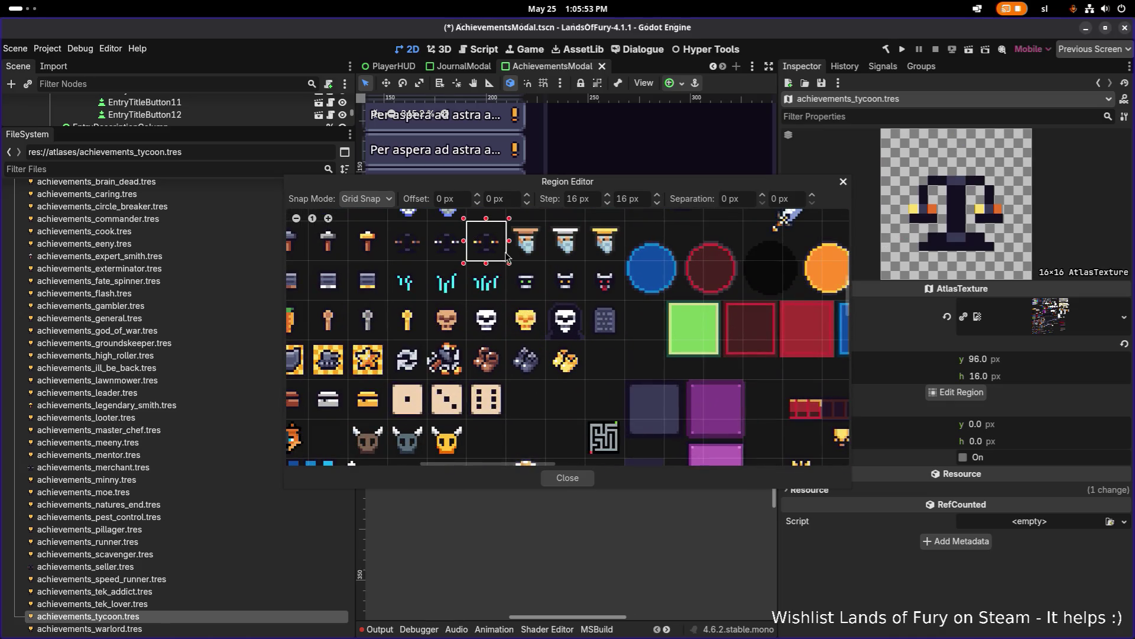
left_click(567, 477)
scroll(65, 397, "up", 3)
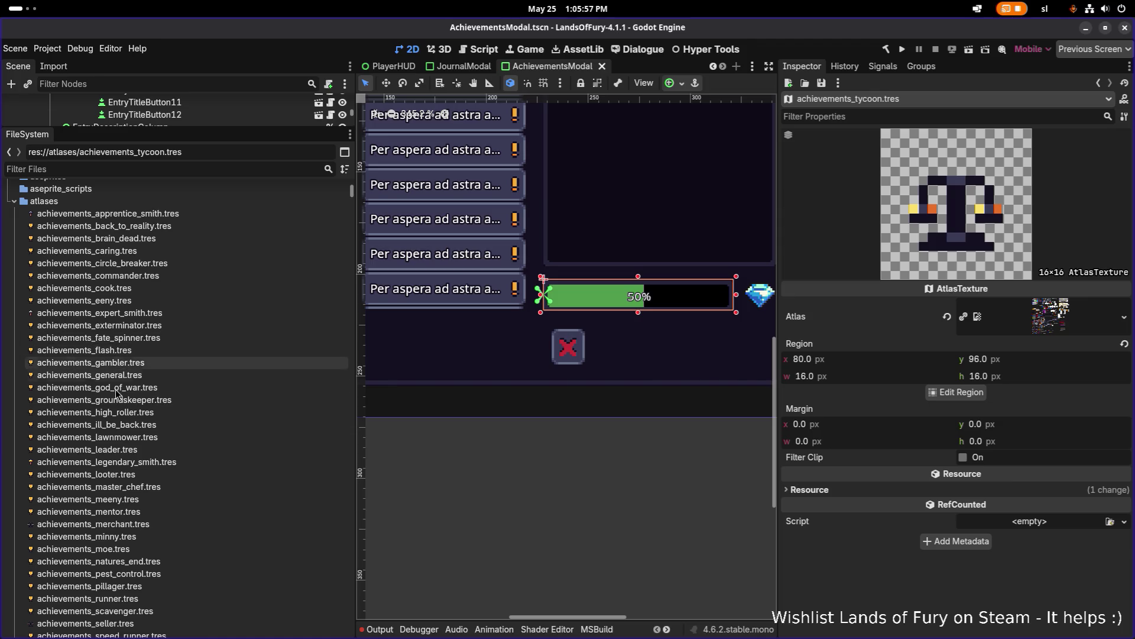
- Make the wizard sprite the caring achievement's icon region and save
left_click(88, 251)
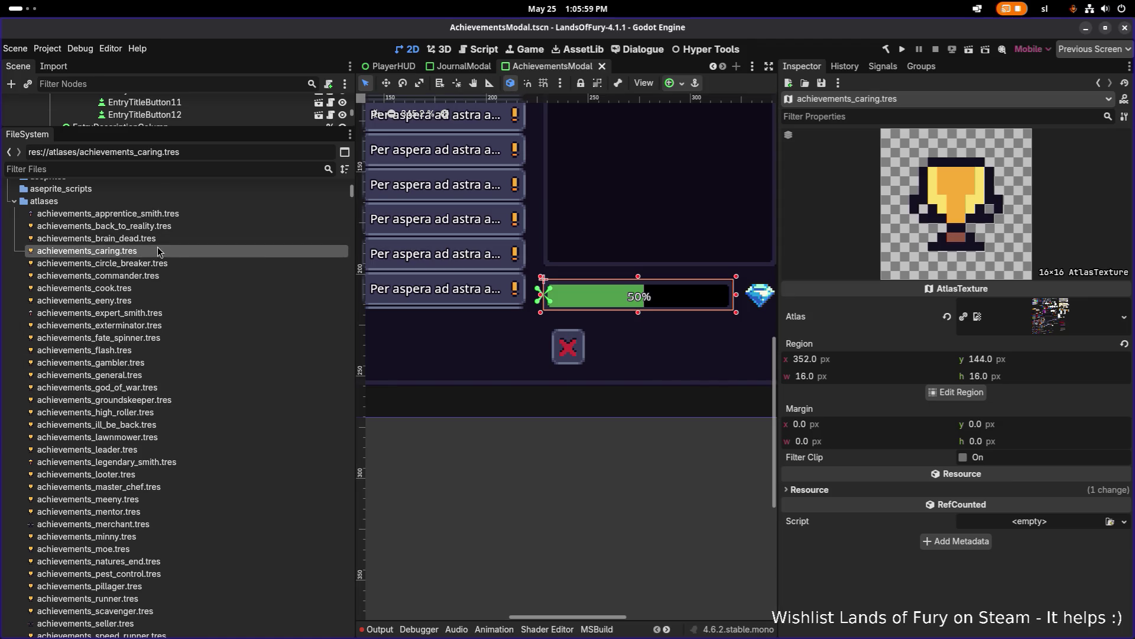
left_click(956, 392)
scroll(491, 320, "up", 5)
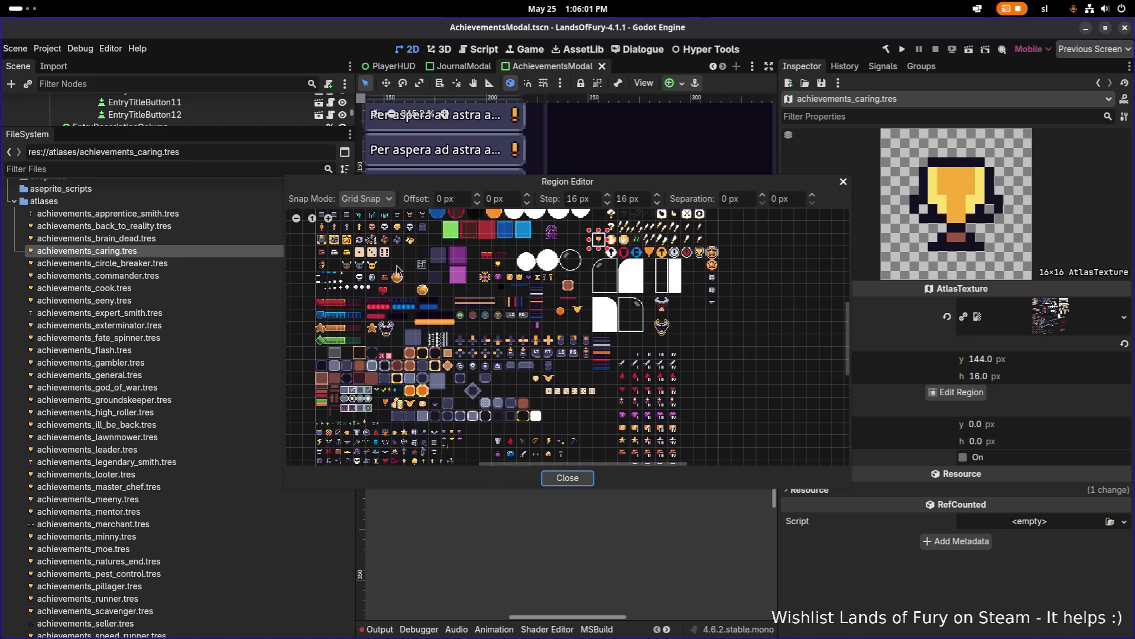
left_click(457, 247)
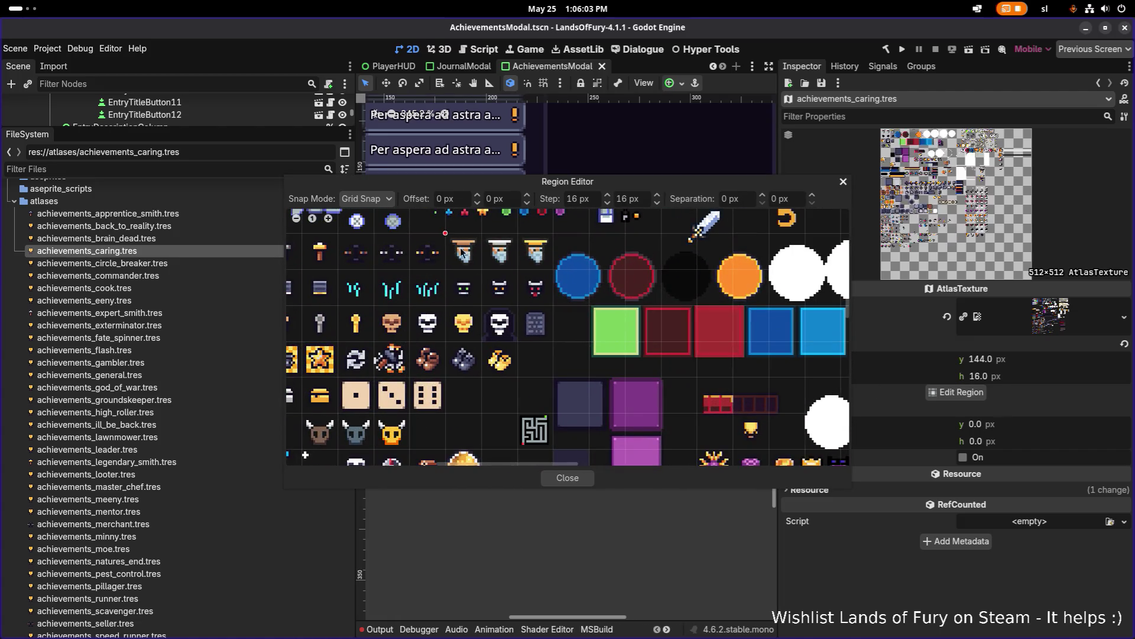
left_click(567, 478)
key("ctrl+s")
- Make the white-hat wizard the mentor achievement's icon region and save
left_click(161, 265)
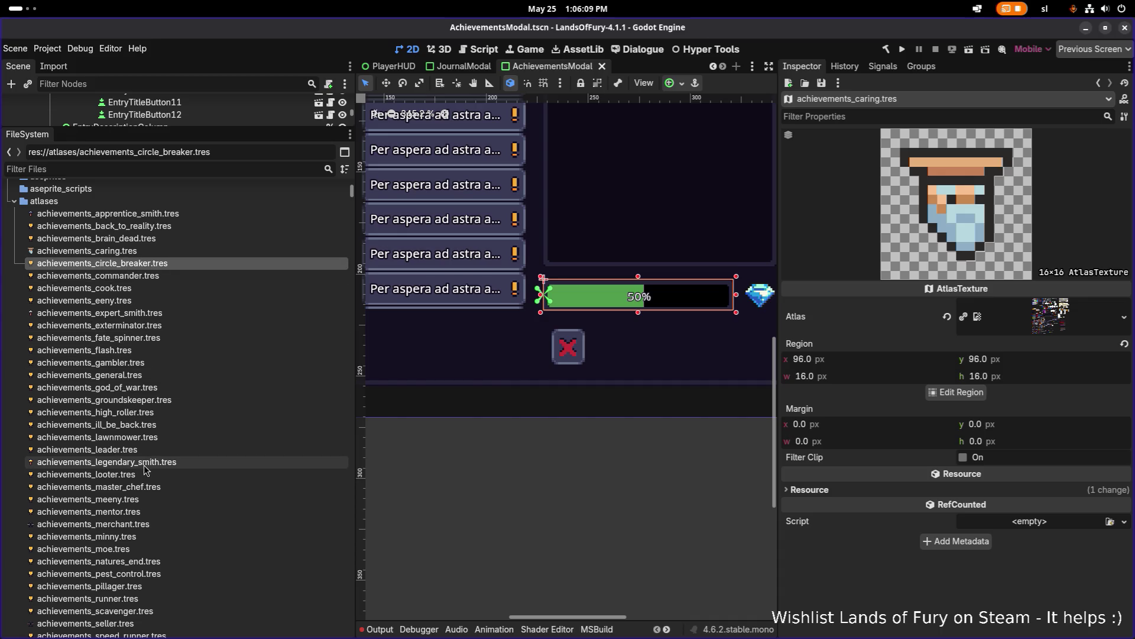
left_click(168, 513)
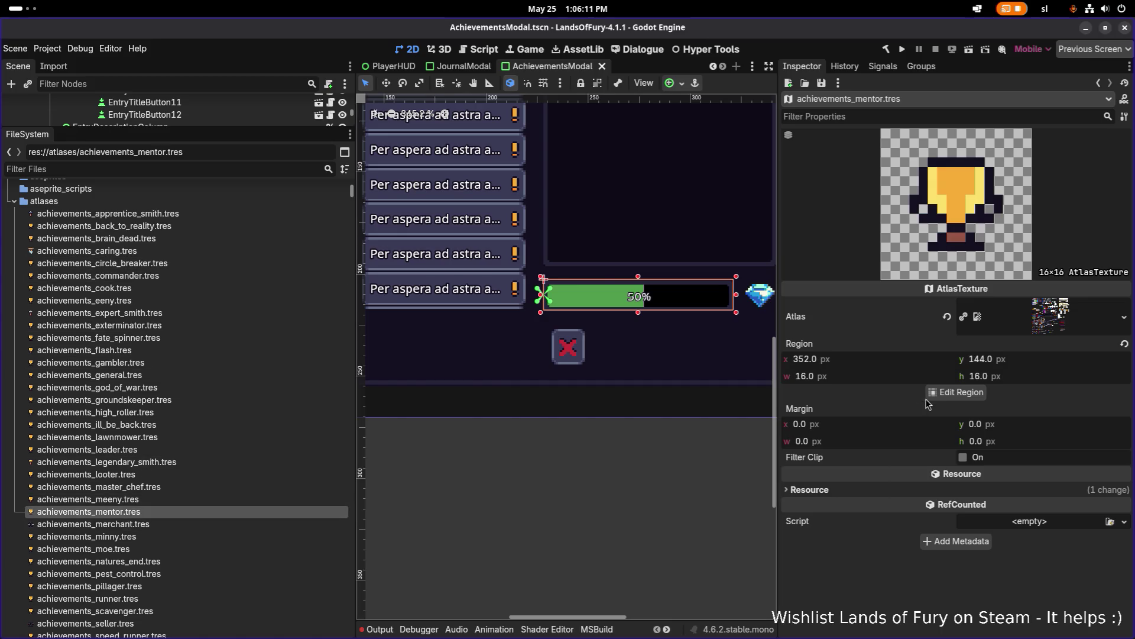
left_click(956, 392)
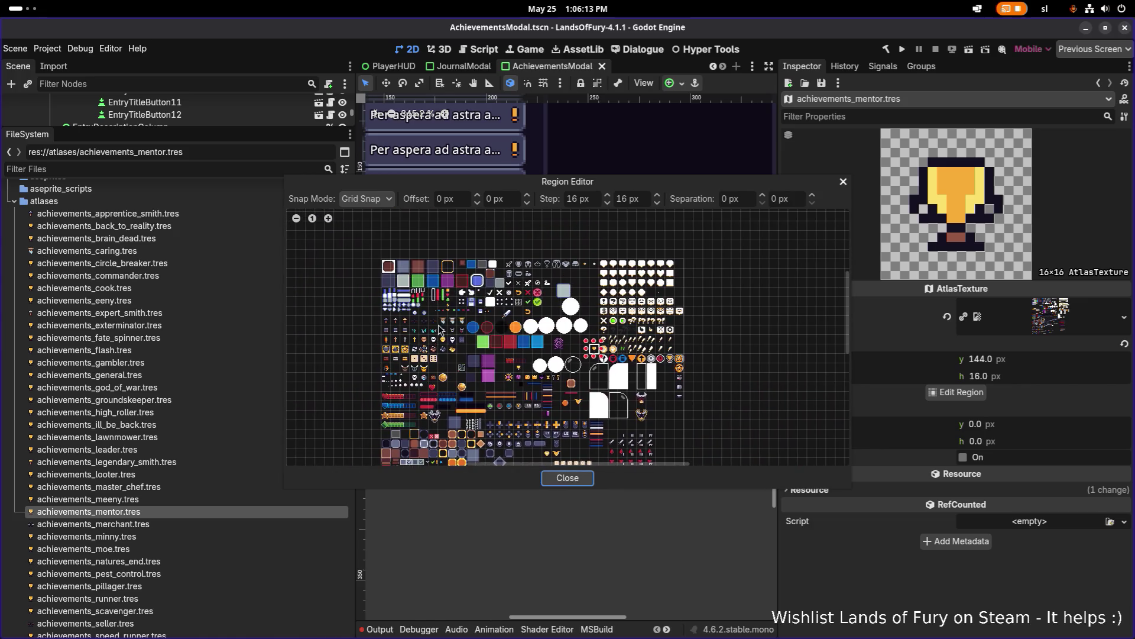
scroll(437, 355, "up", 5)
left_click_drag(516, 261, 523, 305)
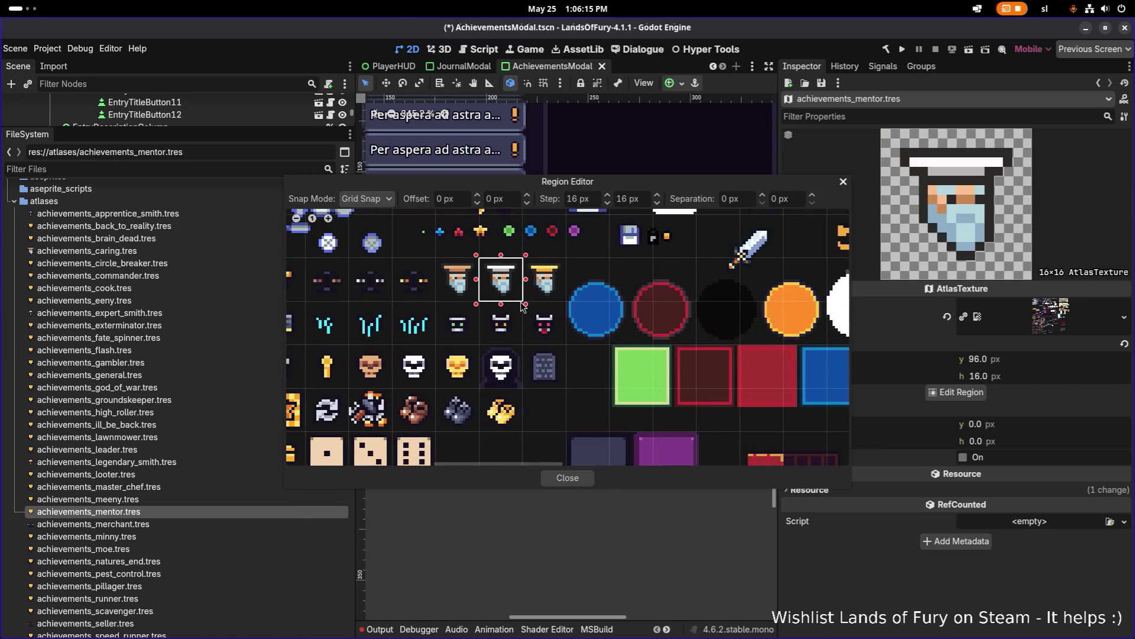
left_click(566, 476)
key("ctrl+s")
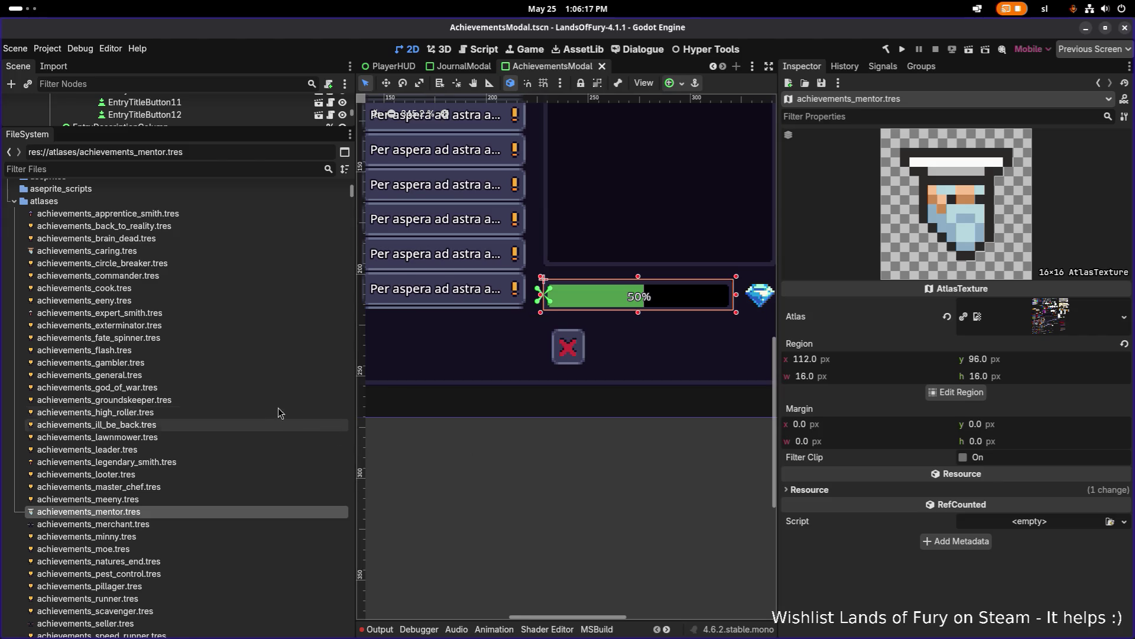
- Make the gold-halo wizard the leader achievement's icon region and save
left_click(144, 452)
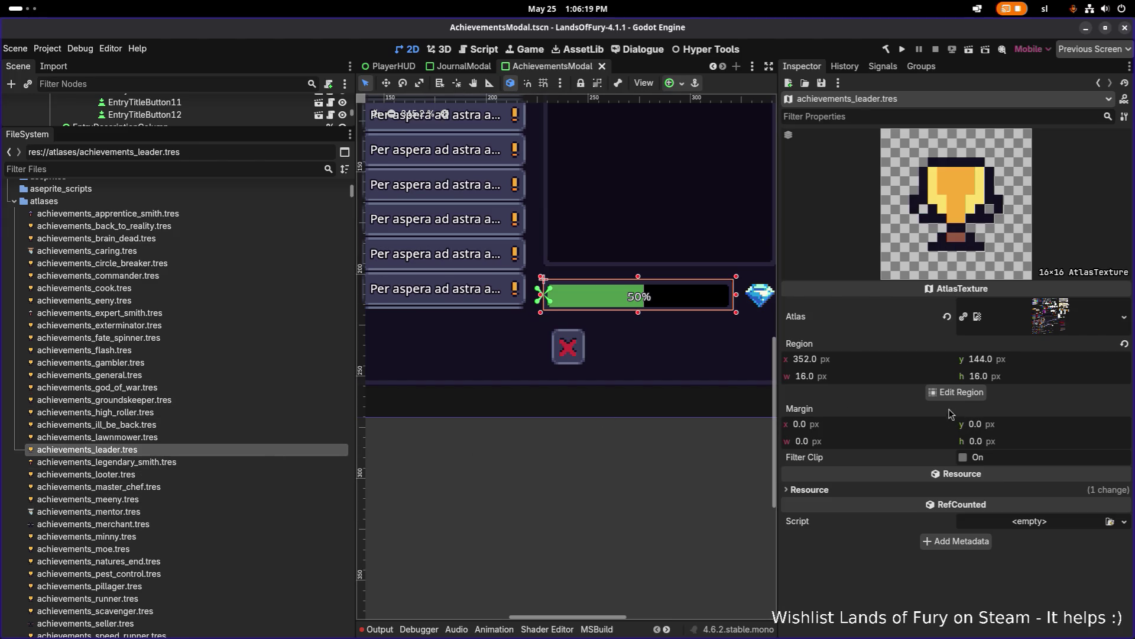
left_click(956, 392)
scroll(456, 315, "down", 3)
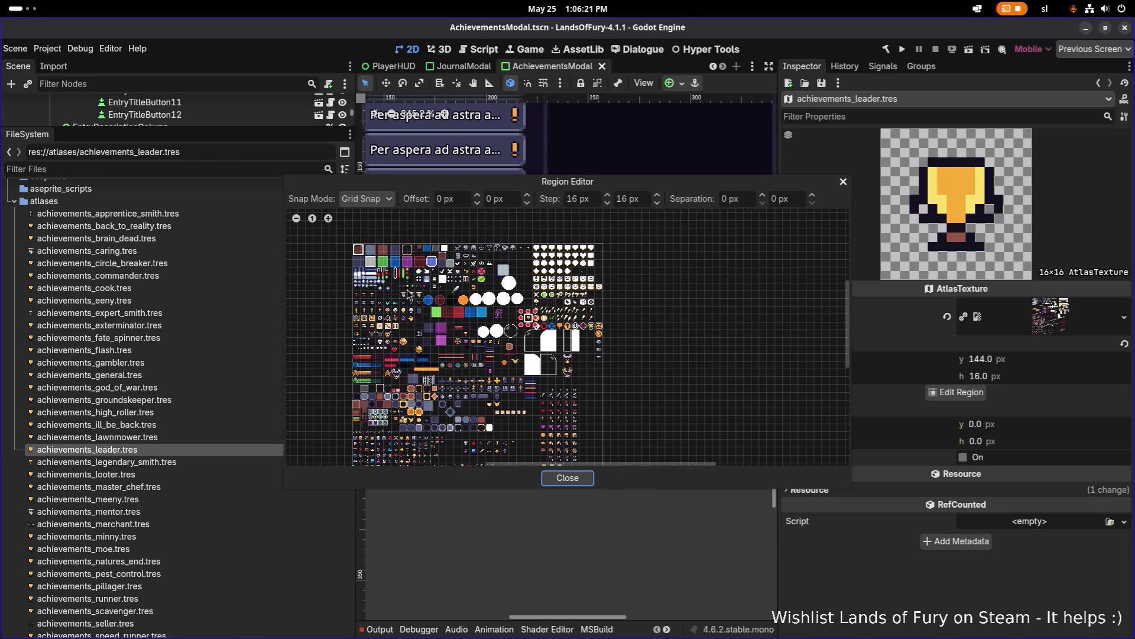
scroll(413, 333, "up", 4)
left_click(477, 322)
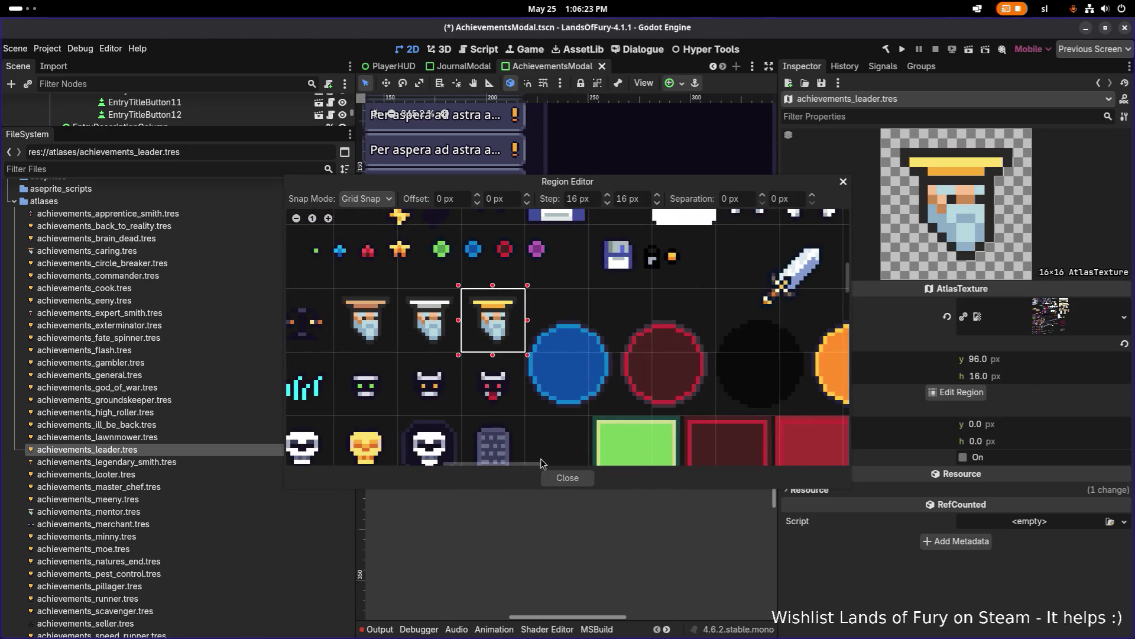
left_click(559, 478)
key("ctrl+s")
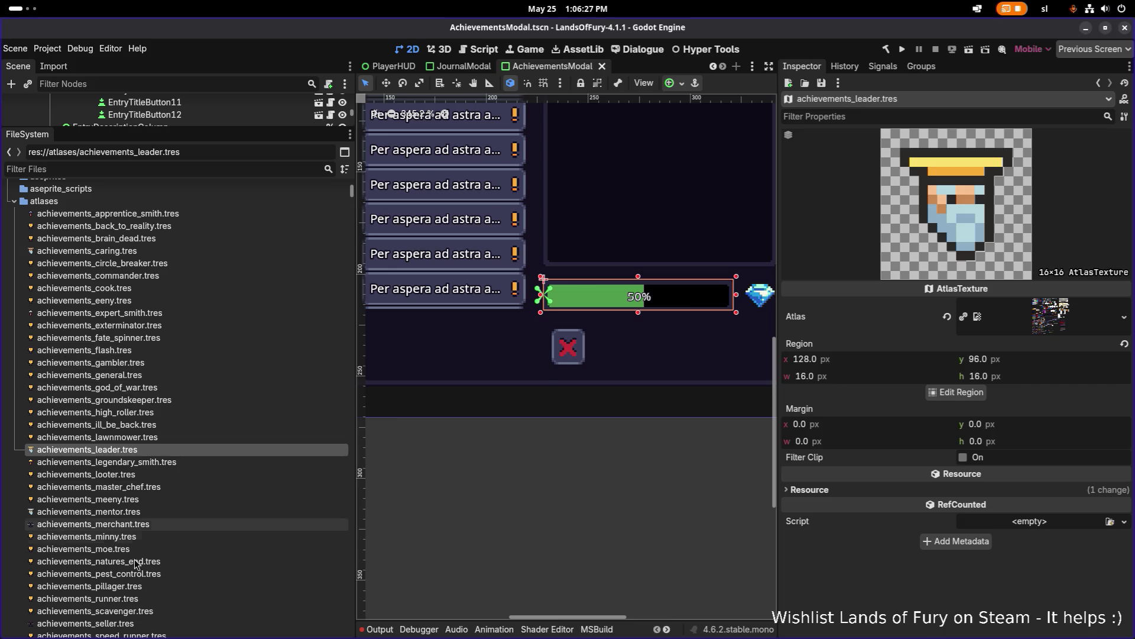
- Set achievements_tek_lover.tres to the first terminal sprite at region 0,112 and save
scroll(145, 561, "down", 3)
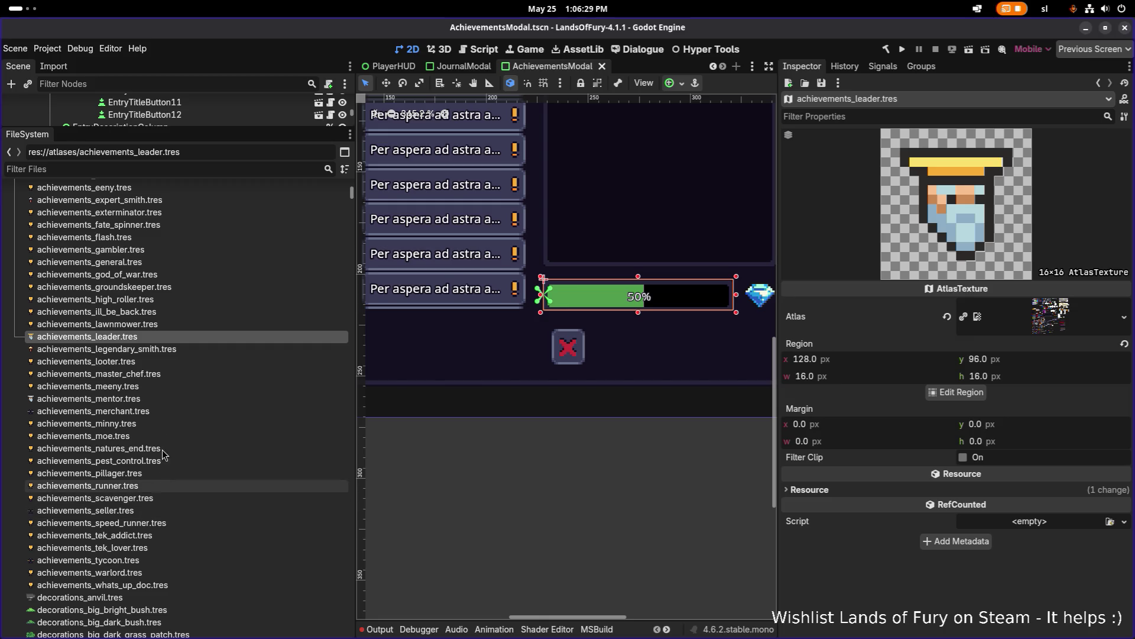
left_click(145, 549)
left_click(940, 392)
scroll(595, 375, "down", 4)
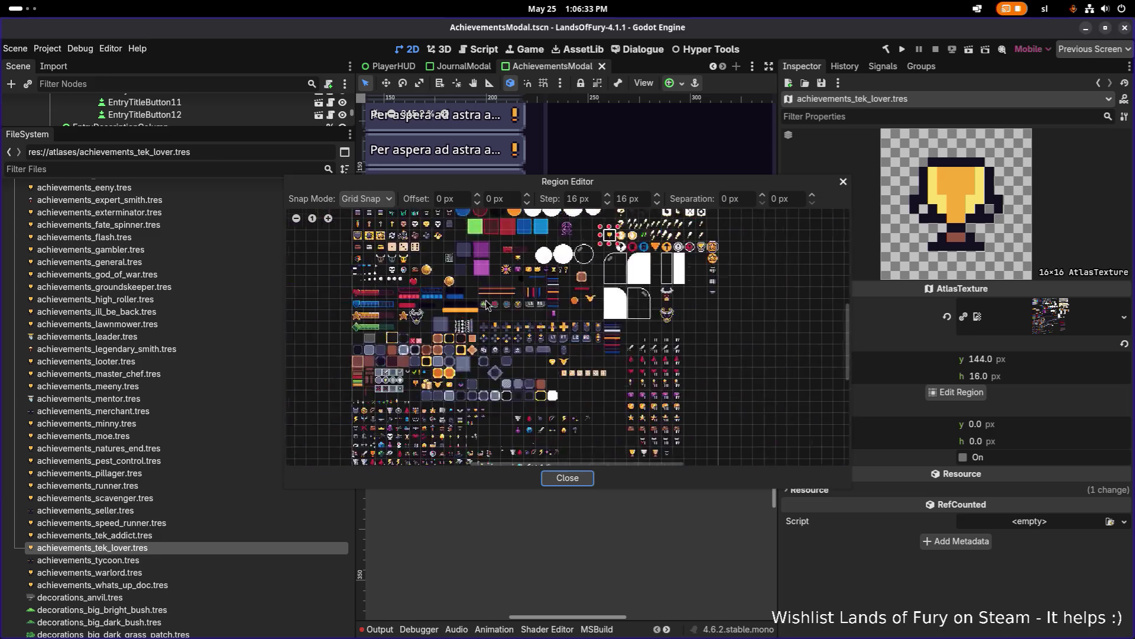
scroll(594, 375, "up", 3)
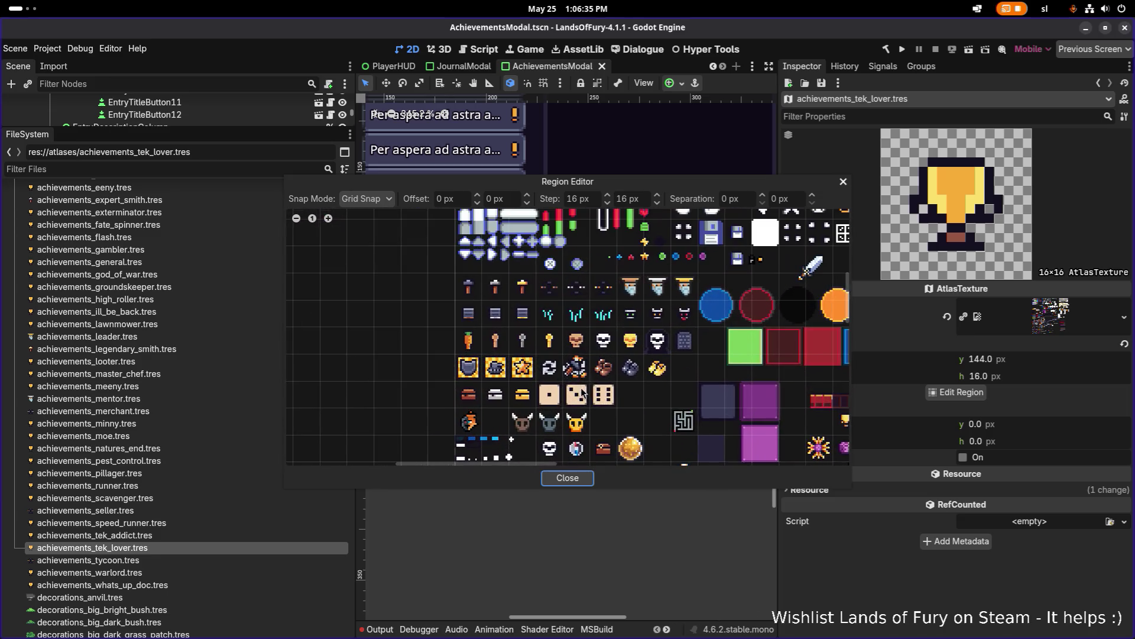
left_click(468, 314)
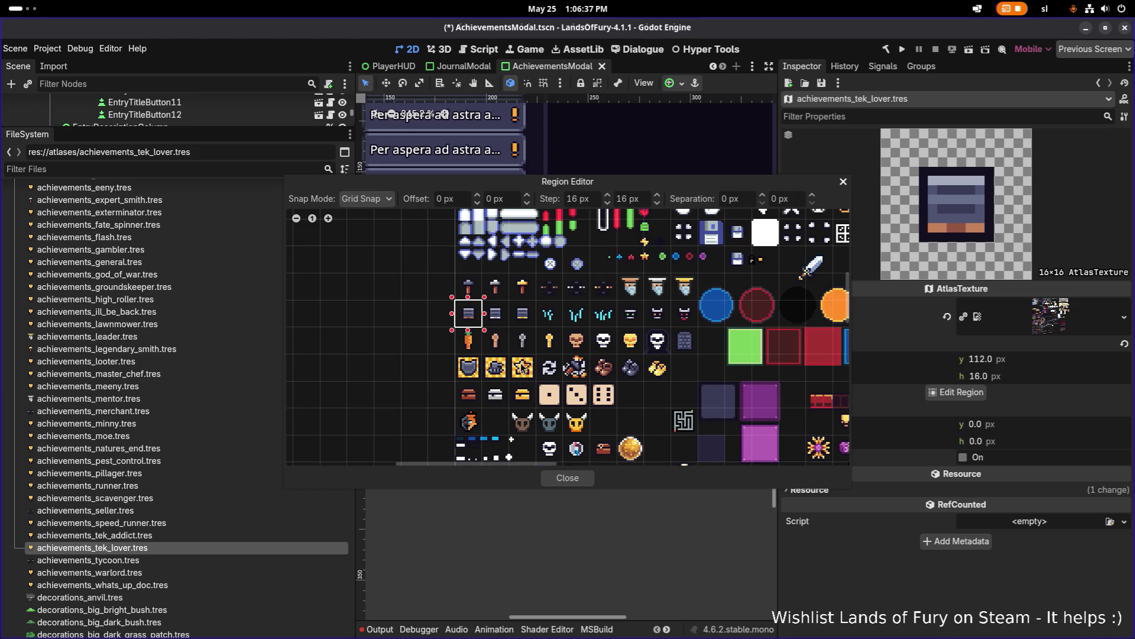
left_click(582, 479)
key("ctrl+s")
- Set achievements_tek_addict.tres to the second terminal sprite at region 16,112 and save
left_click(188, 539)
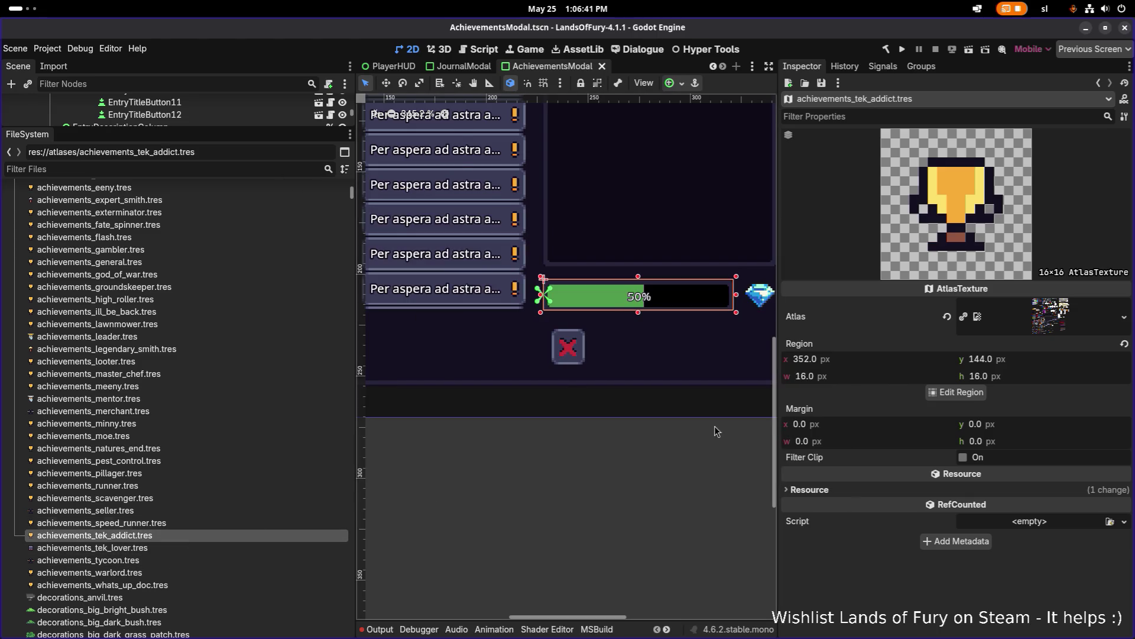
left_click(956, 392)
scroll(385, 304, "up", 6)
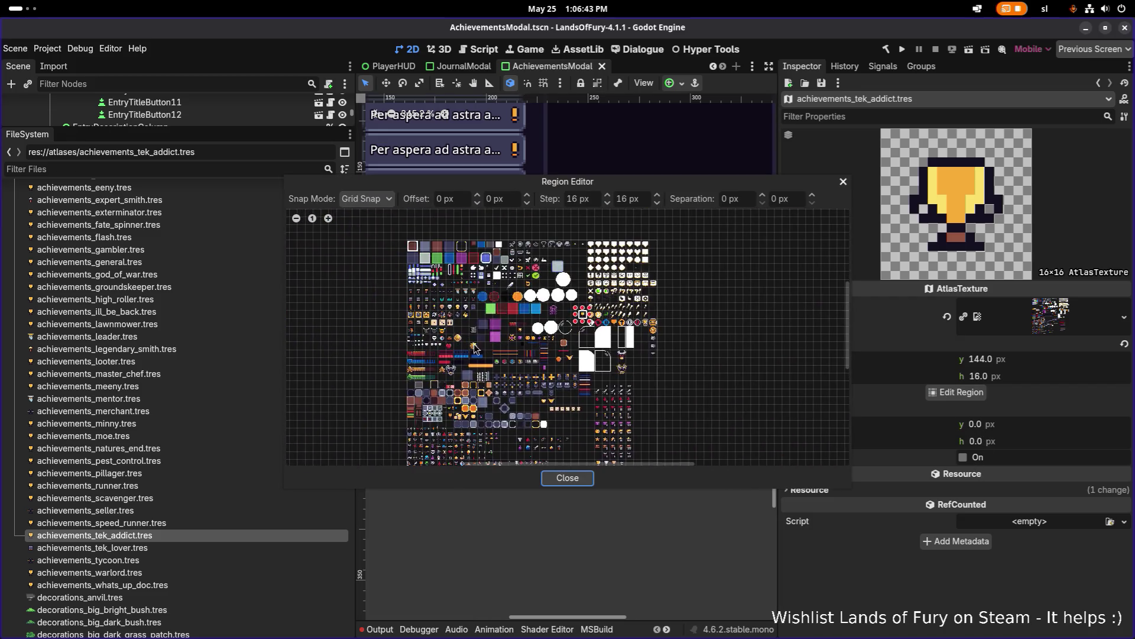
scroll(435, 322, "down", 3)
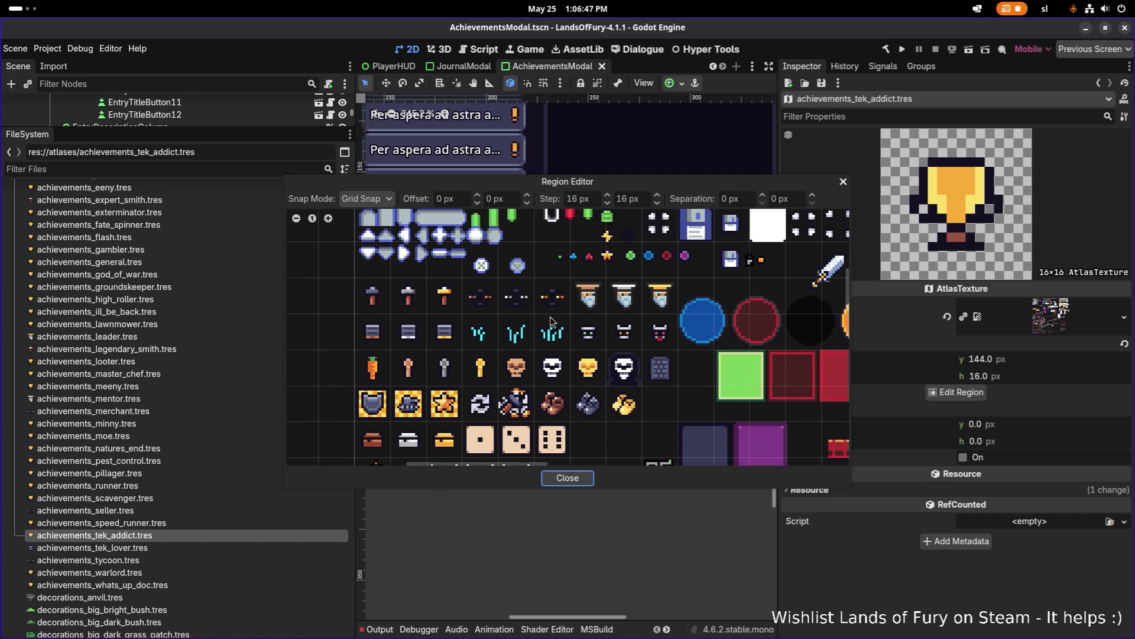
left_click_drag(400, 328, 433, 349)
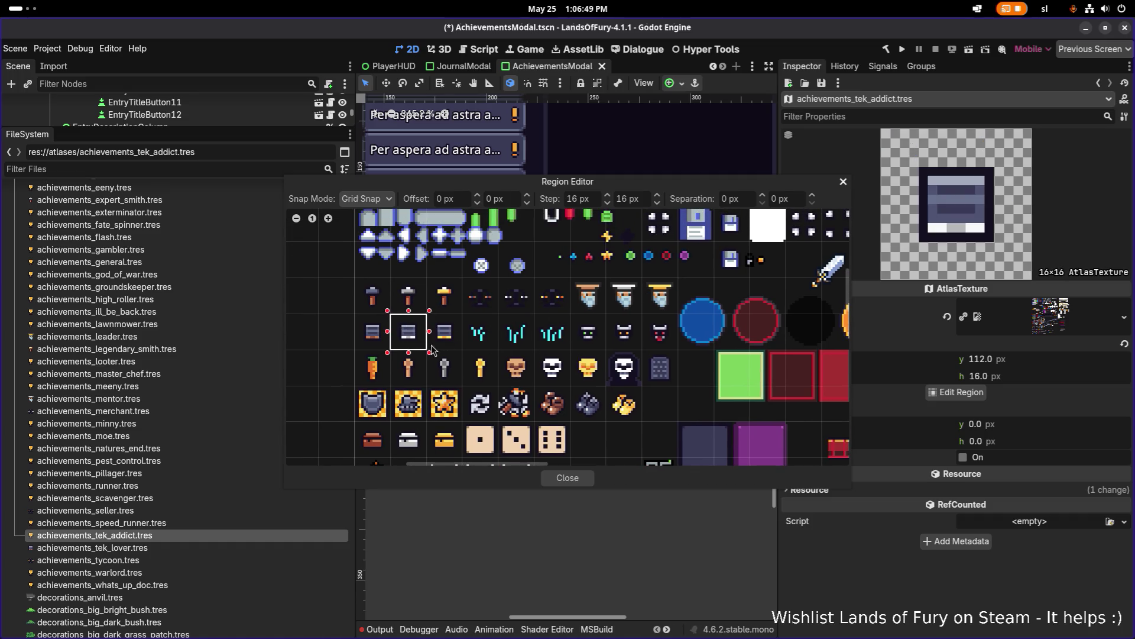
left_click(567, 477)
key("ctrl+s")
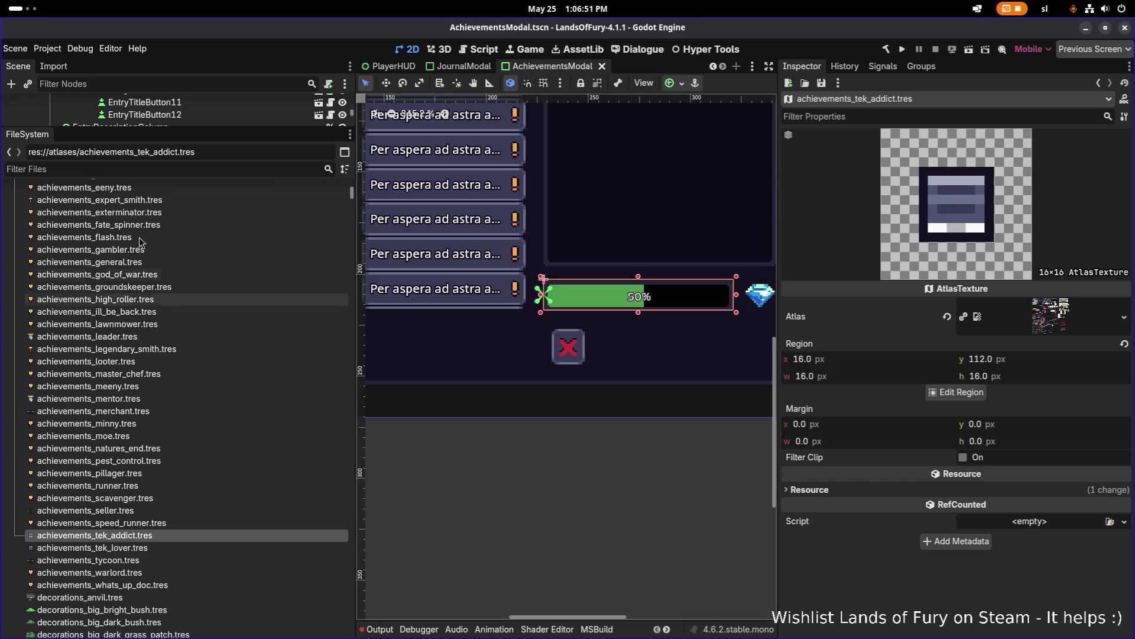
scroll(154, 249, "up", 5)
- Make the gold-trim terminal the brain_dead achievement's icon region
left_click(154, 239)
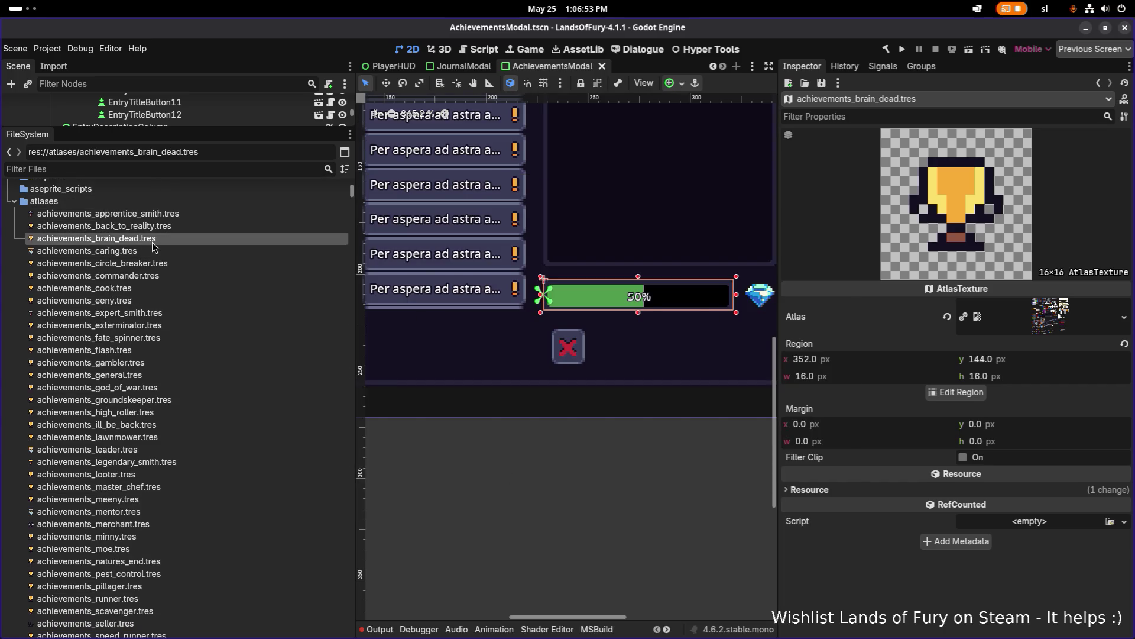
left_click(957, 392)
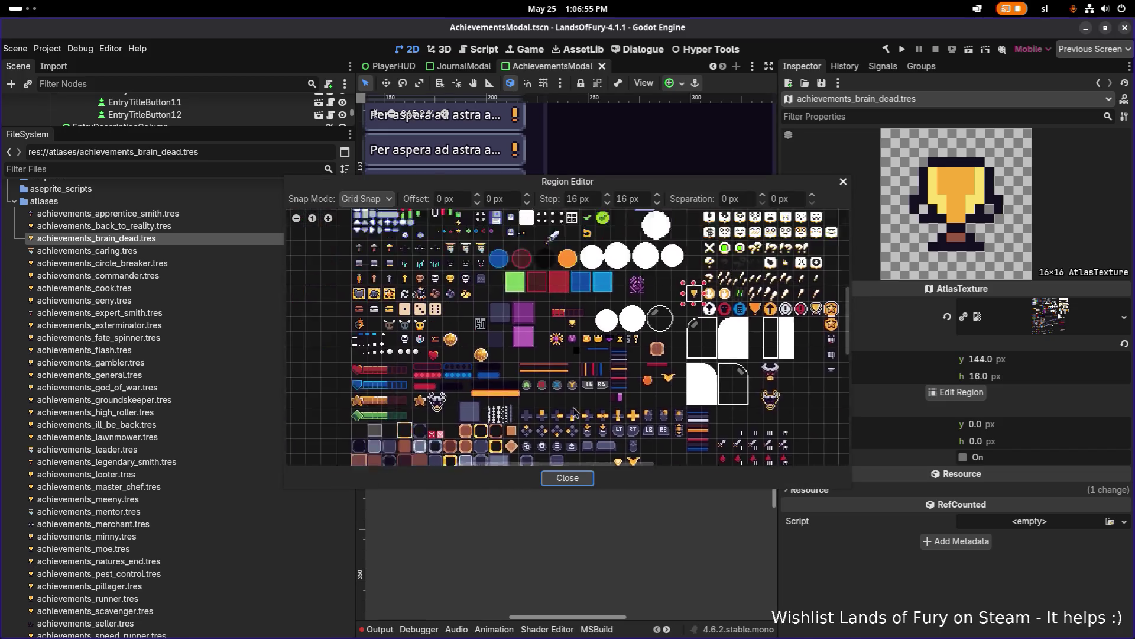
scroll(492, 340, "up", 6)
left_click(455, 307)
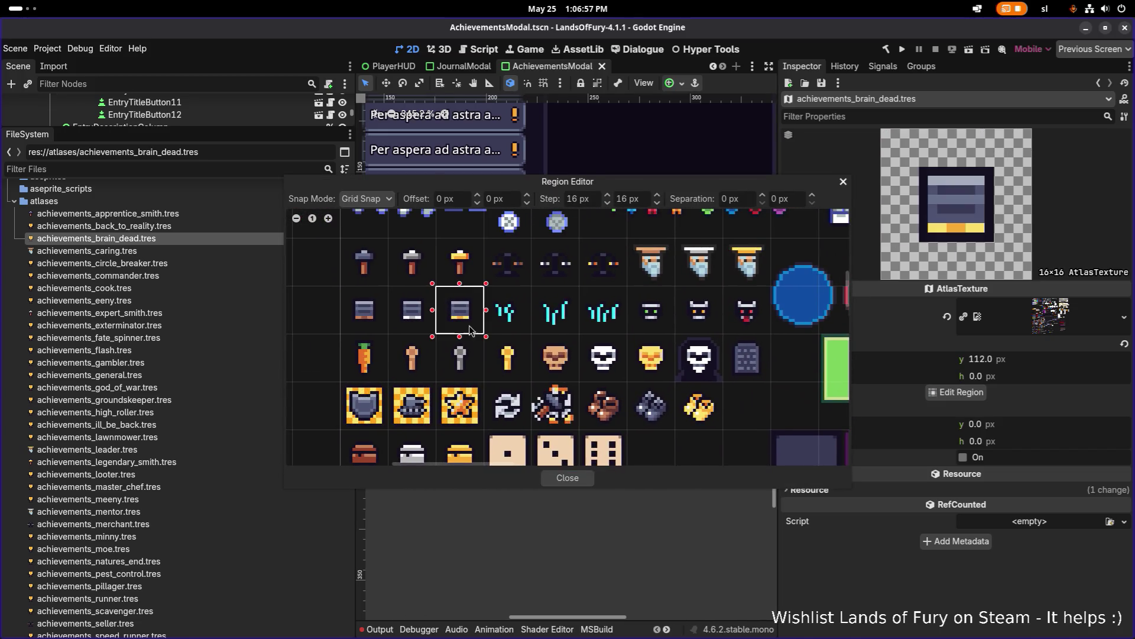
left_click(563, 479)
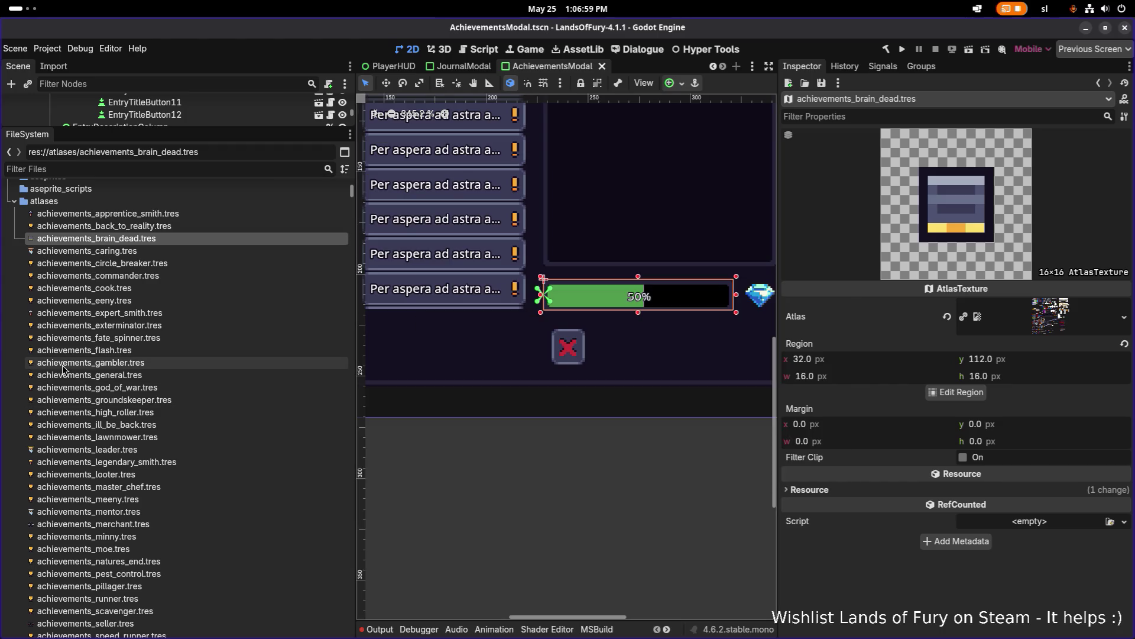
- Give achievements_lawnmower.tres the cyan icon region at 48,112
left_click(167, 349)
scroll(167, 349, "down", 1)
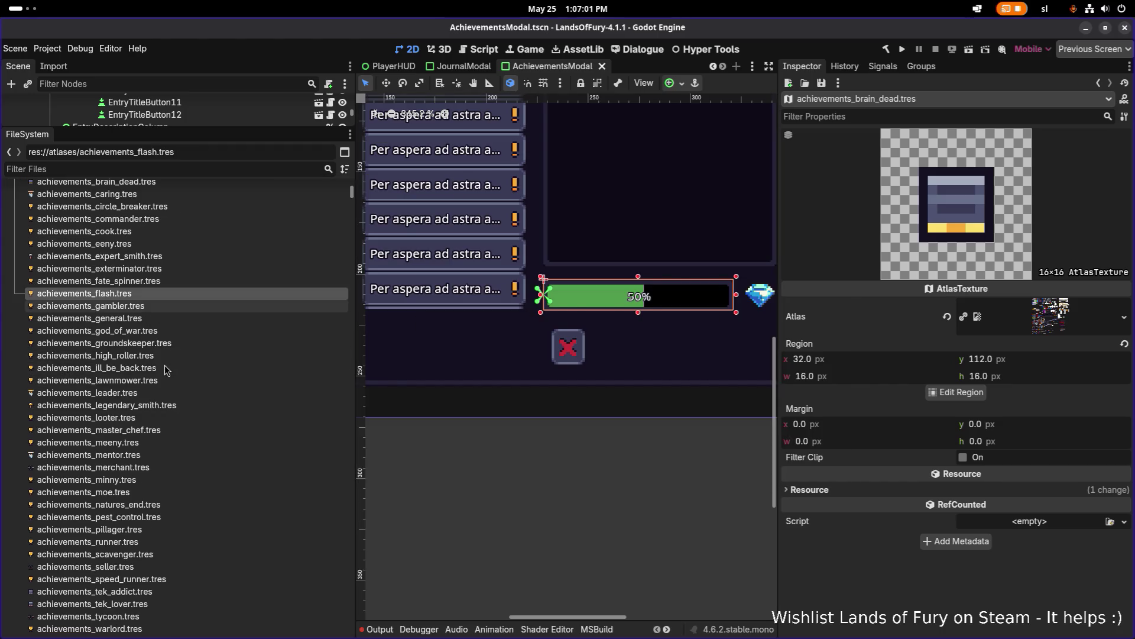
left_click(165, 379)
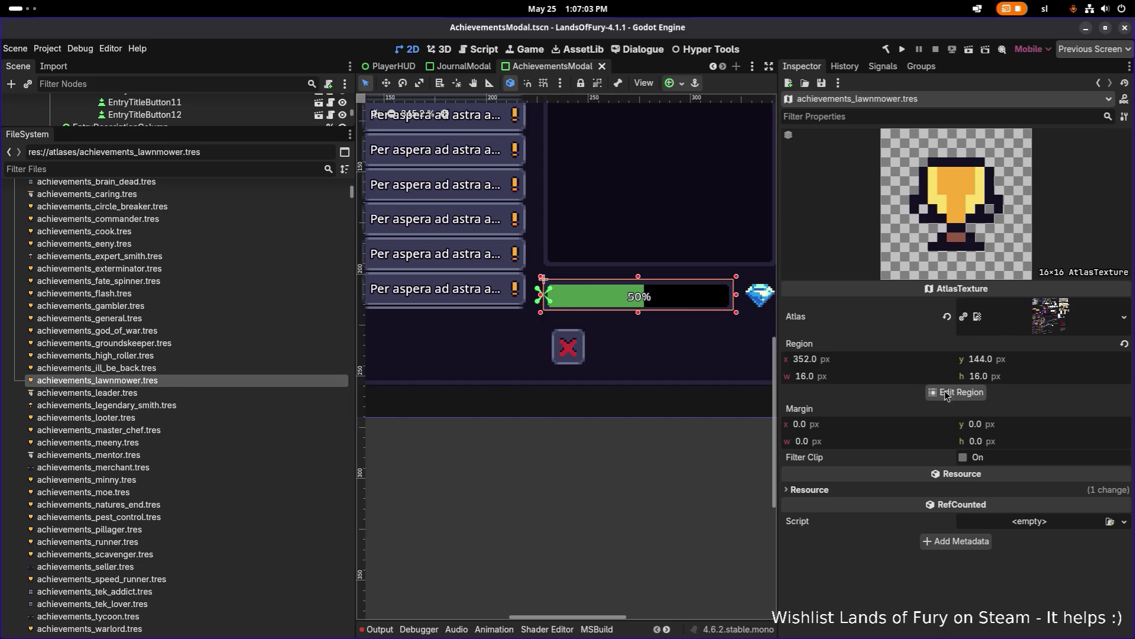
left_click(955, 392)
scroll(389, 299, "up", 3)
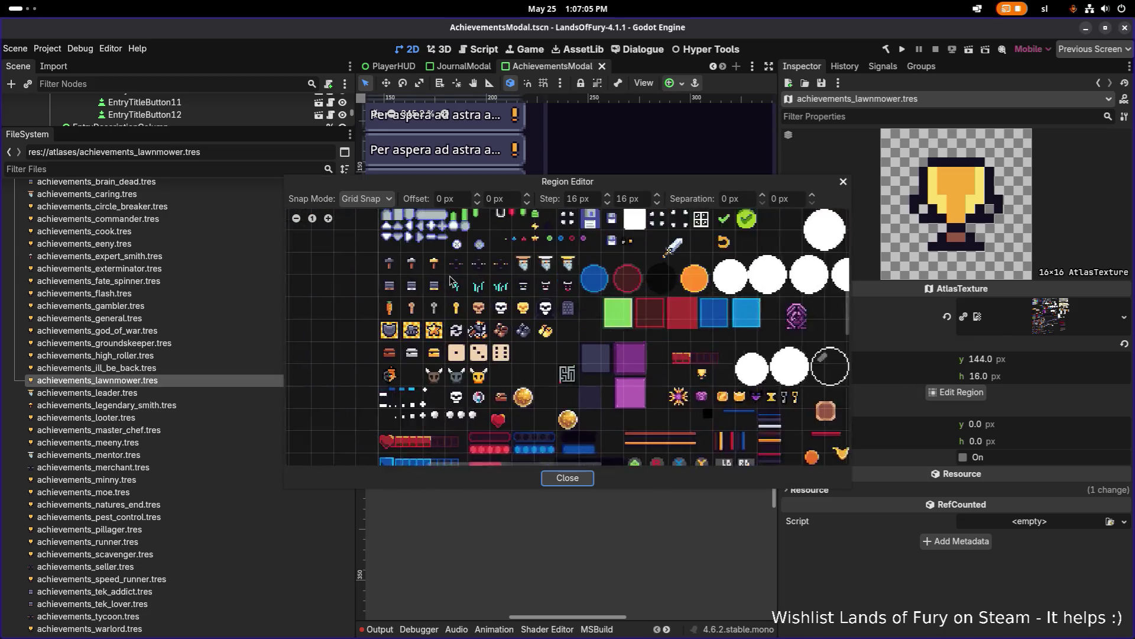
left_click(464, 294)
left_click(568, 478)
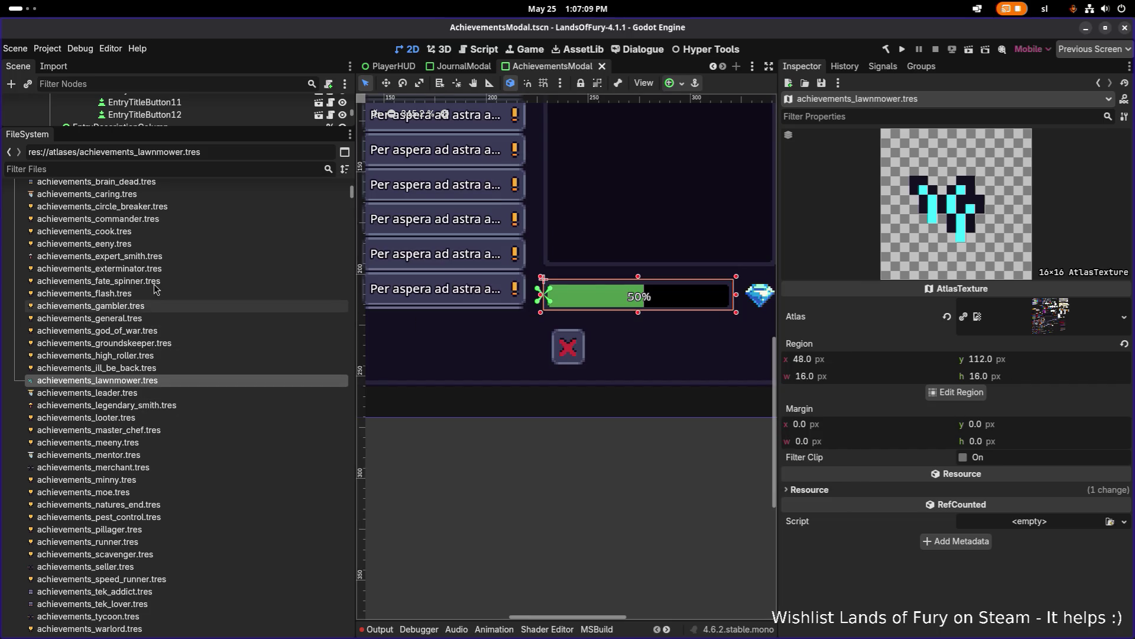
- Give achievements_groundskeeper.tres the next cyan icon at 64,112 and save
left_click(224, 345)
left_click(957, 392)
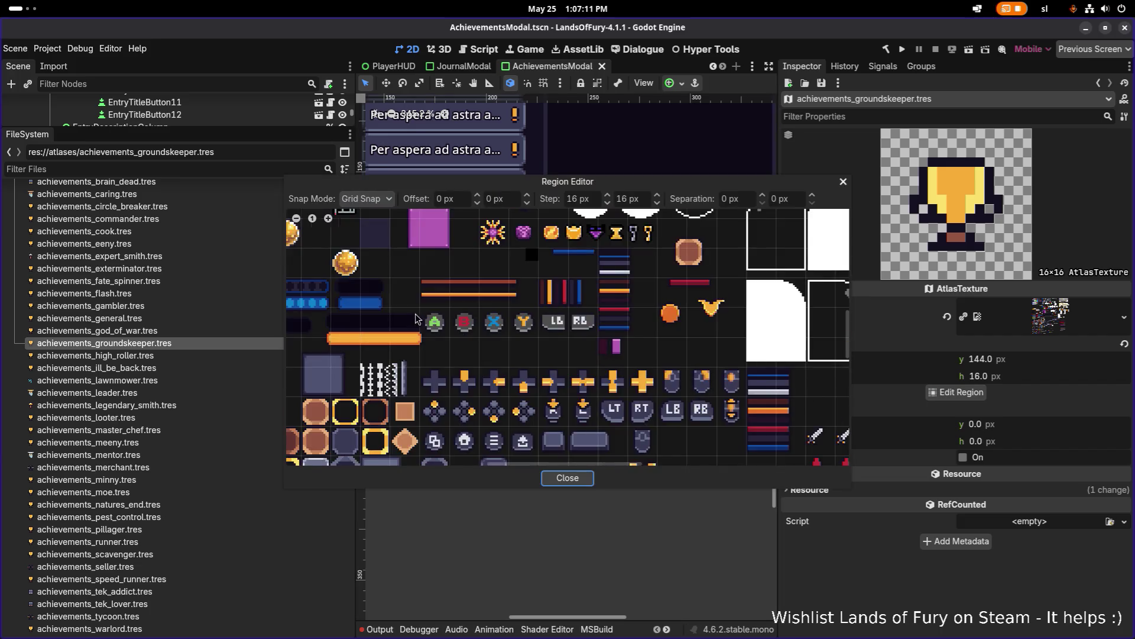
scroll(441, 336, "up", 3)
left_click(418, 365)
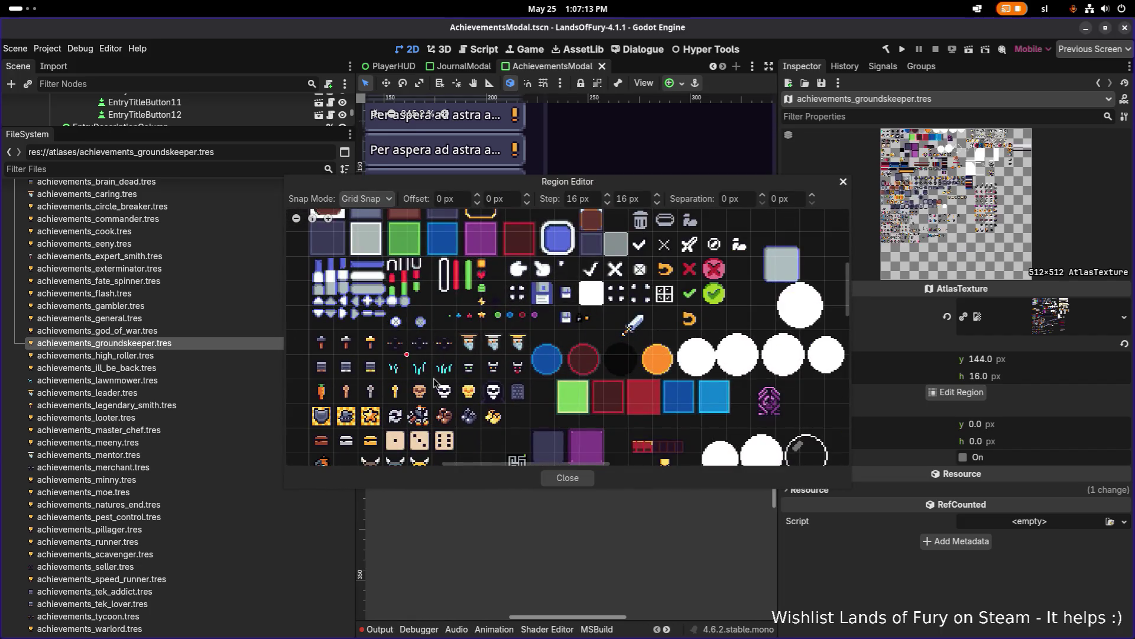
left_click(572, 483)
key("ctrl+s")
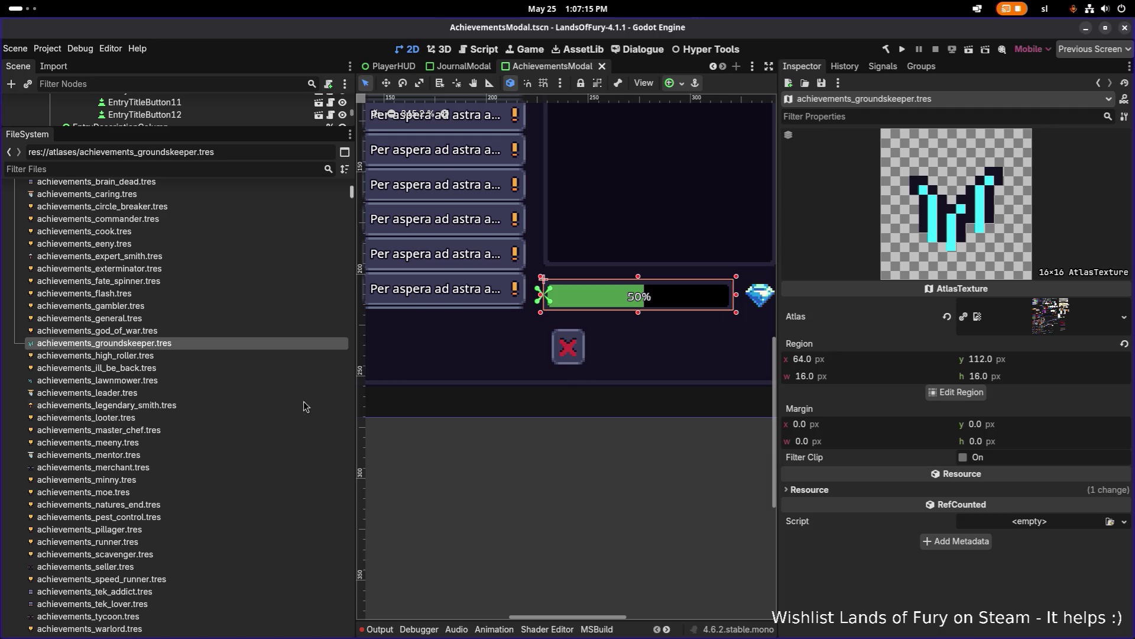
scroll(175, 438, "down", 3)
left_click(169, 391)
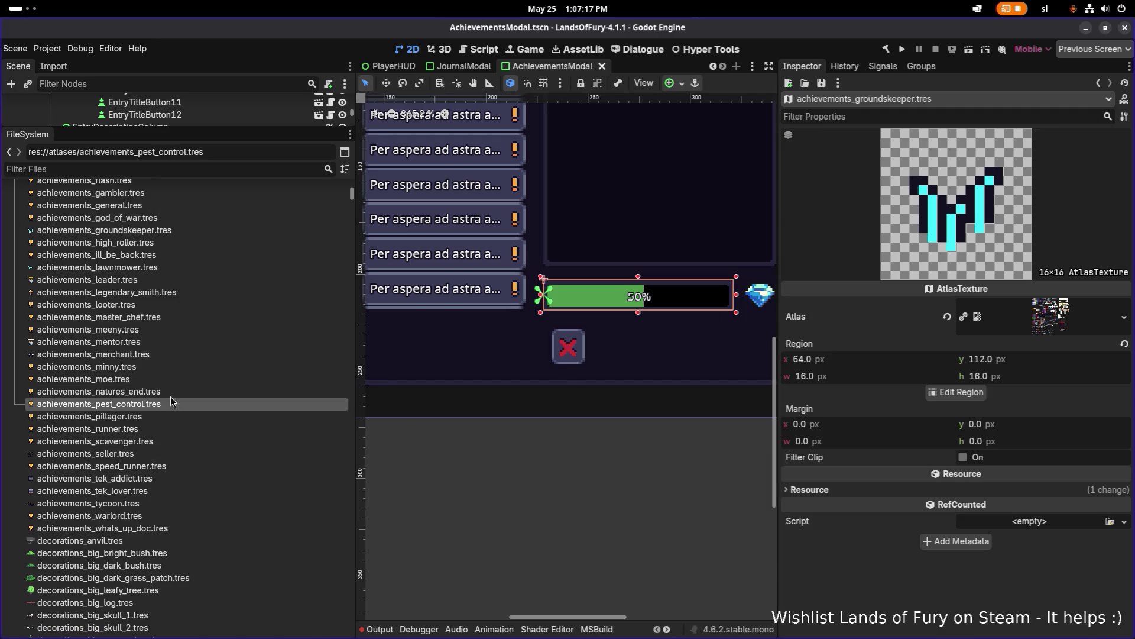
- Set the current achievement texture's region to the cyan icon at 80,112 and save
left_click(942, 393)
scroll(480, 351, "down", 3)
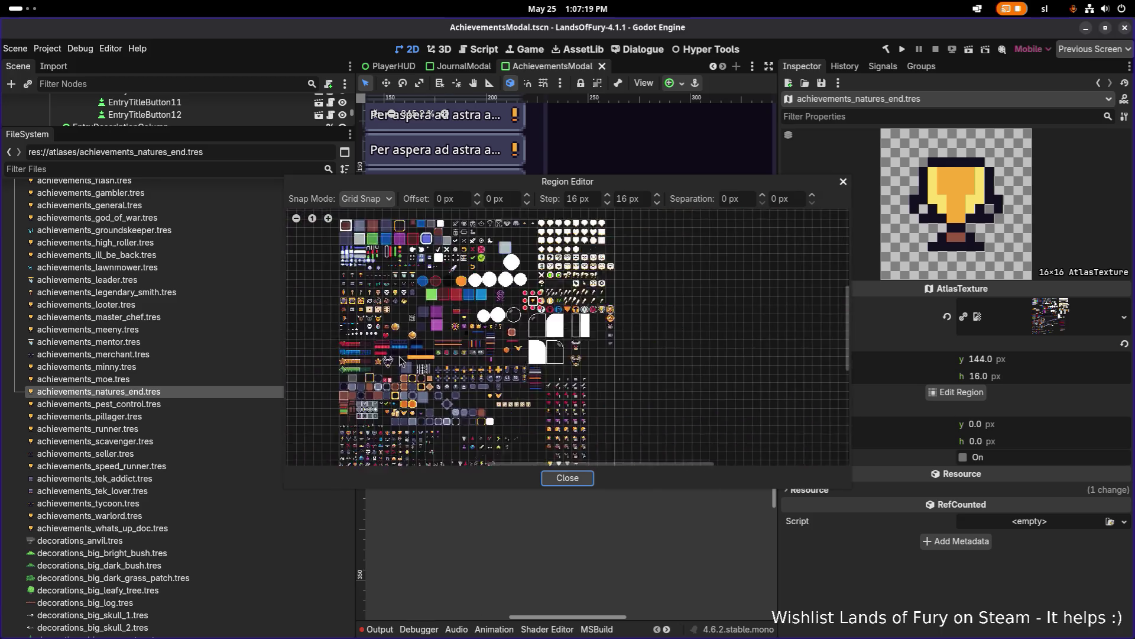
scroll(480, 351, "up", 4)
left_click(481, 351)
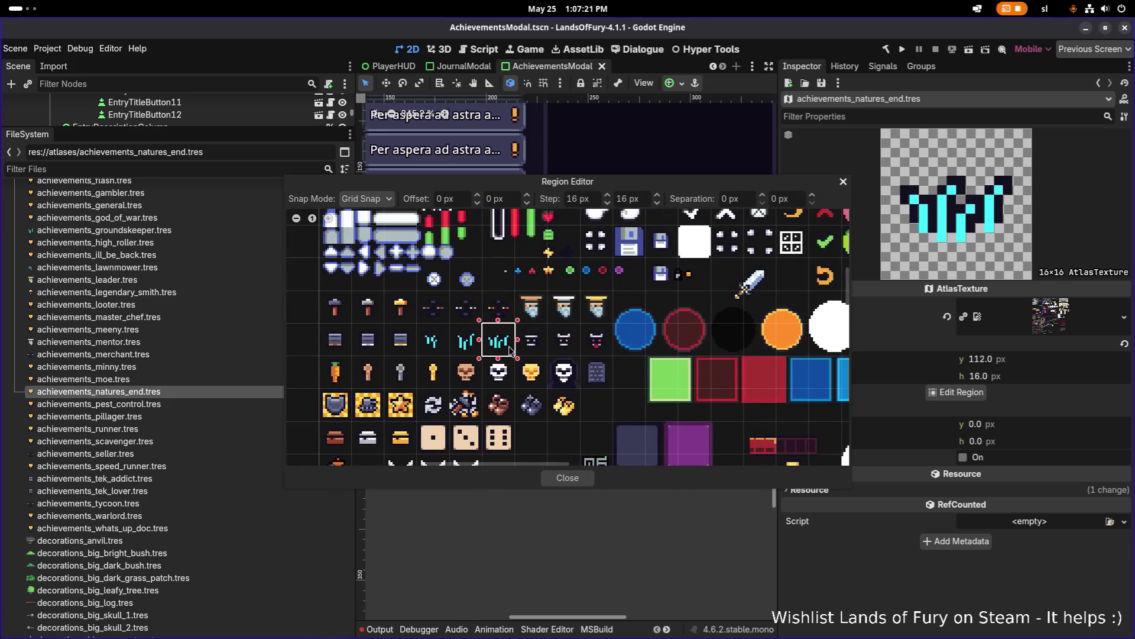
left_click(564, 478)
key("ctrl+s")
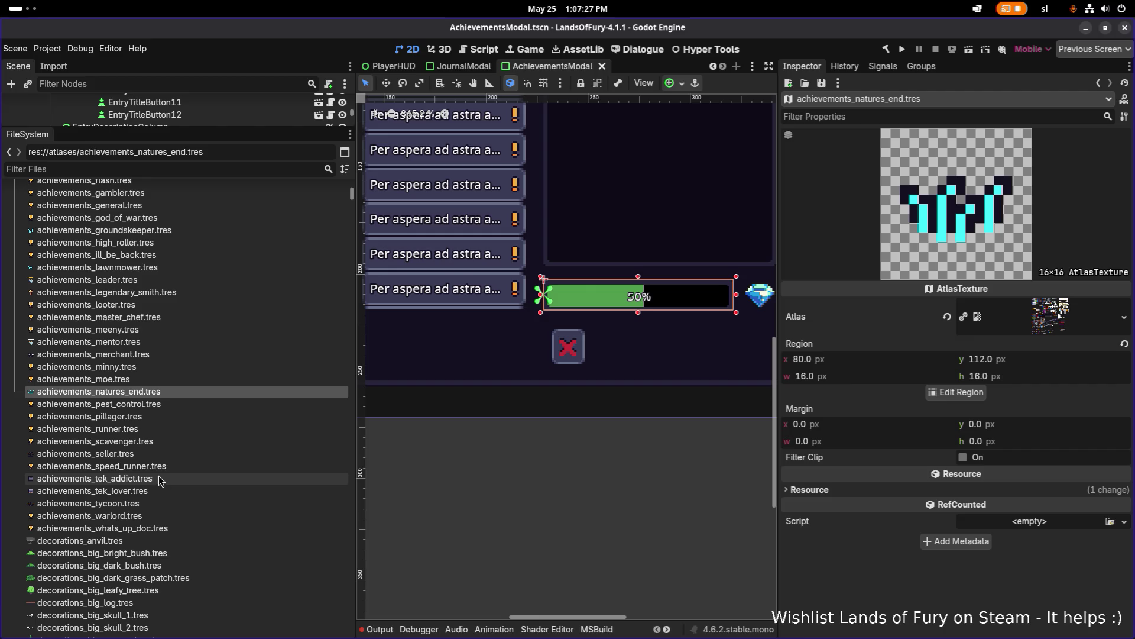
- Give achievements_pest_control.tres the green-eyed sprite as its atlas region and save
left_click(167, 405)
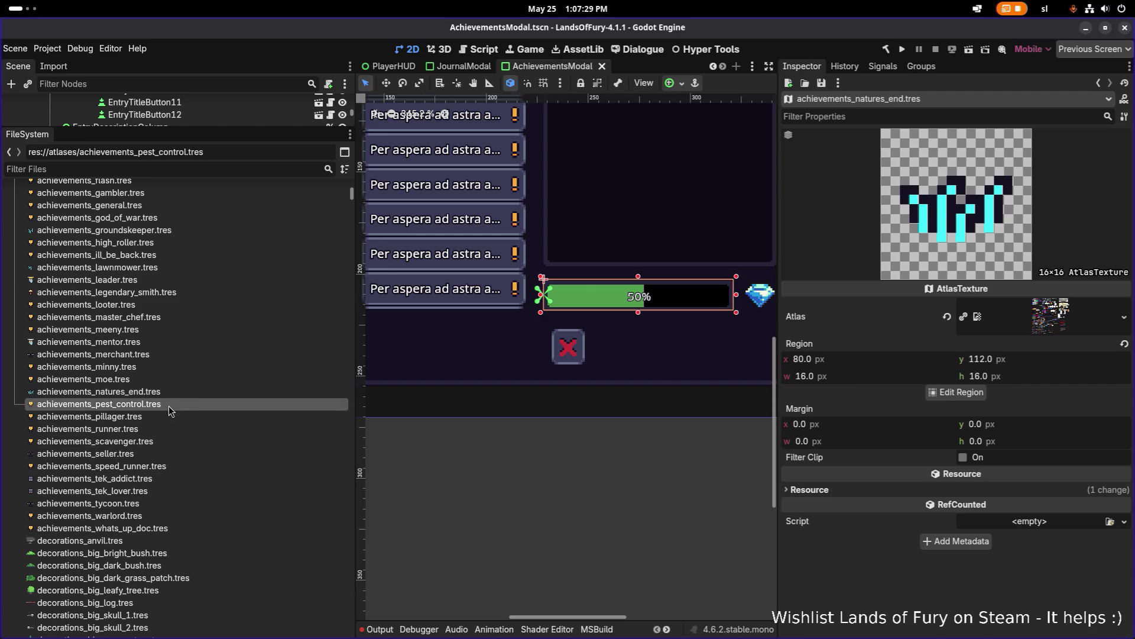
left_click(957, 392)
scroll(458, 313, "down", 4)
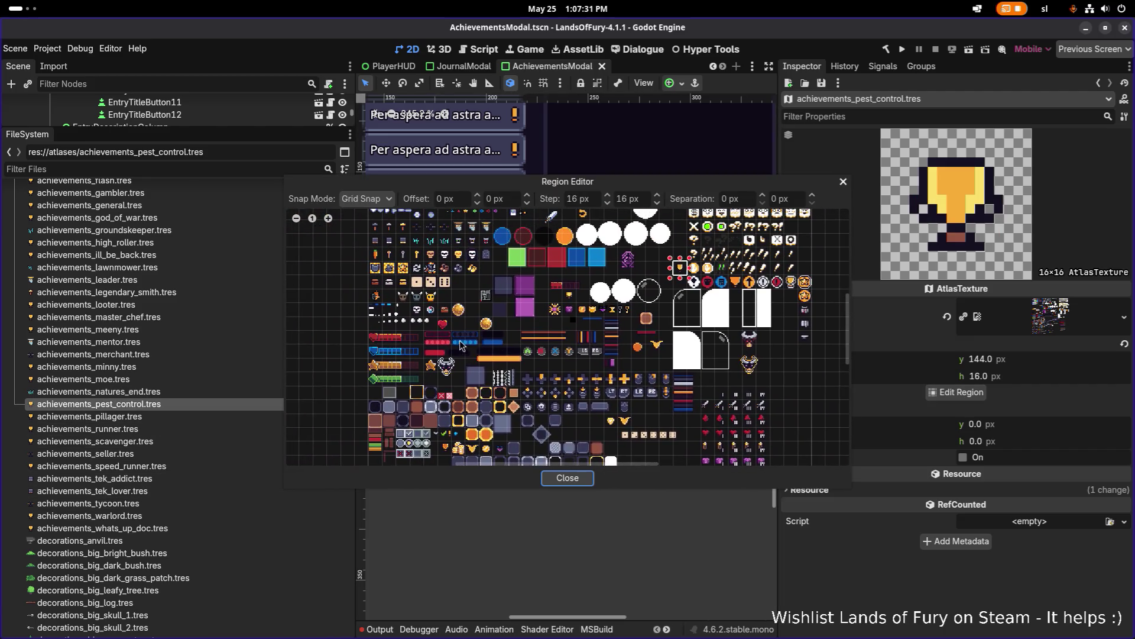
scroll(419, 276, "up", 5)
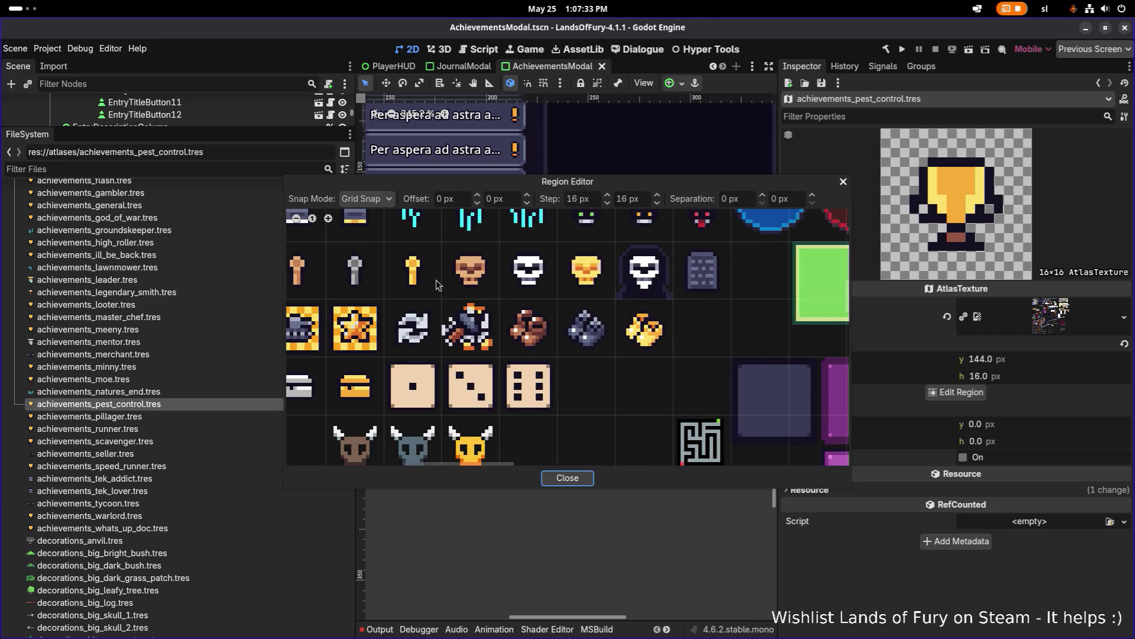
left_click_drag(466, 264, 503, 309)
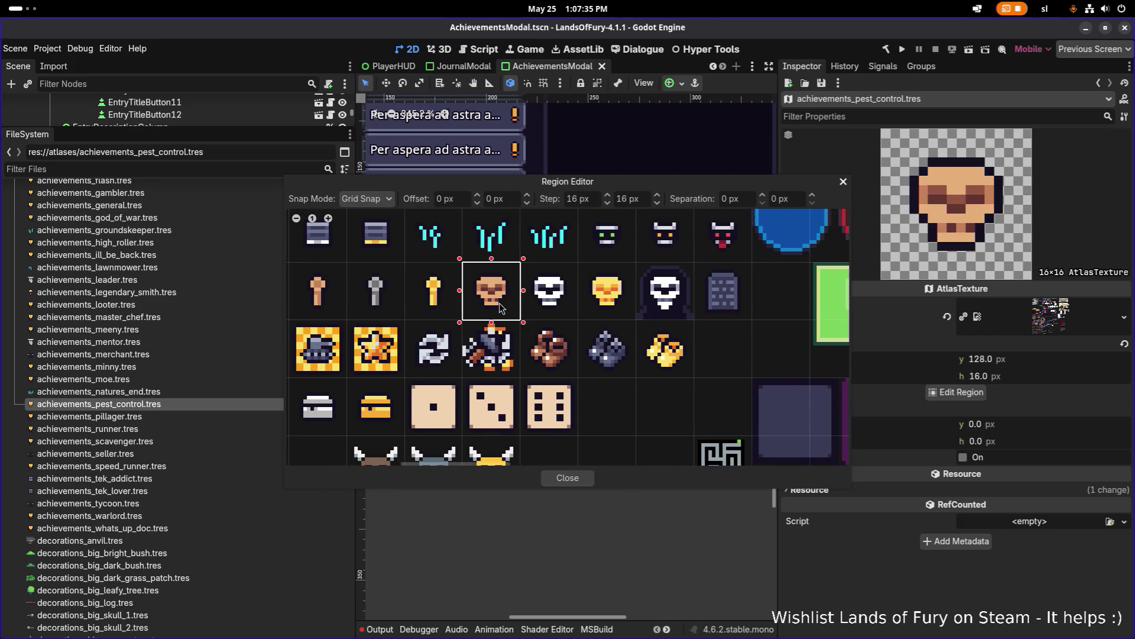
scroll(595, 240, "up", 2)
left_click_drag(567, 265, 606, 314)
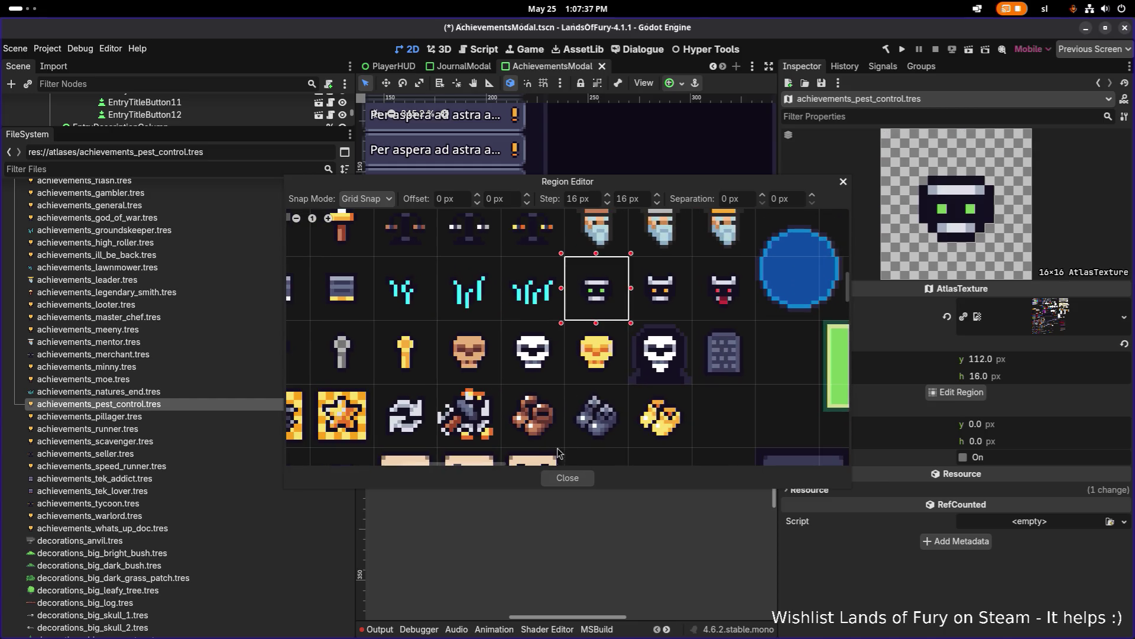
left_click(574, 482)
key("ctrl+s")
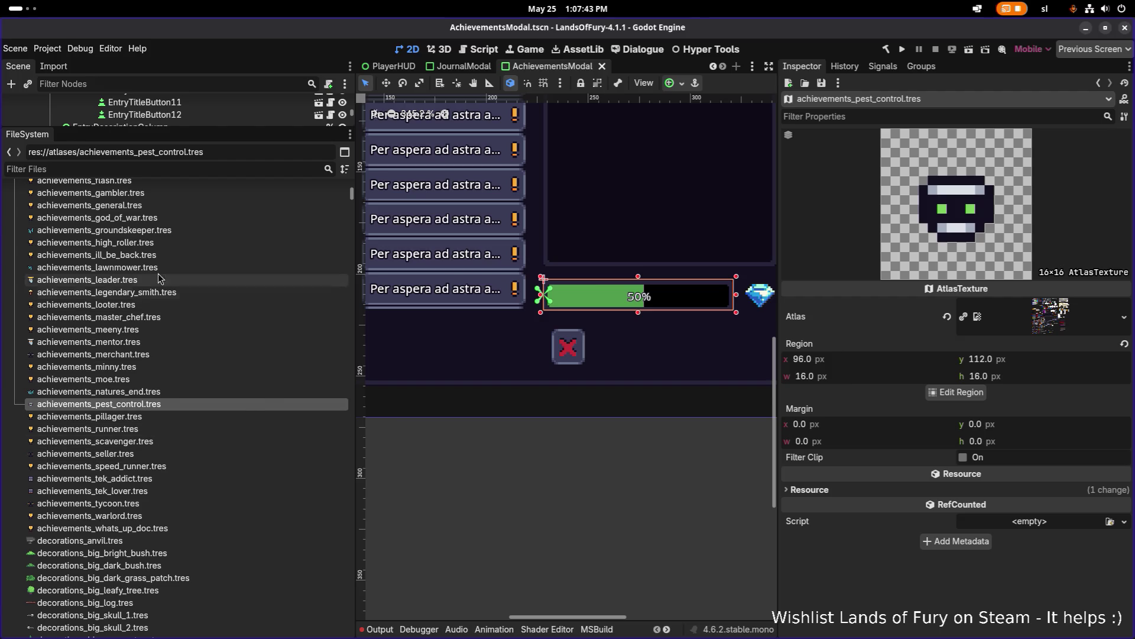
- Set achievements_exterminator.tres's region to the white skull icon
scroll(165, 243, "up", 2)
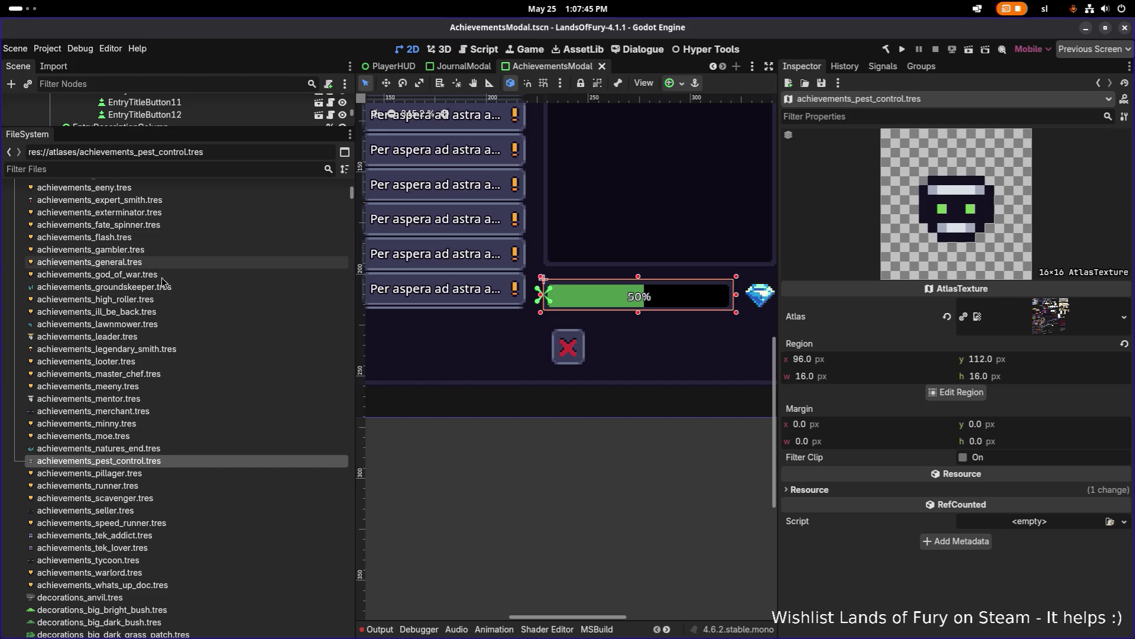
left_click(162, 212)
left_click(955, 392)
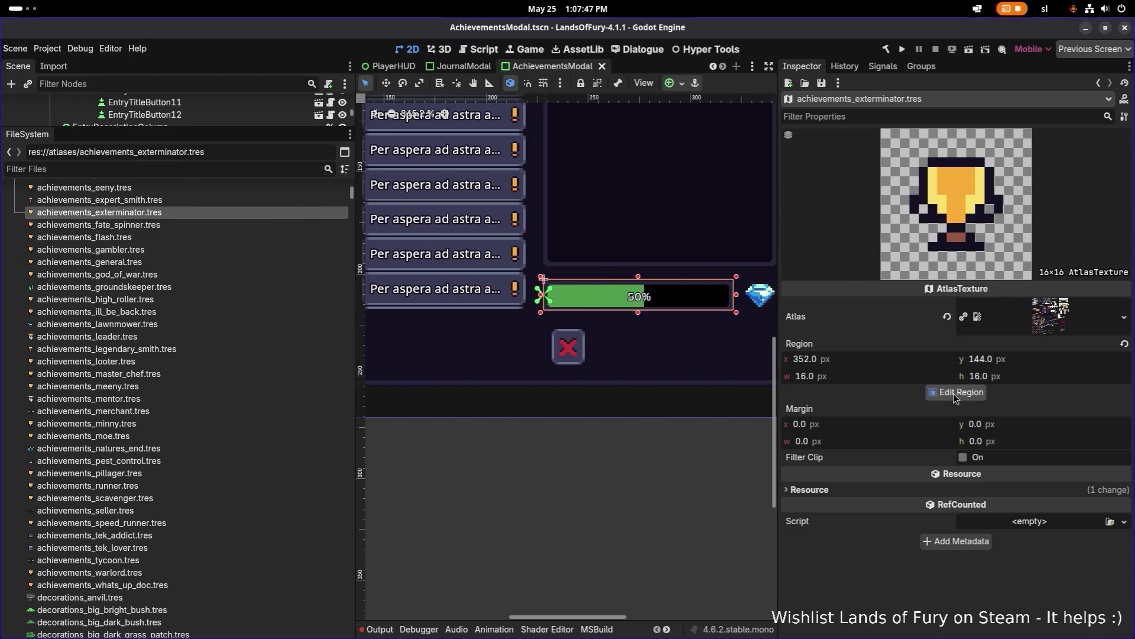
scroll(430, 308, "down", 3)
scroll(430, 308, "up", 3)
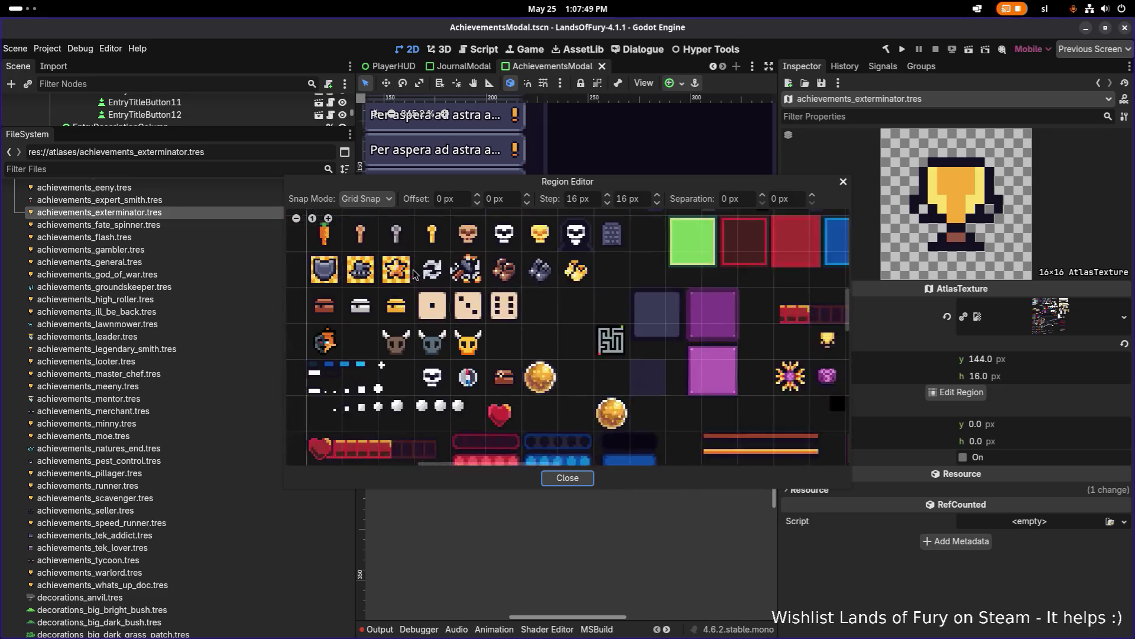
left_click(544, 323)
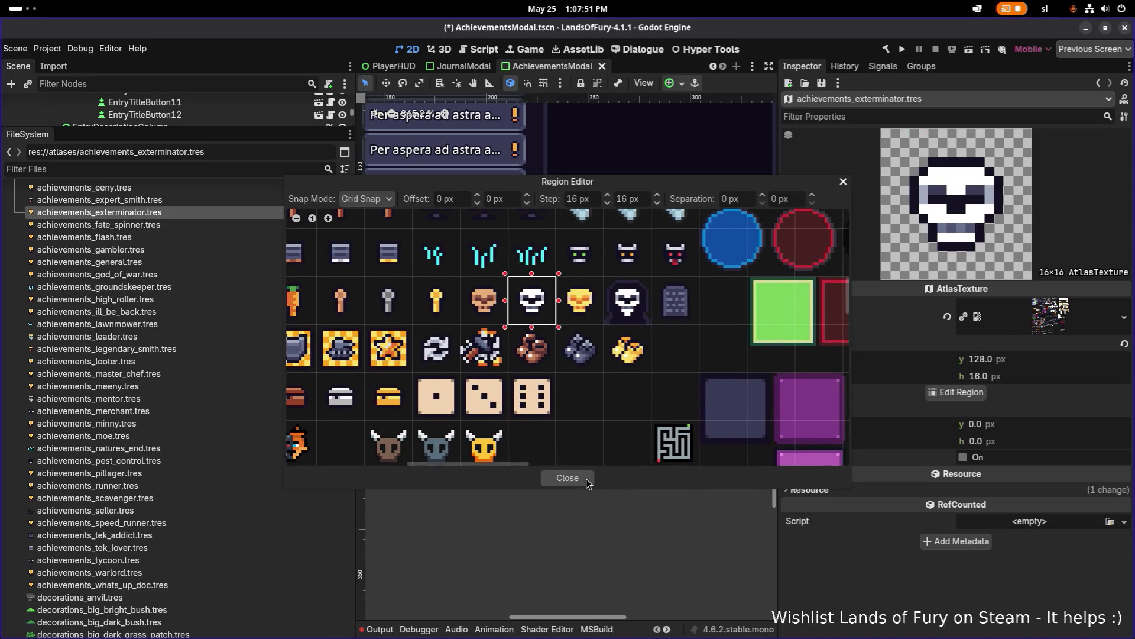
left_click(583, 477)
- Give achievements_god_of_war.tres the red-eyed demon head as its region and save
left_click(156, 275)
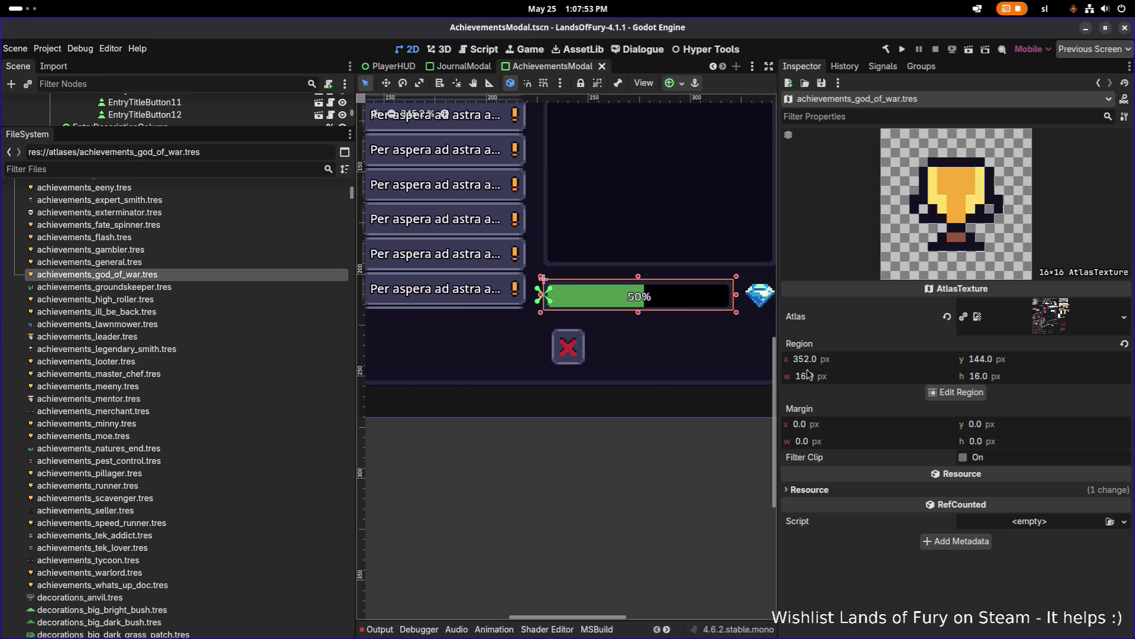
left_click(957, 393)
scroll(450, 335, "down", 2)
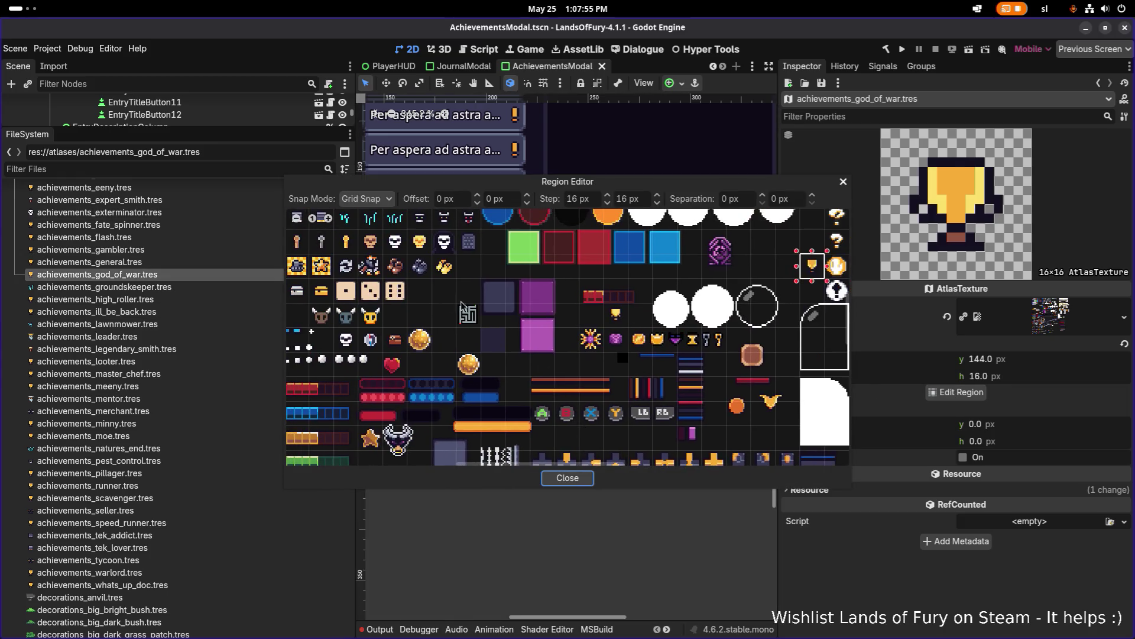
scroll(460, 335, "up", 2)
scroll(461, 336, "up", 4)
left_click_drag(465, 277, 517, 329)
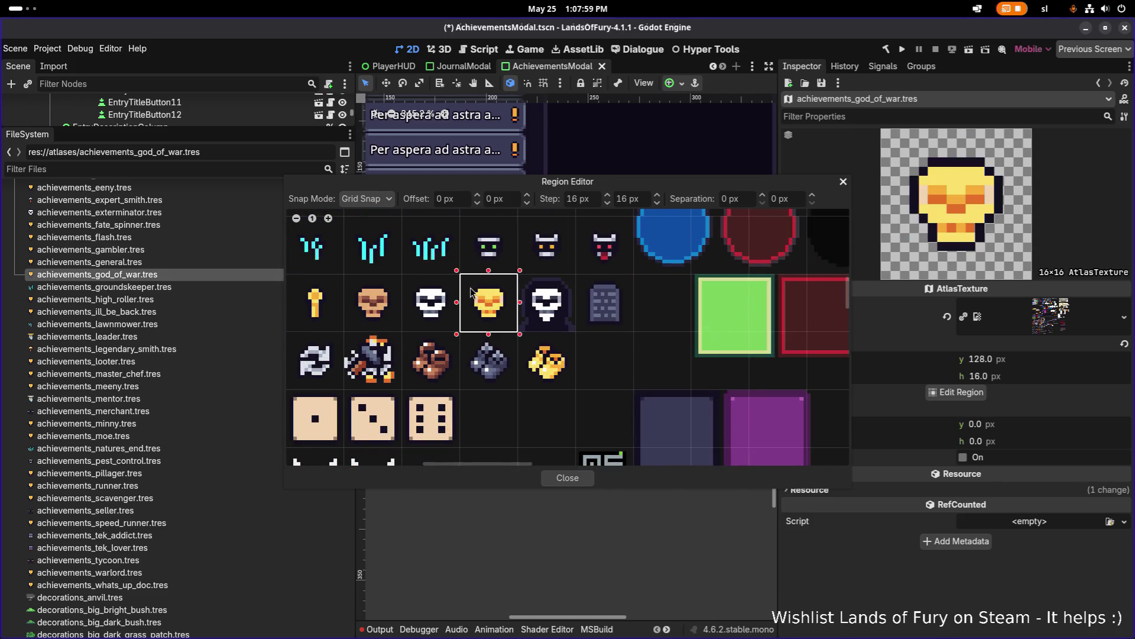
scroll(550, 247, "up", 1)
left_click_drag(571, 250, 608, 318)
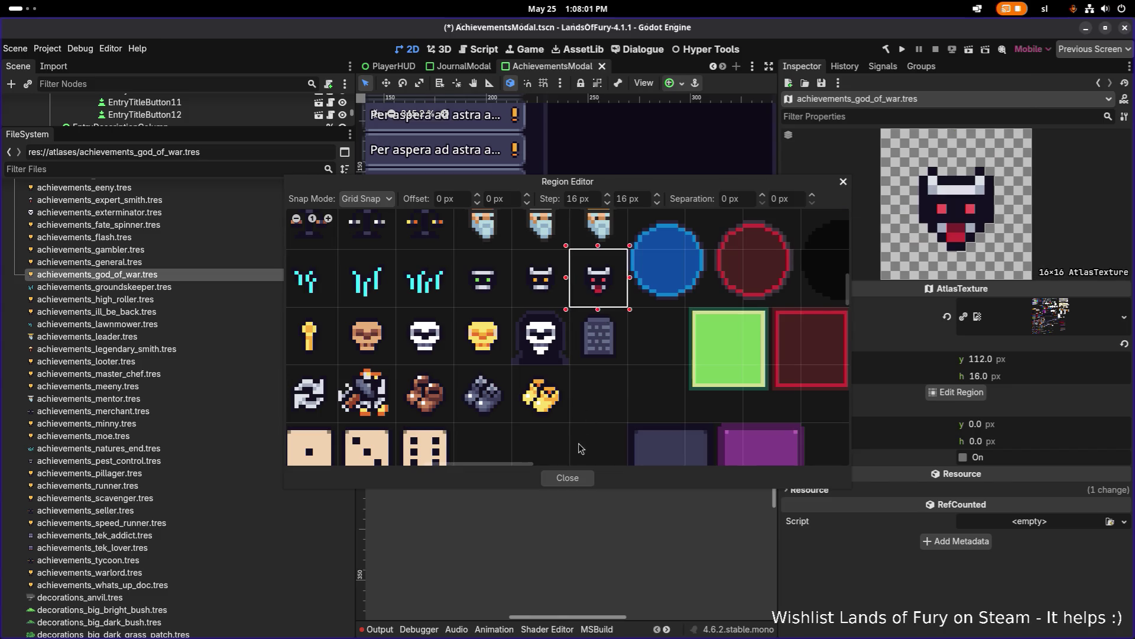
left_click(567, 477)
key("ctrl+s")
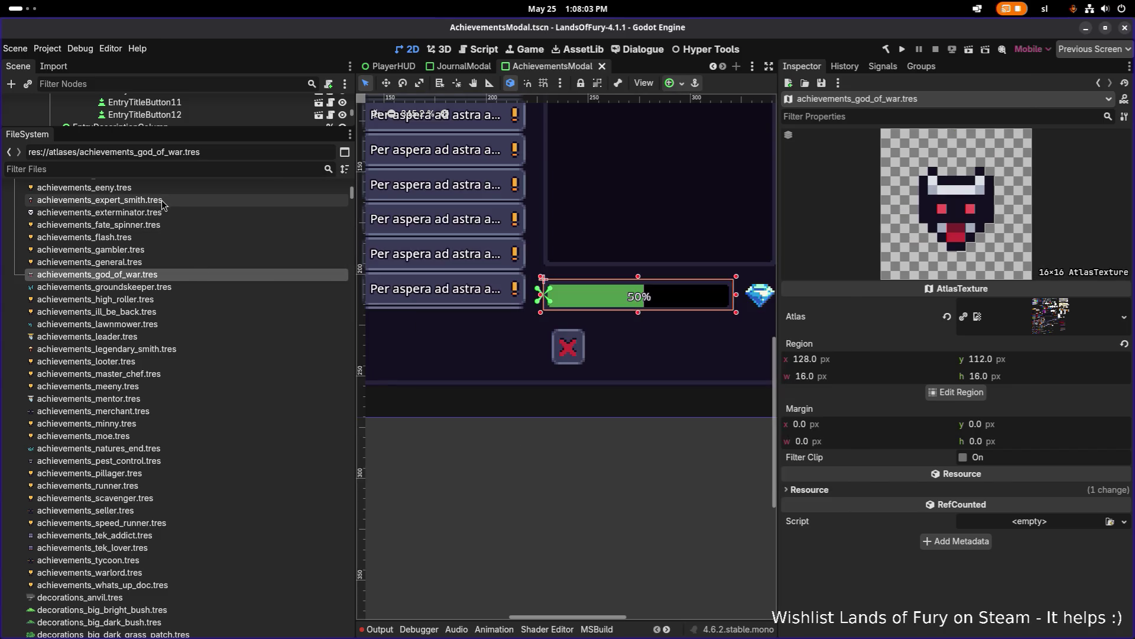
- Change achievements_exterminator.tres to the 16×16 horned-face sprite at 112,112 and save
left_click(148, 212)
left_click(956, 392)
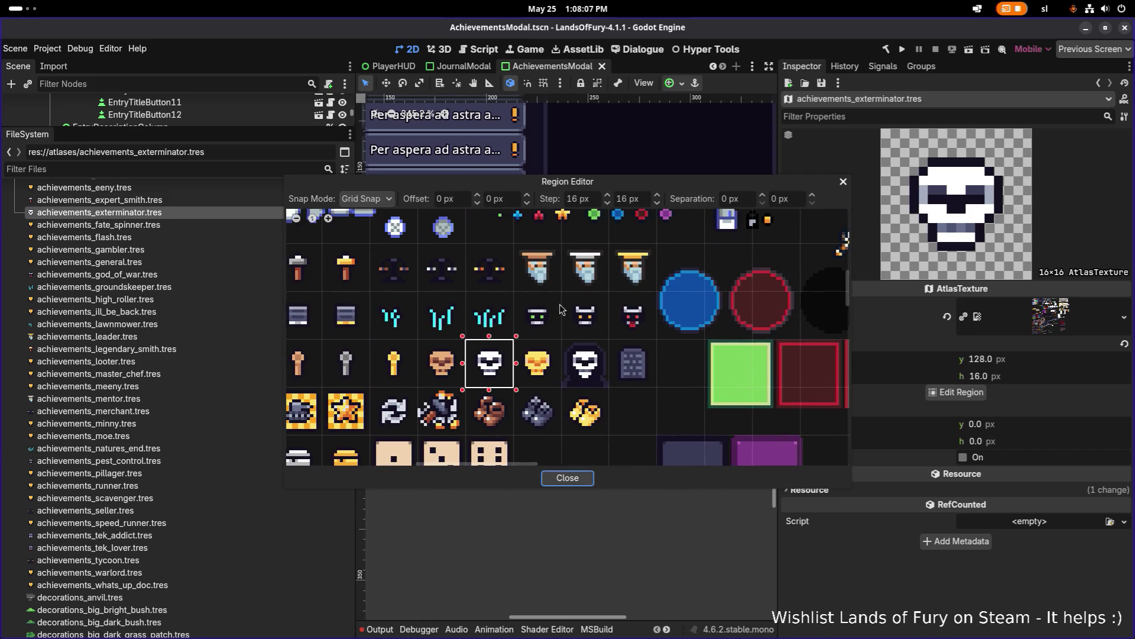
left_click_drag(560, 304, 609, 352)
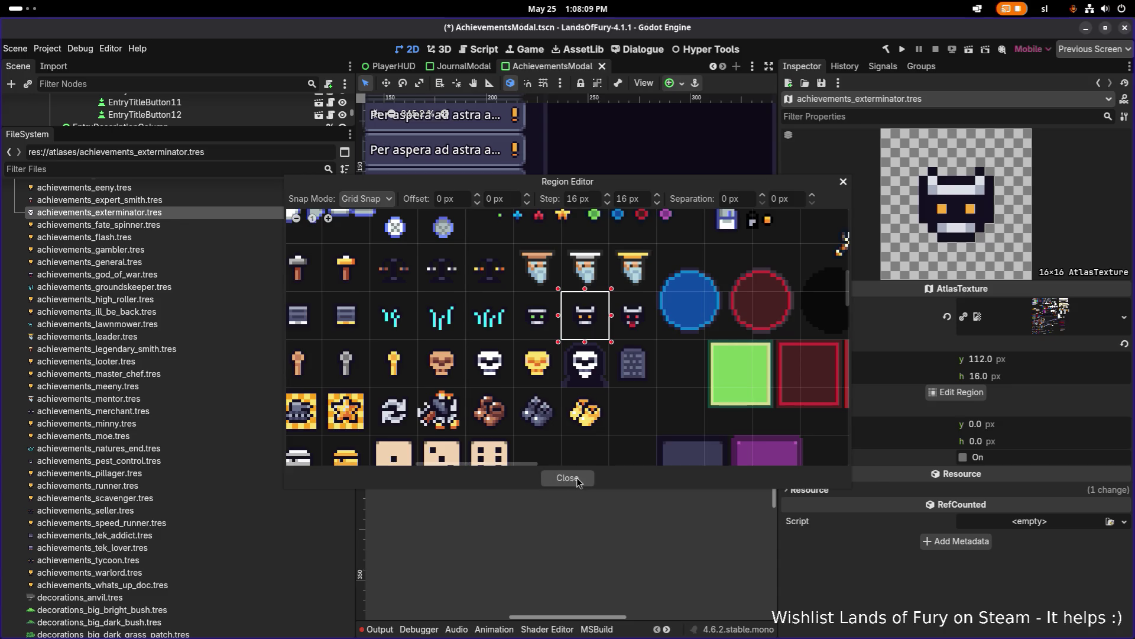
left_click(550, 337)
left_click_drag(550, 337, 553, 338)
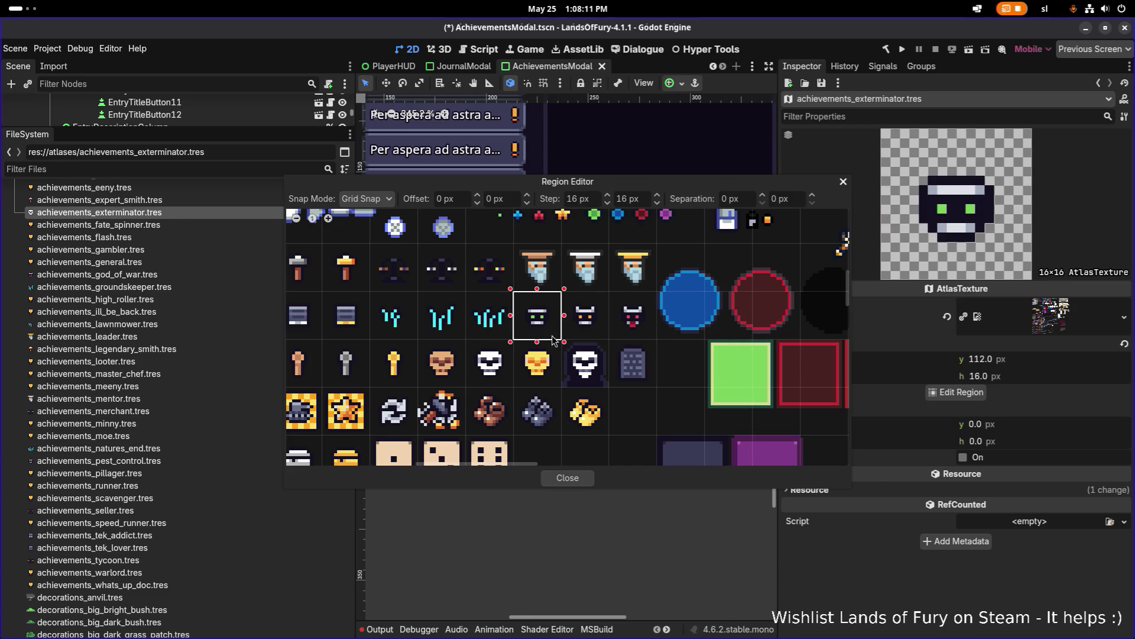
mouse_move(571, 298)
left_mouse_down()
mouse_move(590, 317)
mouse_move(613, 310)
mouse_move(598, 331)
left_mouse_up()
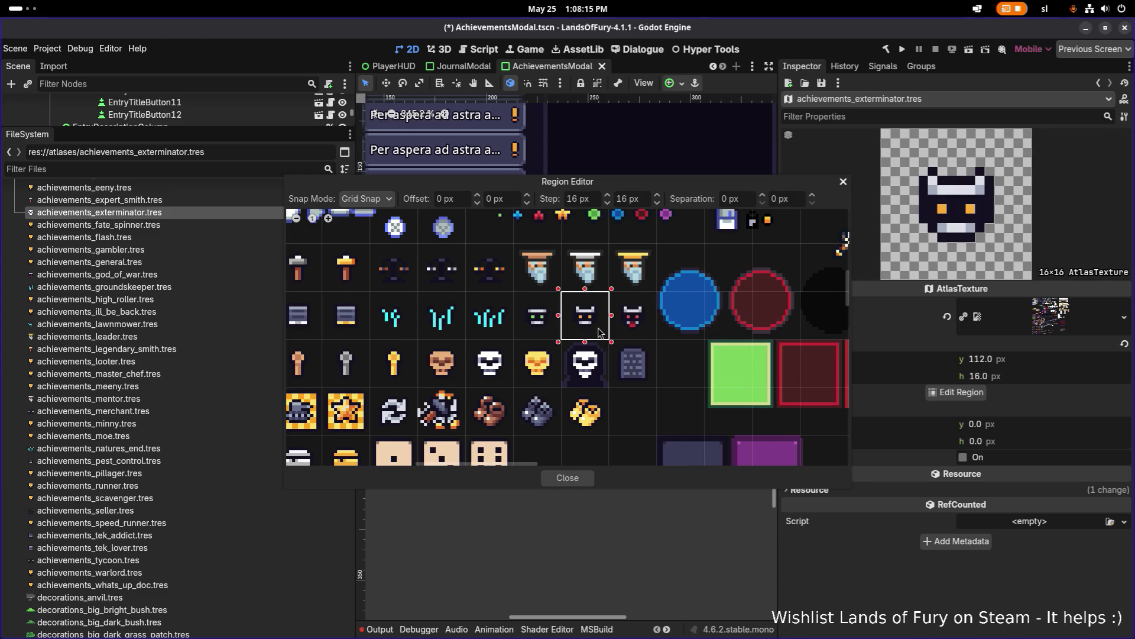
left_click(566, 479)
key("ctrl+s")
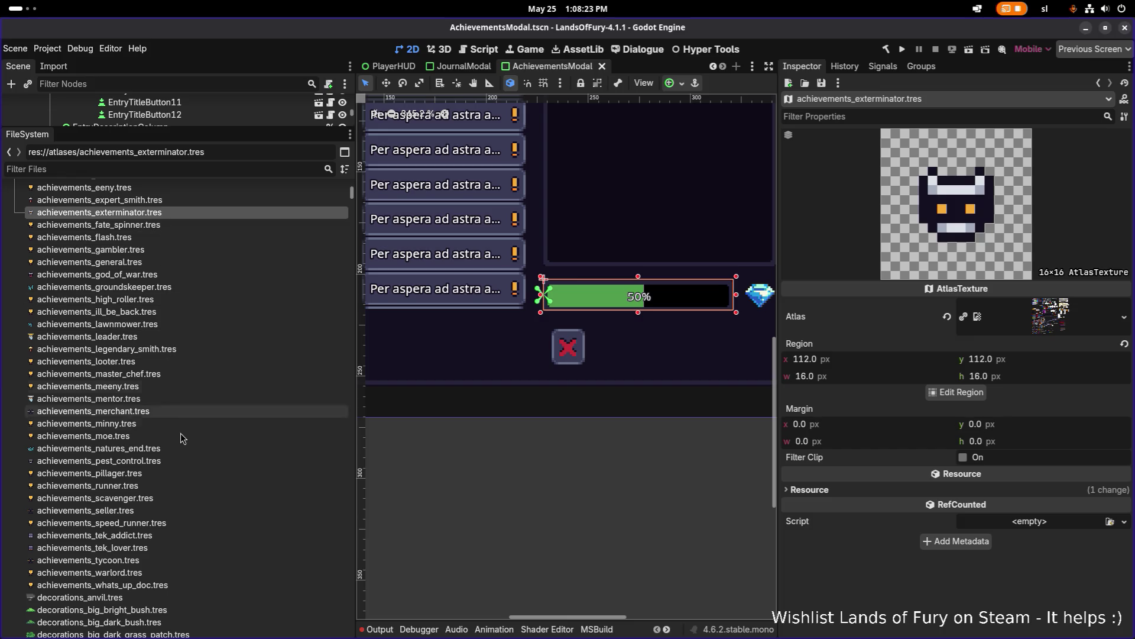
scroll(180, 434, "down", 2)
- Give achievements_whats_up_doc.tres the carrot icon at region 0,128 and save
left_click(176, 528)
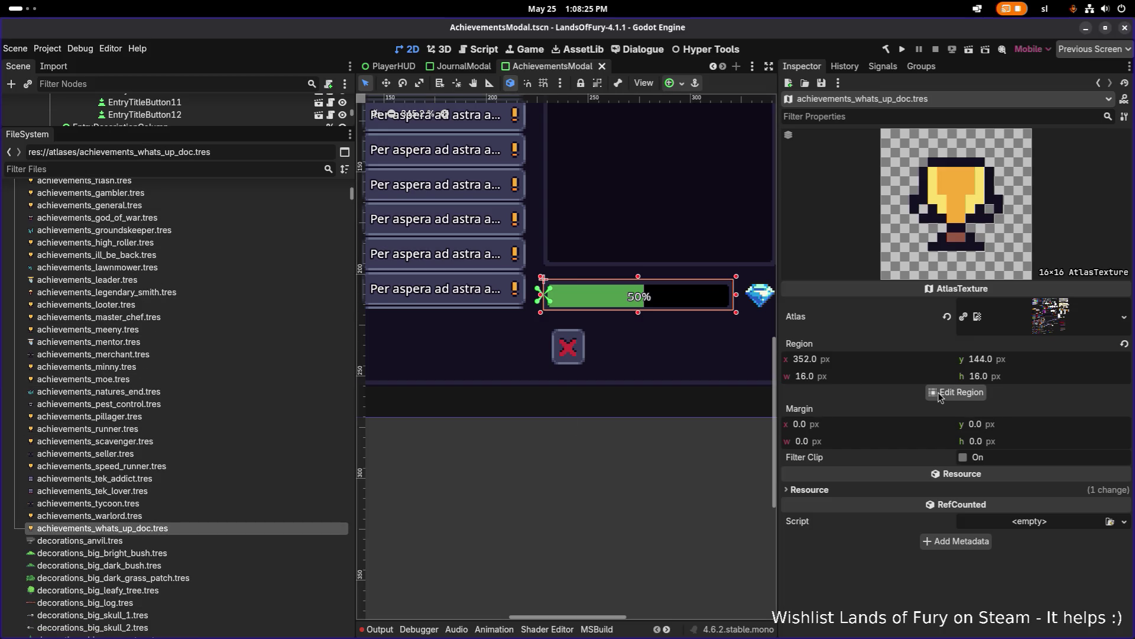
left_click(955, 393)
scroll(482, 314, "down", 5)
scroll(482, 313, "up", 4)
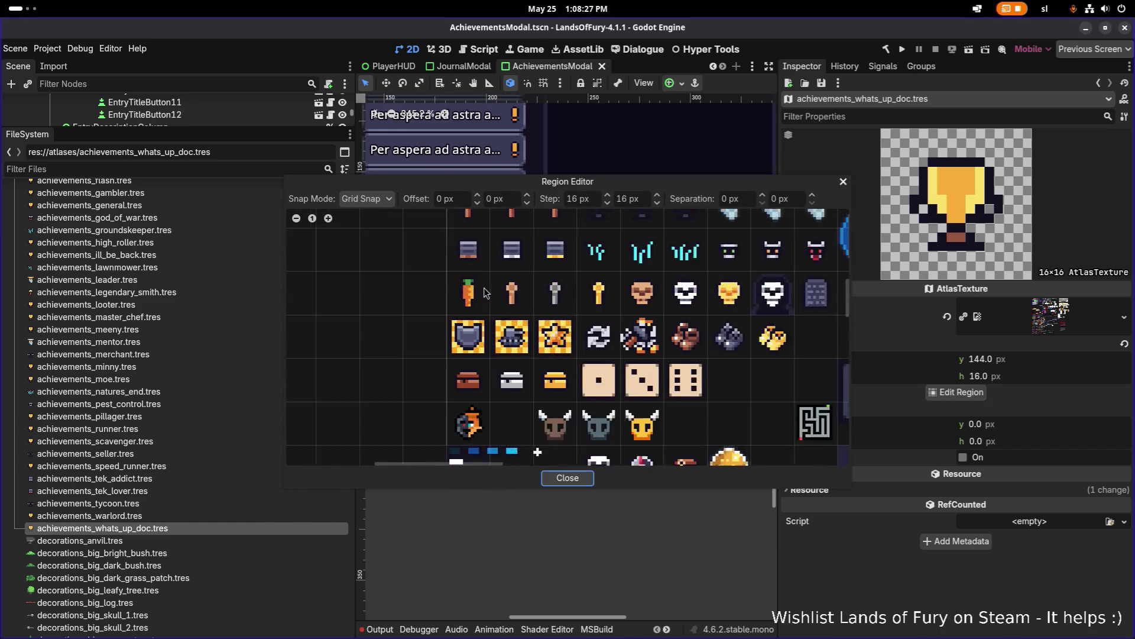
left_click(489, 313)
left_click(582, 479)
key("ctrl+s")
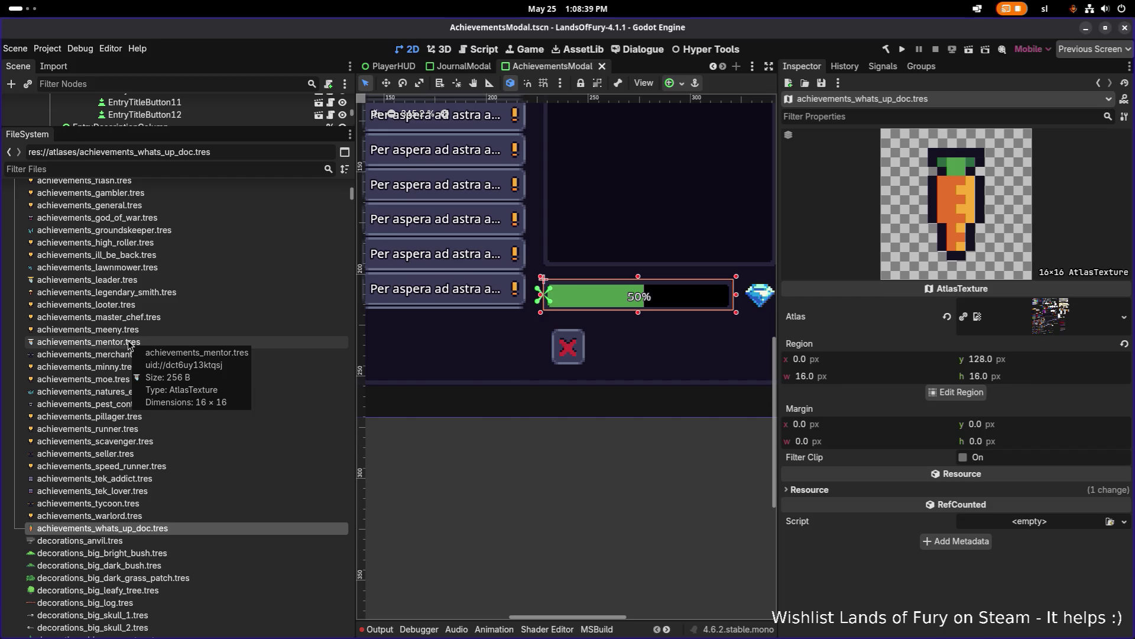
- Give achievements_cook.tres the pale pin icon at region 16,128 and save
scroll(135, 237, "up", 1)
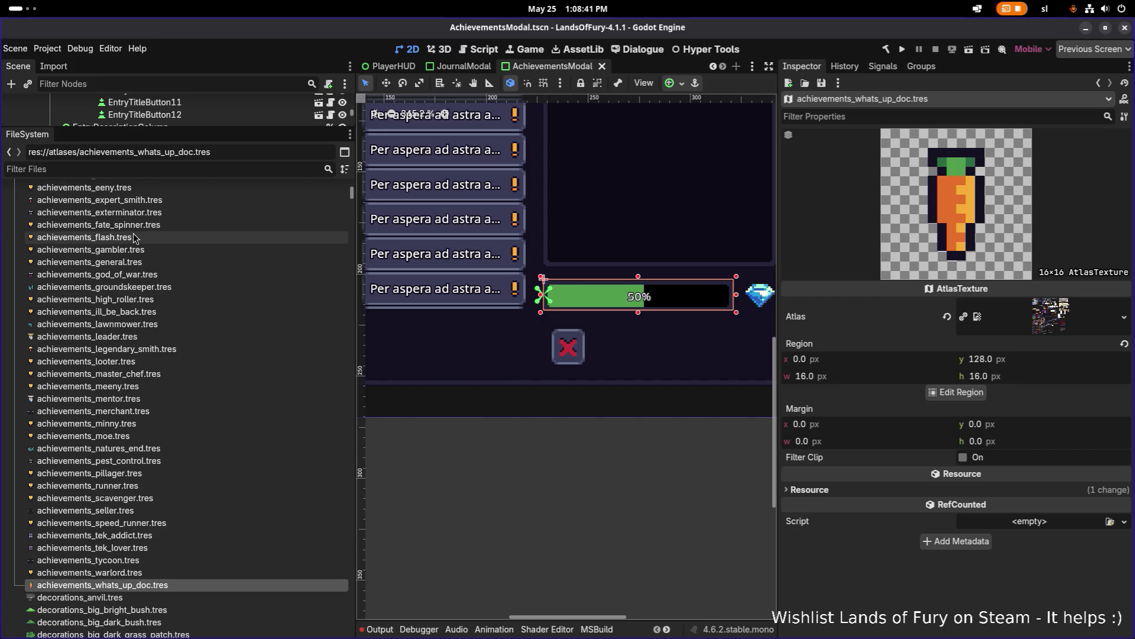
scroll(139, 239, "up", 3)
left_click(145, 232)
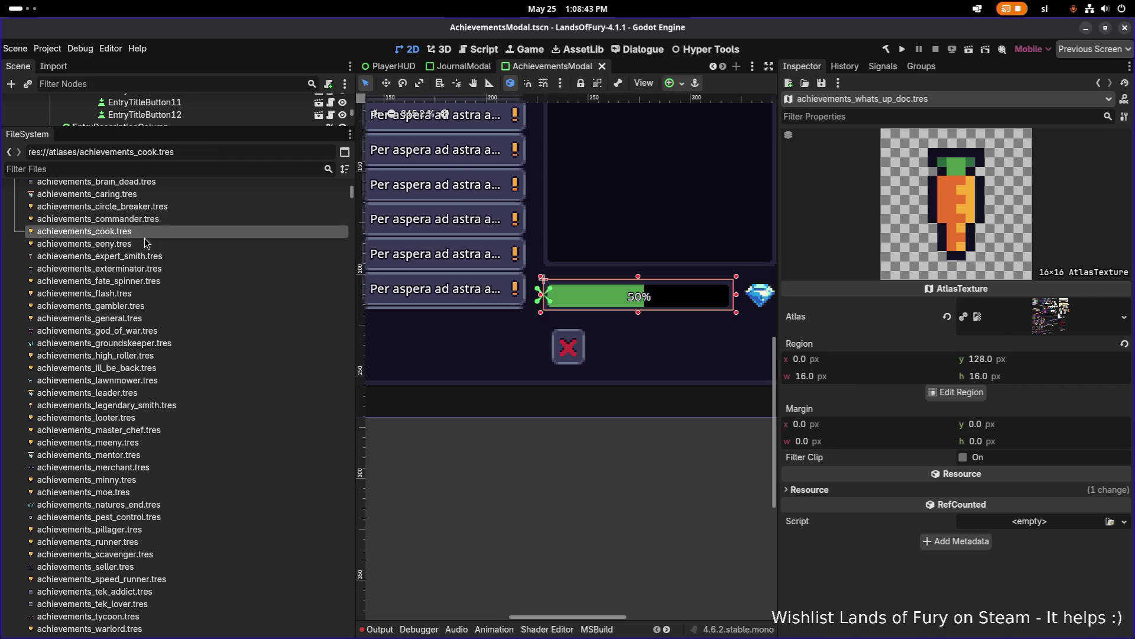
left_click(951, 396)
scroll(553, 355, "up", 6)
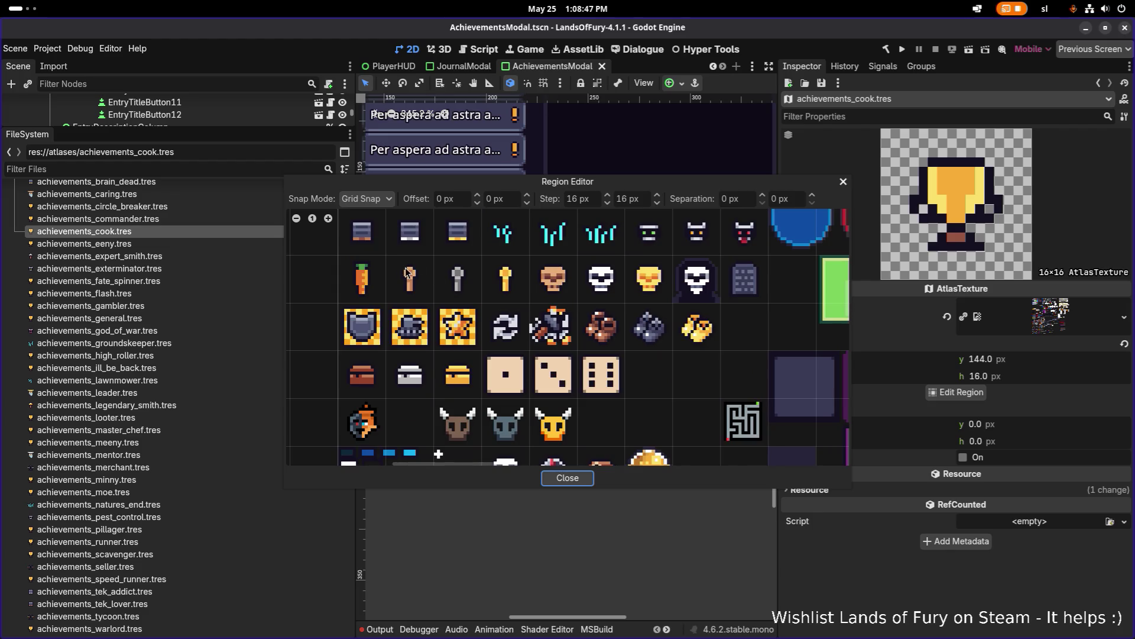
left_click(405, 273)
left_click(568, 477)
key("ctrl+s")
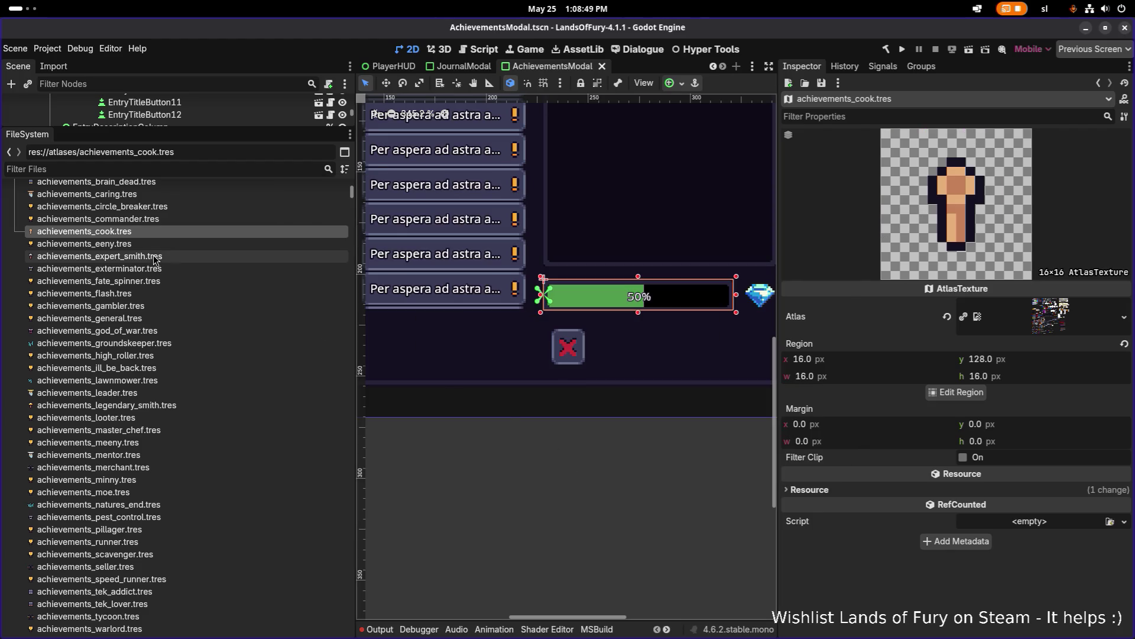
scroll(161, 228, "up", 2)
scroll(160, 228, "up", 2)
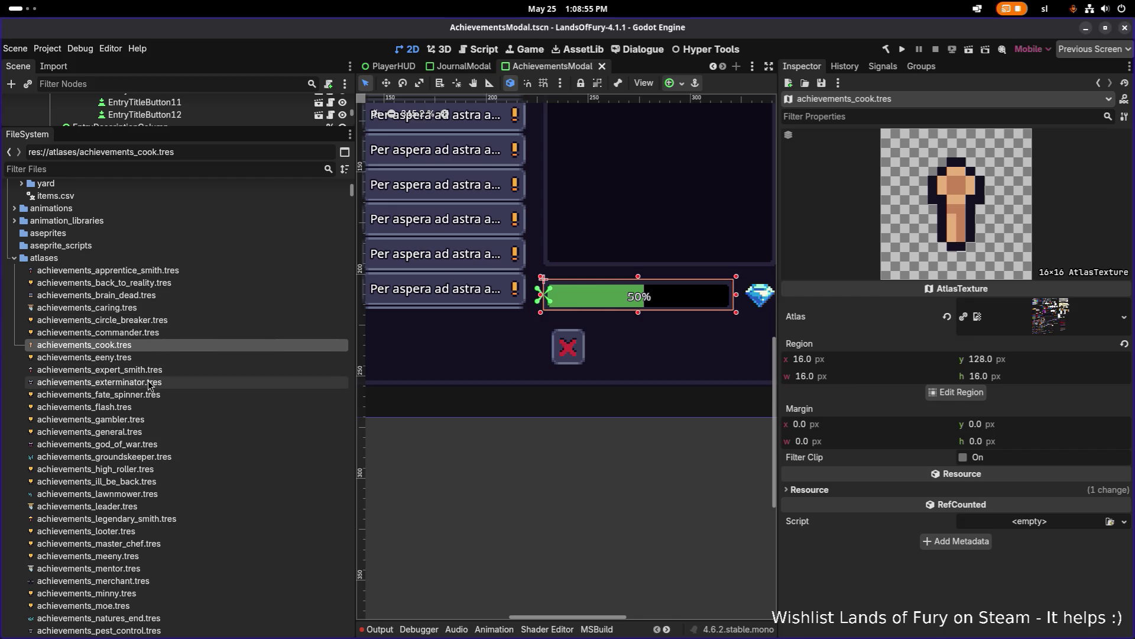
scroll(148, 331, "down", 5)
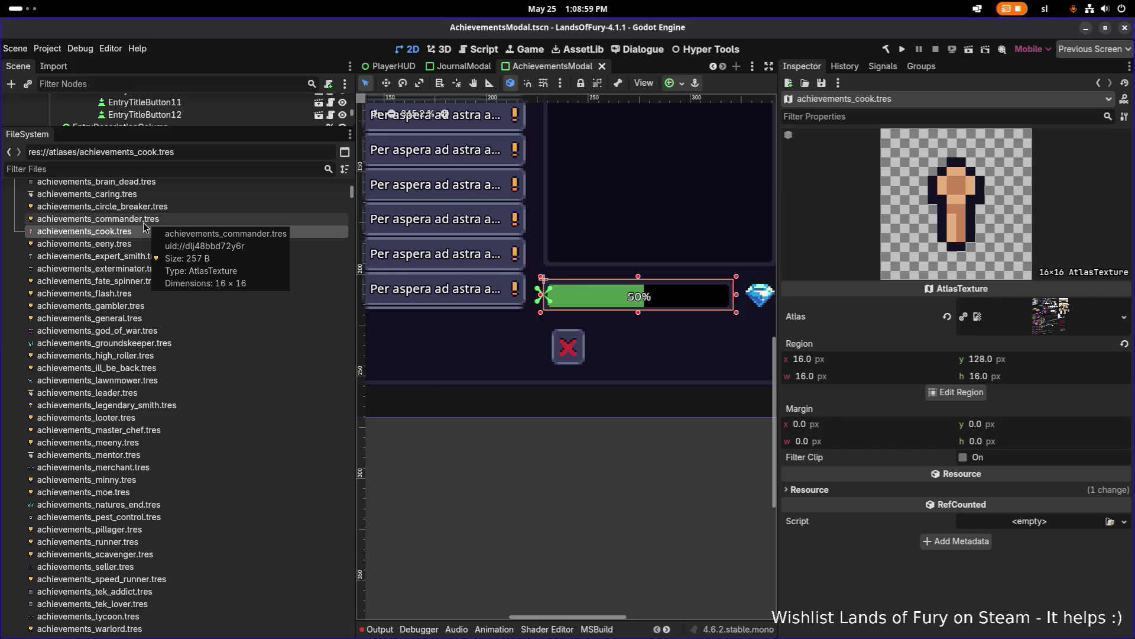
- Duplicate the cook texture as achievements_chef.tres
key("ctrl+d")
left_click(503, 327)
type("C")
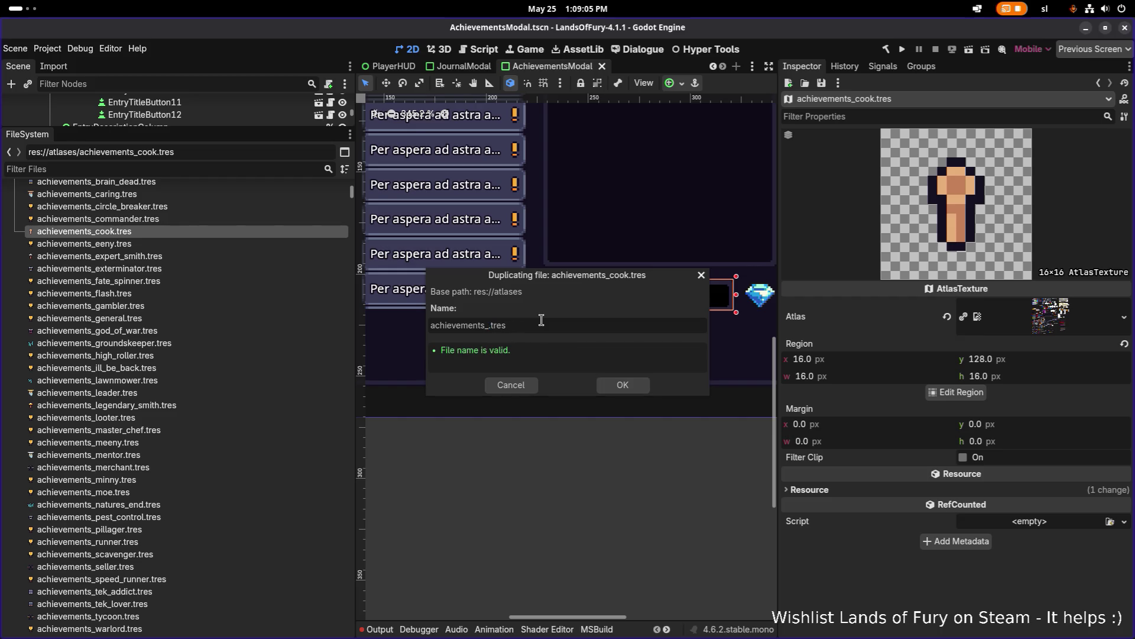
key("Return")
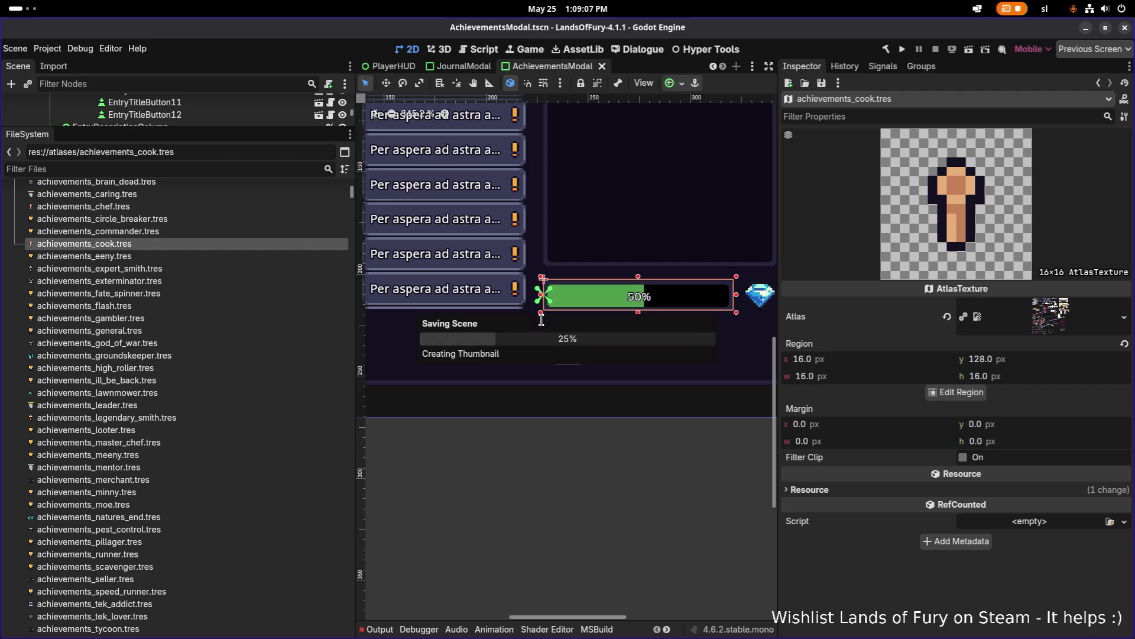
- Set achievements_chef.tres's atlas region to the grey pin sprite
left_click(255, 207)
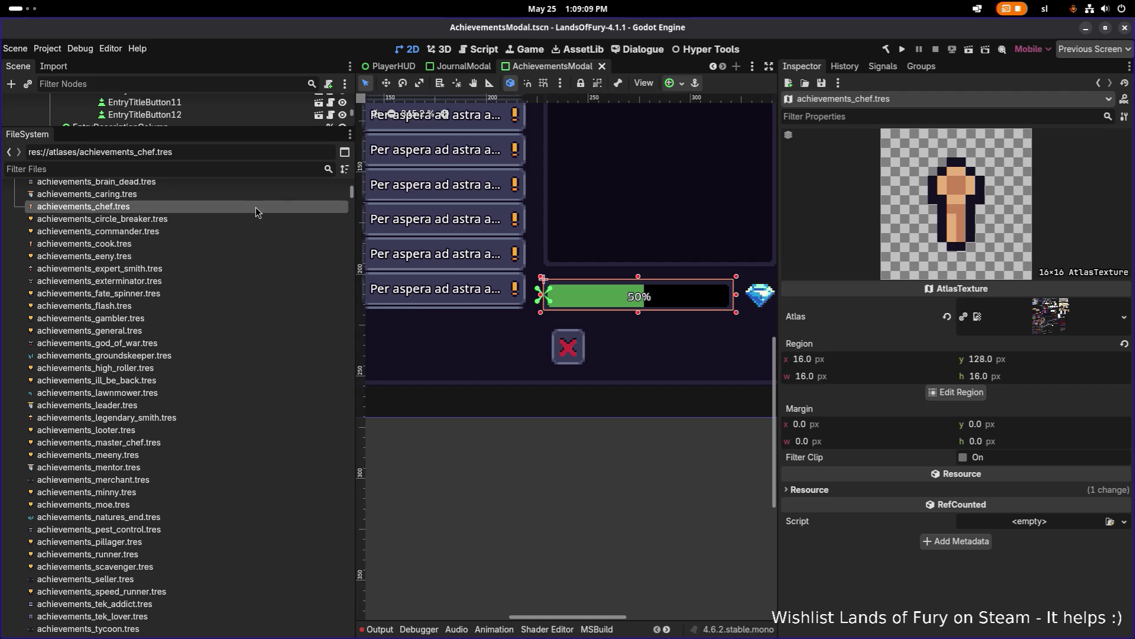
left_click(959, 392)
scroll(388, 309, "down", 3)
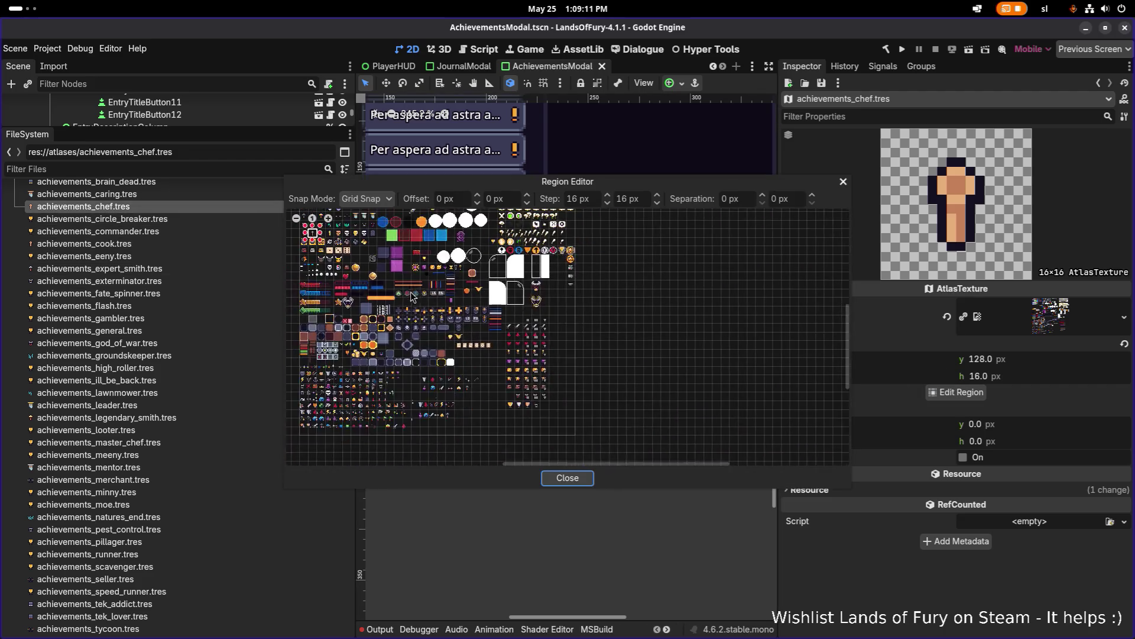
scroll(388, 308, "up", 3)
scroll(387, 309, "up", 4)
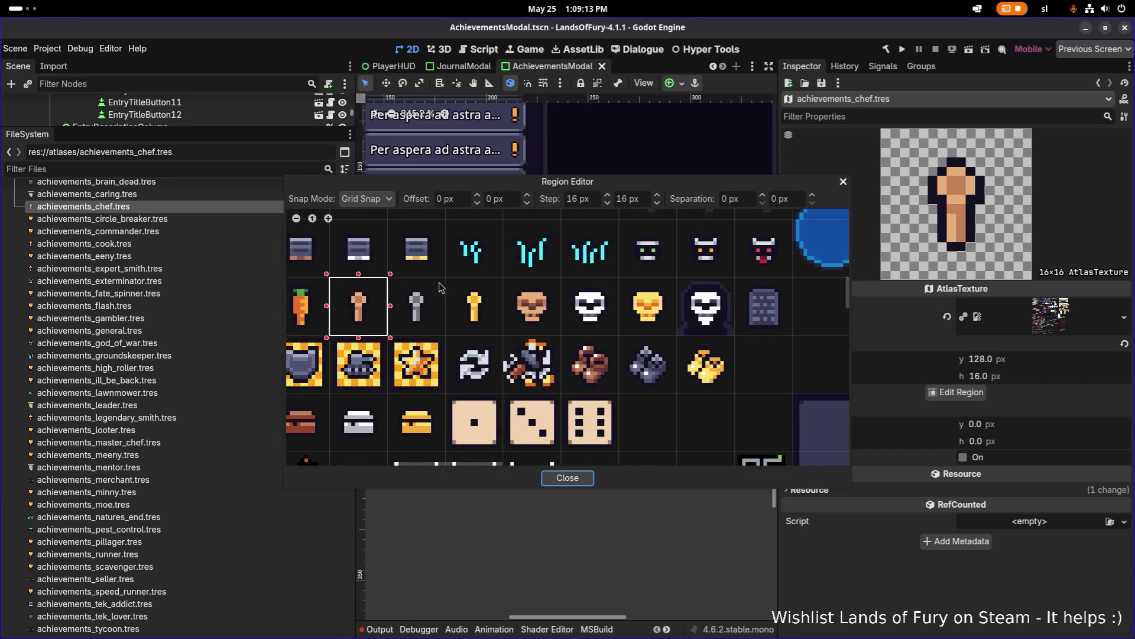
left_click(416, 306)
left_click(583, 478)
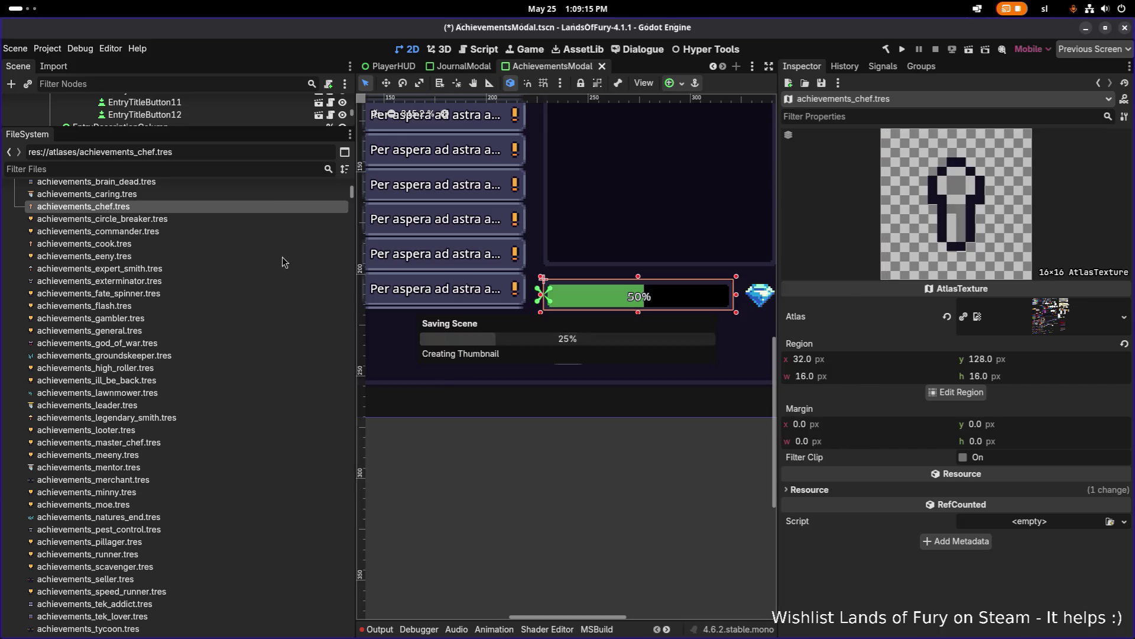
- Give achievements_master_chef.tres the golden key sprite and save
scroll(171, 438, "down", 5)
left_click(171, 409)
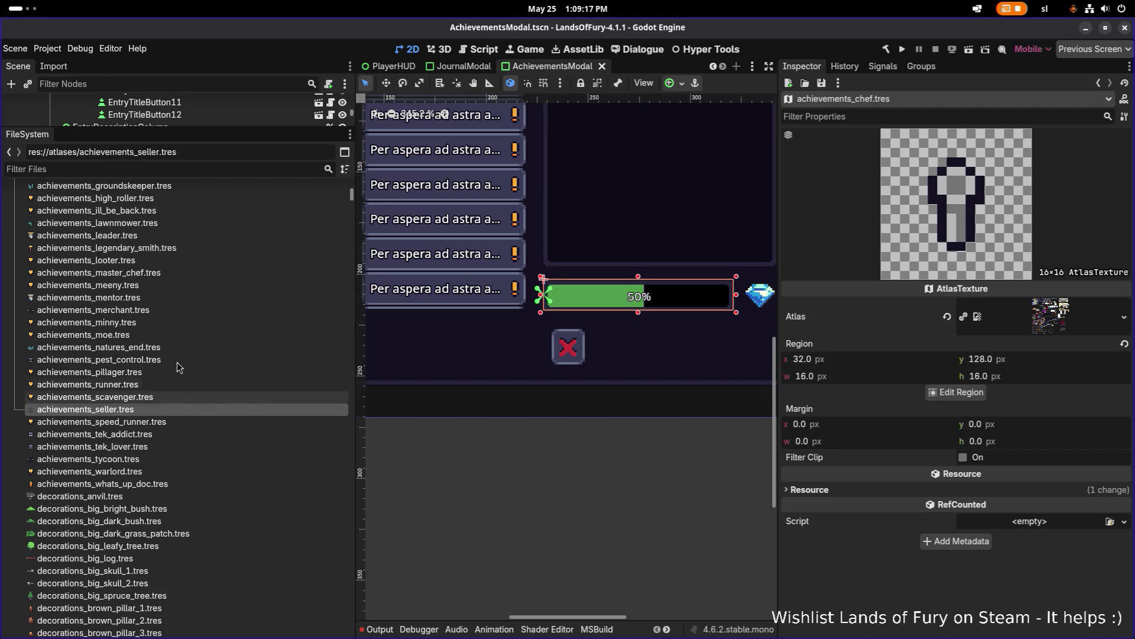
left_click(148, 273)
left_click(951, 392)
scroll(461, 373, "down", 5)
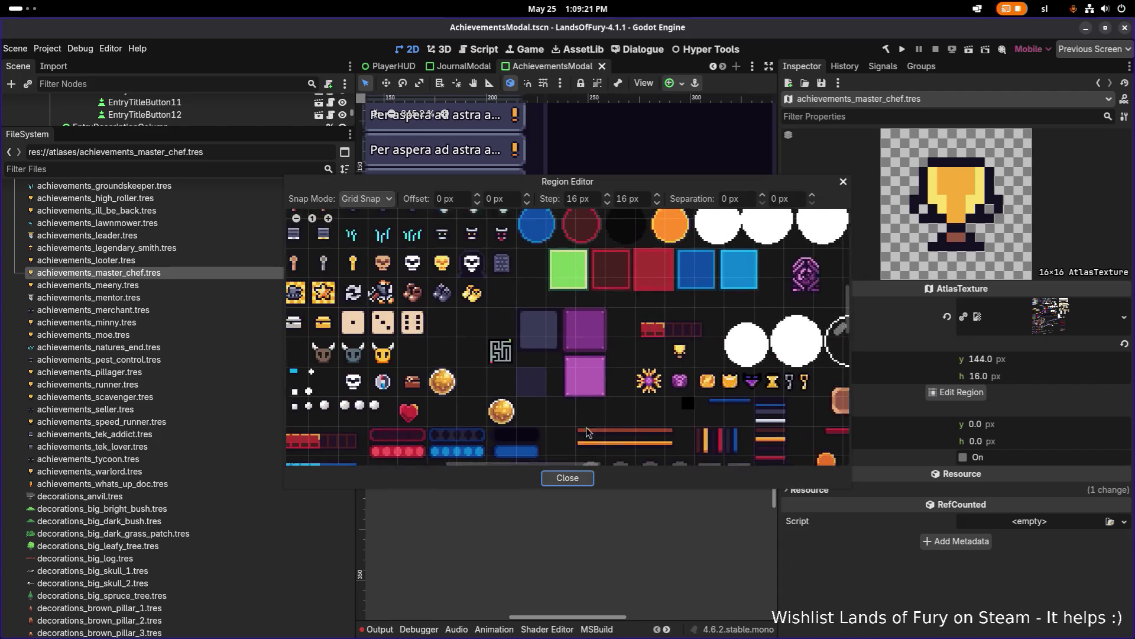
left_click(462, 373)
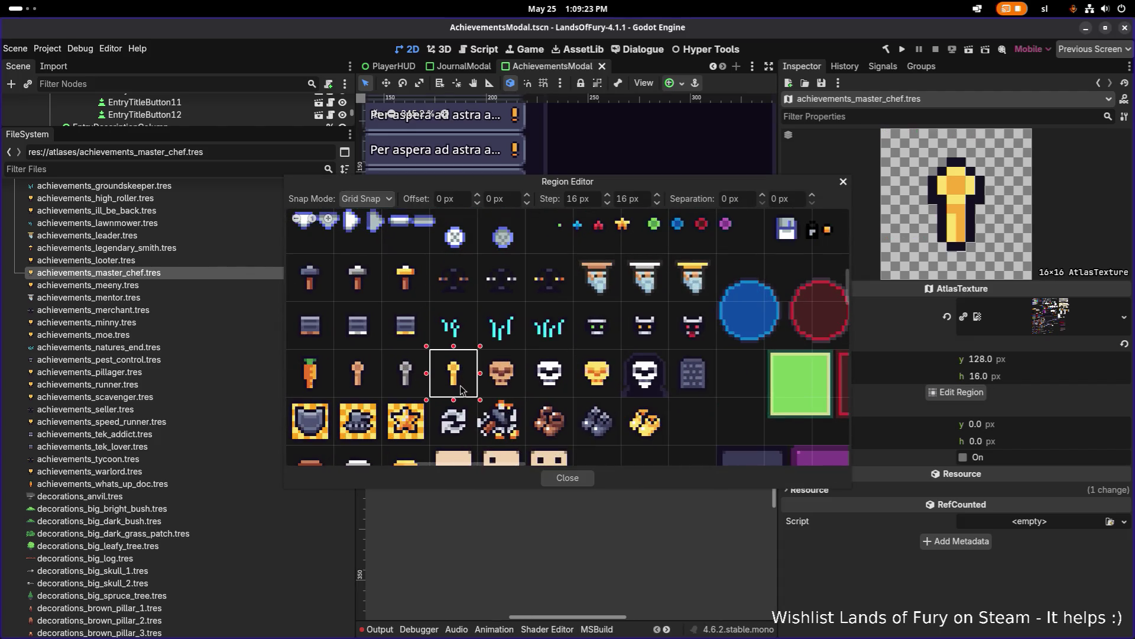
left_click(569, 478)
key("ctrl+s")
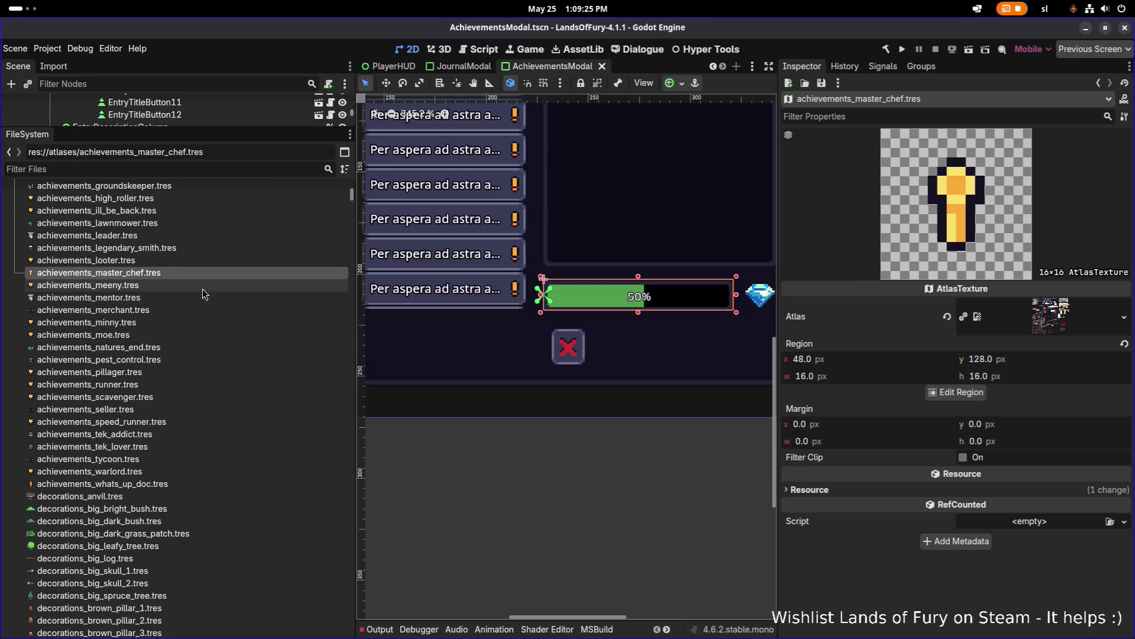
- Give achievements_eeny.tres the brown skull sprite and save
scroll(175, 248, "up", 2)
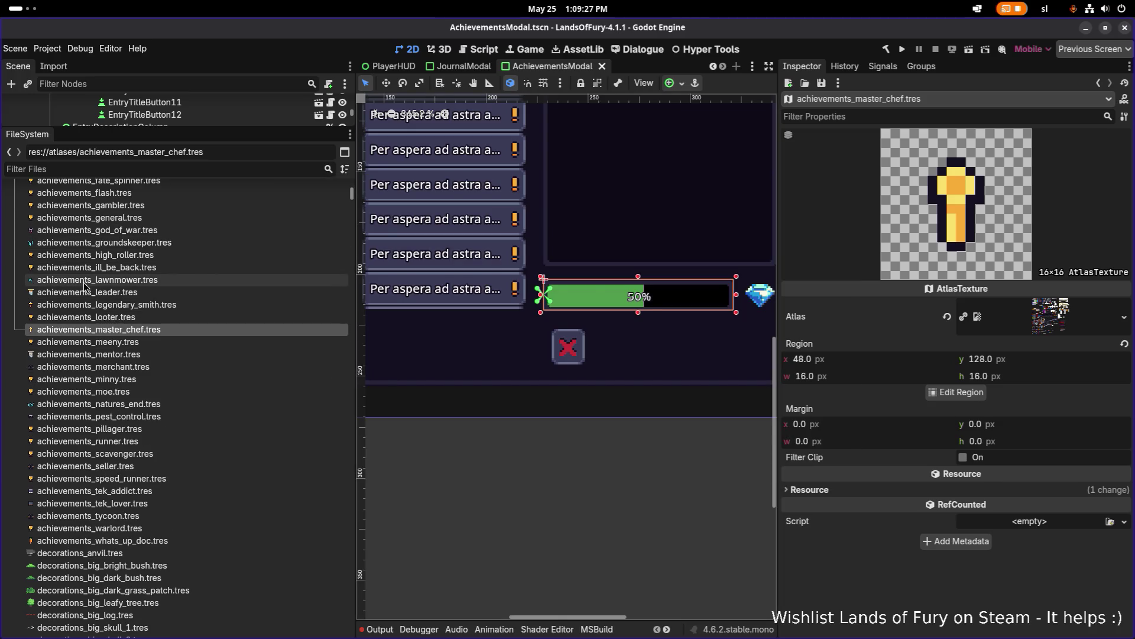
scroll(151, 284, "up", 4)
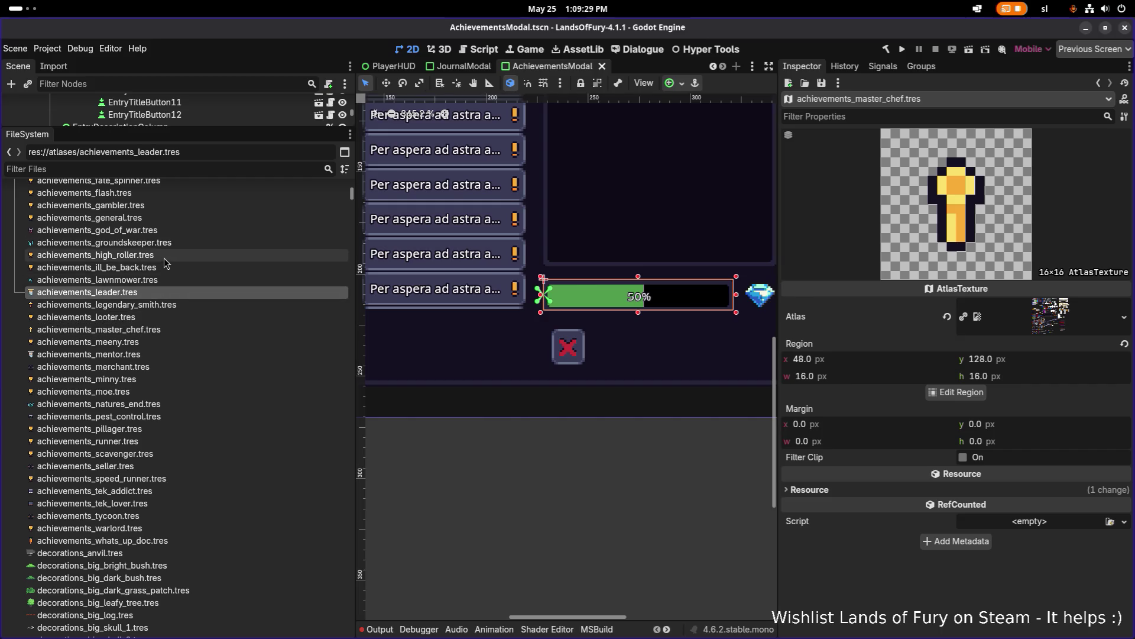
left_click(139, 258)
double_click(139, 256)
left_click(956, 392)
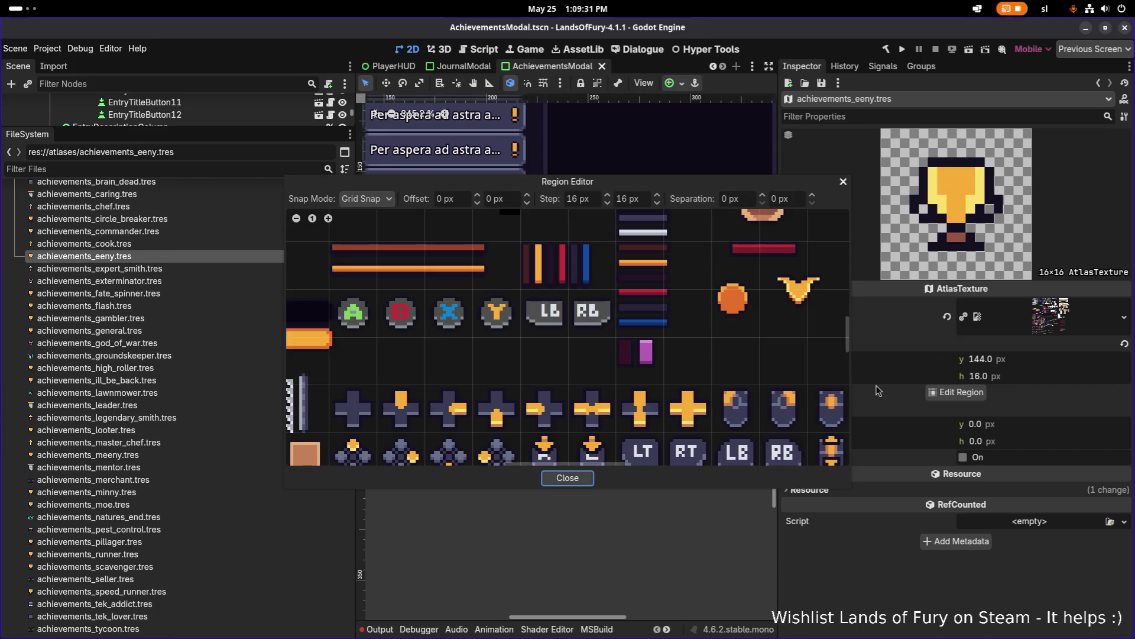
scroll(473, 278, "up", 2)
scroll(473, 278, "up", 2)
left_click(510, 259)
left_click(578, 479)
key("ctrl+s")
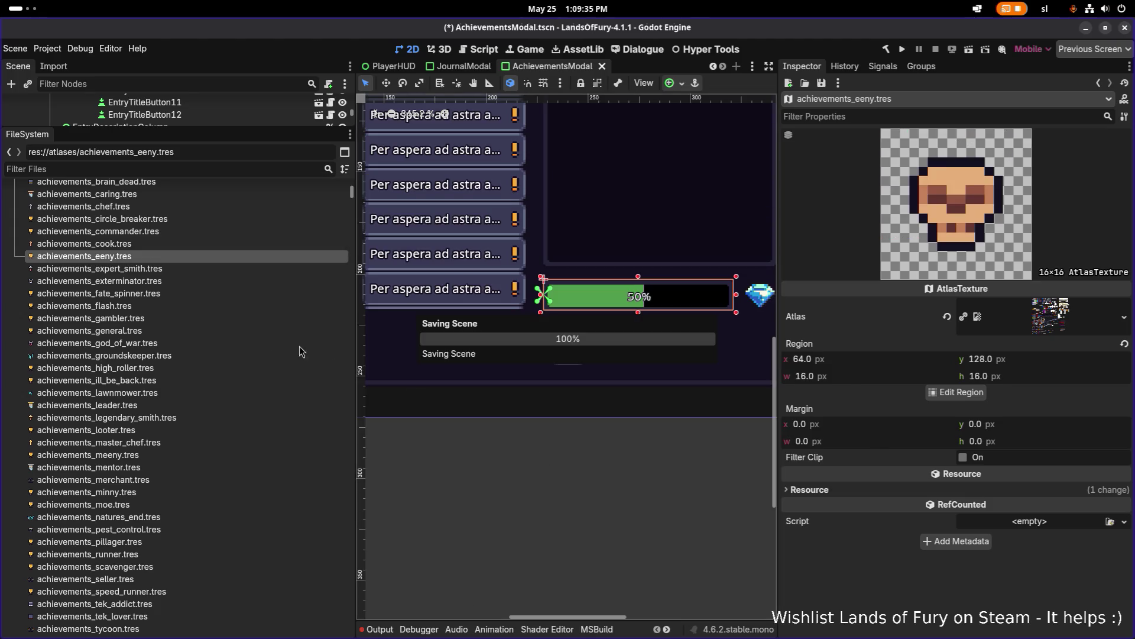
- Set achievements_meeny.tres's region to the white skull sprite
left_click(141, 456)
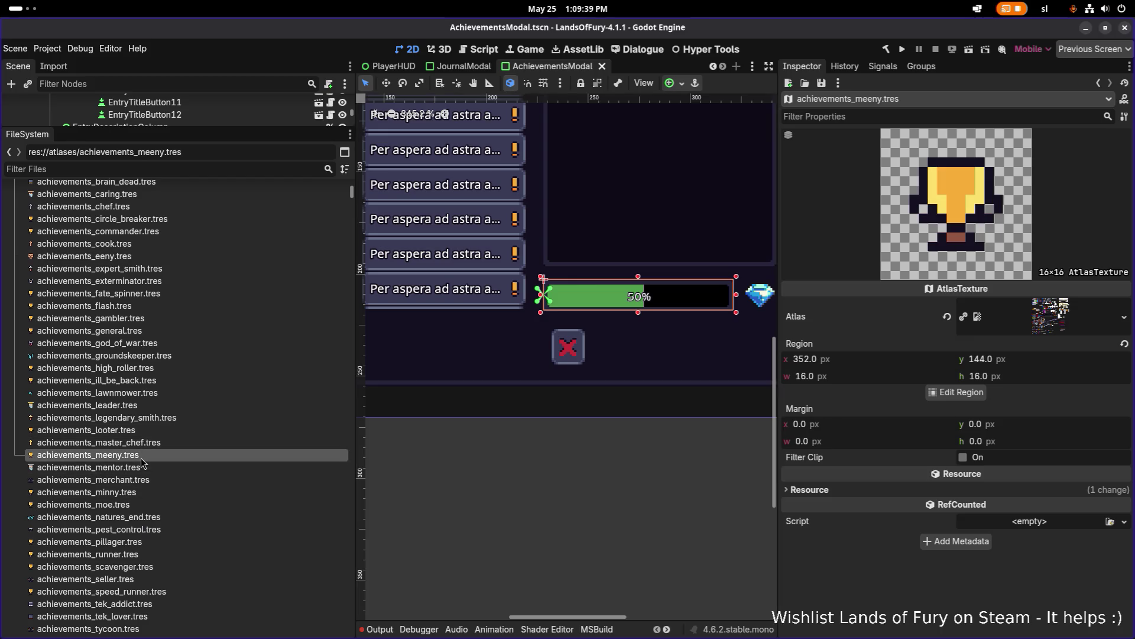
left_click(955, 392)
scroll(439, 368, "down", 3)
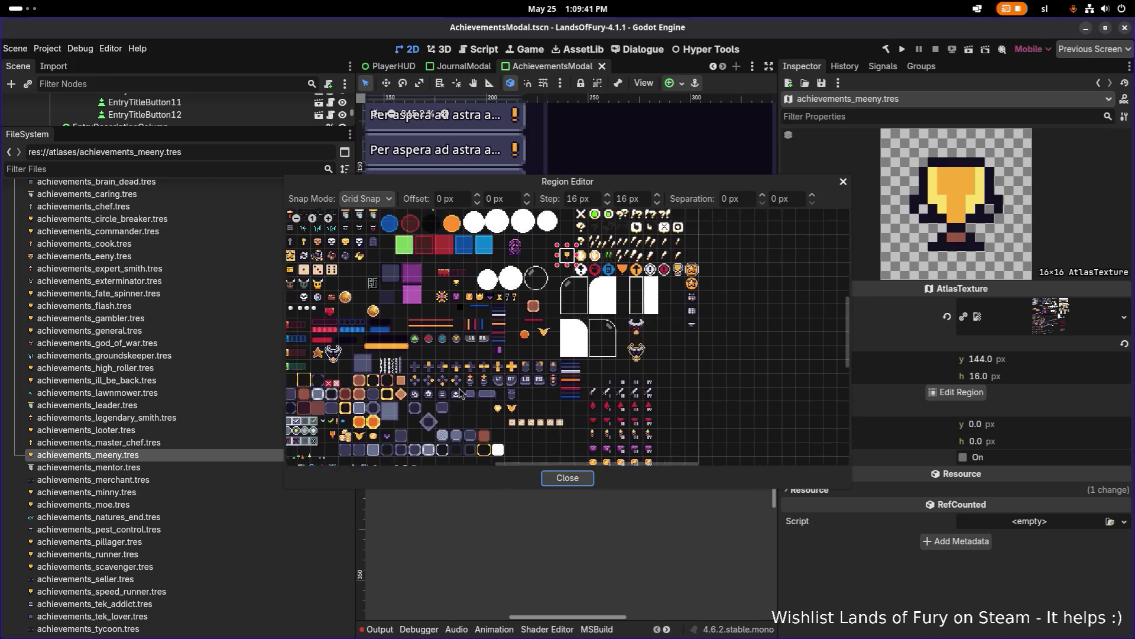
scroll(450, 377, "up", 4)
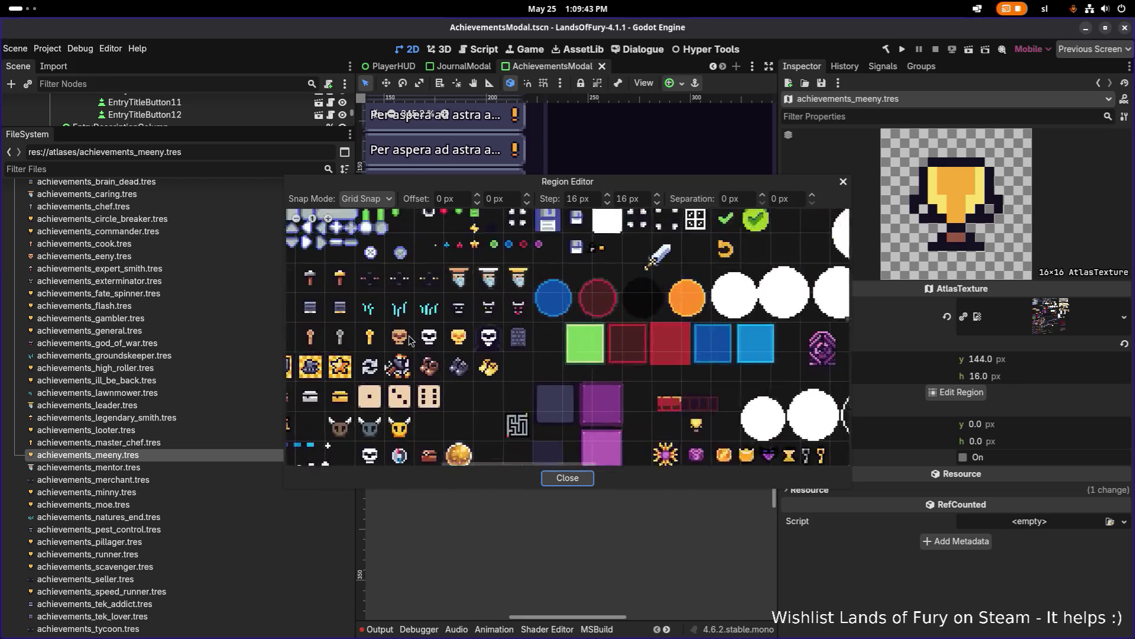
left_click(444, 337)
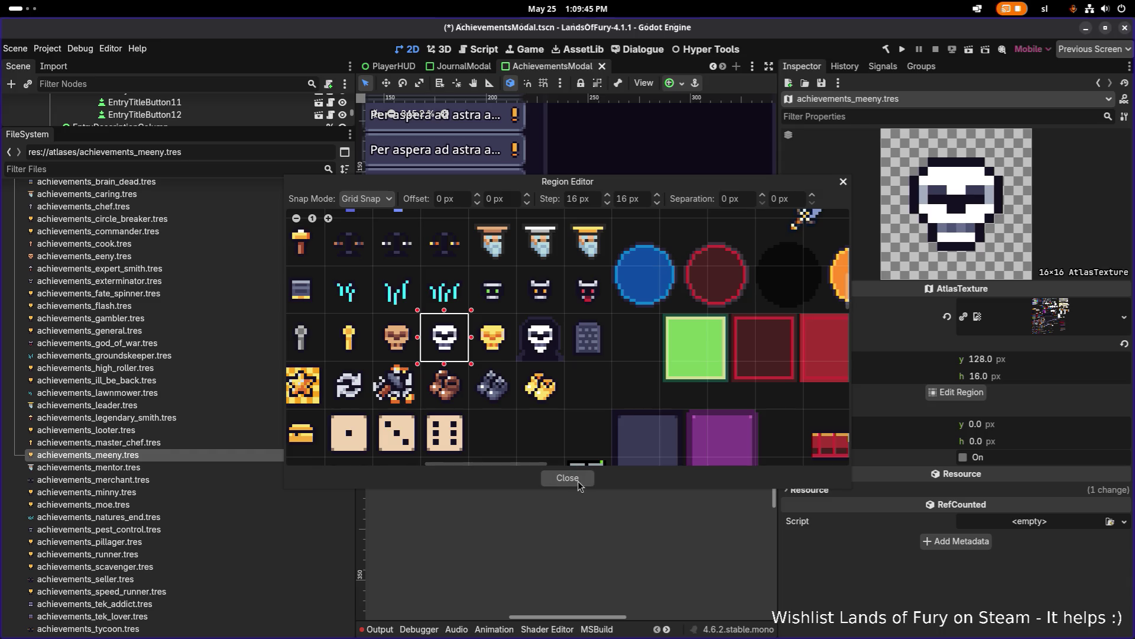
left_click(568, 477)
- Give achievements_minny.tres the gold skull tile and save
left_click(166, 493)
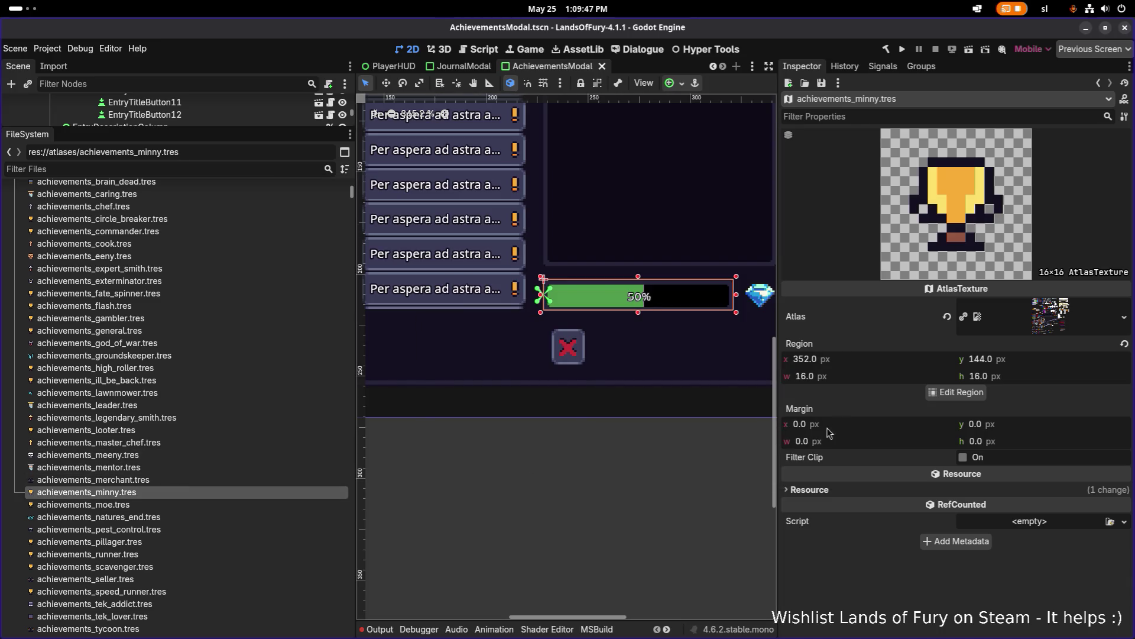
left_click(955, 392)
scroll(536, 304, "down", 4)
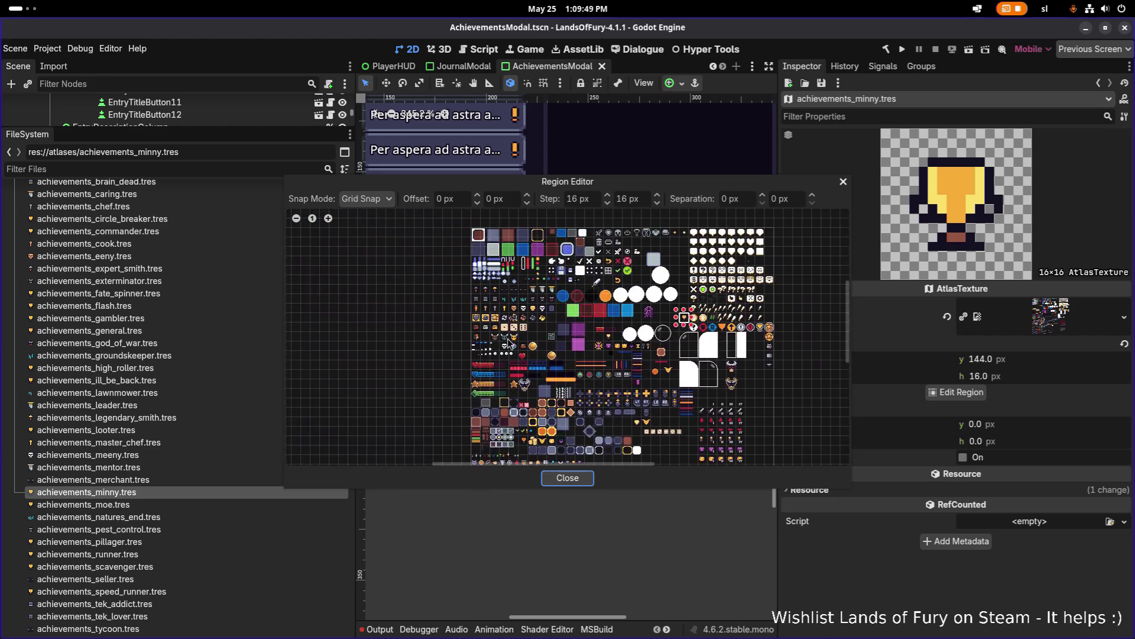
scroll(536, 303, "up", 5)
left_click(536, 252)
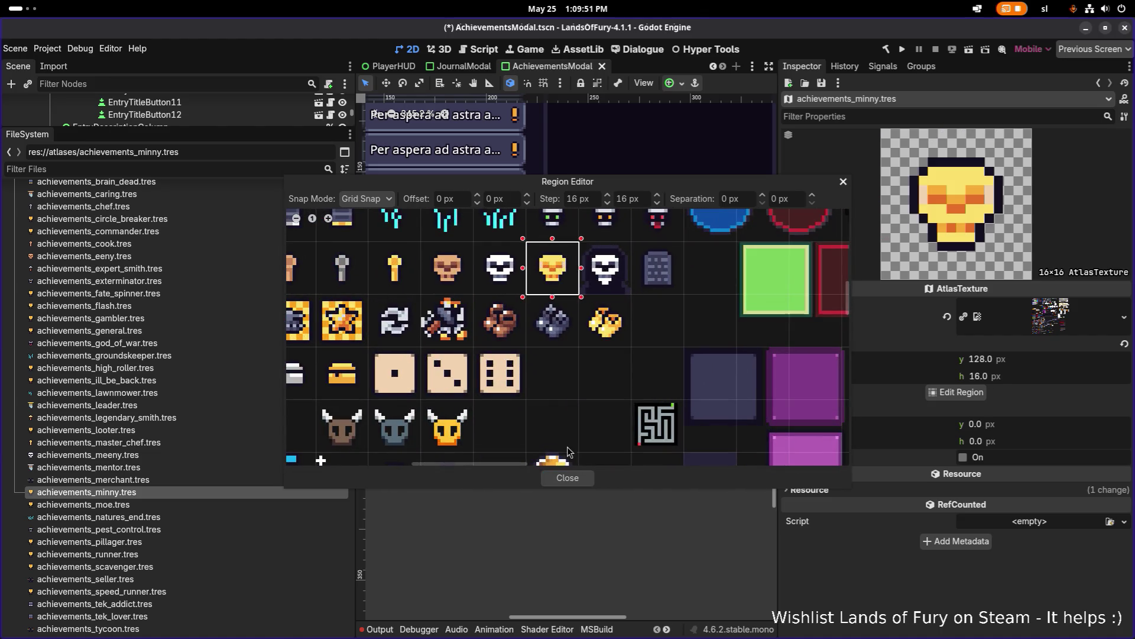
left_click(569, 478)
key("ctrl+s")
- Give achievements_moe.tres the hooded skull at region 112,128, 16×16, and save
left_click(219, 504)
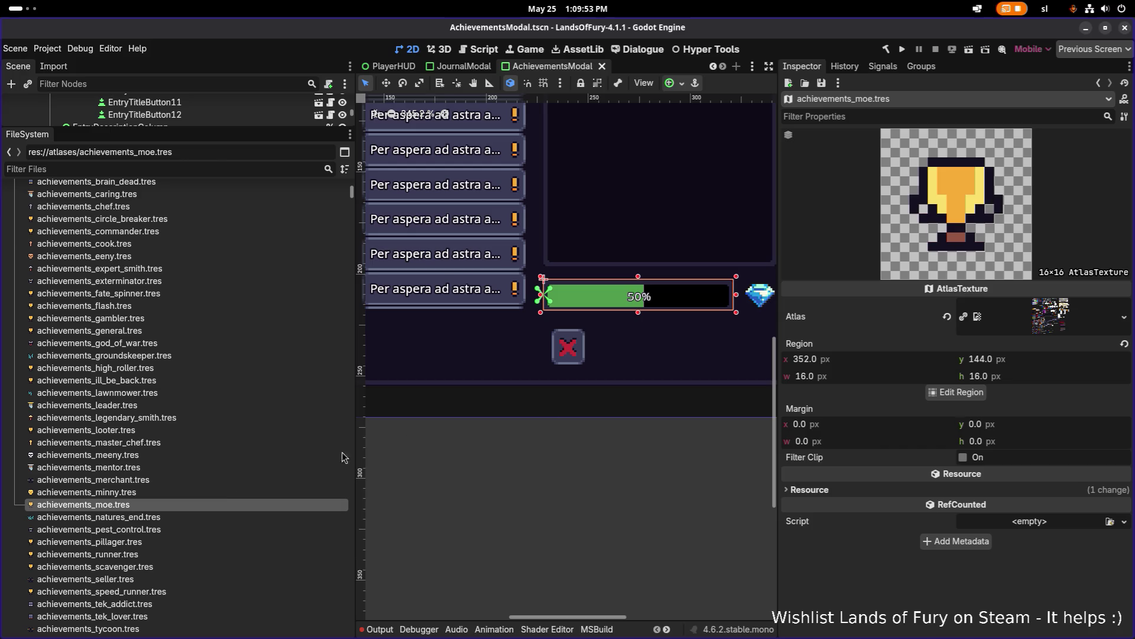
left_click(940, 397)
scroll(562, 379, "down", 3)
scroll(562, 378, "up", 2)
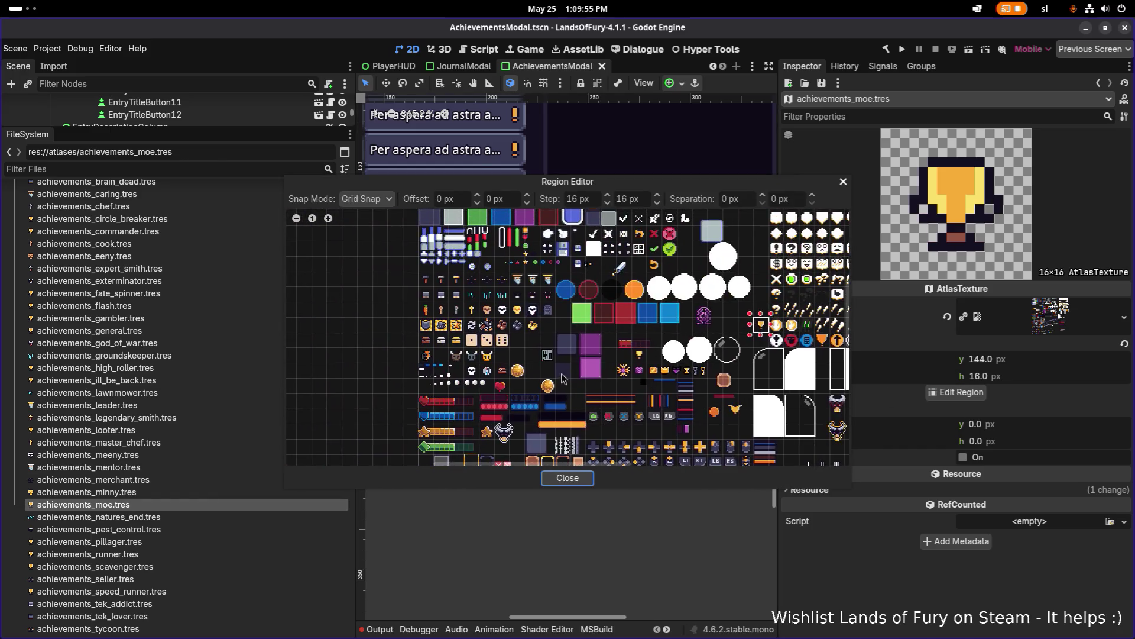
left_click(532, 310)
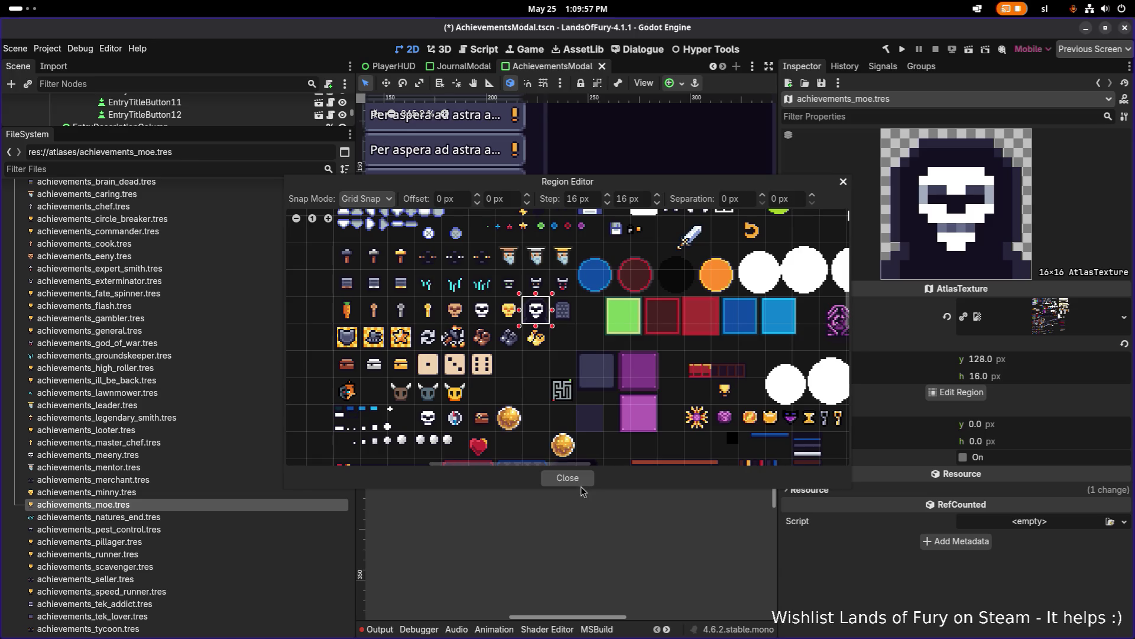
left_click(582, 480)
key("ctrl+s")
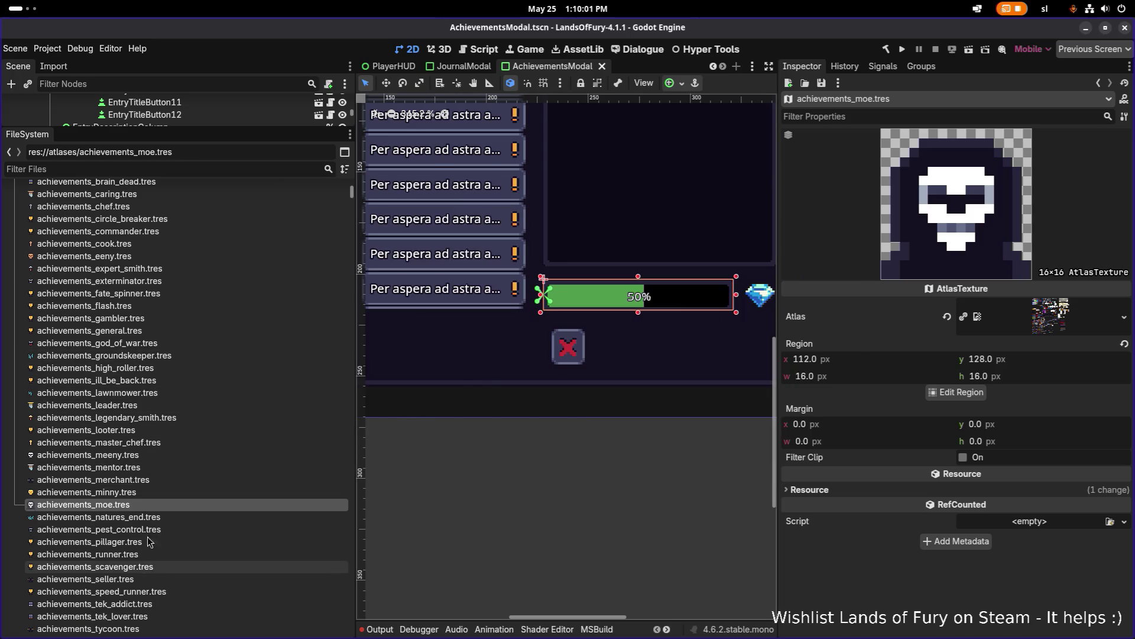
- Select achievements_tycoon.tres in the FileSystem dock
scroll(161, 443, "down", 3)
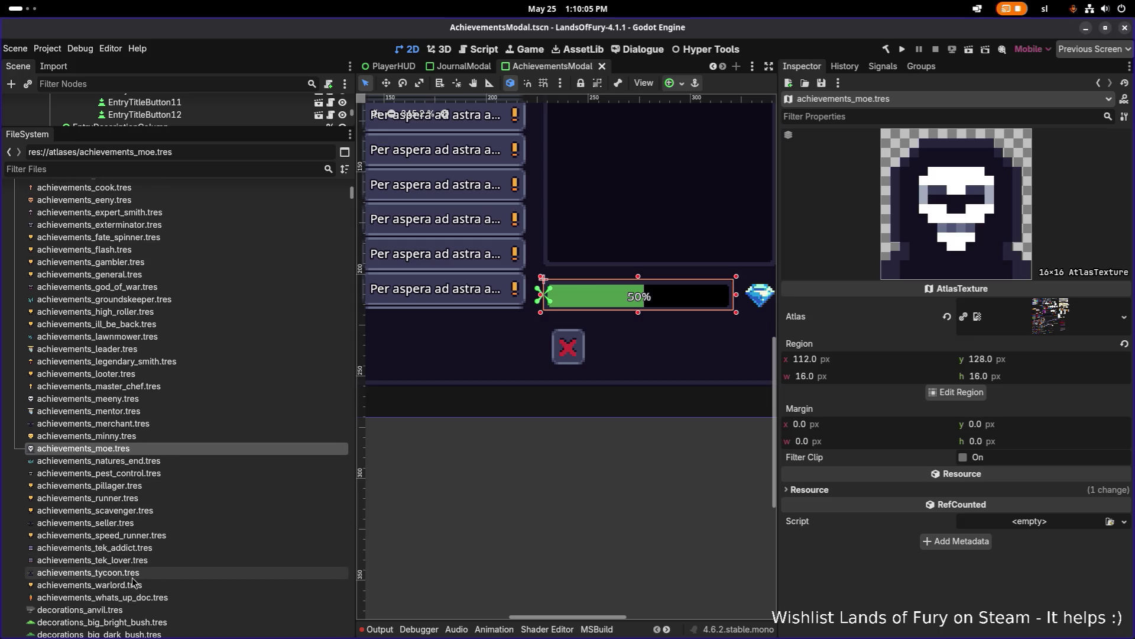
left_click(133, 573)
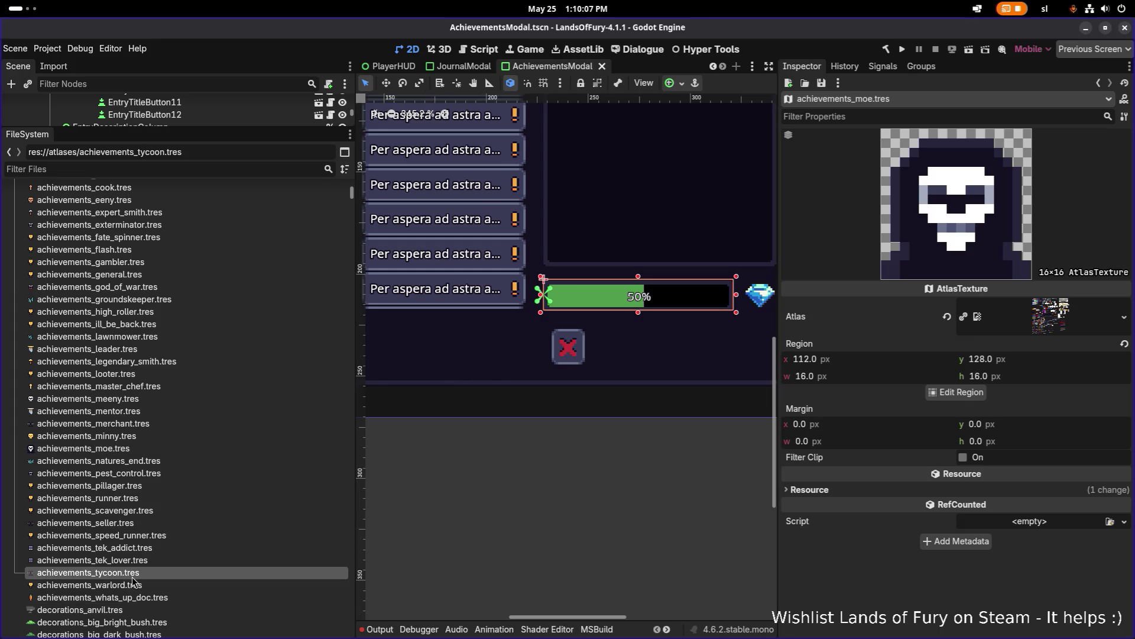
key("Up")
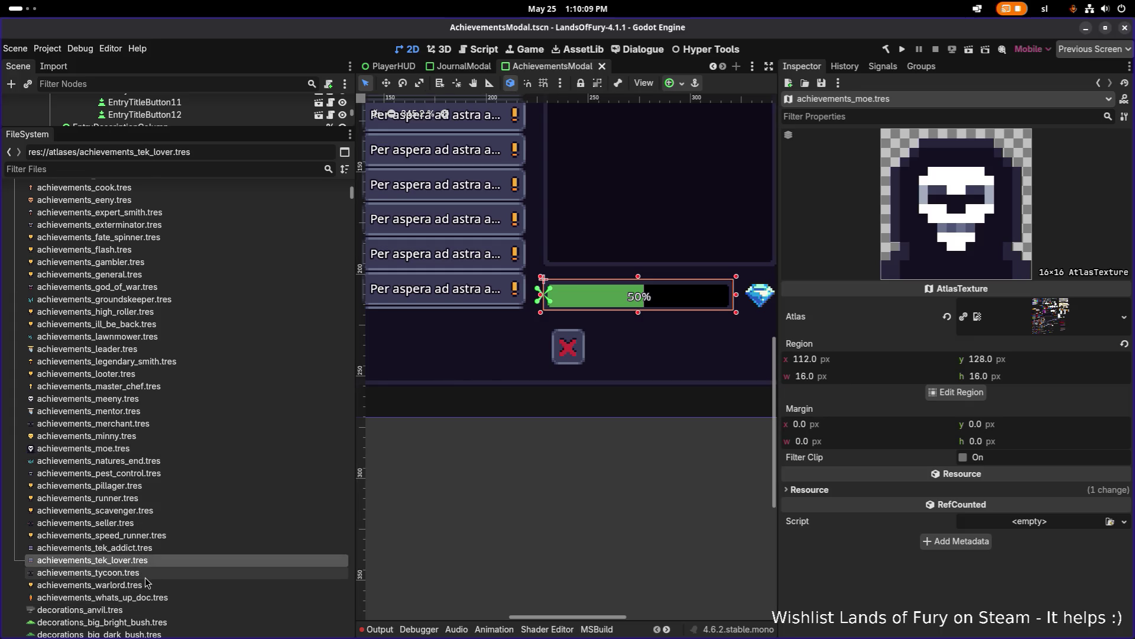
- Duplicate achievements_tycoon.tres as achievements_tomb_raider.tres
left_click(147, 574)
key("ctrl+d")
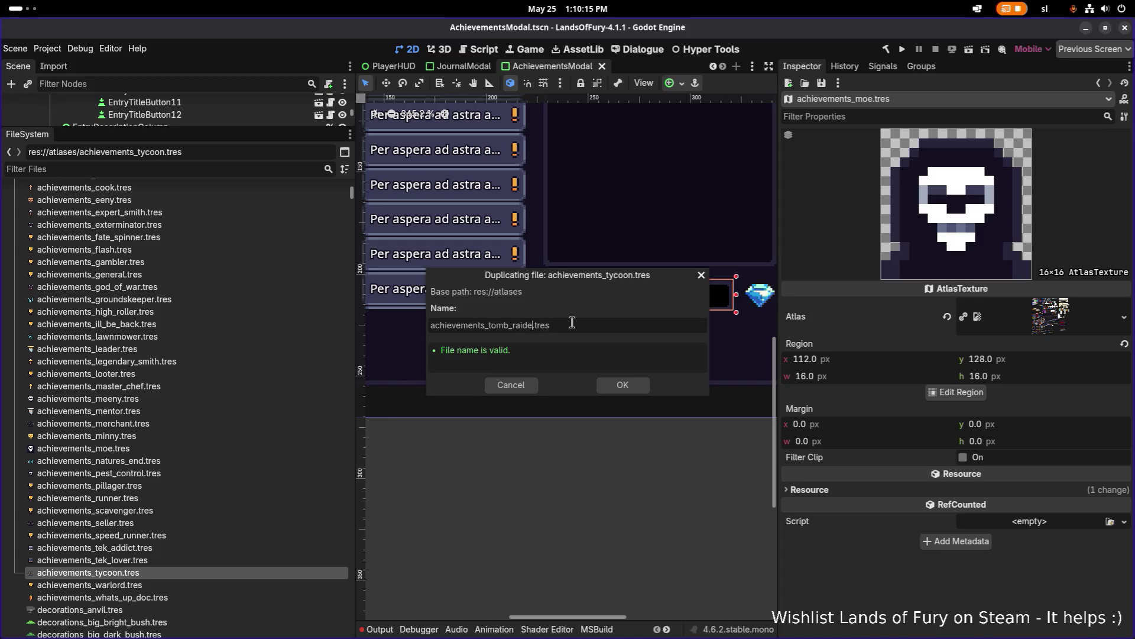
type("r")
key("Return")
- Set achievements_tomb_raider.tres's region to the grey brick tile at 128,128 and save
left_click(264, 572)
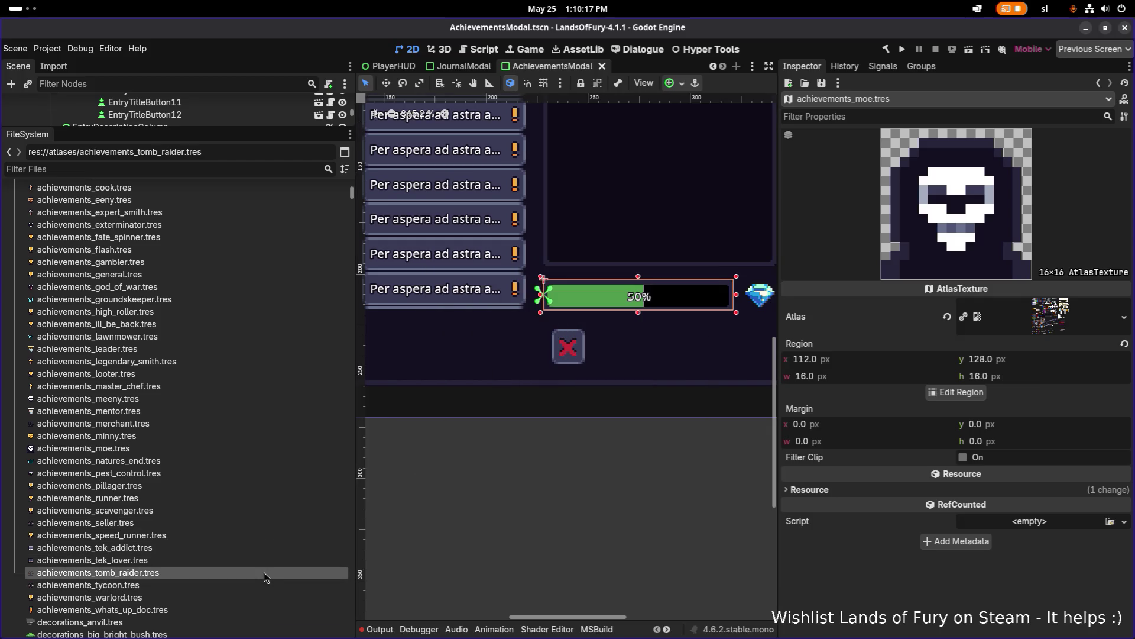
left_click(956, 392)
scroll(482, 314, "down", 5)
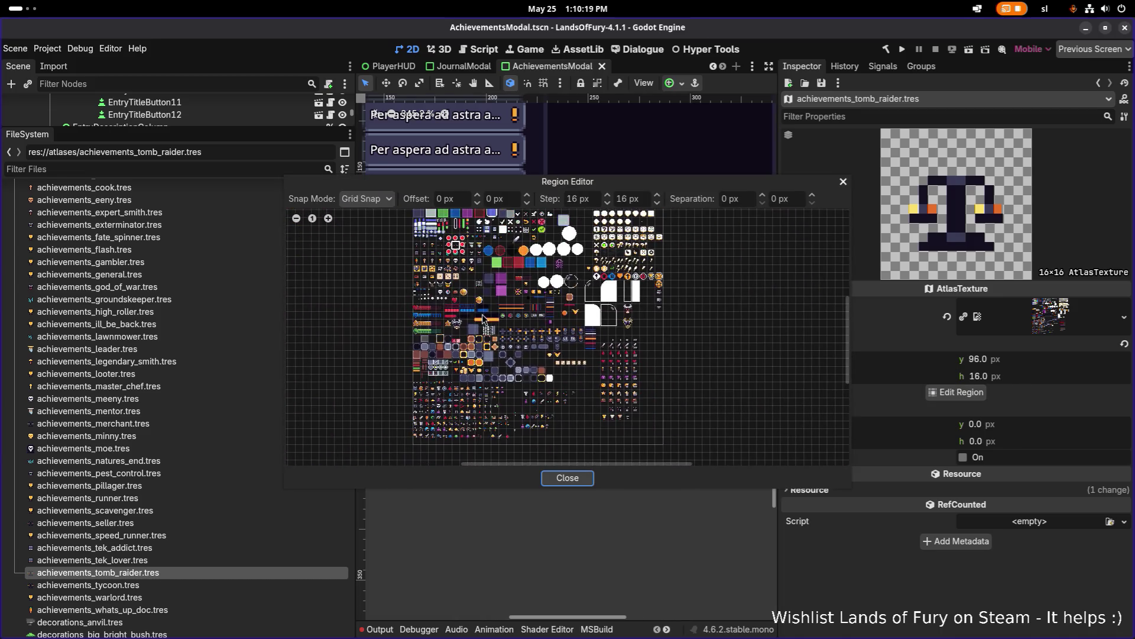
scroll(468, 248, "up", 5)
left_click_drag(580, 365, 610, 403)
left_click(567, 477)
key("ctrl+s")
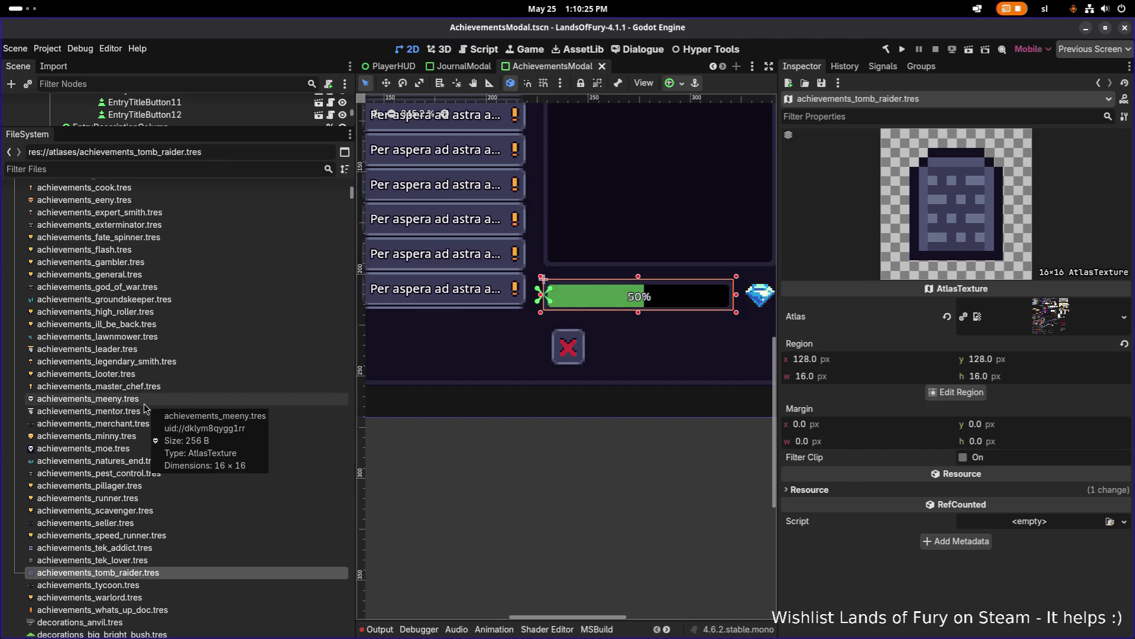
scroll(136, 278, "up", 3)
- Set achievements_commander.tres to the shield icon at region 0,144 and save
left_click(142, 287)
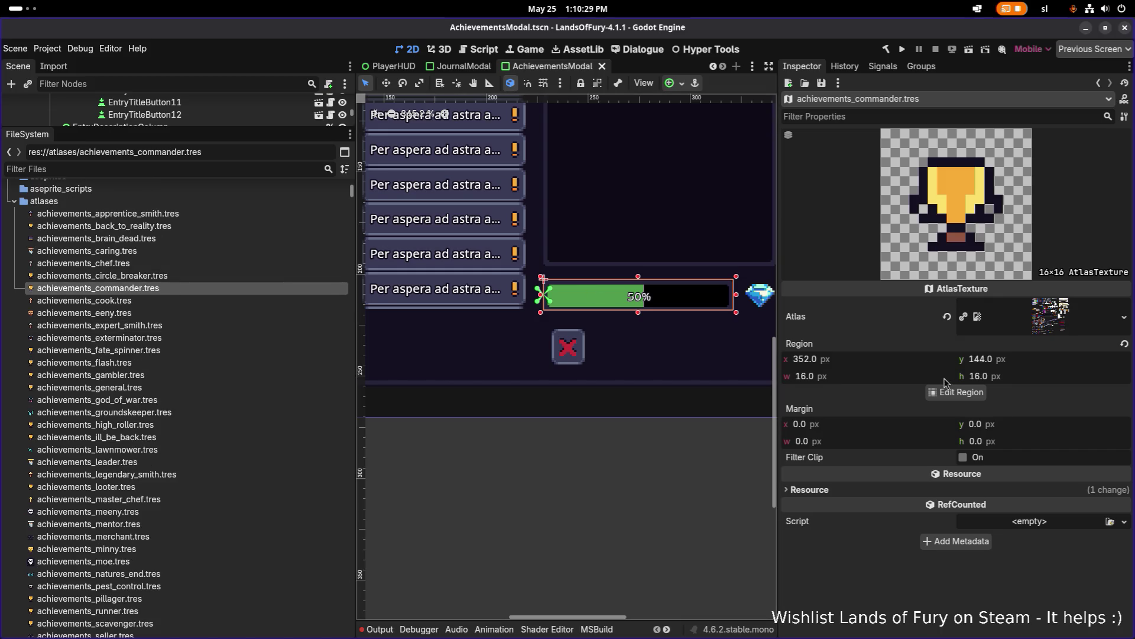
left_click(956, 392)
scroll(530, 254, "up", 4)
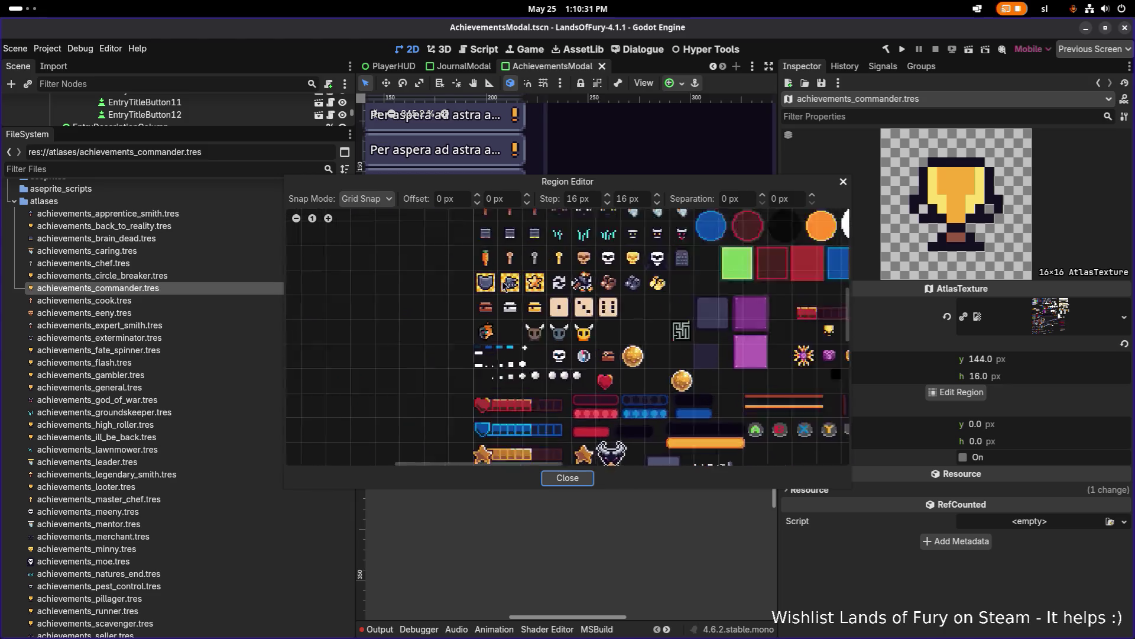
left_click_drag(409, 332, 446, 353)
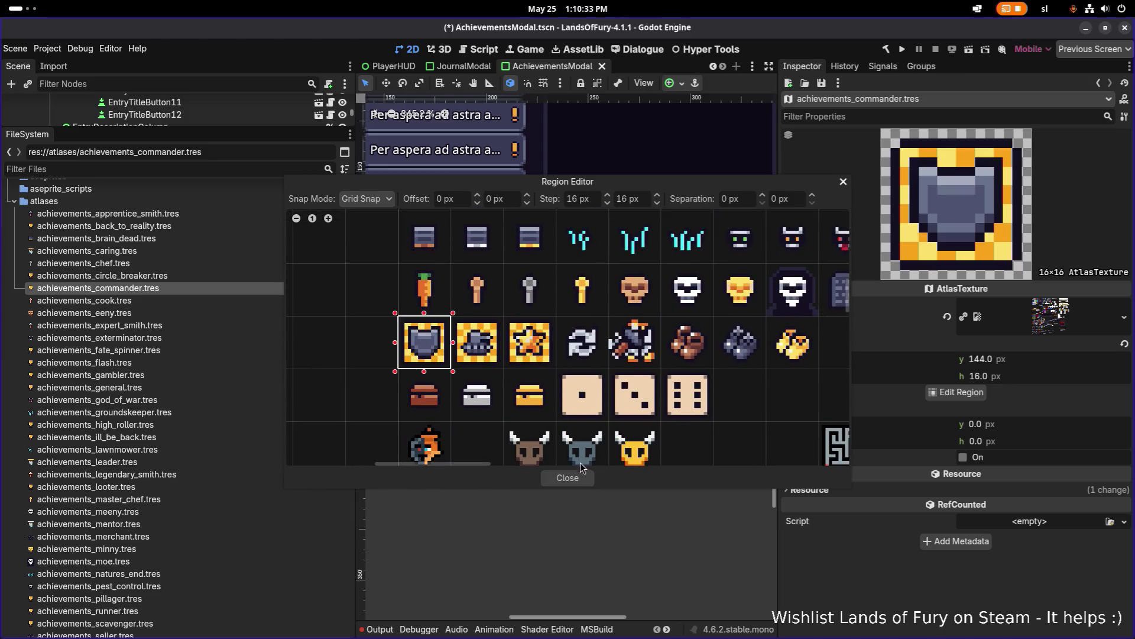
left_click(578, 478)
key("ctrl+s")
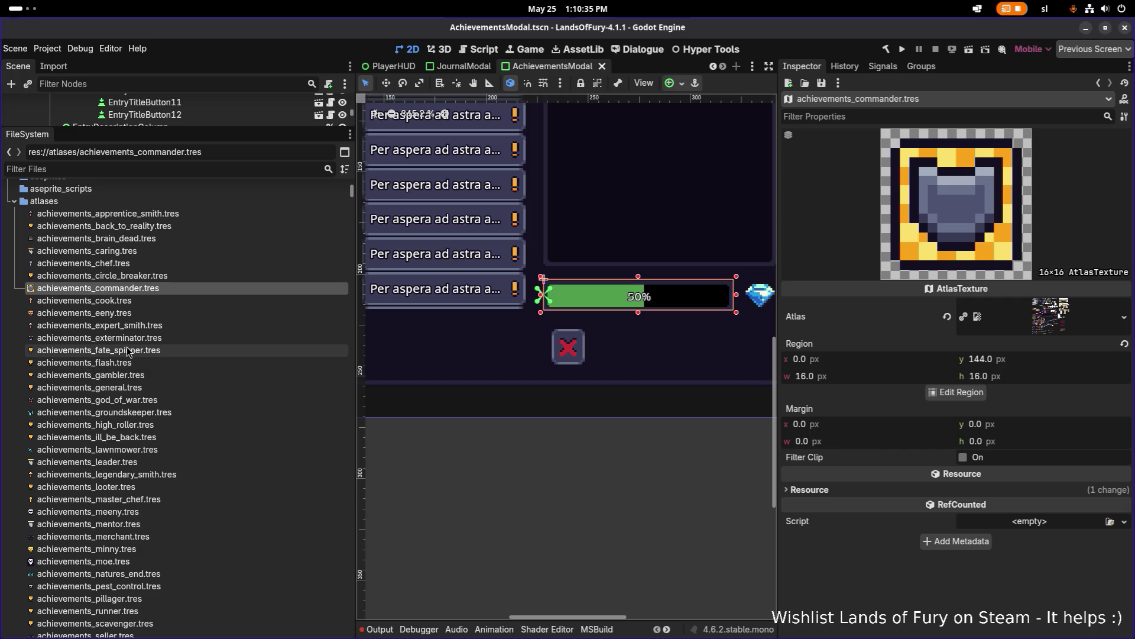
- Set achievements_warlord.tres to the tank icon at region 16,144 and save
scroll(145, 396, "down", 3)
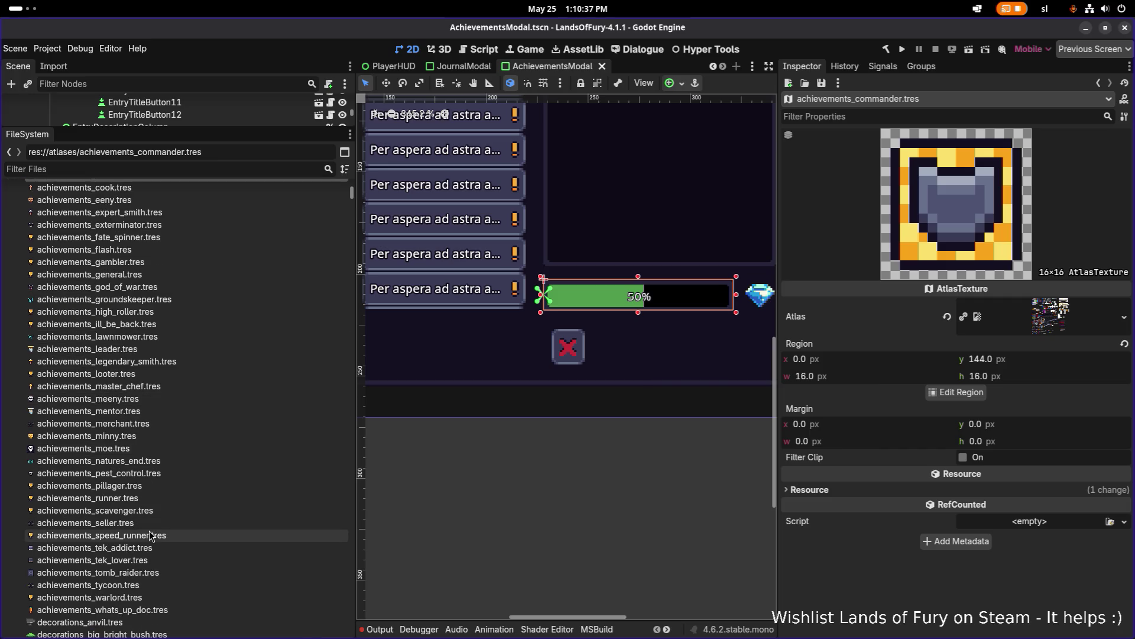
left_click(88, 597)
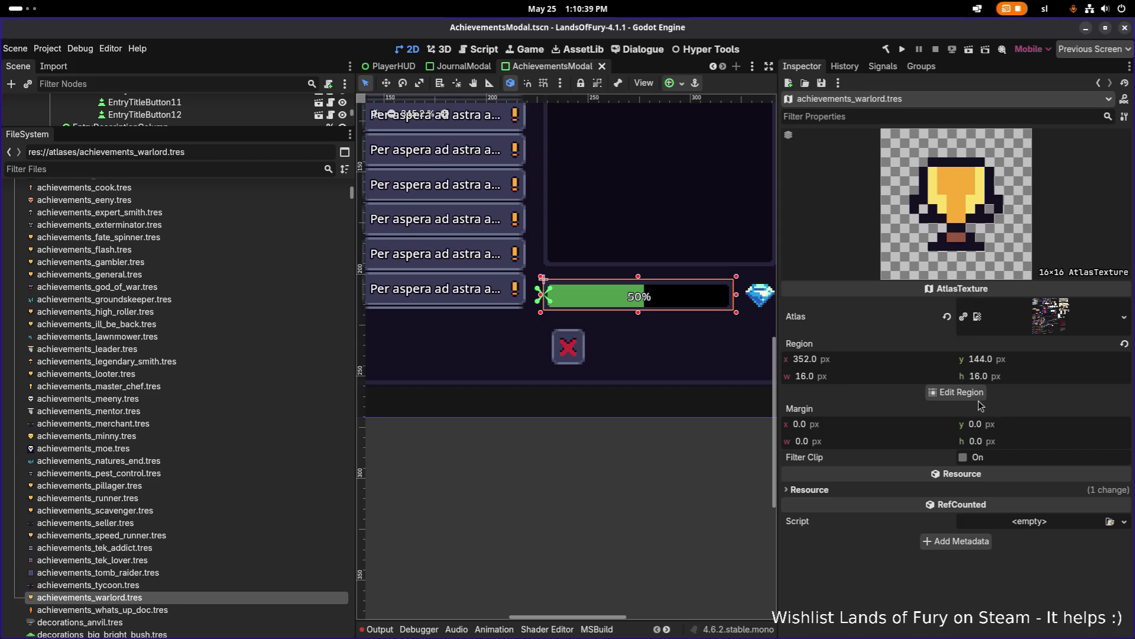
left_click(957, 392)
scroll(482, 329, "down", 5)
scroll(476, 325, "up", 8)
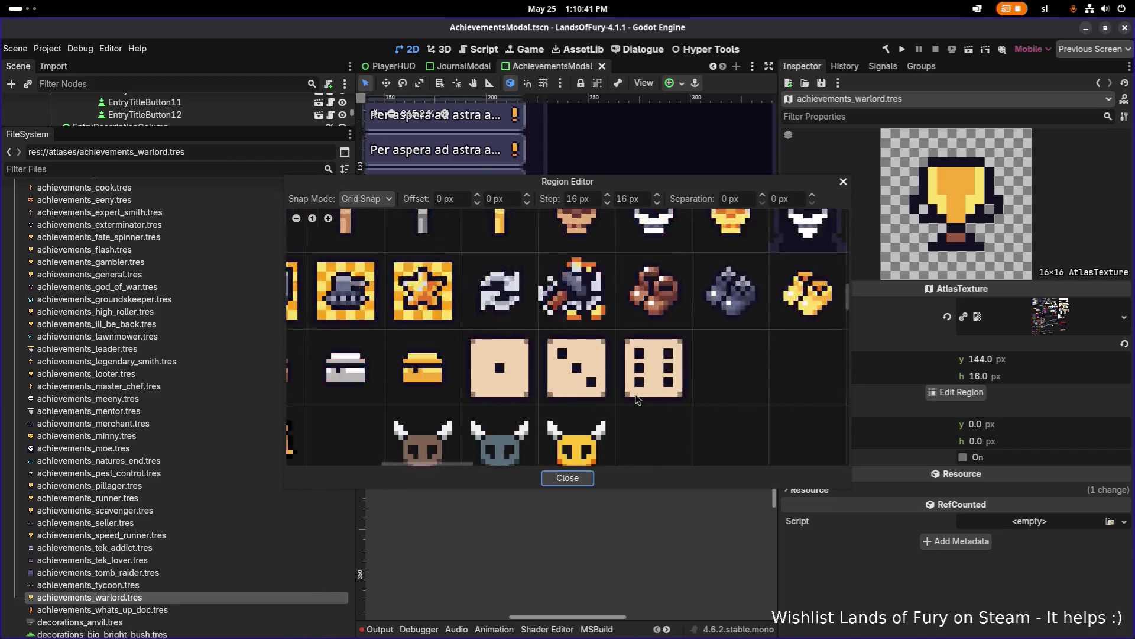
left_click_drag(457, 320, 510, 366)
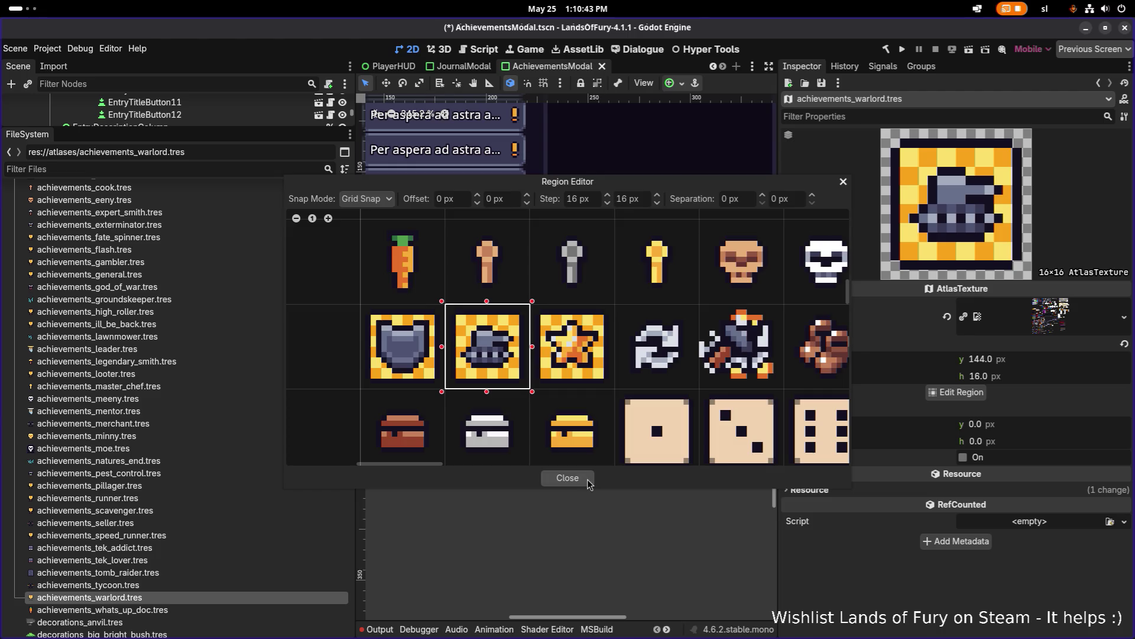
left_click(589, 484)
key("ctrl+s")
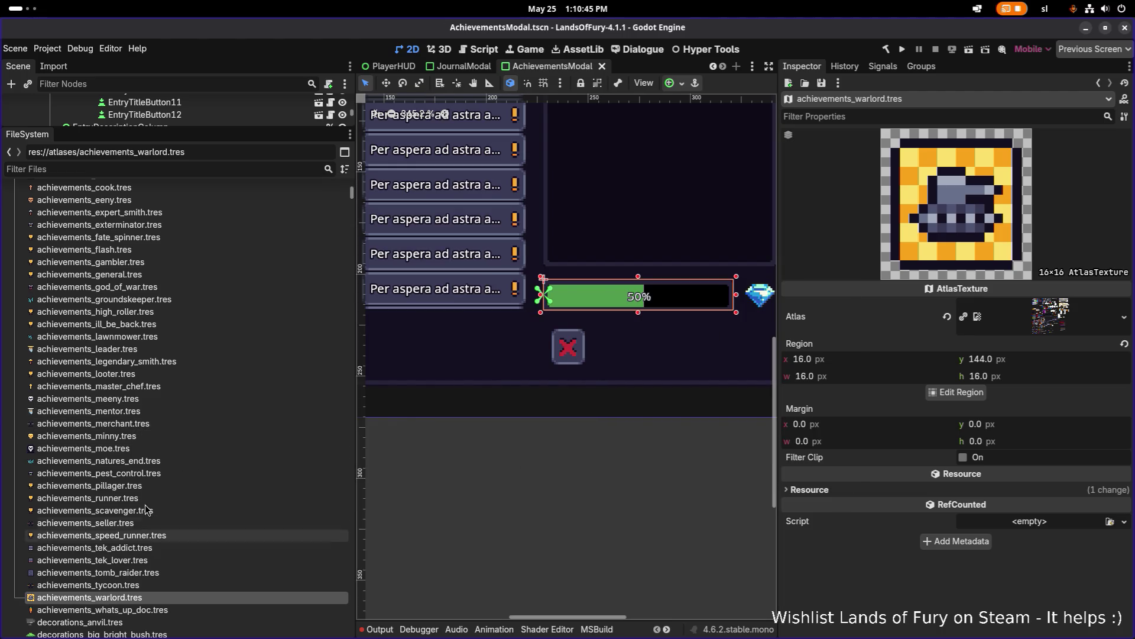
- Set achievements_general.tres to the star icon at region 32,144 and save
left_click(146, 275)
left_click(923, 393)
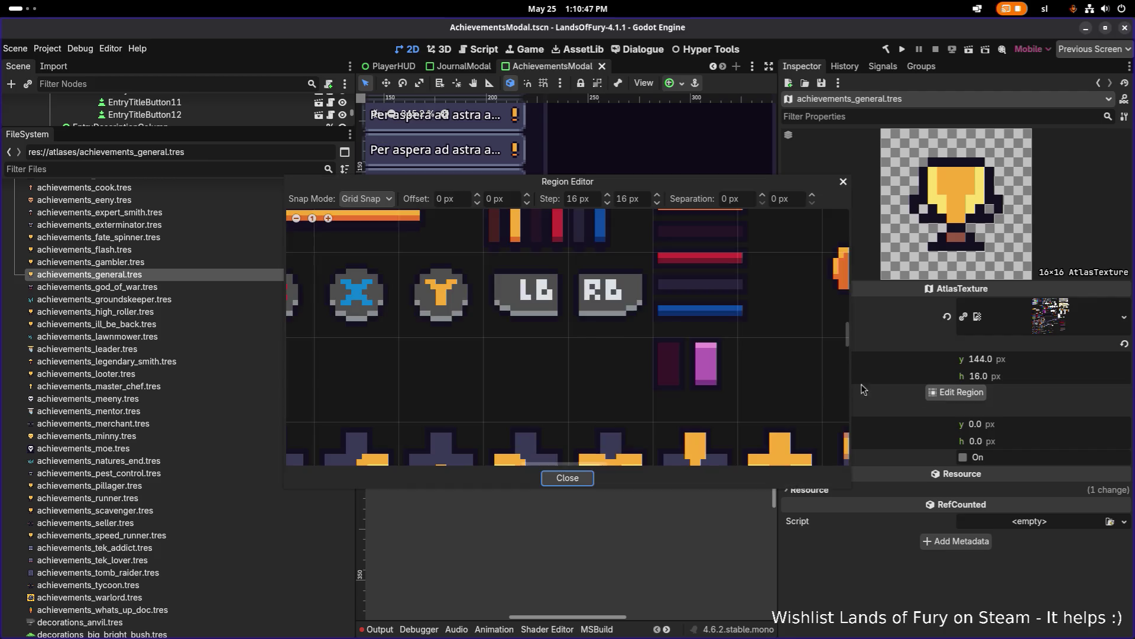
scroll(484, 331, "down", 4)
scroll(483, 330, "up", 5)
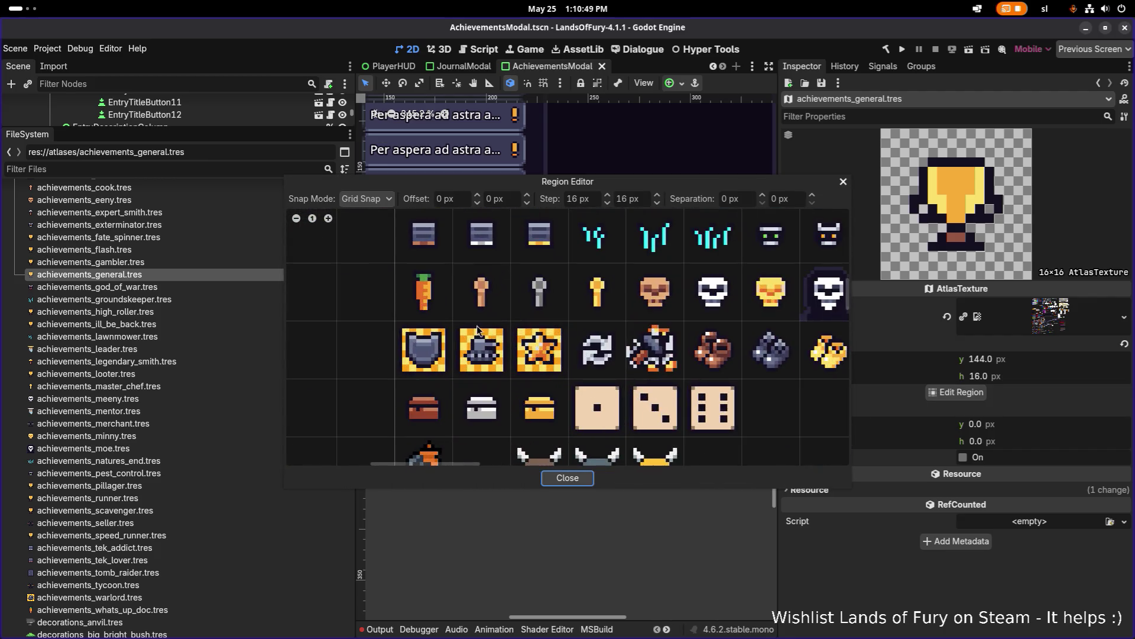
left_click(539, 349)
left_click(574, 482)
key("ctrl+s")
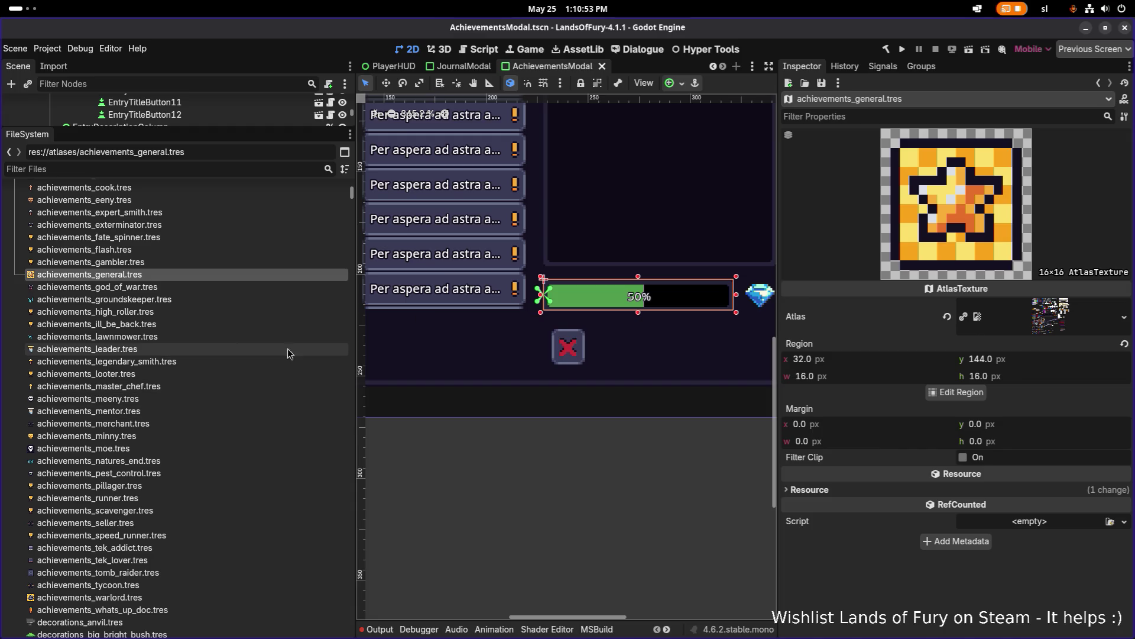
scroll(180, 252, "up", 3)
scroll(174, 239, "up", 3)
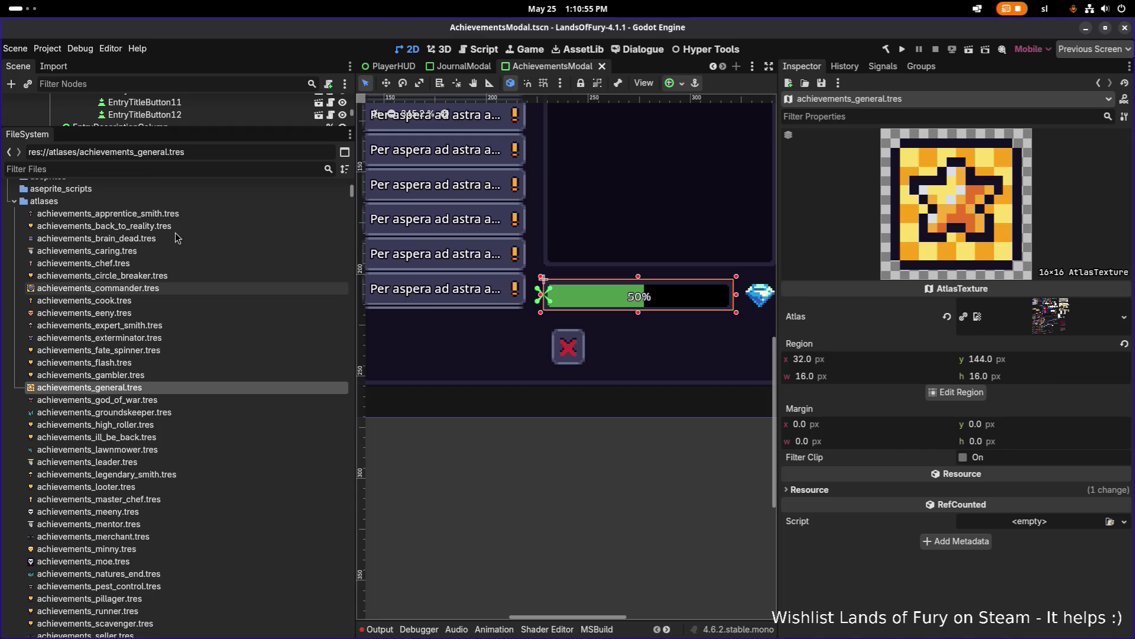
- Give achievements_back_to_reality.tres the refresh-arrows atlas icon and save
left_click(170, 227)
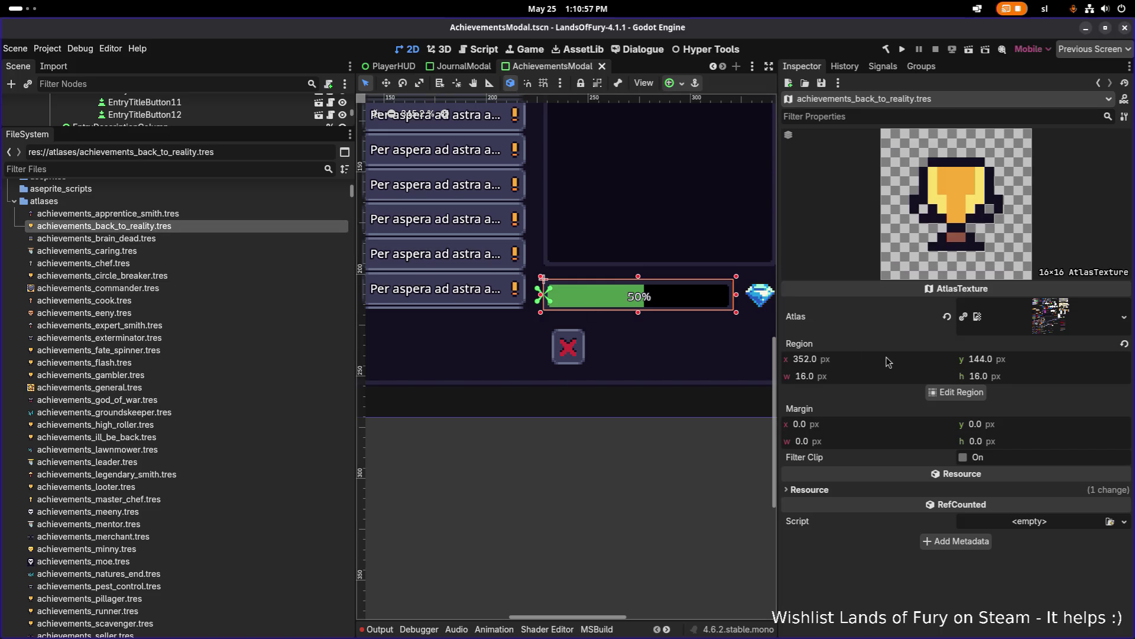
left_click(949, 392)
scroll(509, 348, "down", 3)
scroll(508, 348, "up", 3)
left_click_drag(508, 348, 482, 403)
left_click(476, 370)
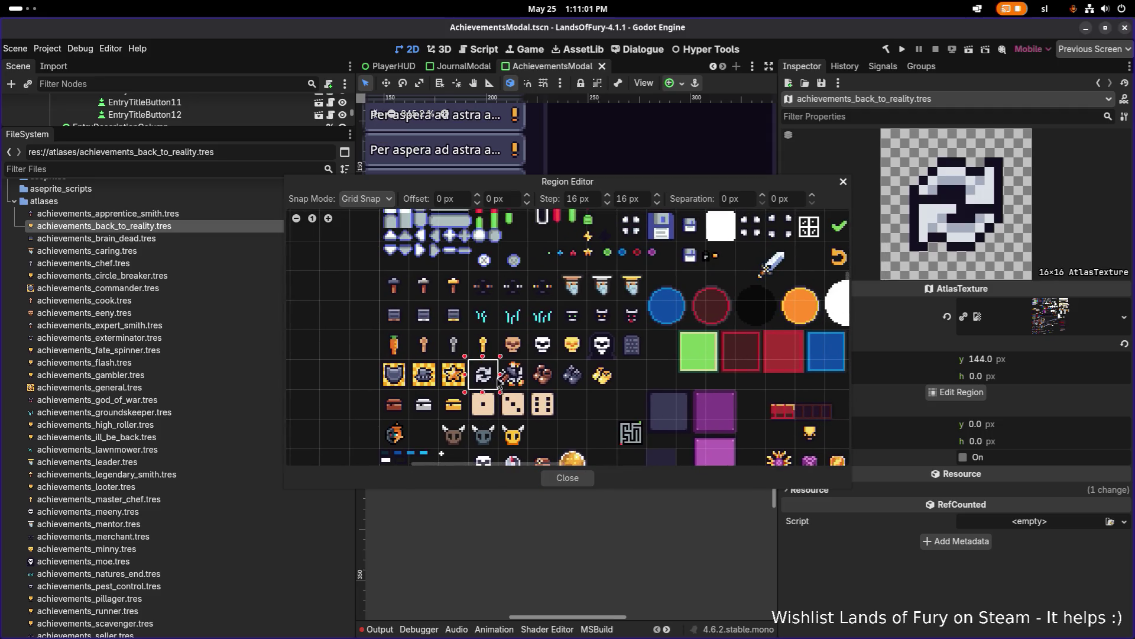
left_click(568, 478)
key("ctrl+s")
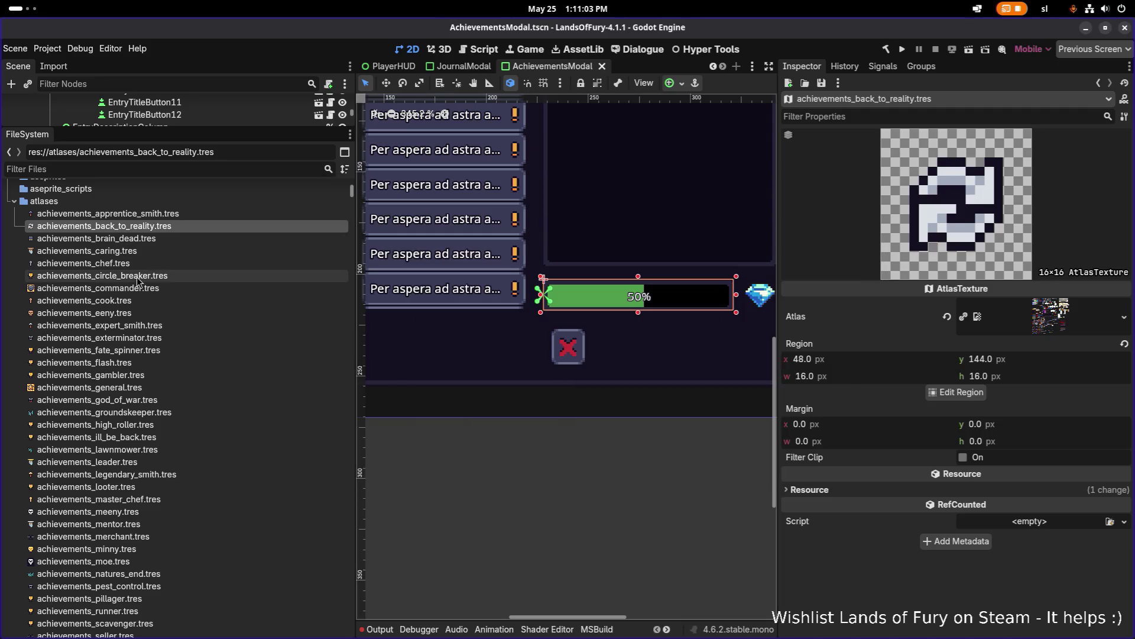
- Give achievements_circle_breaker.tres the knight-with-sword atlas icon and save
left_click(137, 275)
left_click(947, 391)
scroll(476, 305, "up", 3)
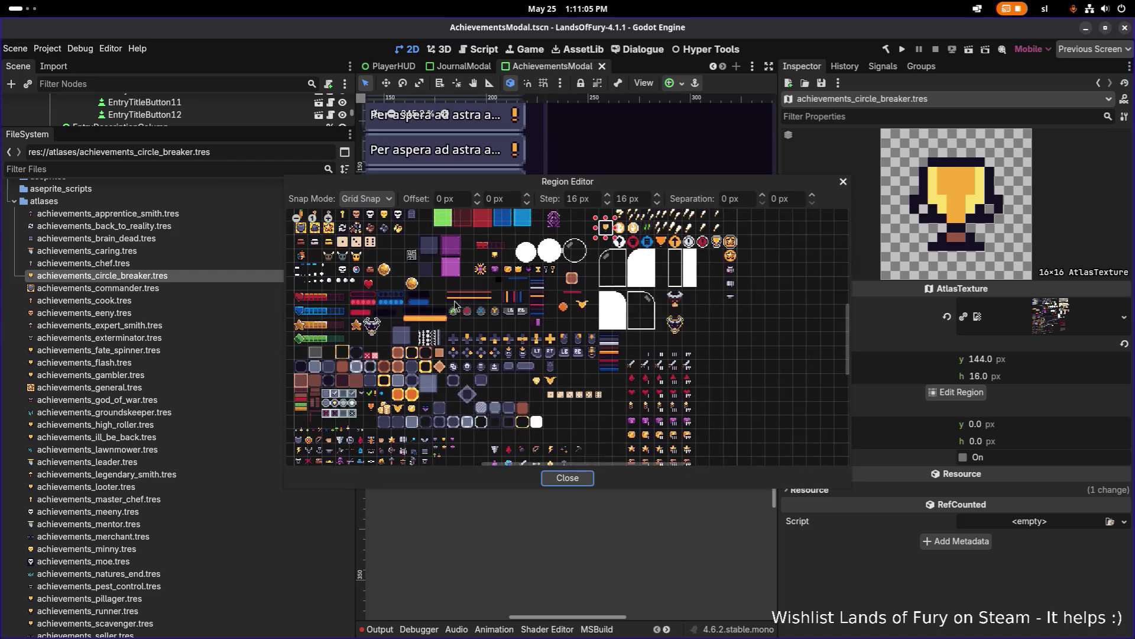
left_click(476, 304)
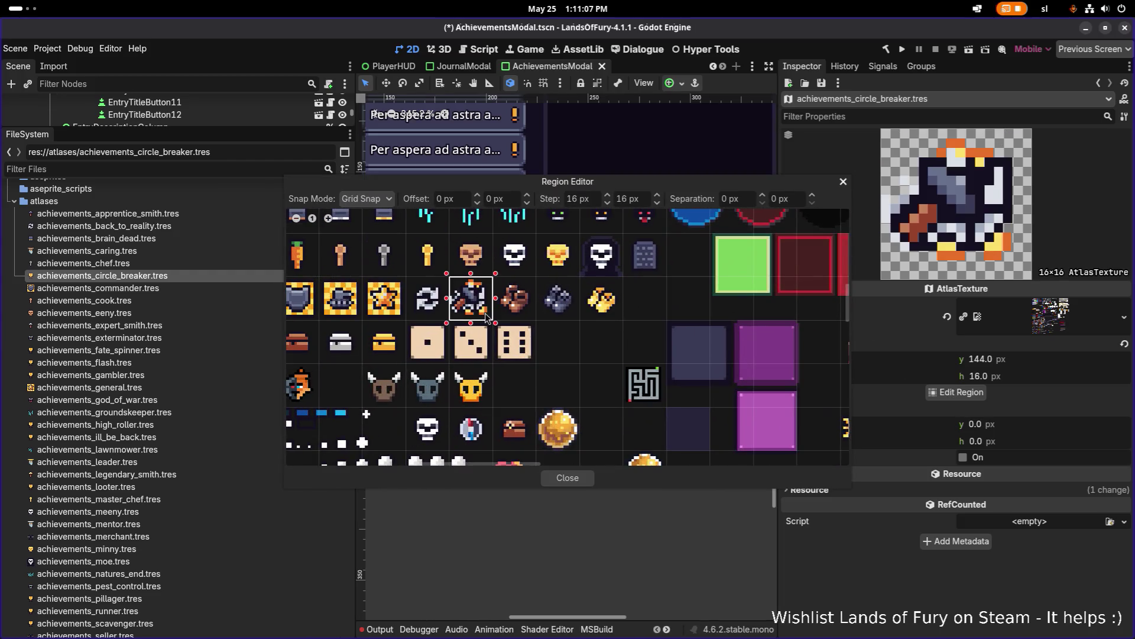
left_click(574, 479)
key("ctrl+s")
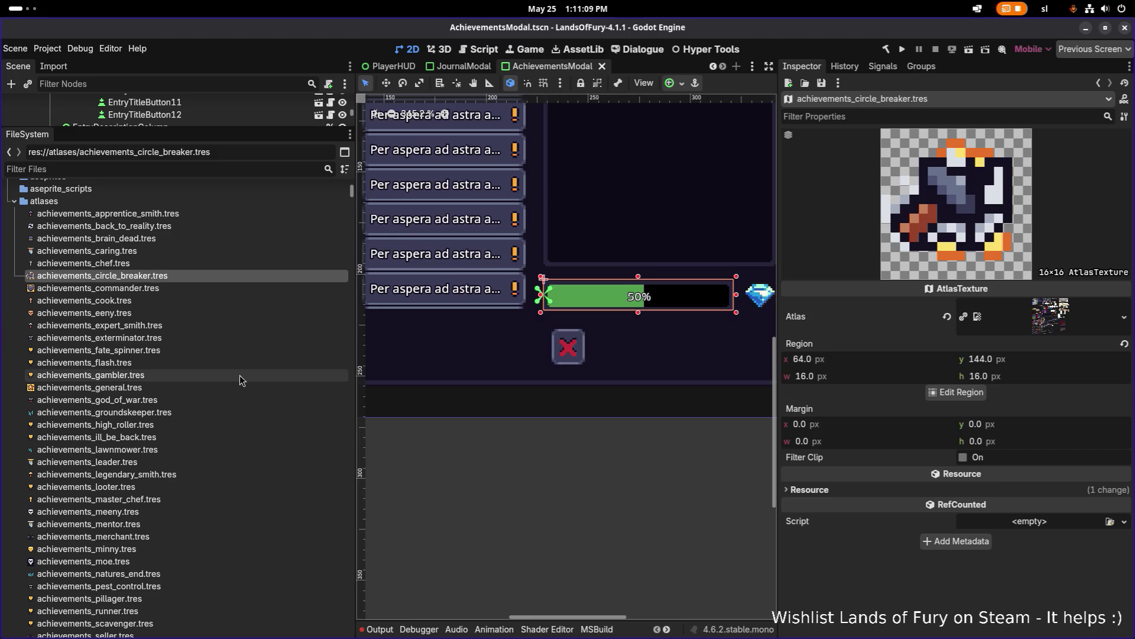
- Give achievements_runner.tres the brown meat atlas icon and save
scroll(239, 378, "down", 5)
left_click(159, 441)
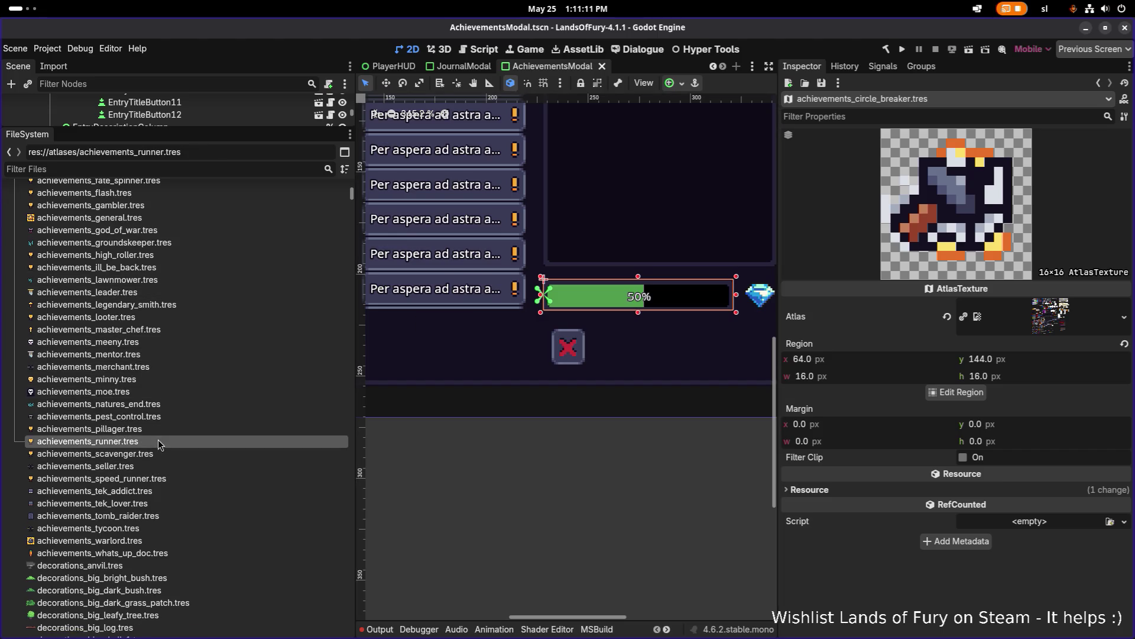
left_click(953, 392)
scroll(440, 347, "down", 3)
scroll(441, 348, "up", 2)
scroll(427, 342, "up", 4)
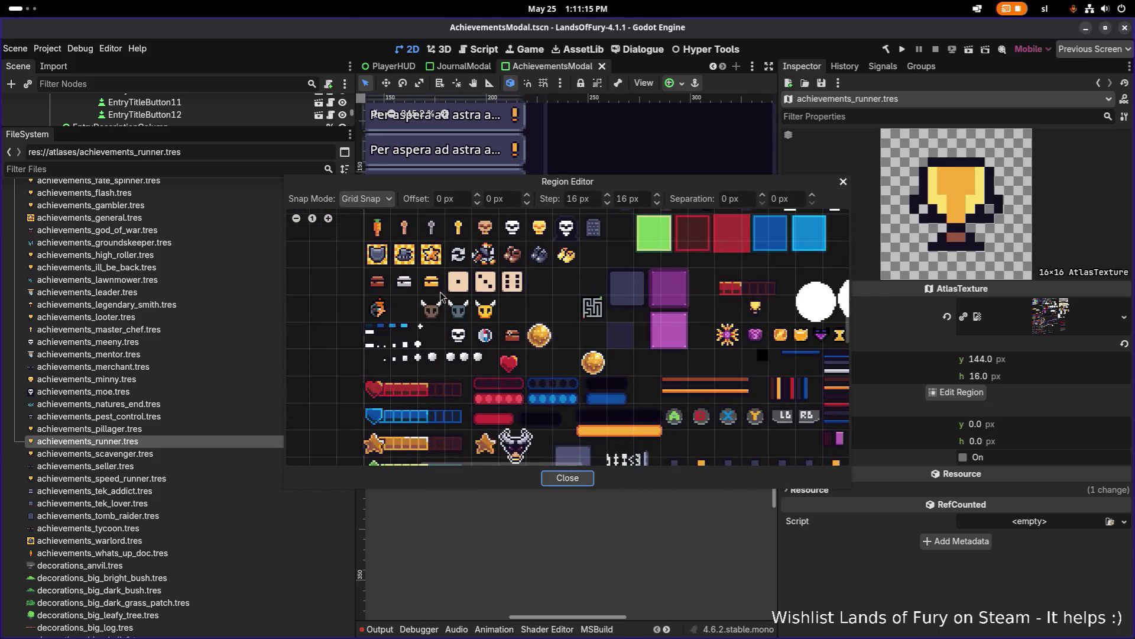
left_click(516, 268)
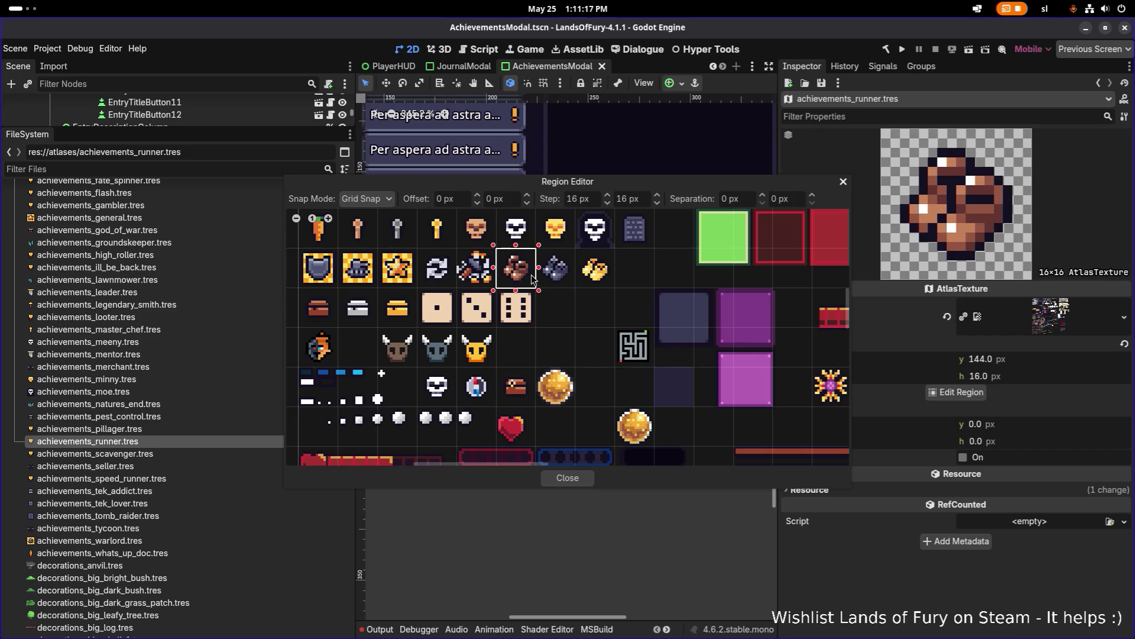
left_click(580, 479)
key("ctrl+s")
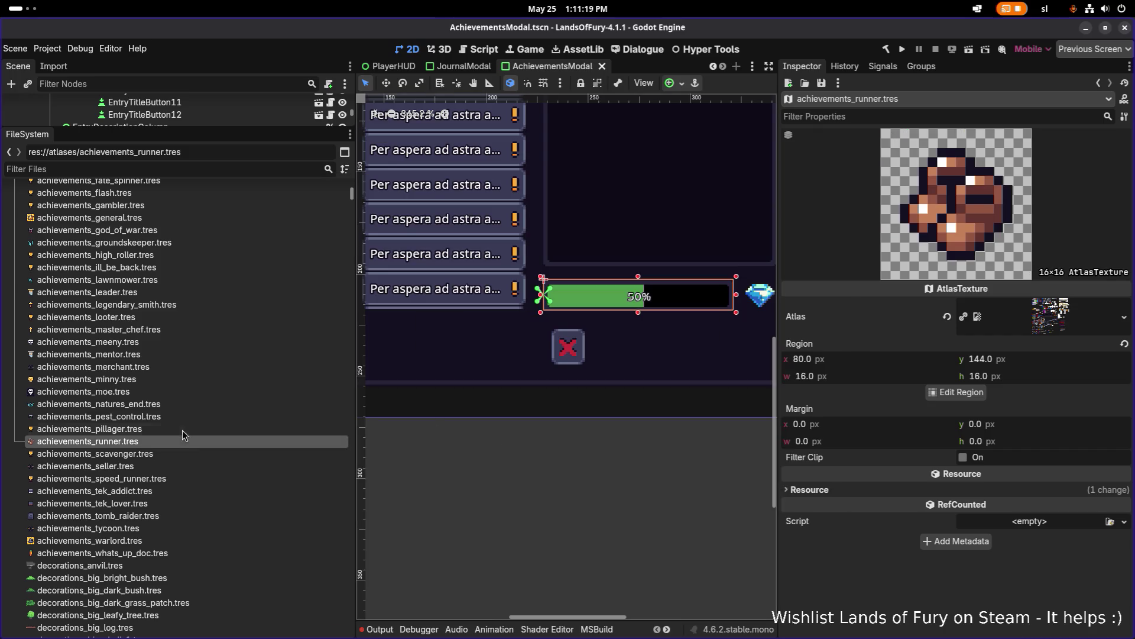
- Give achievements_speed_runner.tres the grey rock atlas icon and save
left_click(102, 478)
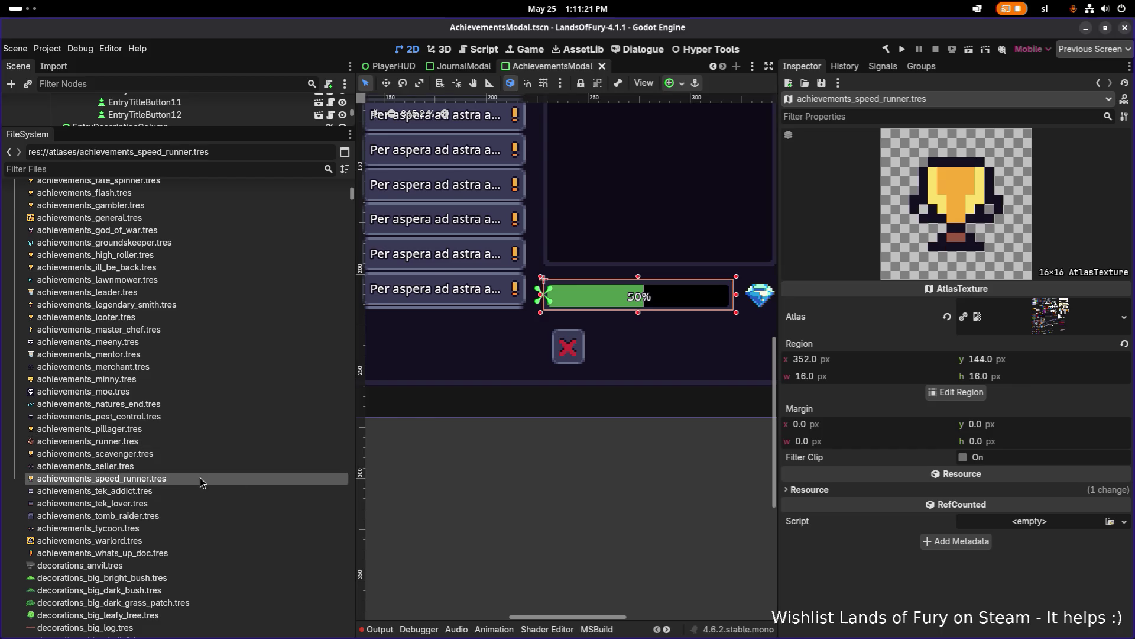
left_click(956, 392)
scroll(471, 355, "down", 5)
scroll(440, 353, "up", 6)
scroll(441, 353, "up", 2)
left_click_drag(467, 349, 531, 400)
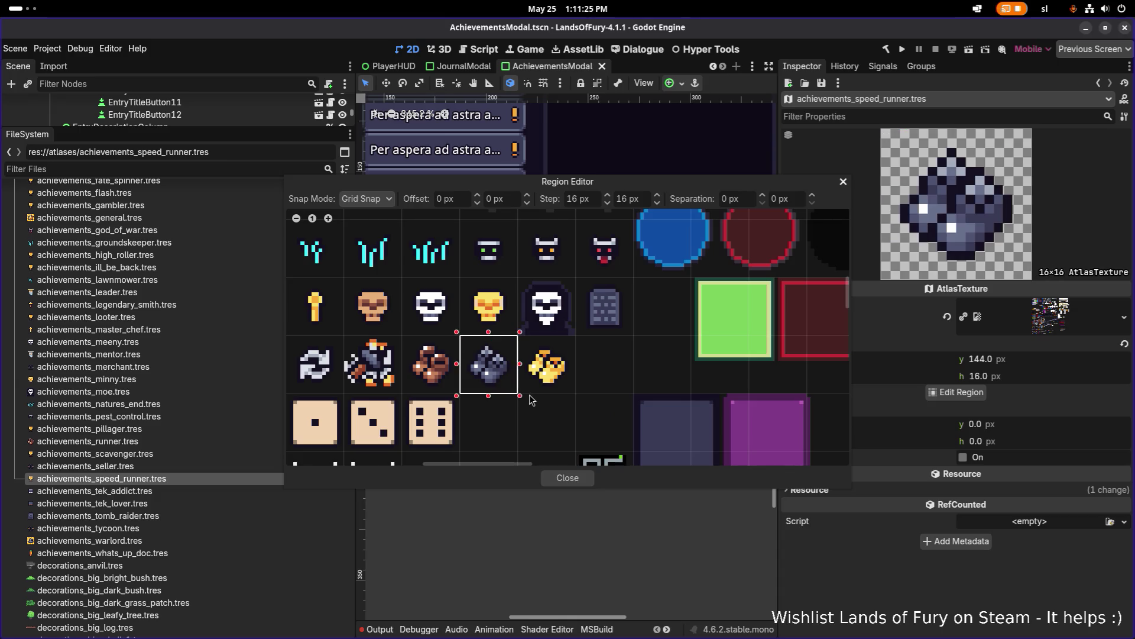
left_click(570, 476)
key("ctrl+s")
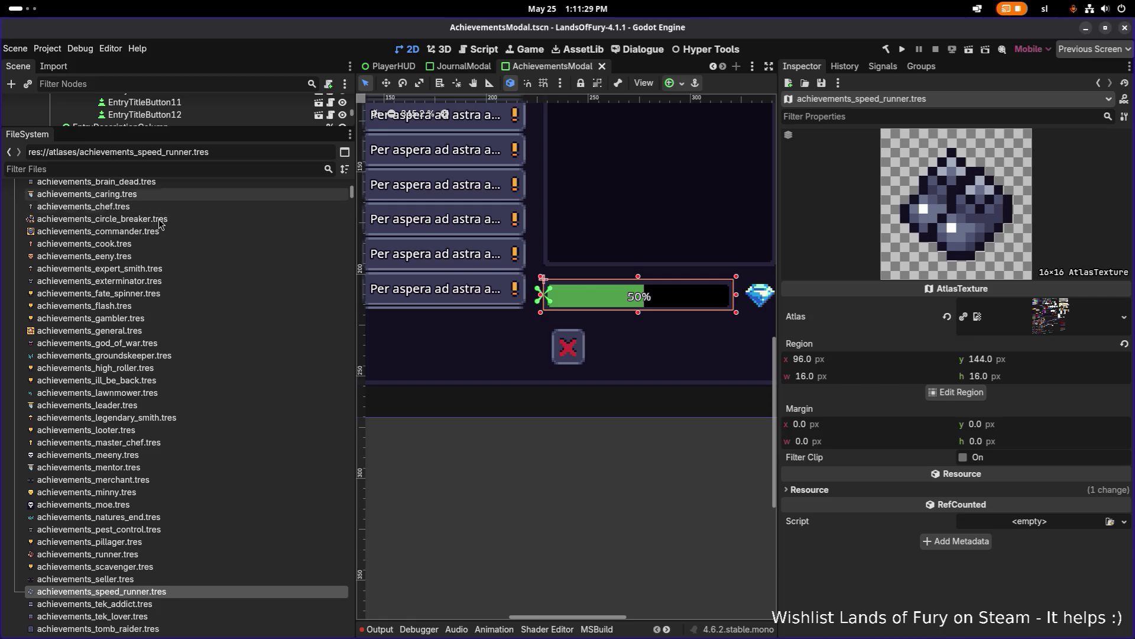
- Give achievements_flash.tres the gold nugget atlas icon and save
scroll(147, 267, "up", 5)
scroll(147, 266, "up", 2)
left_click(89, 419)
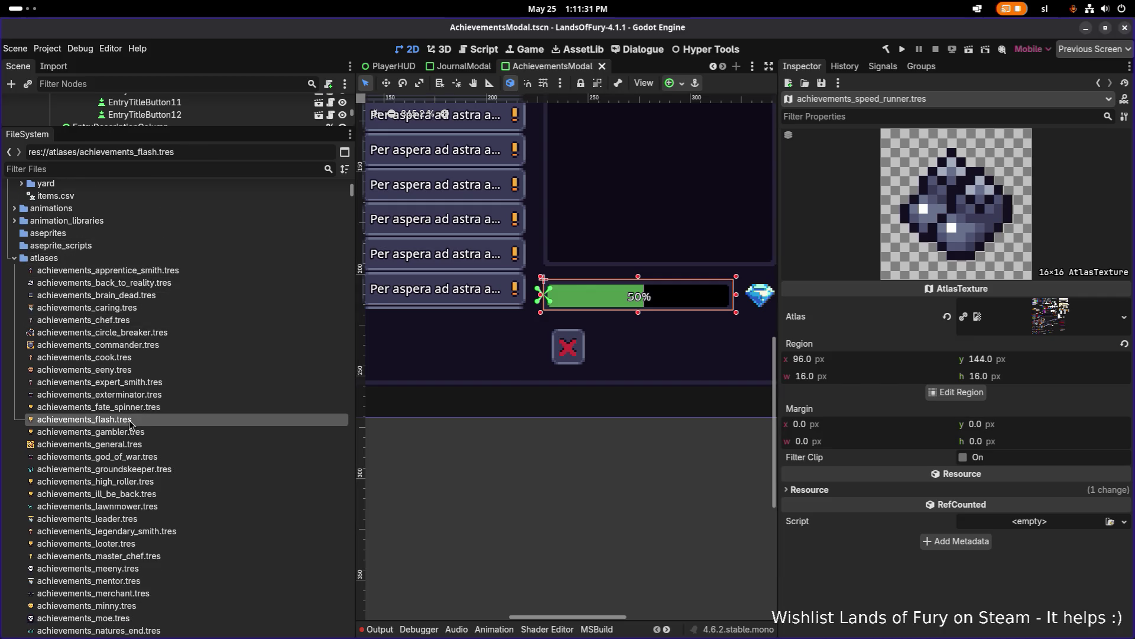
left_click(946, 392)
scroll(473, 268, "down", 5)
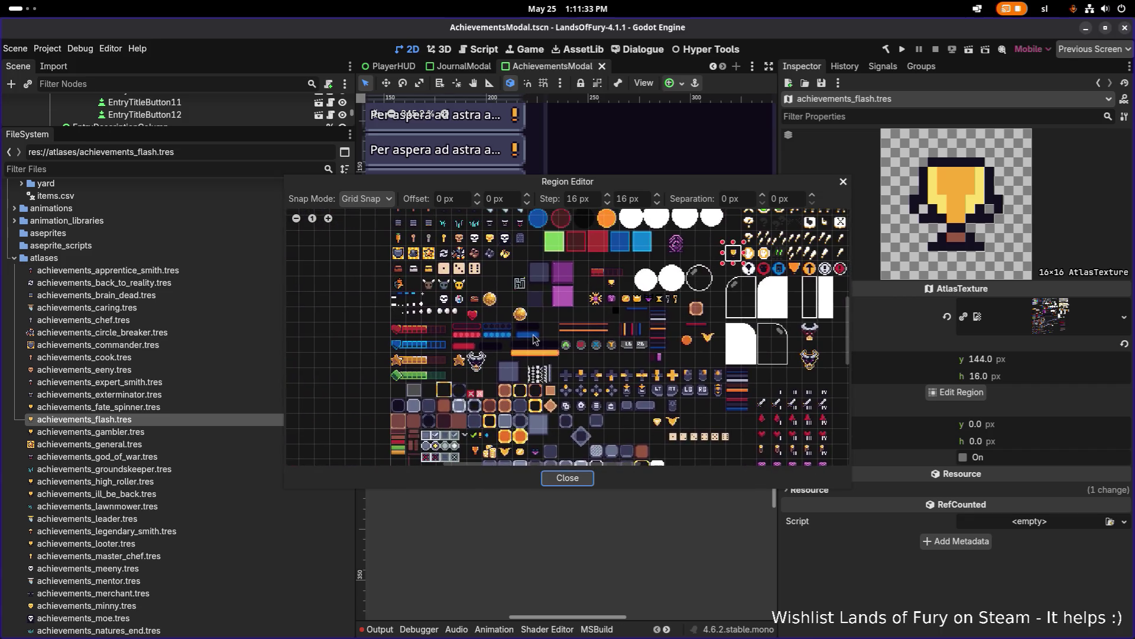
scroll(473, 268, "up", 1)
scroll(522, 265, "up", 1)
left_click_drag(534, 247, 566, 270)
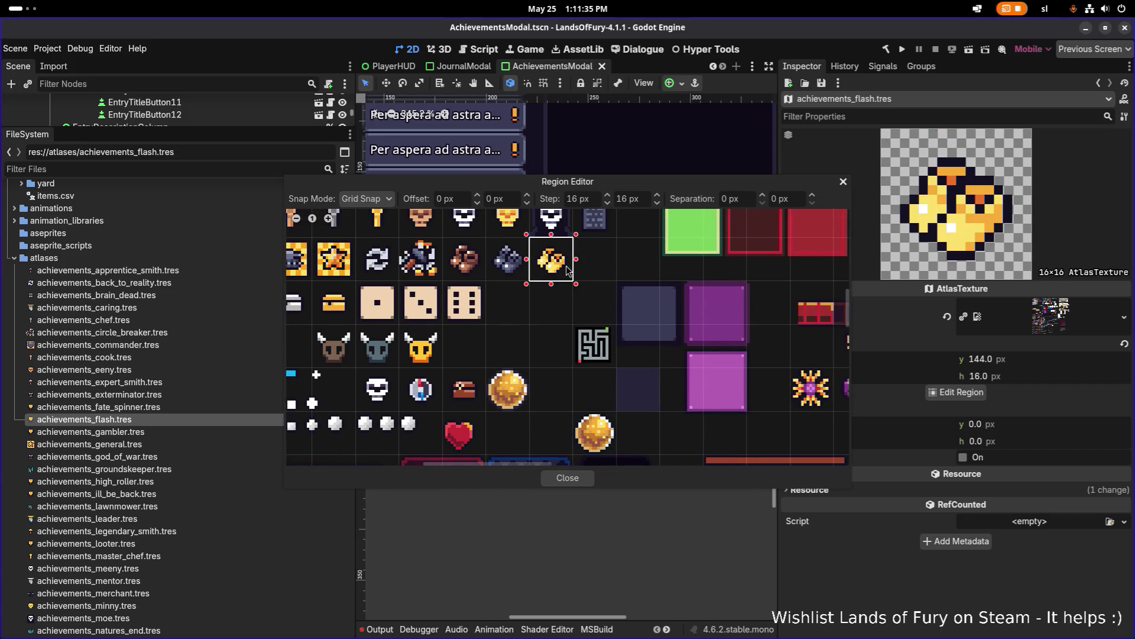
left_click(566, 477)
key("ctrl+s")
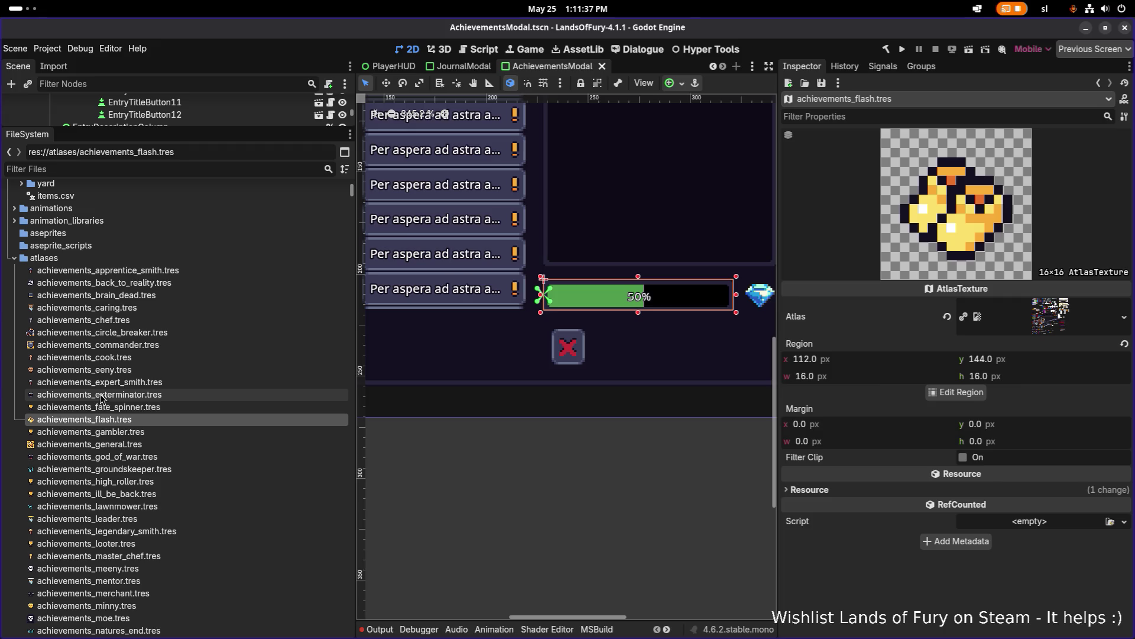
- Give achievements_scavenger.tres the brown chest icon at region 0,160
scroll(135, 583, "down", 2)
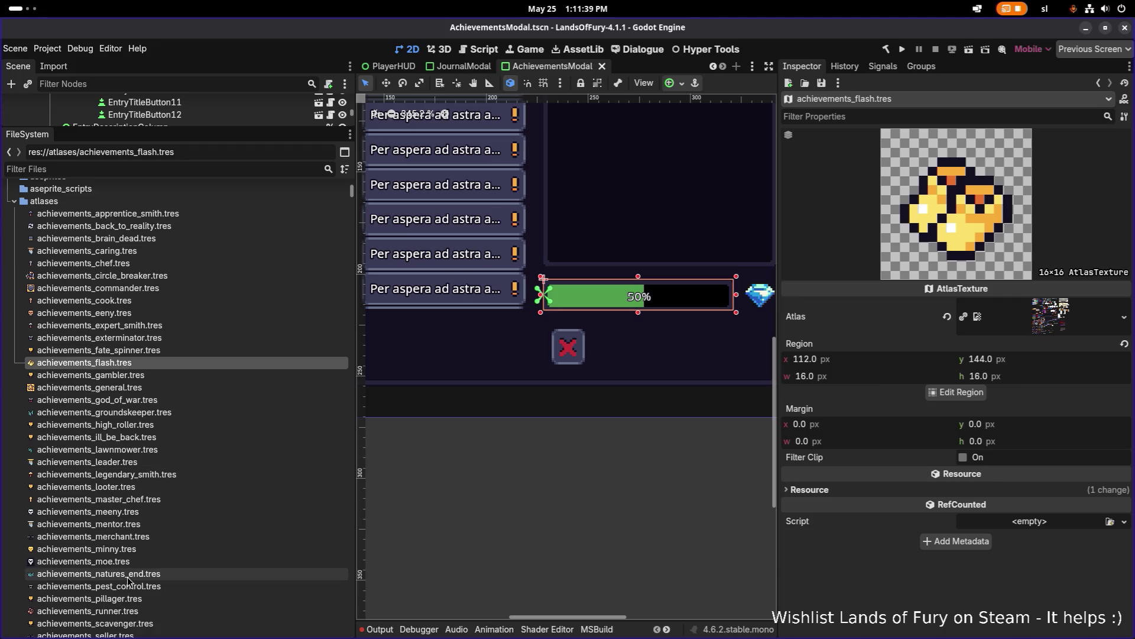
scroll(132, 605, "down", 2)
left_click(136, 566)
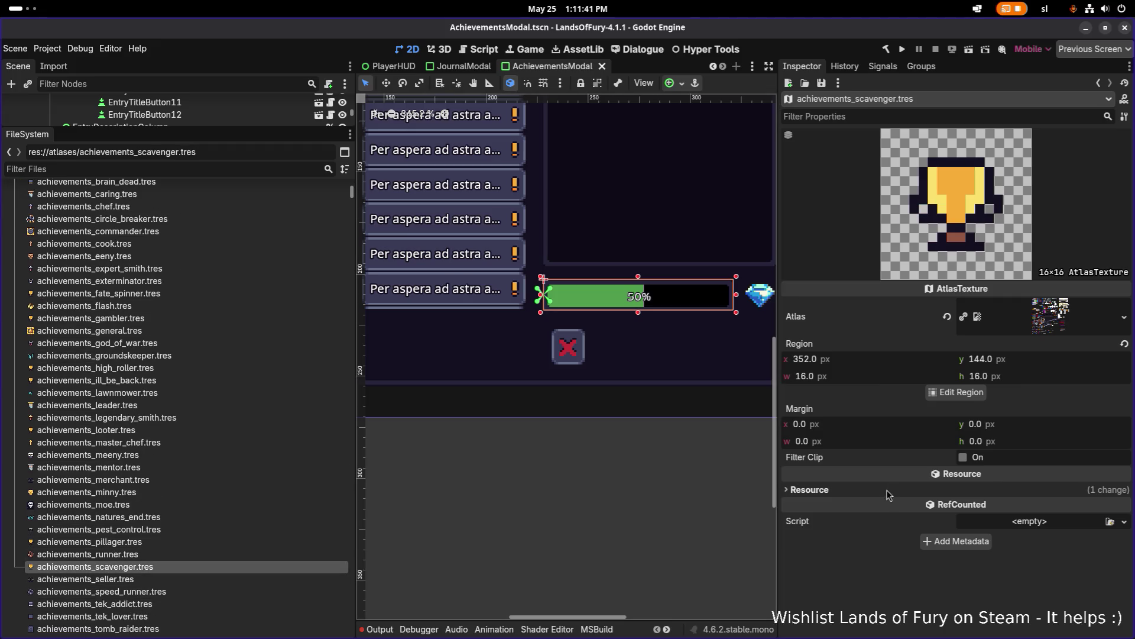
left_click(960, 395)
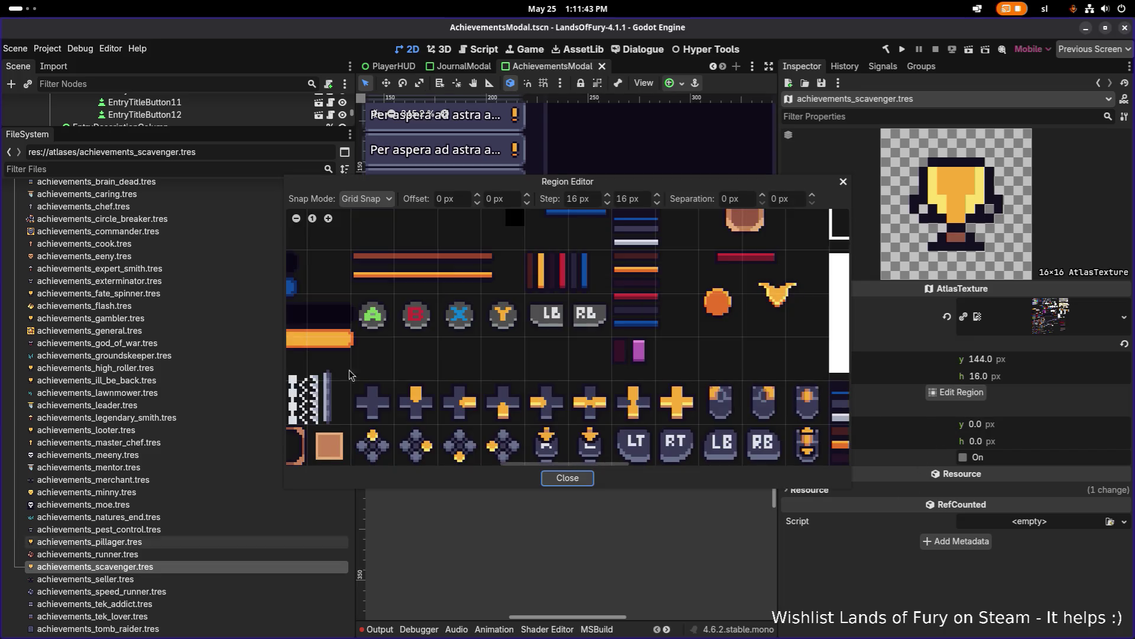
scroll(395, 367, "up", 3)
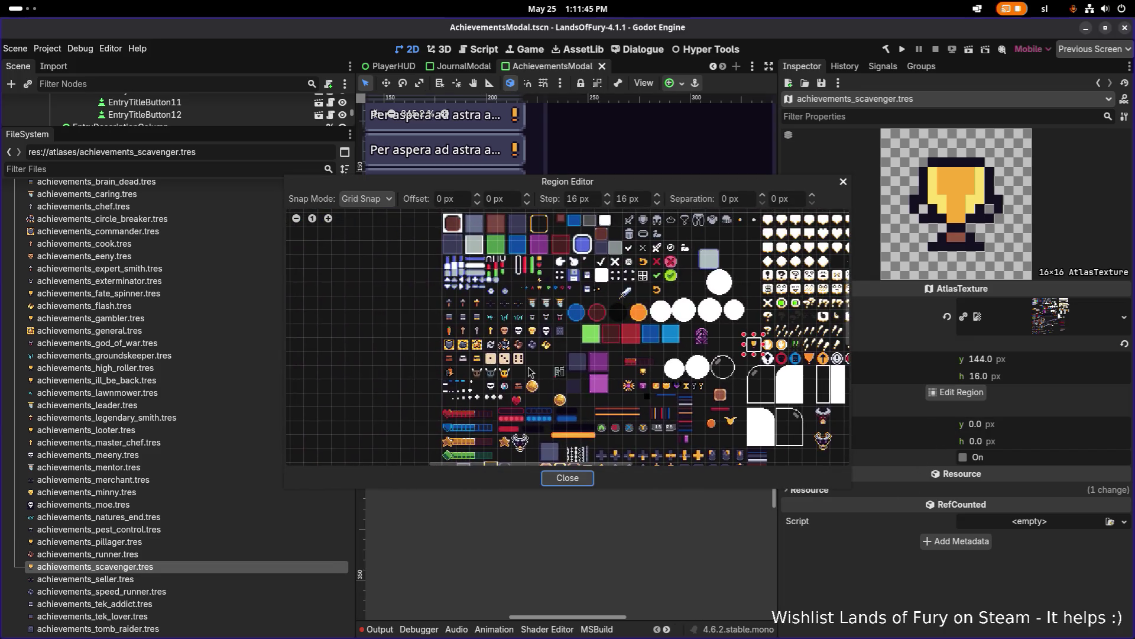
scroll(407, 368, "up", 2)
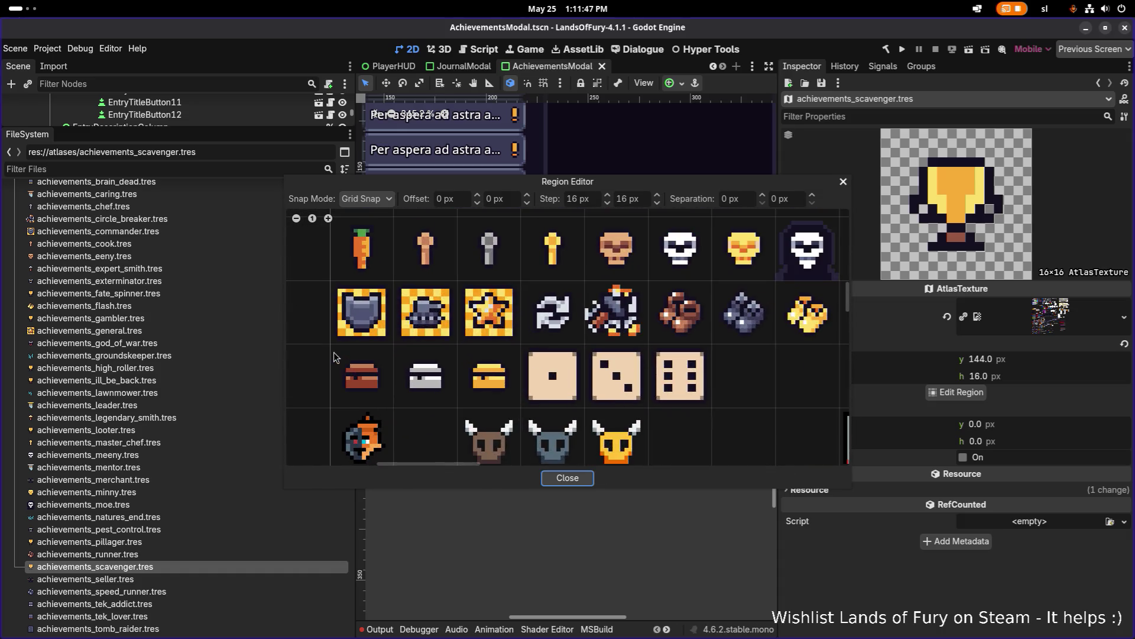
left_click_drag(329, 343, 397, 410)
left_click(581, 478)
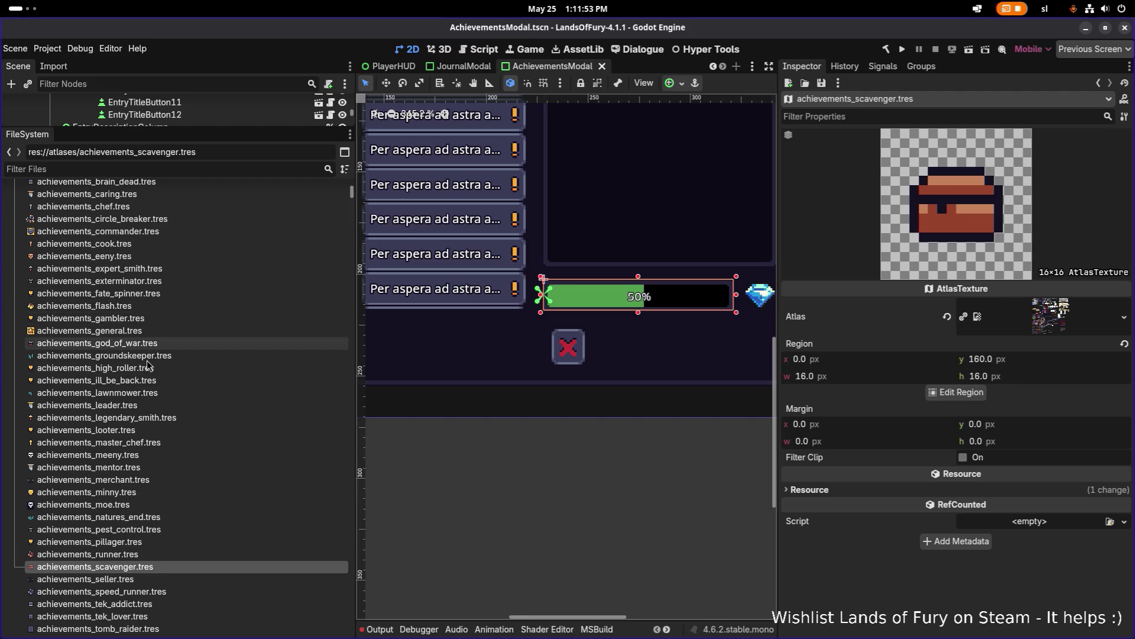
- Give achievements_looter.tres the grey chest icon at region 16,160 and save
left_click(89, 430)
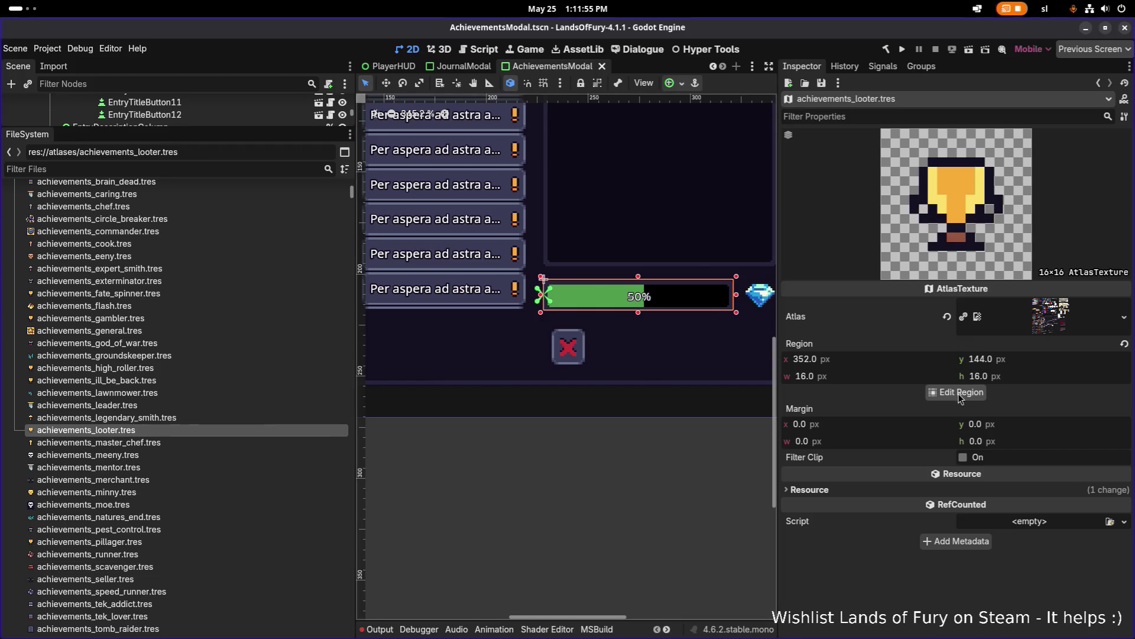
left_click(956, 392)
scroll(410, 329, "down", 5)
scroll(464, 324, "up", 5)
scroll(429, 295, "down", 2)
scroll(431, 312, "up", 3)
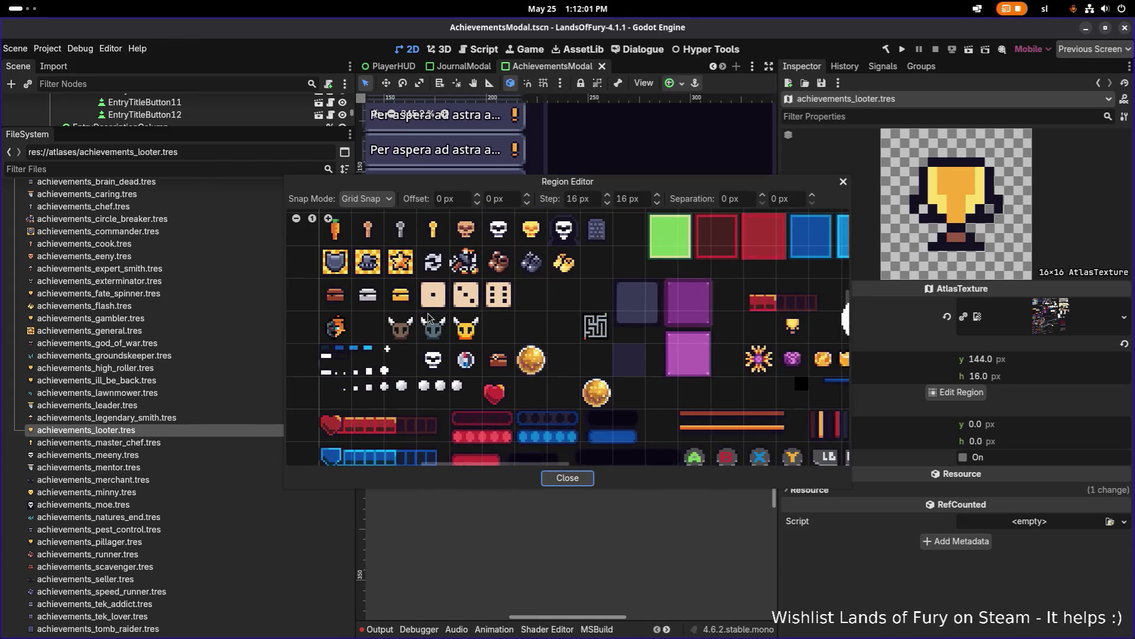
left_click_drag(368, 293, 393, 314)
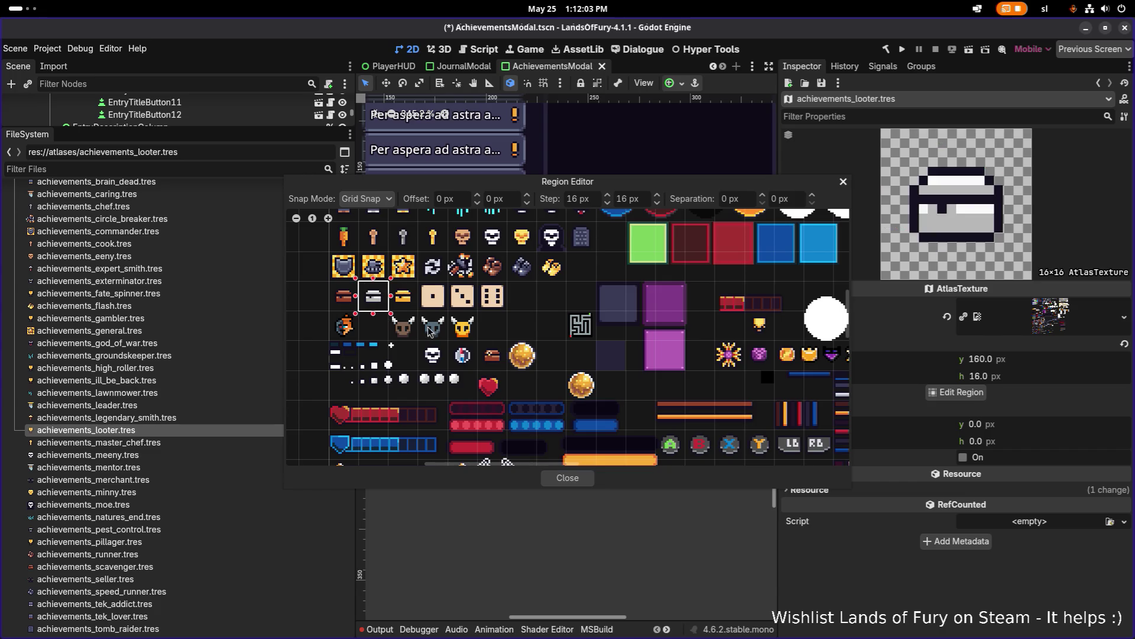
left_click(563, 477)
key("ctrl+s")
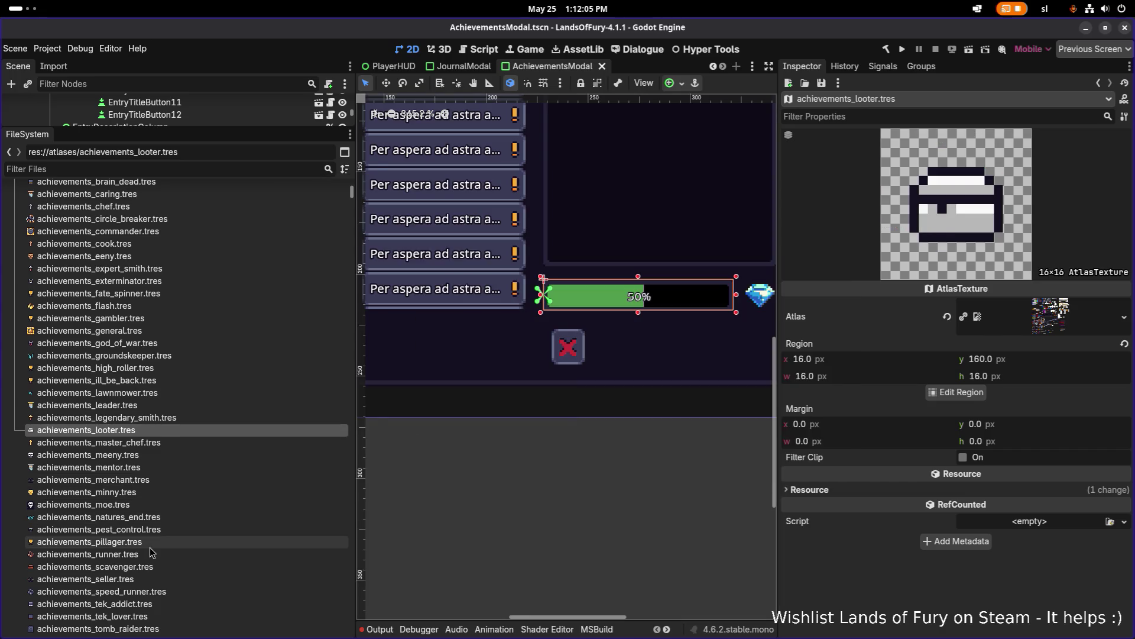
- Give achievements_pillager.tres the gold chest atlas icon and save
left_click(88, 542)
left_click(957, 392)
scroll(483, 294, "up", 3)
scroll(483, 294, "up", 5)
left_click_drag(408, 295, 447, 335)
left_click(566, 478)
key("ctrl+s")
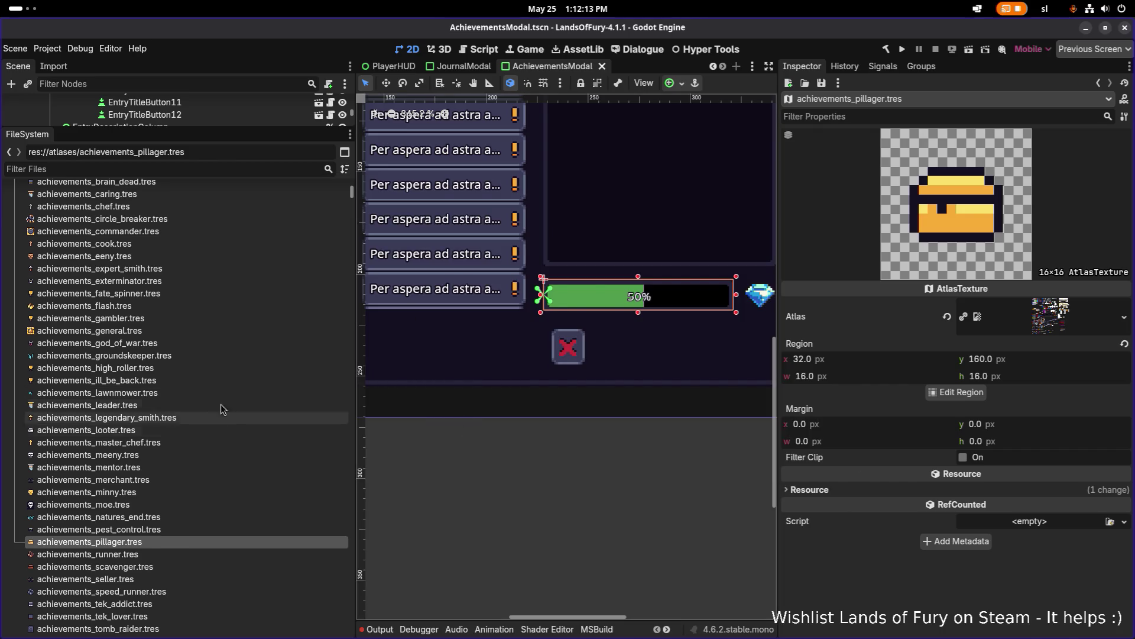
- Give achievements_gambler.tres the single-pip die icon
scroll(185, 293, "up", 5)
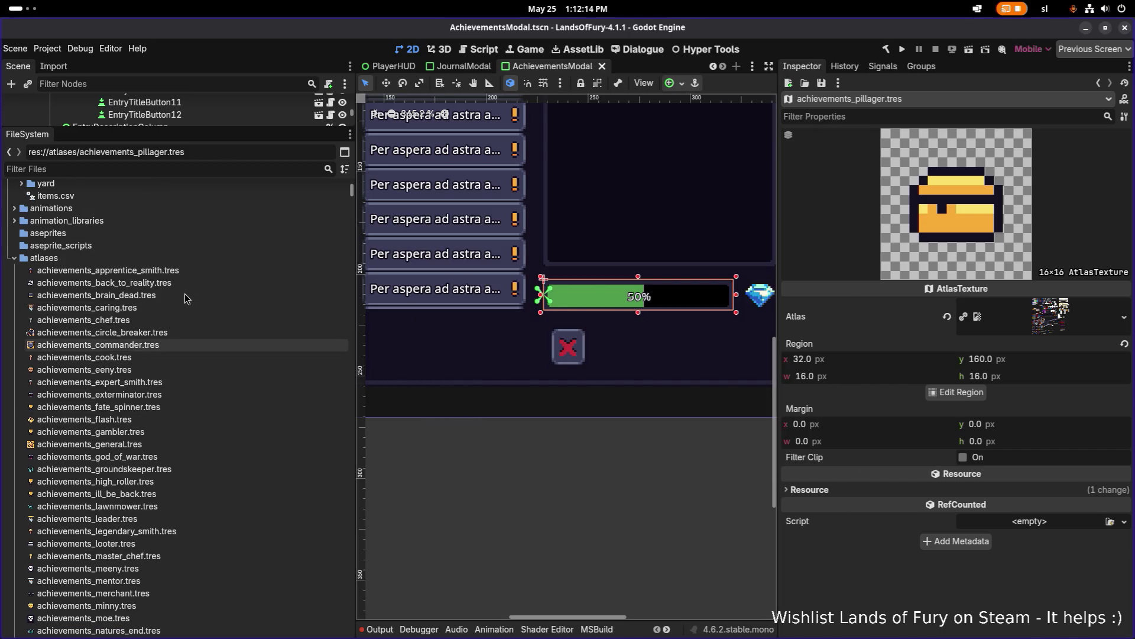
left_click(140, 431)
left_click(956, 392)
scroll(389, 314, "down", 2)
scroll(389, 313, "up", 4)
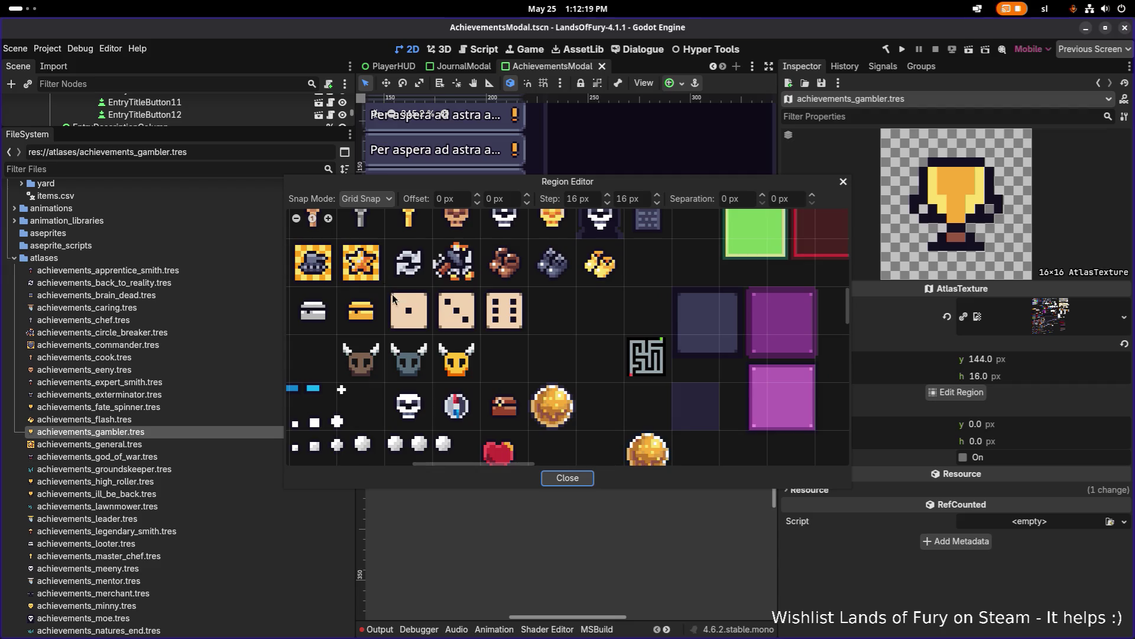
left_click(408, 311)
left_click(568, 477)
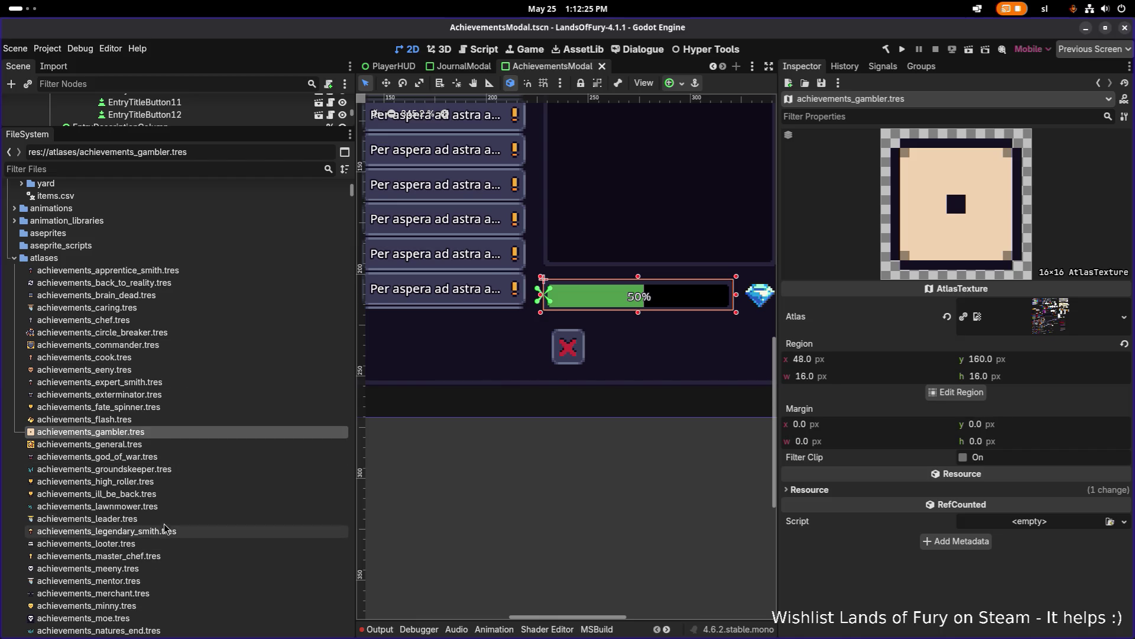
- Give achievements_high_roller.tres the three-pip die icon at region 64,160
scroll(166, 527, "down", 3)
left_click(173, 368)
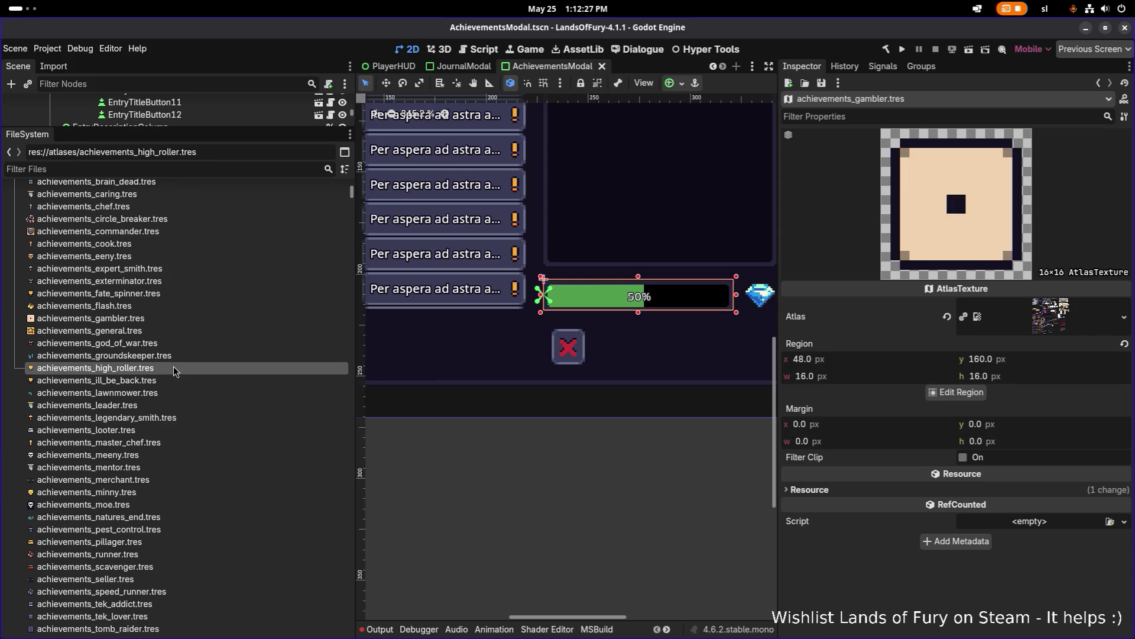
left_click(956, 392)
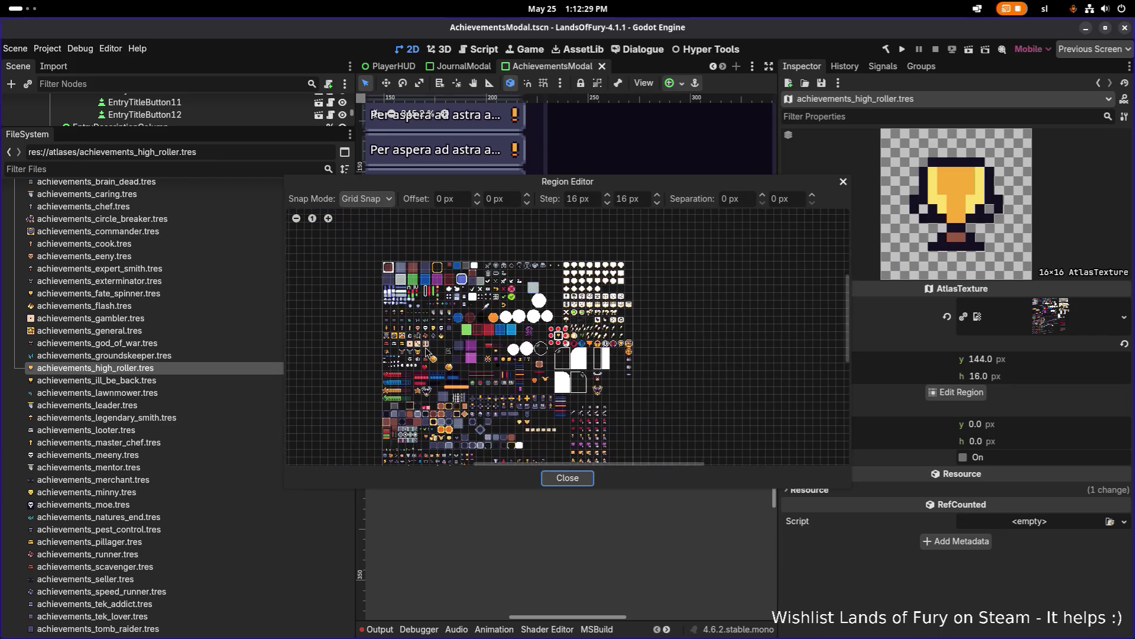
scroll(430, 355, "up", 5)
left_click(463, 402)
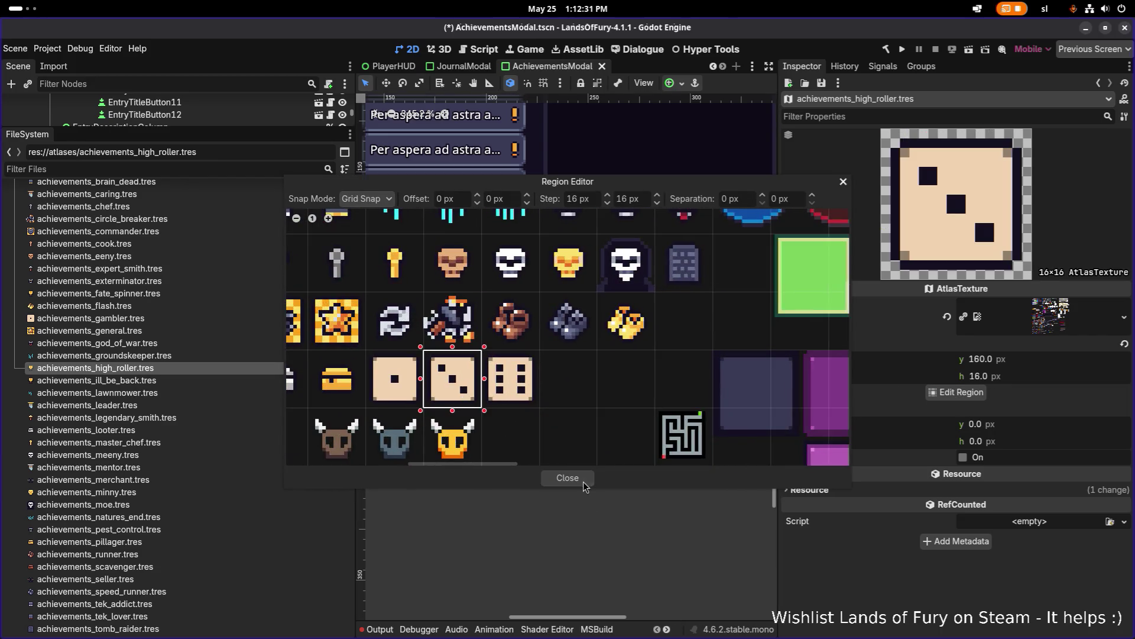
left_click(584, 483)
- Give achievements_fate_spinner.tres the six-pip die icon at region 80,160
scroll(113, 403, "down", 2)
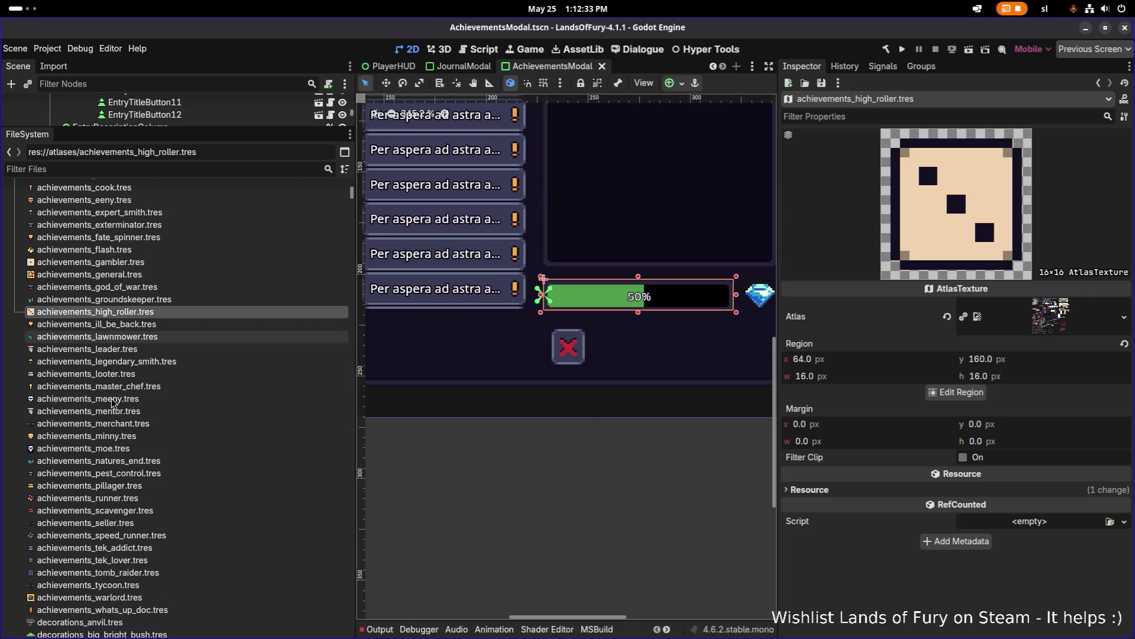
scroll(112, 402, "up", 4)
left_click(230, 349)
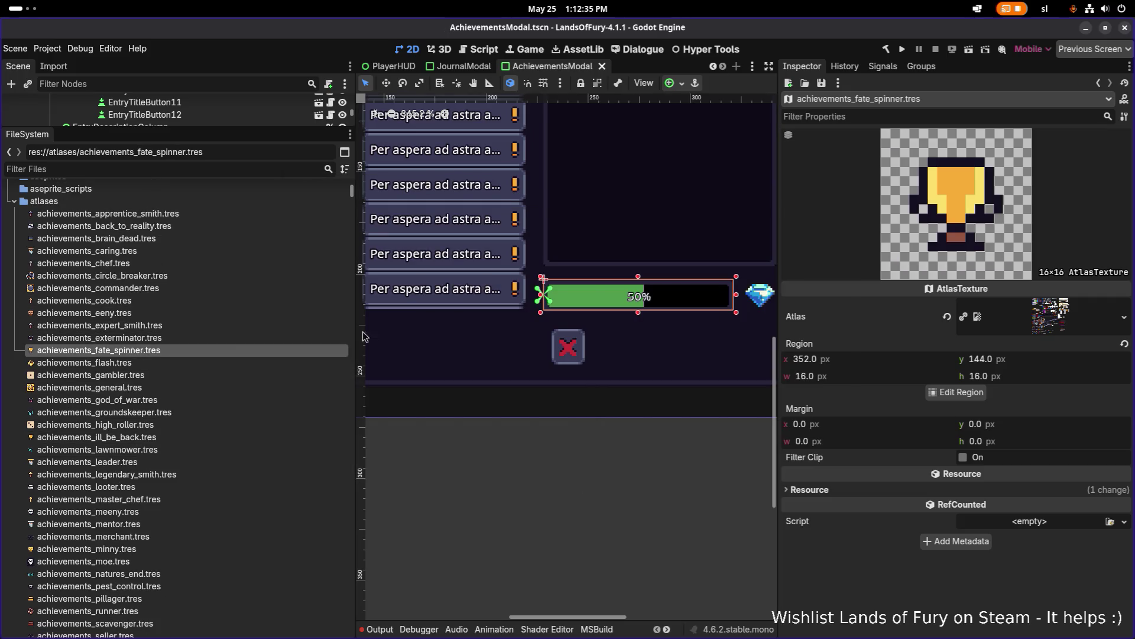
left_click(952, 393)
scroll(424, 299, "down", 5)
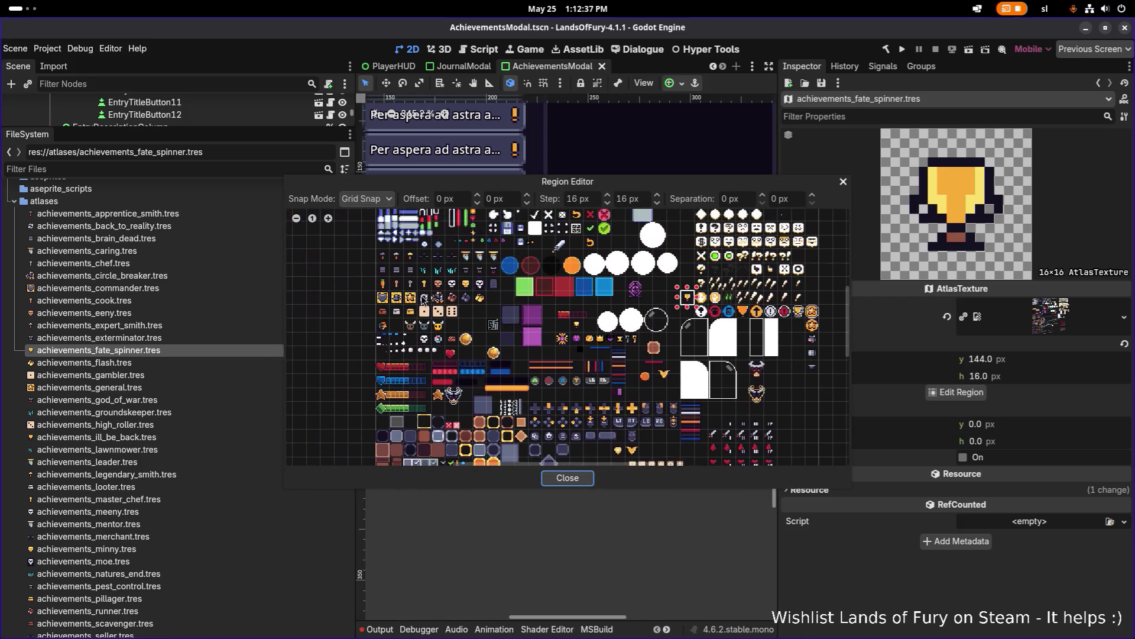
scroll(424, 299, "up", 3)
left_click(470, 325)
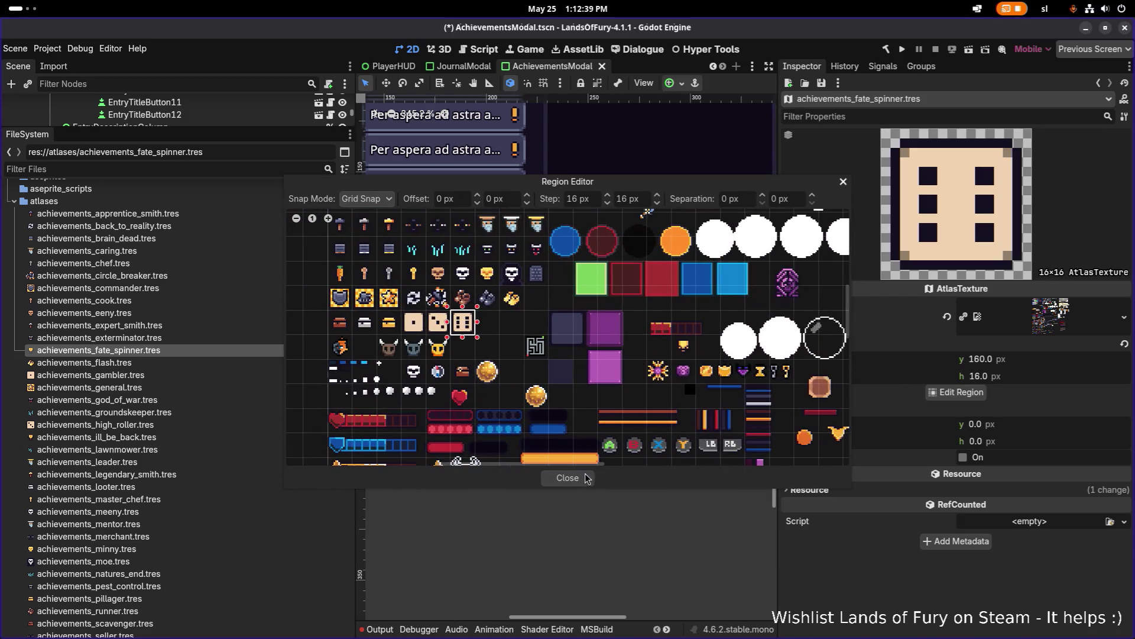
left_click(587, 478)
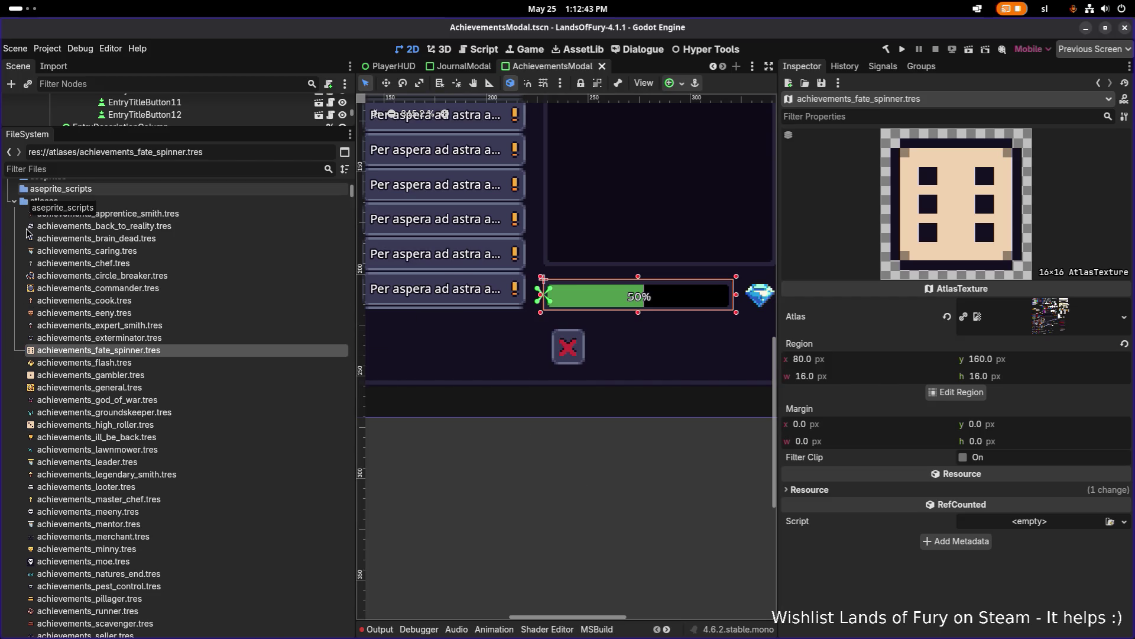
key("alt+Tab")
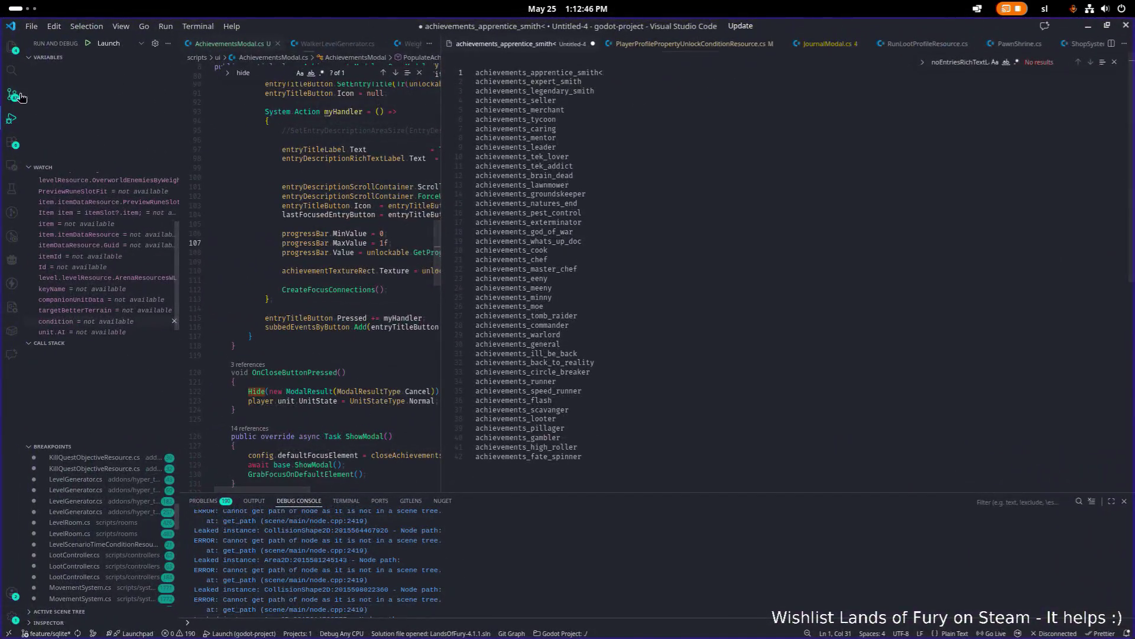
- Stage all changes with git add . in the terminal and begin the commit message
left_click(13, 95)
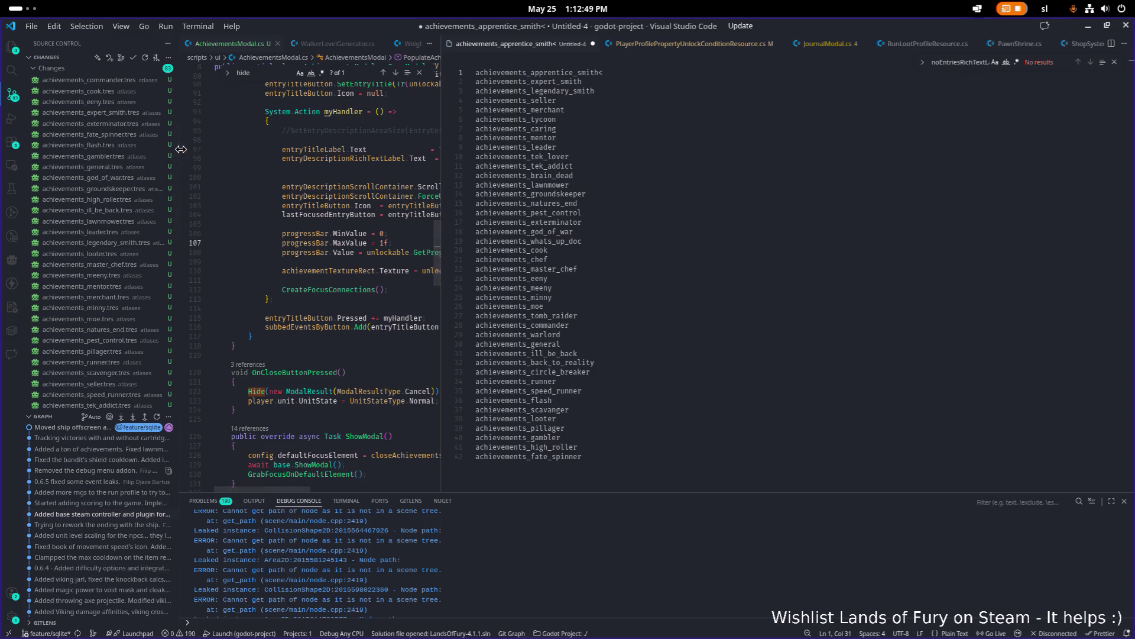
left_click_drag(179, 149, 376, 154)
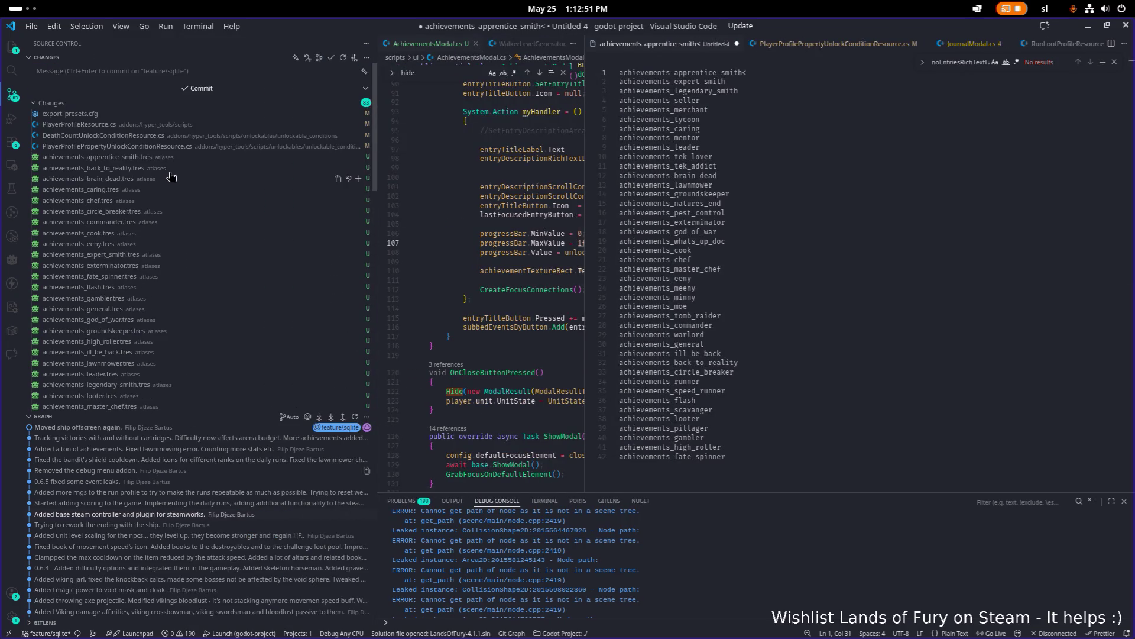
scroll(460, 375, "up", 1)
left_click(544, 501)
type("git a")
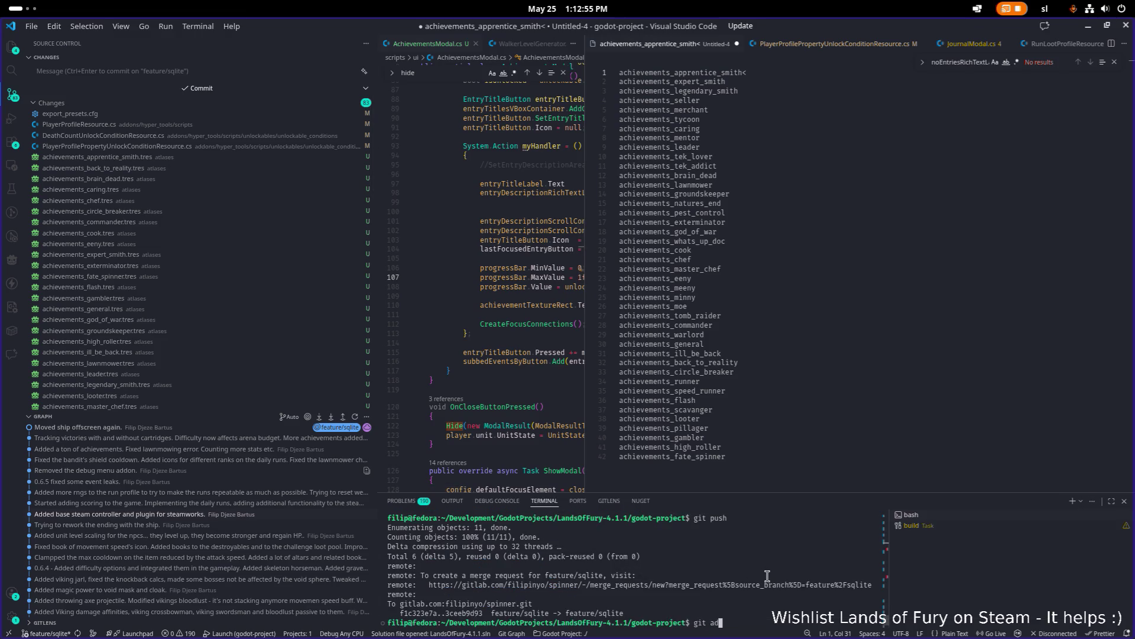
type("d .")
key("Return")
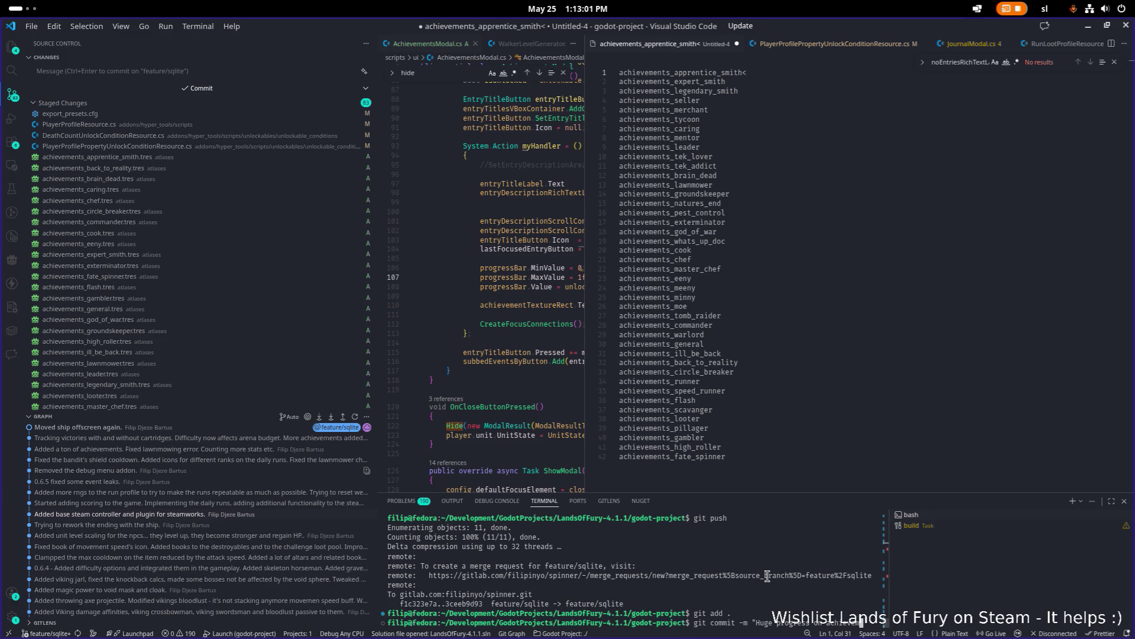
key("Return")
type("Started addign icons and modals. Al")
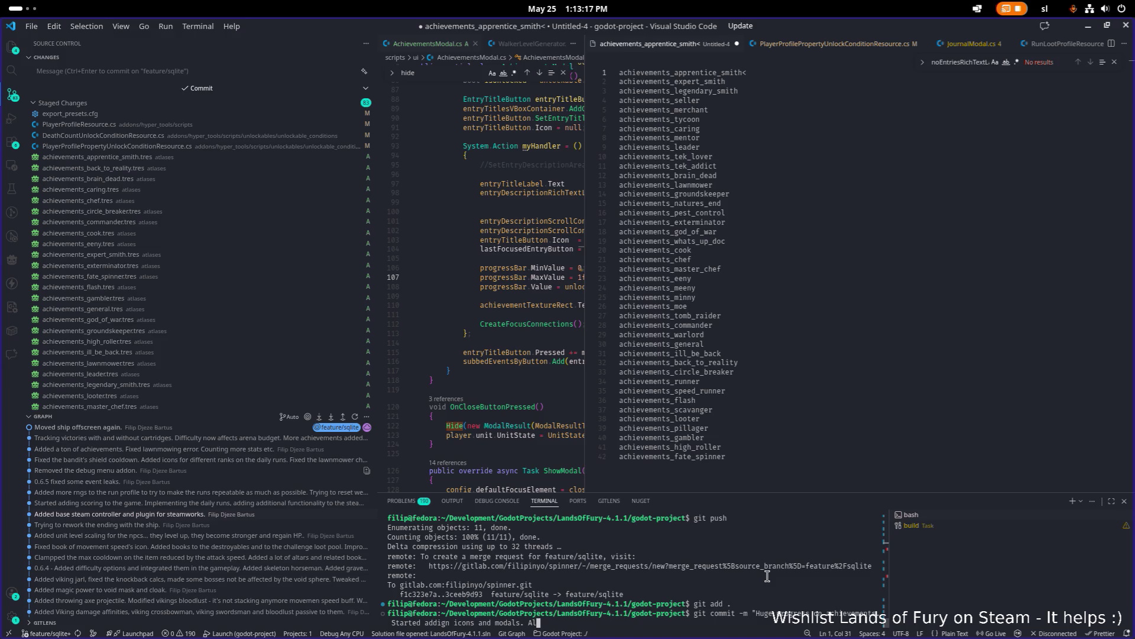
- Review the staged diffs of PlayerProfileResource.cs and PlayerProfilePropertyUnlockConditionResource.cs
left_click(260, 117)
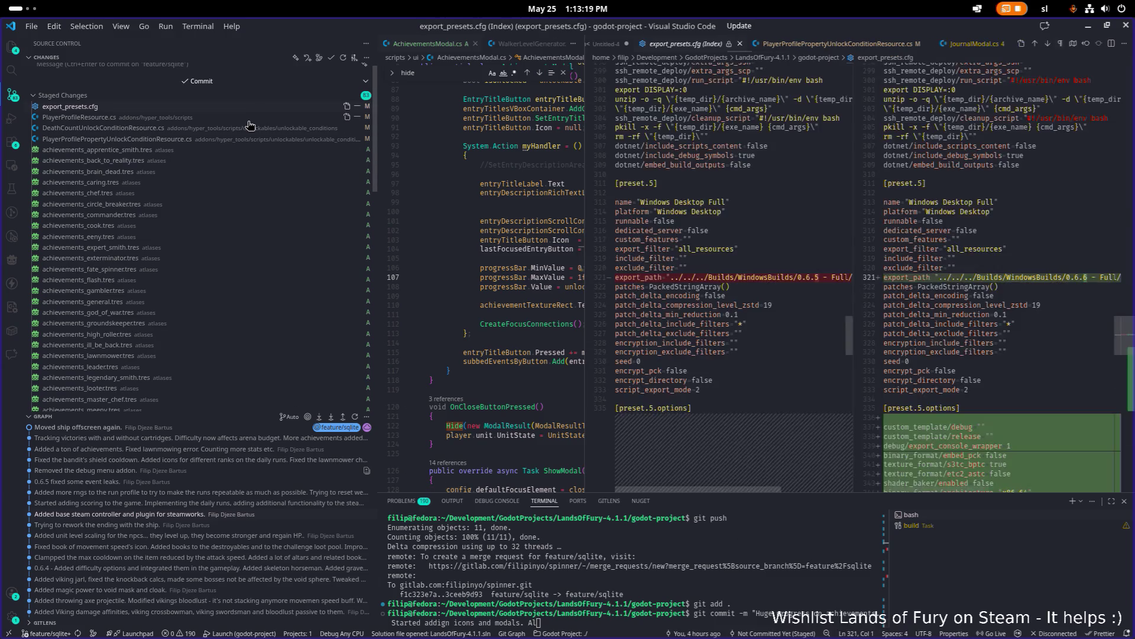
left_click(185, 139)
scroll(207, 222, "down", 10)
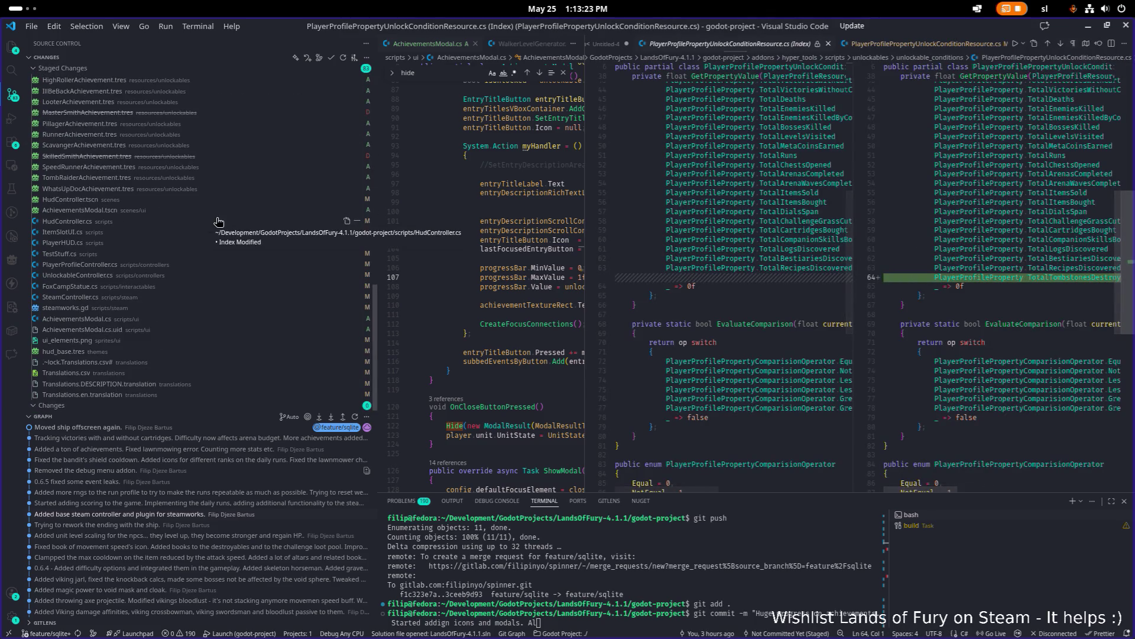
- Review the staged diffs of HudController.cs, ItemSlotUI.cs, PlayerHUD.cs, PlayerProfileController.cs and TestStuff.cs
left_click(178, 221)
left_click(174, 235)
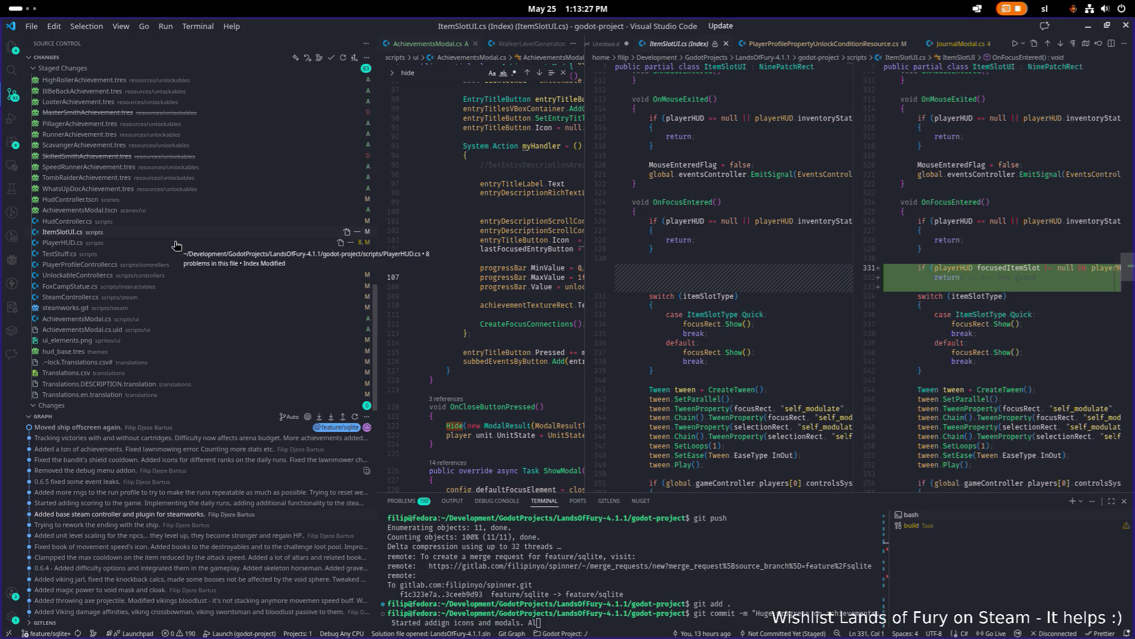
left_click(177, 243)
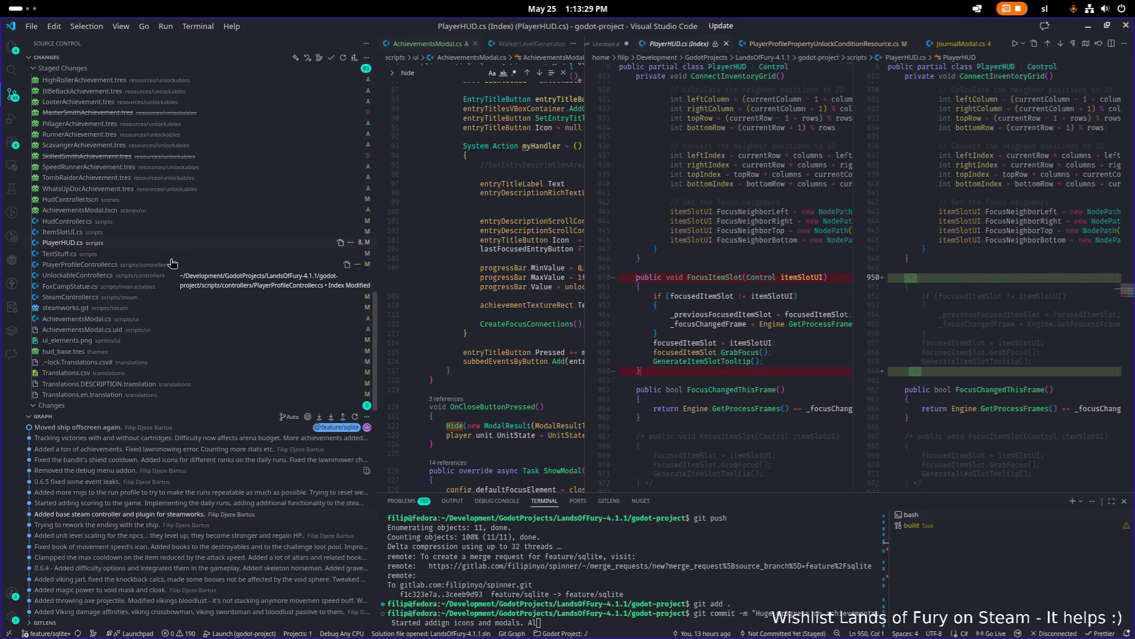
left_click(172, 264)
left_click(177, 253)
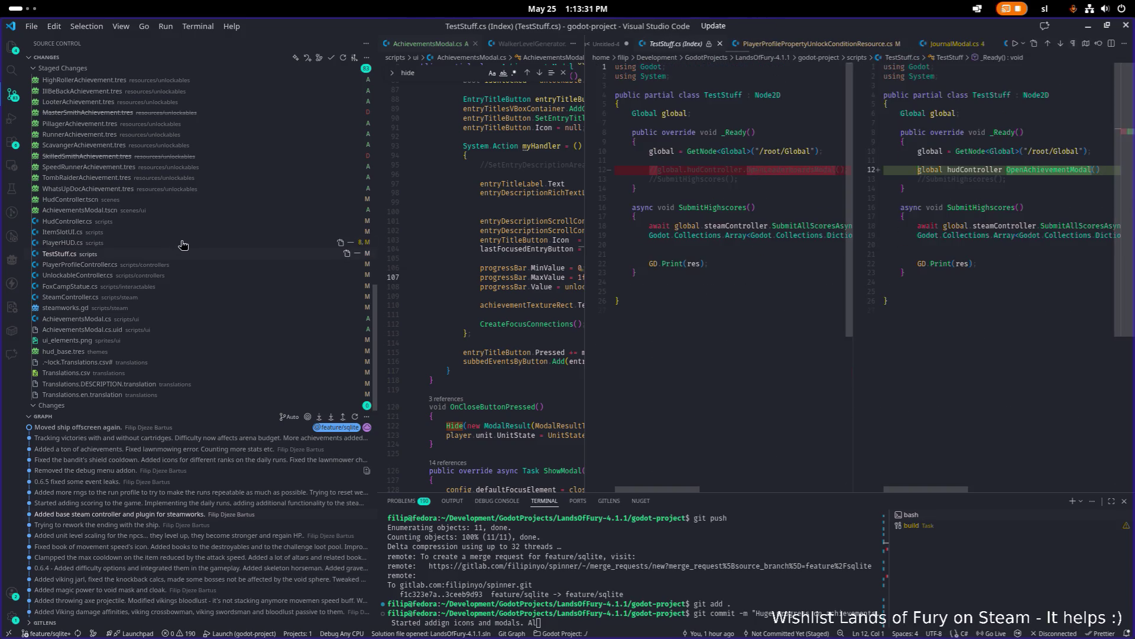
left_click(183, 244)
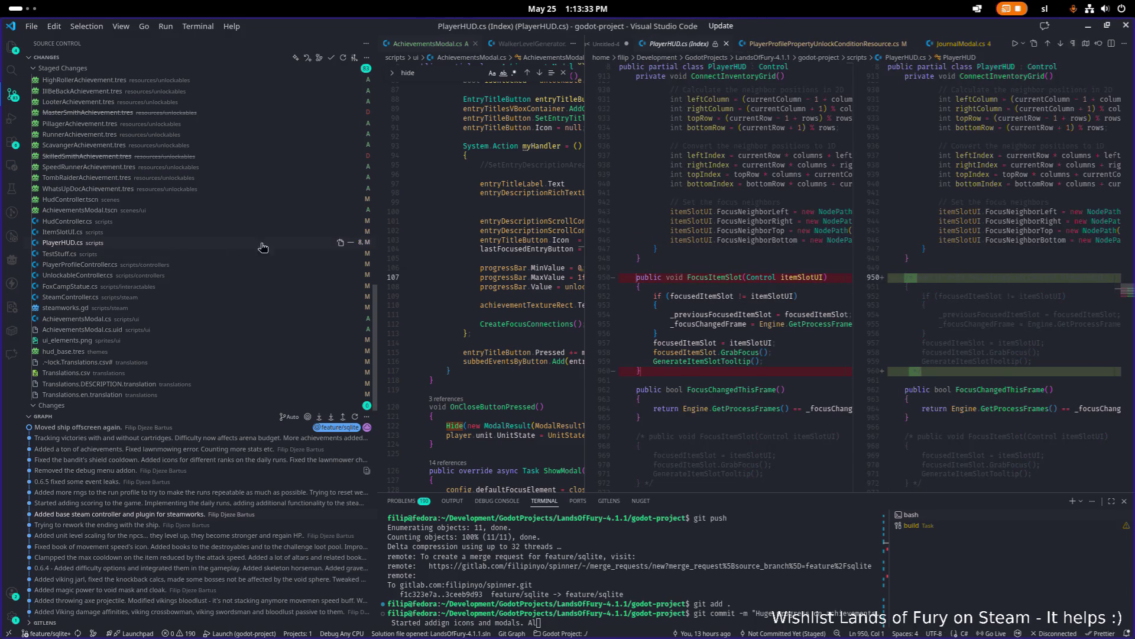
scroll(826, 293, "down", 5)
scroll(826, 293, "down", 1)
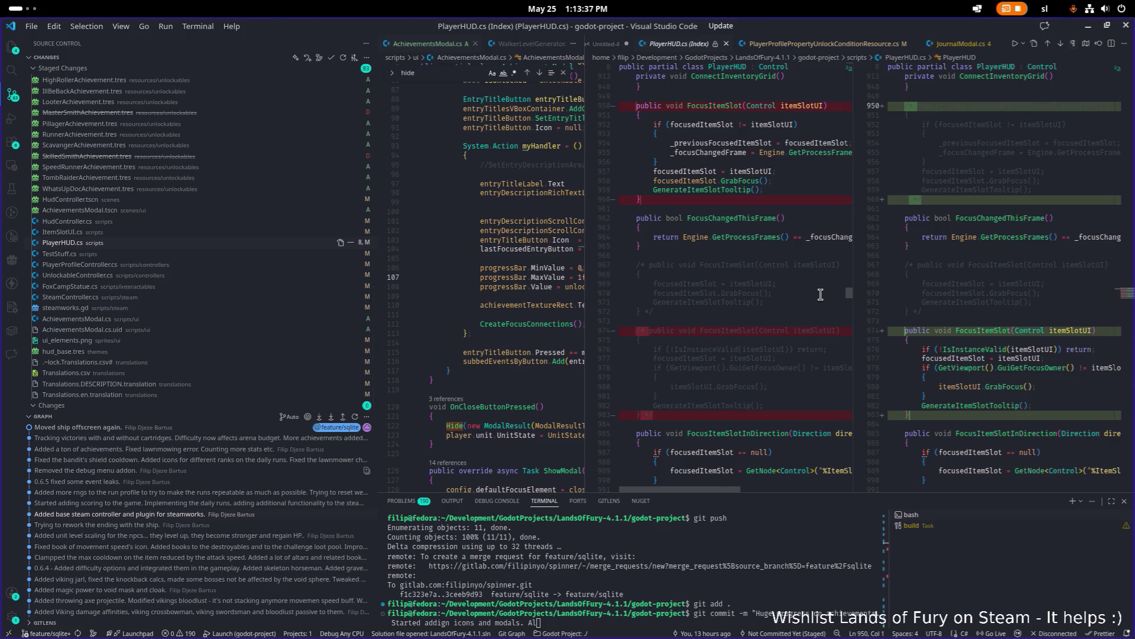
- Review TestStuff, PlayerProfileController, UnlockableController, FoxCampStatue and SteamController diffs, scrolled back left
left_click(210, 256)
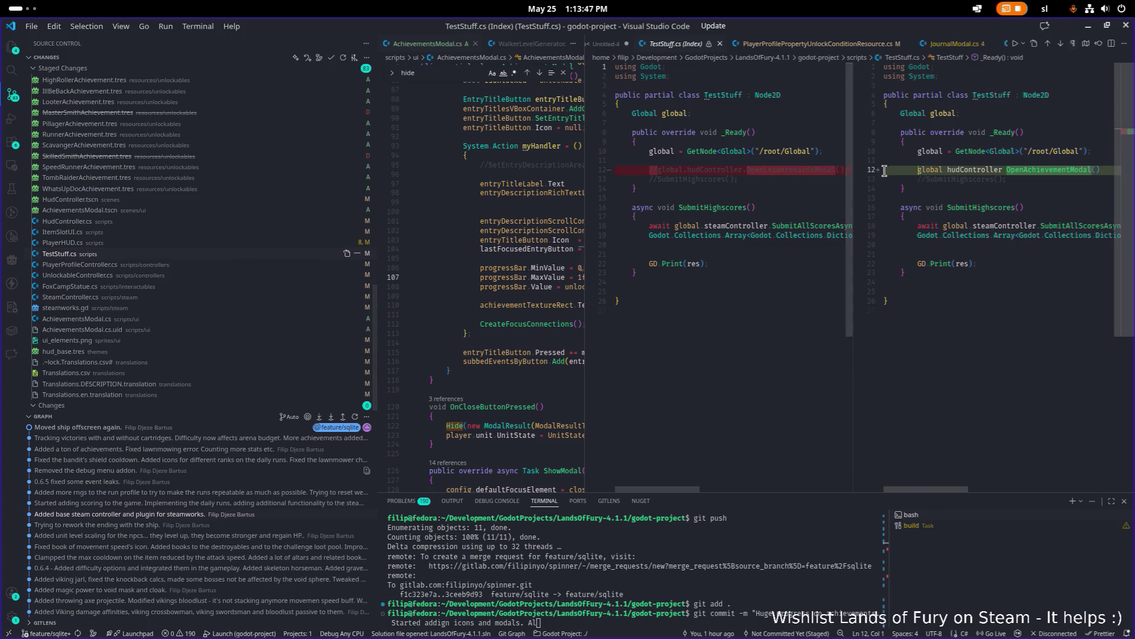
left_click(174, 268)
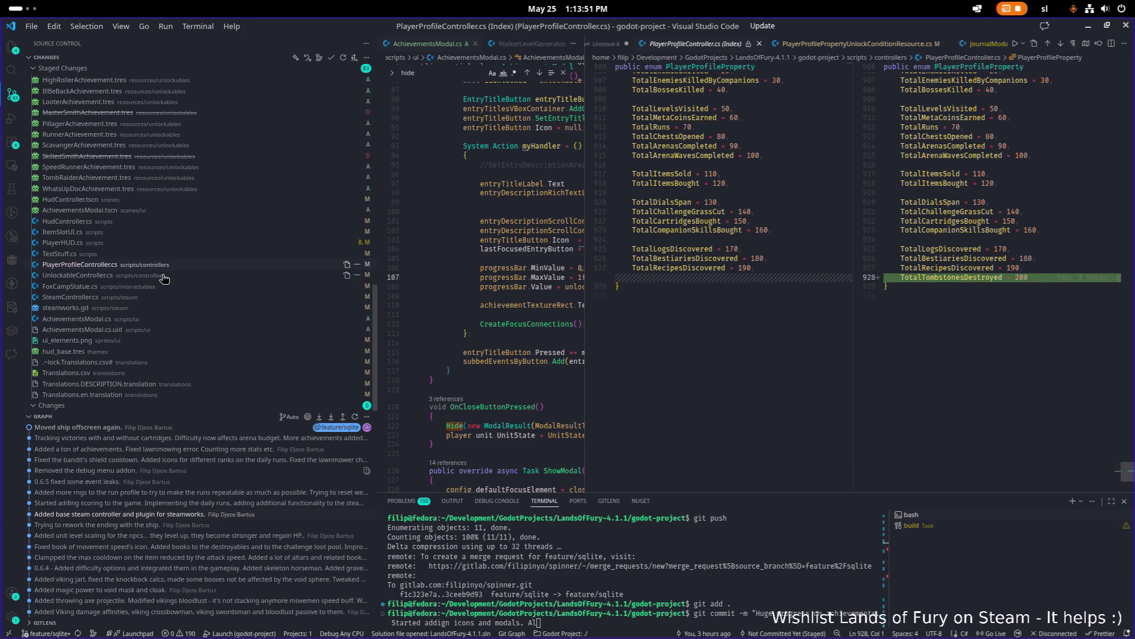
left_click(162, 276)
left_click(159, 289)
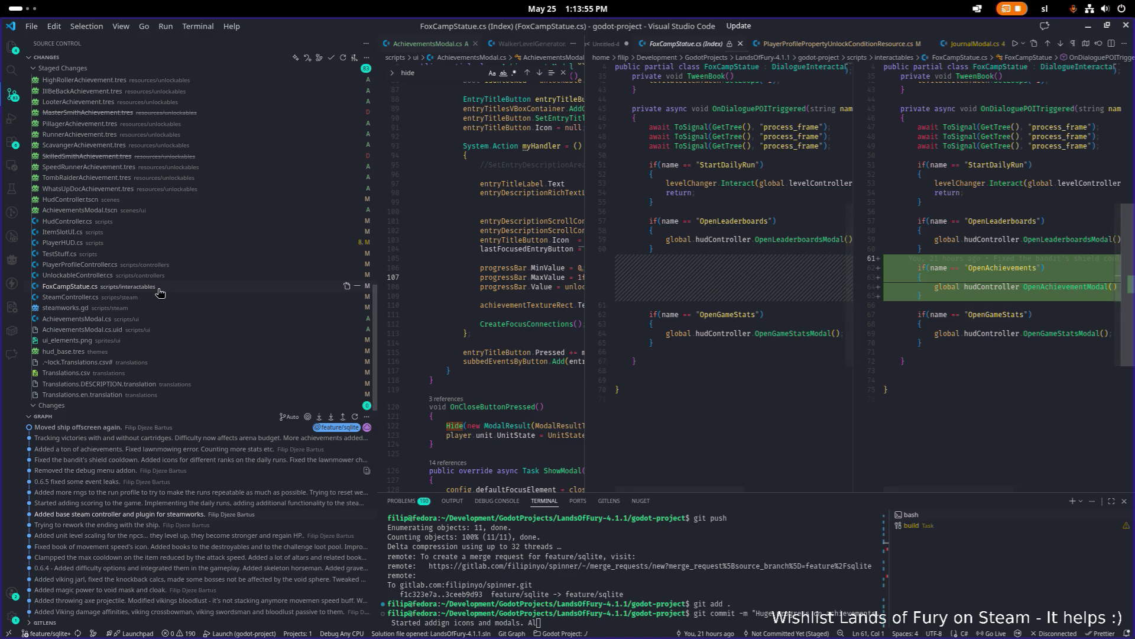
left_click(152, 300)
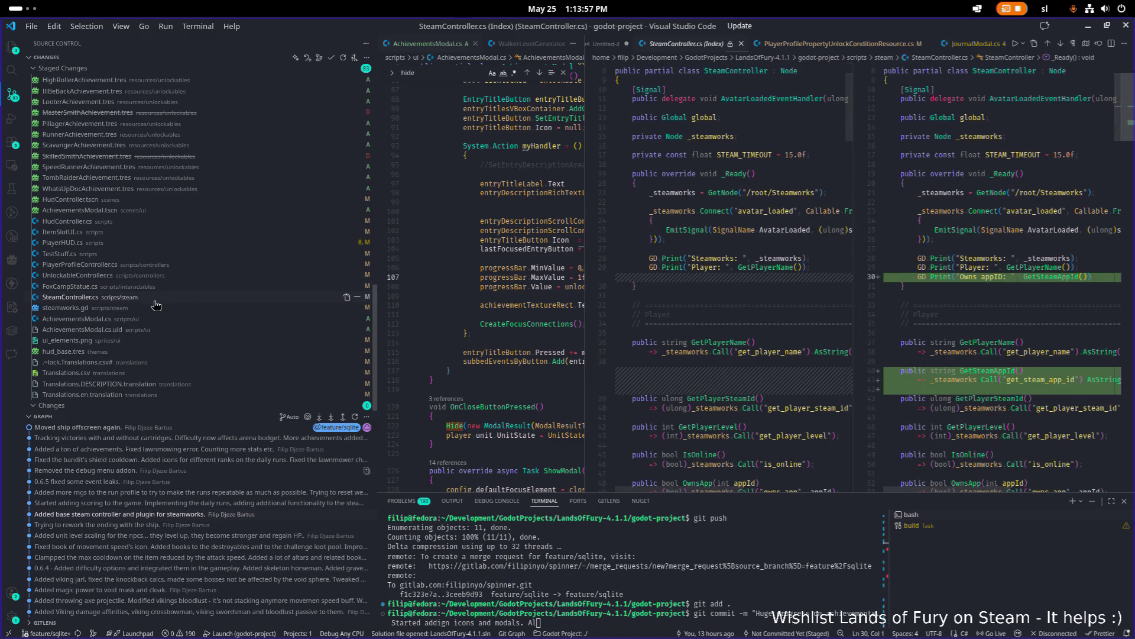
scroll(899, 402, "down", 2)
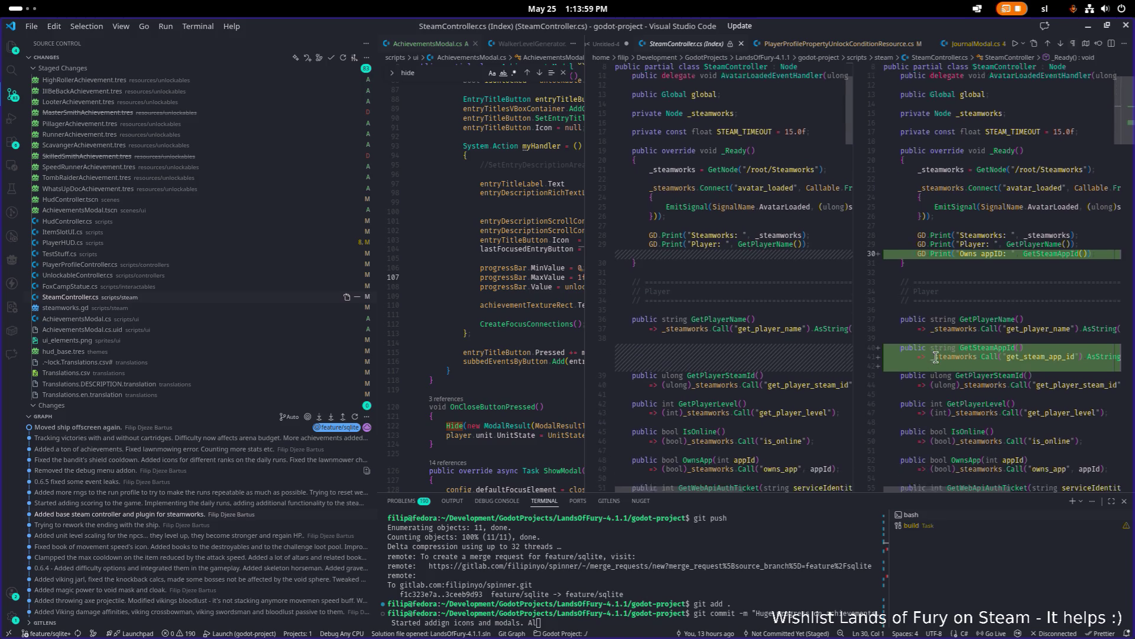
scroll(958, 331, "up", 3)
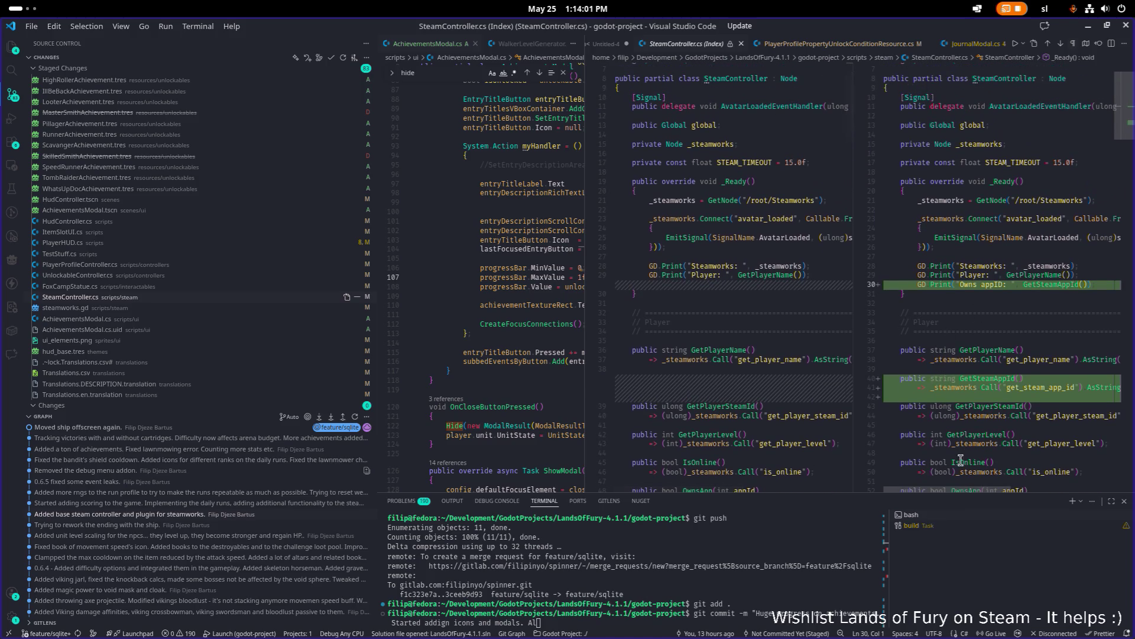
mouse_move(961, 490)
left_mouse_down()
mouse_move(994, 494)
mouse_move(887, 491)
left_mouse_up()
scroll(306, 335, "up", 1)
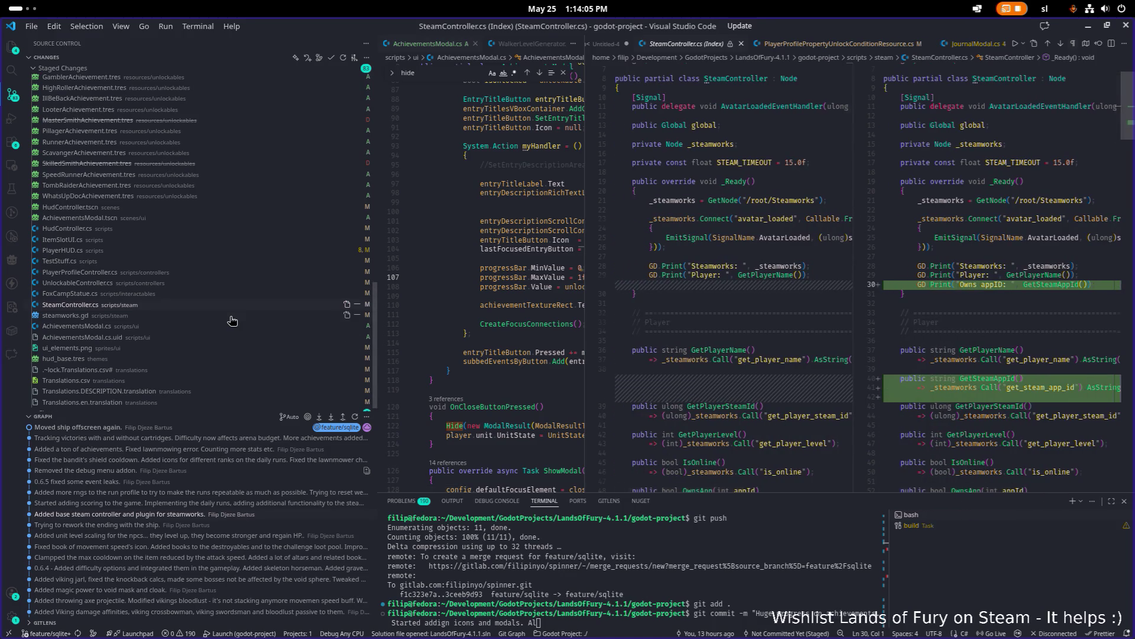
- Commit the achievement changes as 'Huge progress on achievements…' with leaderboard notes and push to feature/sqlite
left_click(233, 317)
type("so added ability to submi")
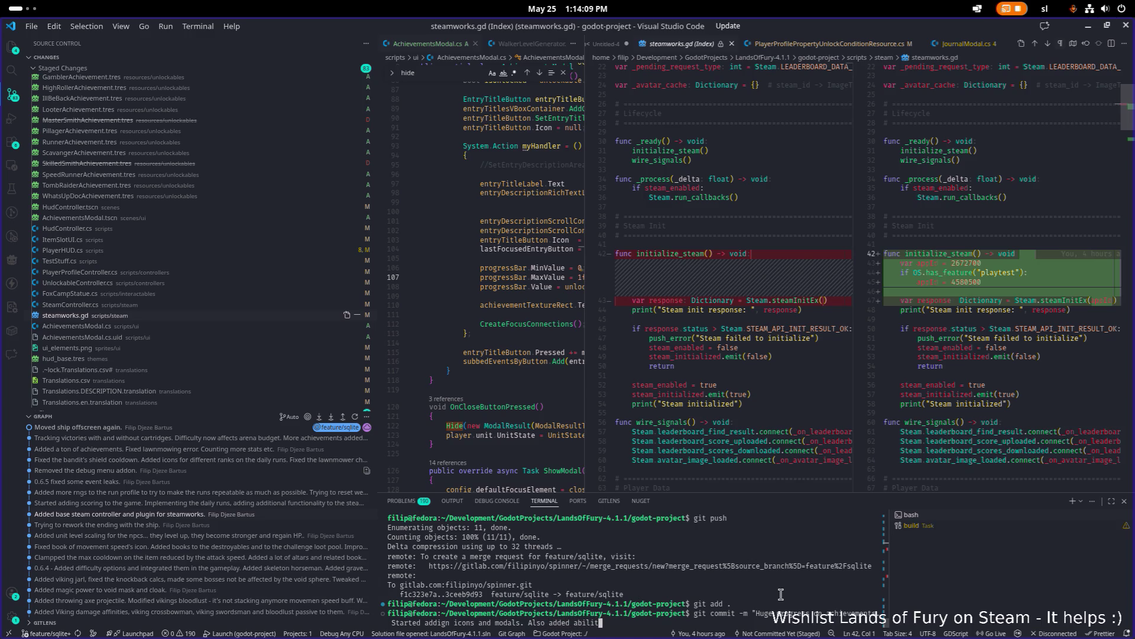
type("t s")
key("BackSpace")
key("BackSpace")
key("BackSpace")
type("export as playt")
type("est.")
type("\"")
key("BackSpace")
key("BackSpace")
type("- correctly wired achievements and ")
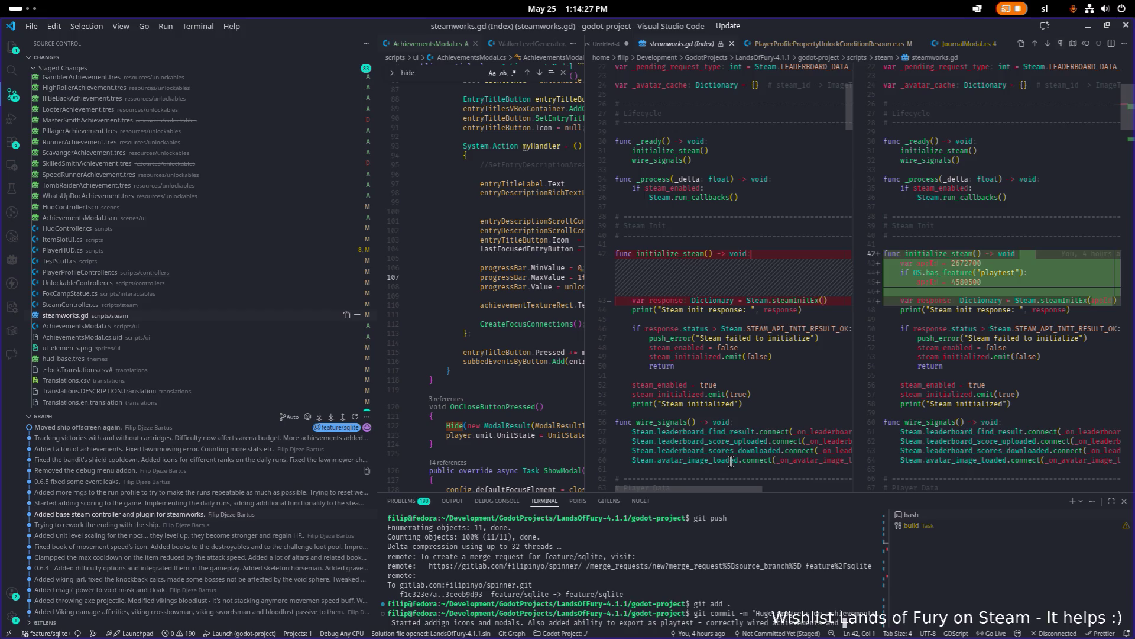
type("leaderbo")
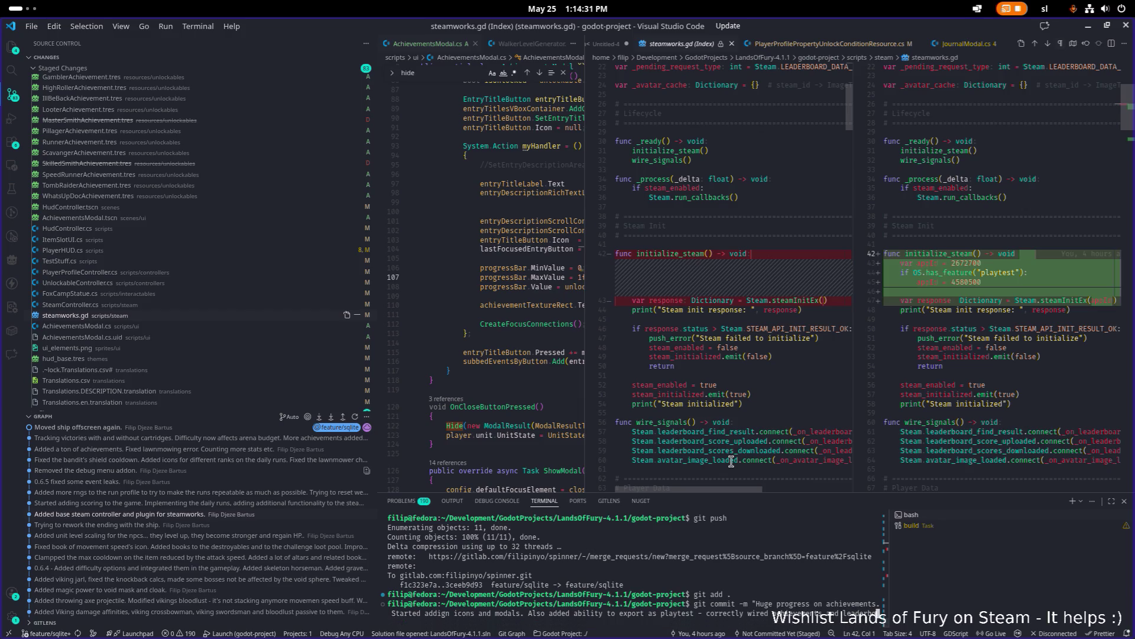
type("rds.")
type("\"")
key("Return")
type("git push")
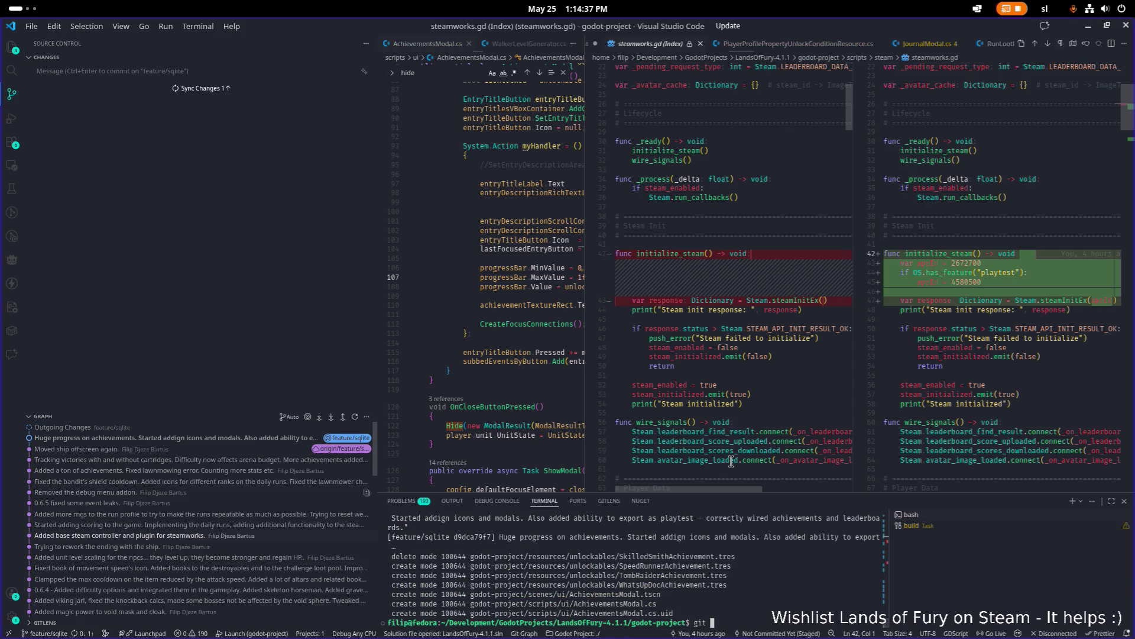
key("Return")
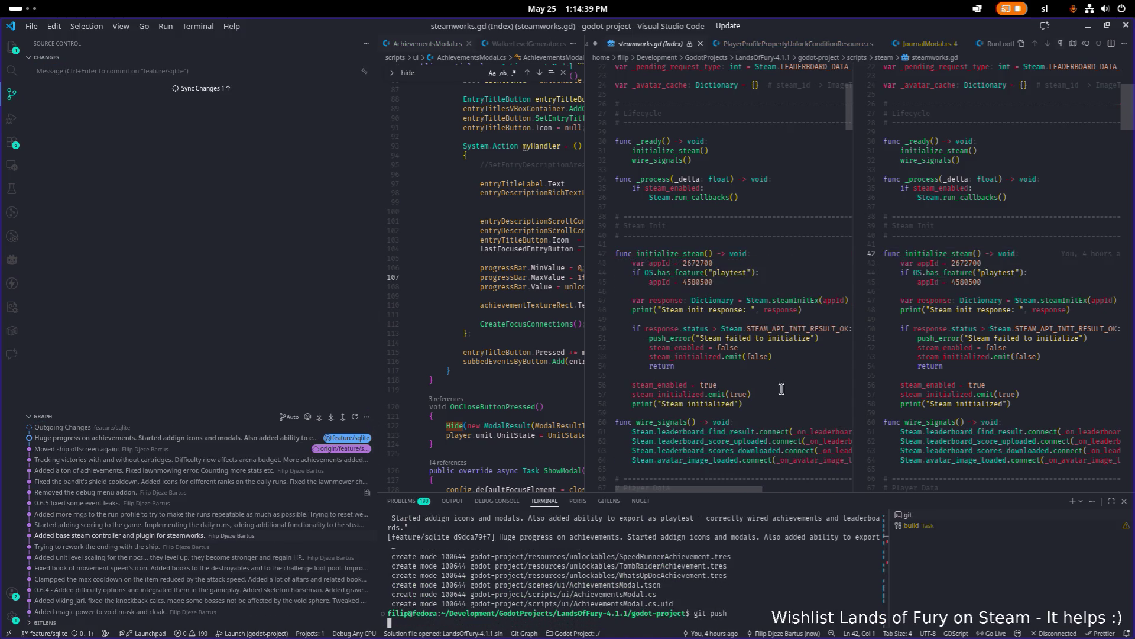
- Back in Godot, inspect achievements_expert_smith.tres and its 16×16 region at x 16, y 96
left_click(1088, 28)
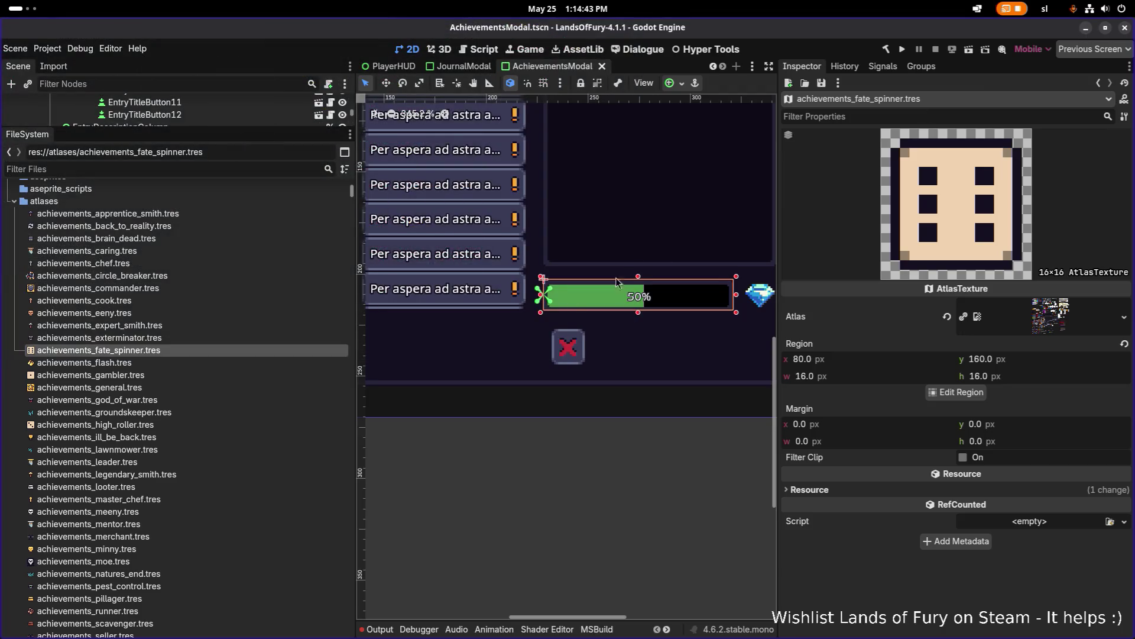
left_click(231, 327)
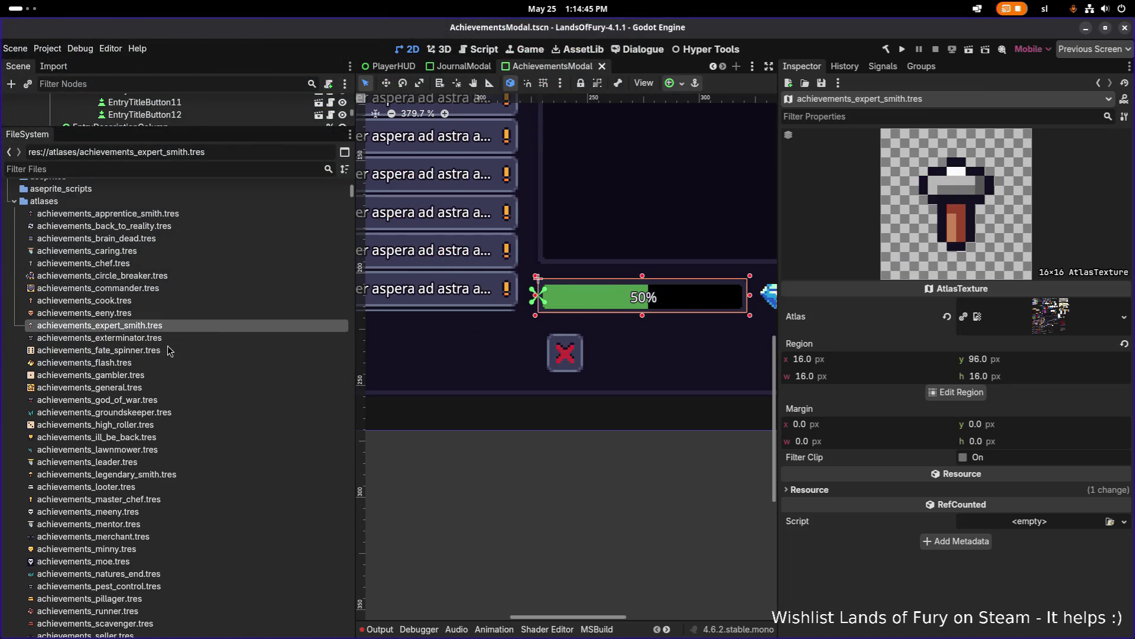
scroll(168, 352, "down", 10)
scroll(165, 352, "down", 10)
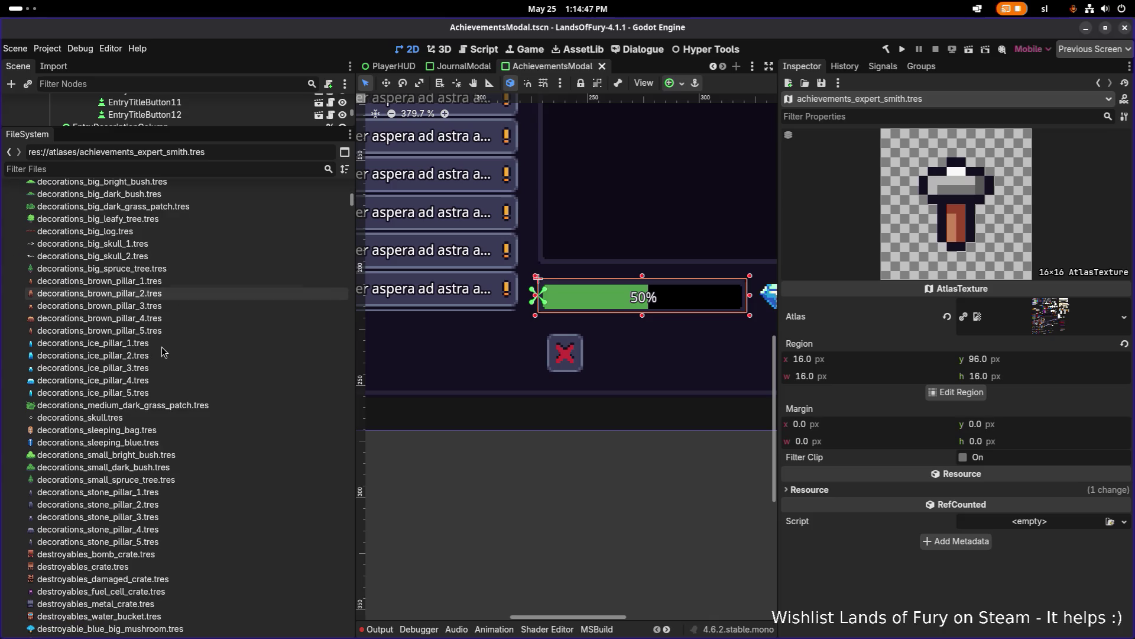
scroll(164, 351, "up", 3)
- Filter the FileSystem dock to files matching 'achievements'
left_click(184, 169)
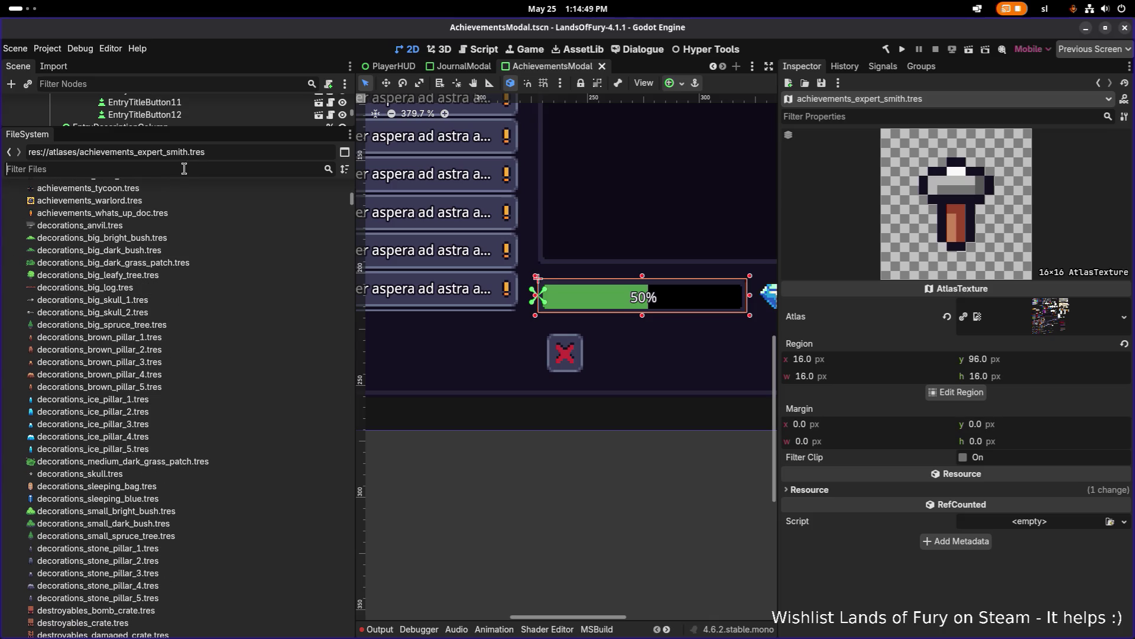
type("ach")
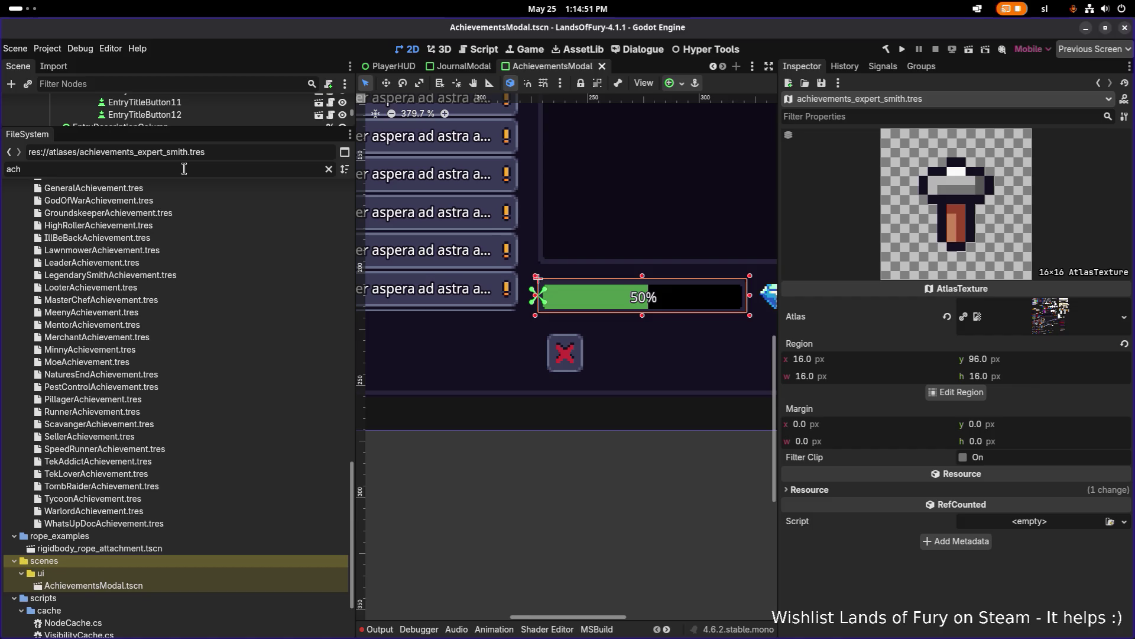
type("ievements")
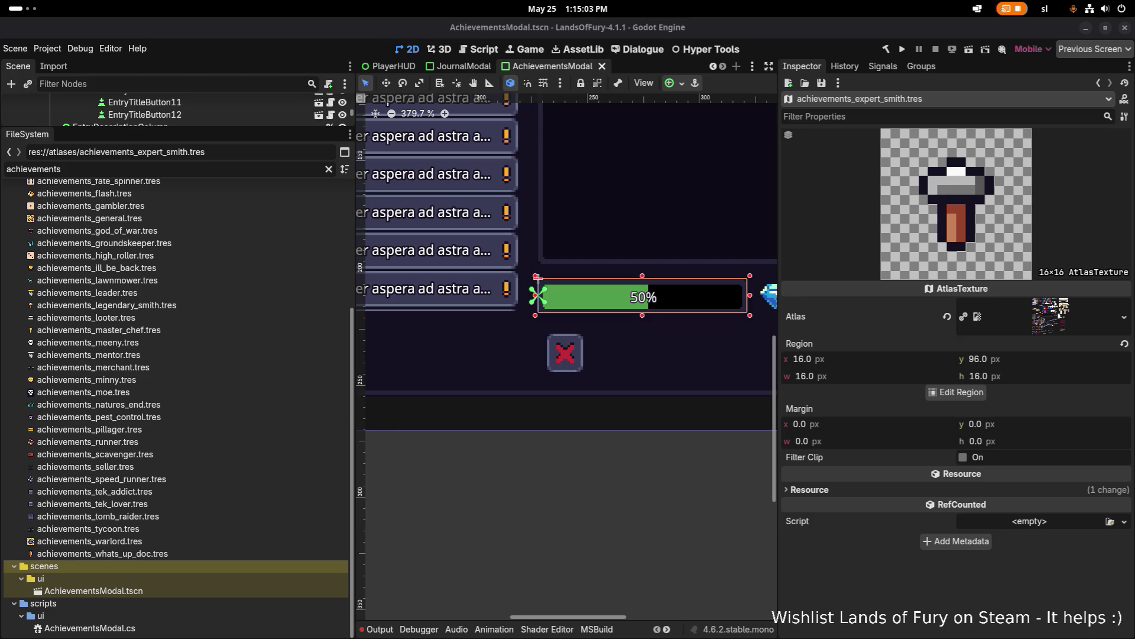
left_click(21, 8)
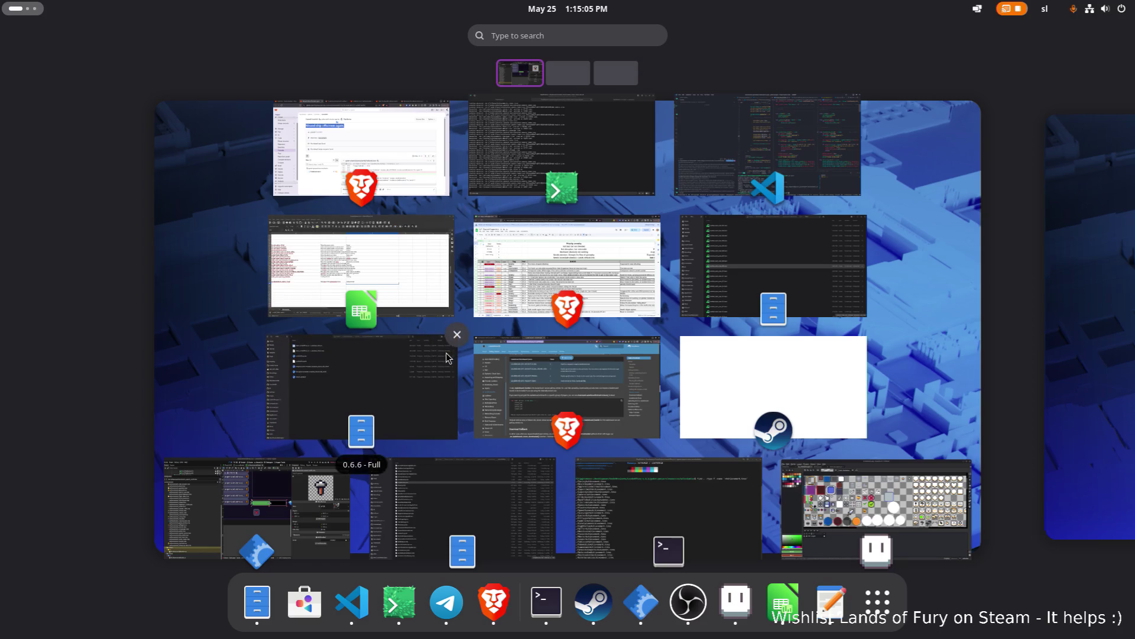
- Leave the window overview to return to the Godot editor
key("Escape")
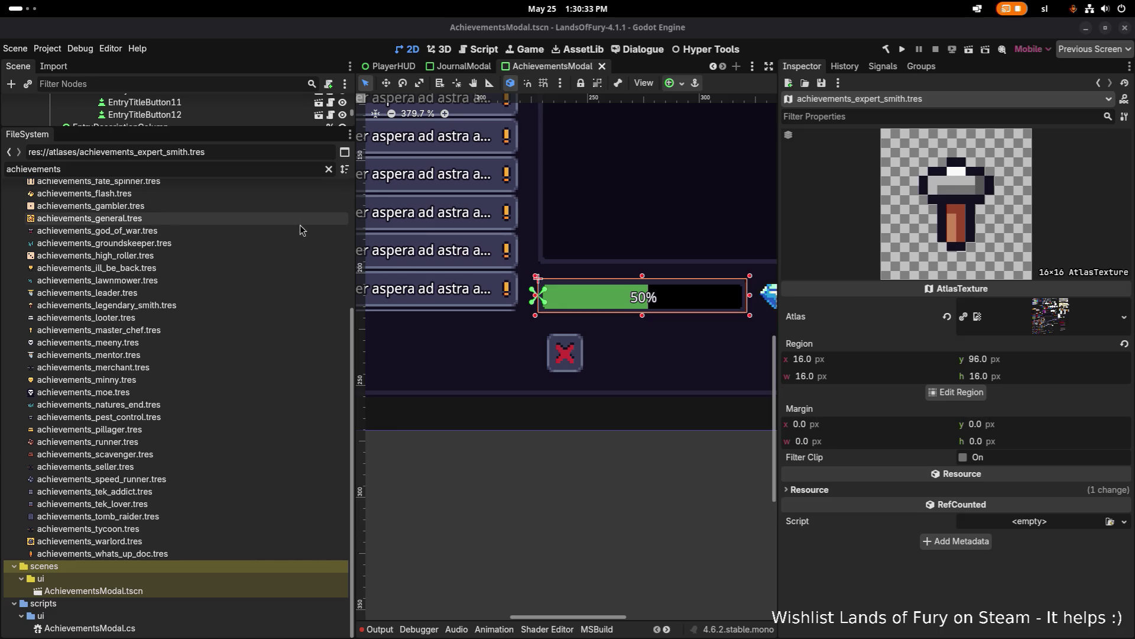
- Replace the FileSystem filter 'achievements' with the new search term 'unlockables'
scroll(544, 261, "right", 3)
scroll(556, 261, "down", 1)
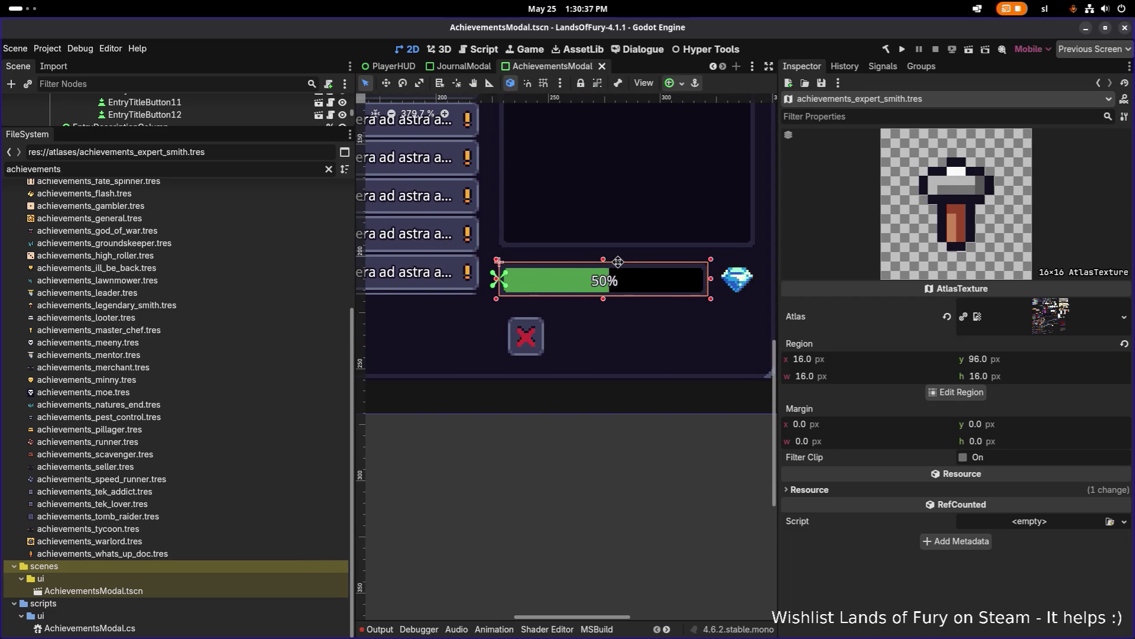
scroll(618, 263, "right", 1)
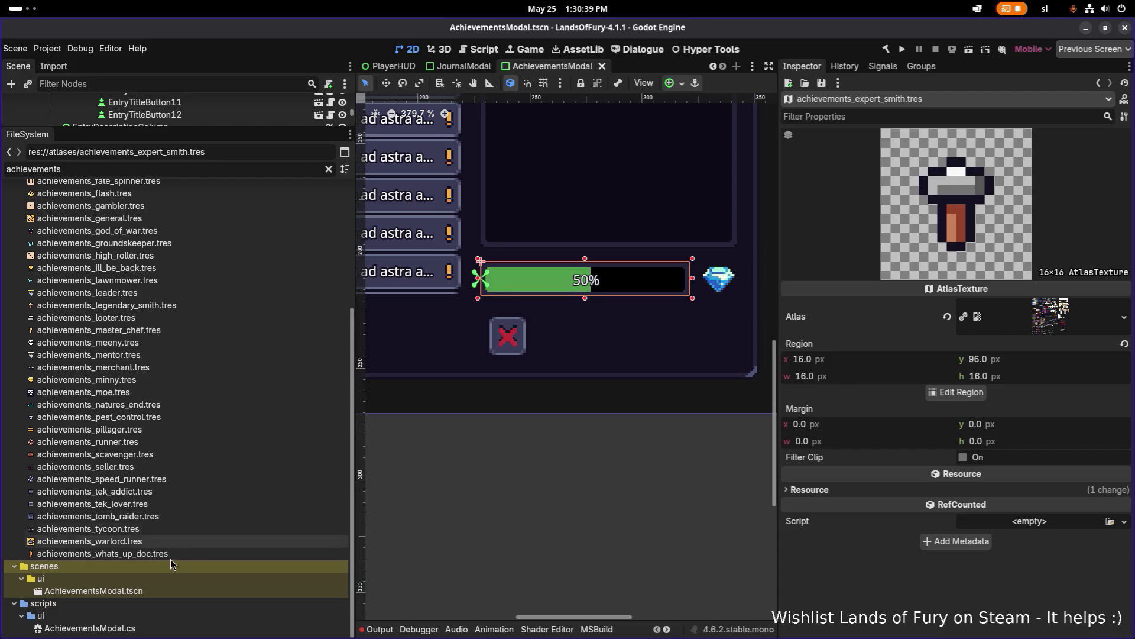
scroll(264, 307, "up", 5)
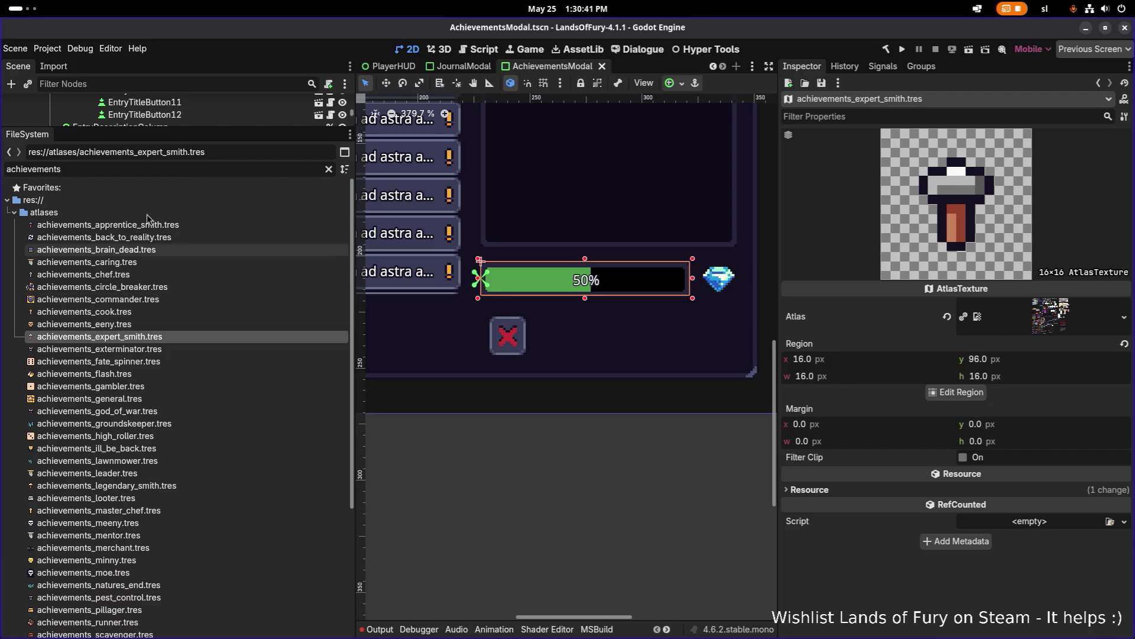
left_click(185, 169)
key("BackSpace")
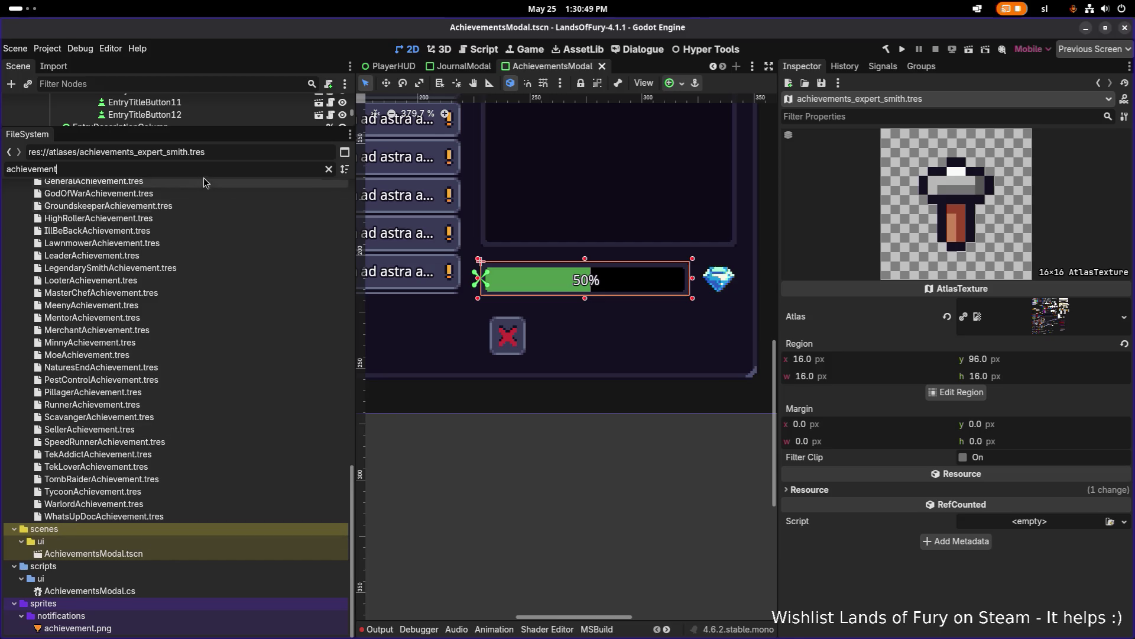
key("ctrl+a")
type("u")
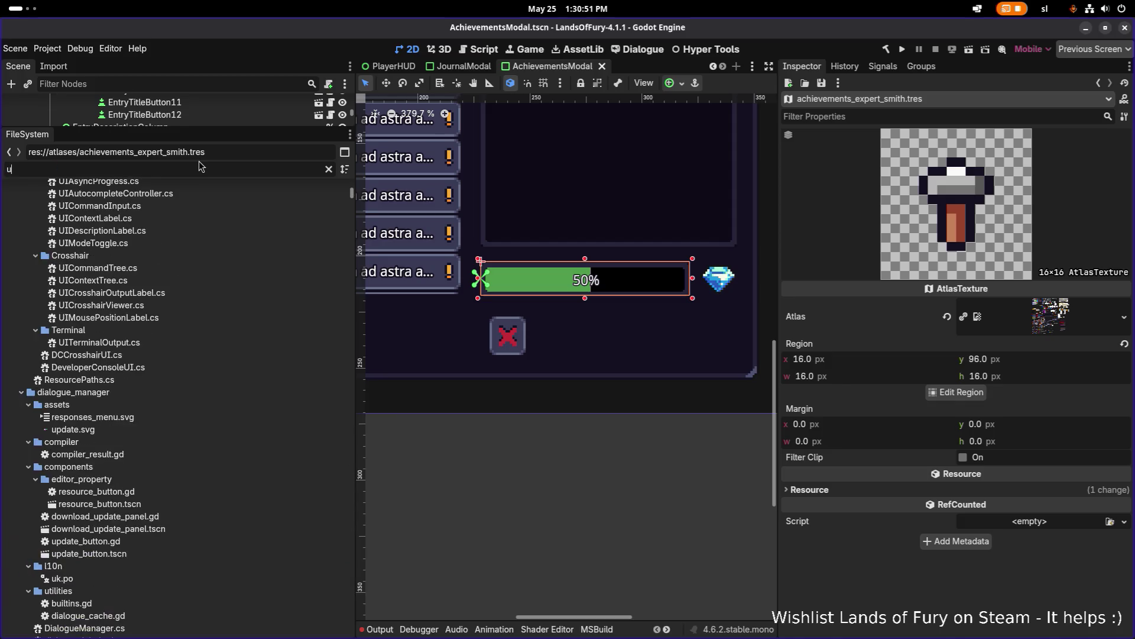
type("nlockables")
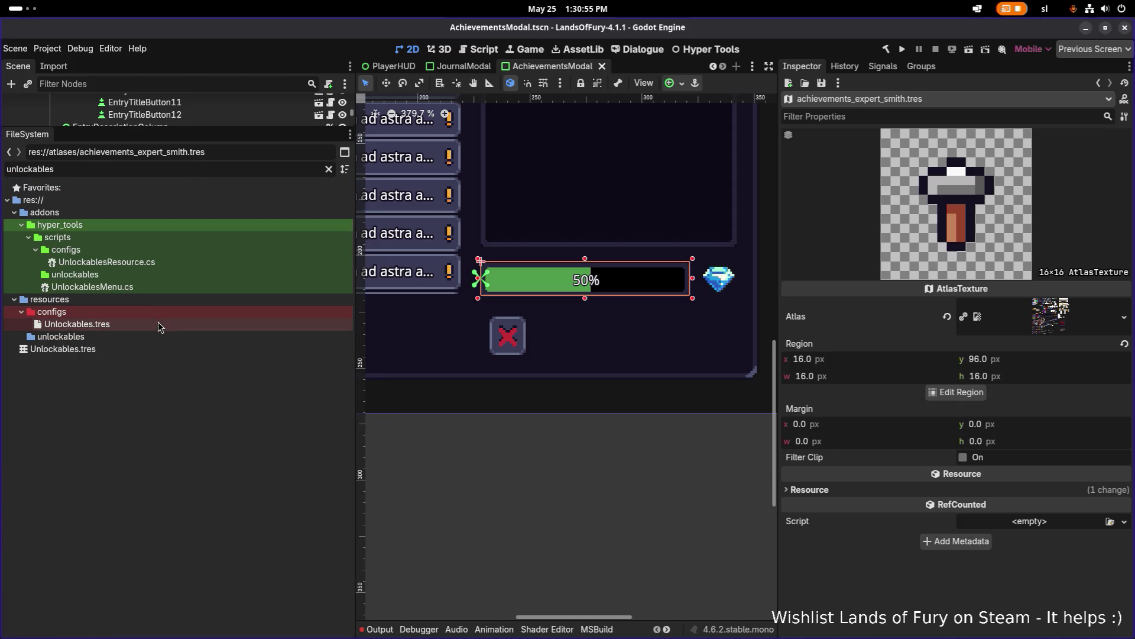
- Open resources/configs/Unlockables.tres, widen the Inspector, and collapse All Unlockables to show the 42-entry Achievements array
left_click(157, 324)
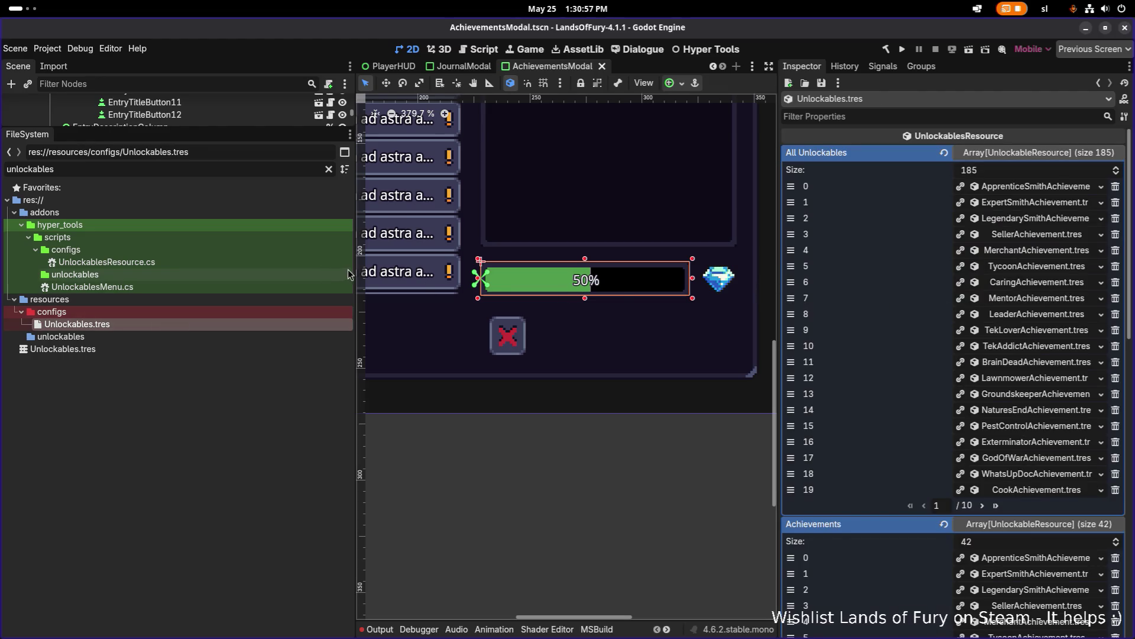
left_click_drag(355, 273, 236, 272)
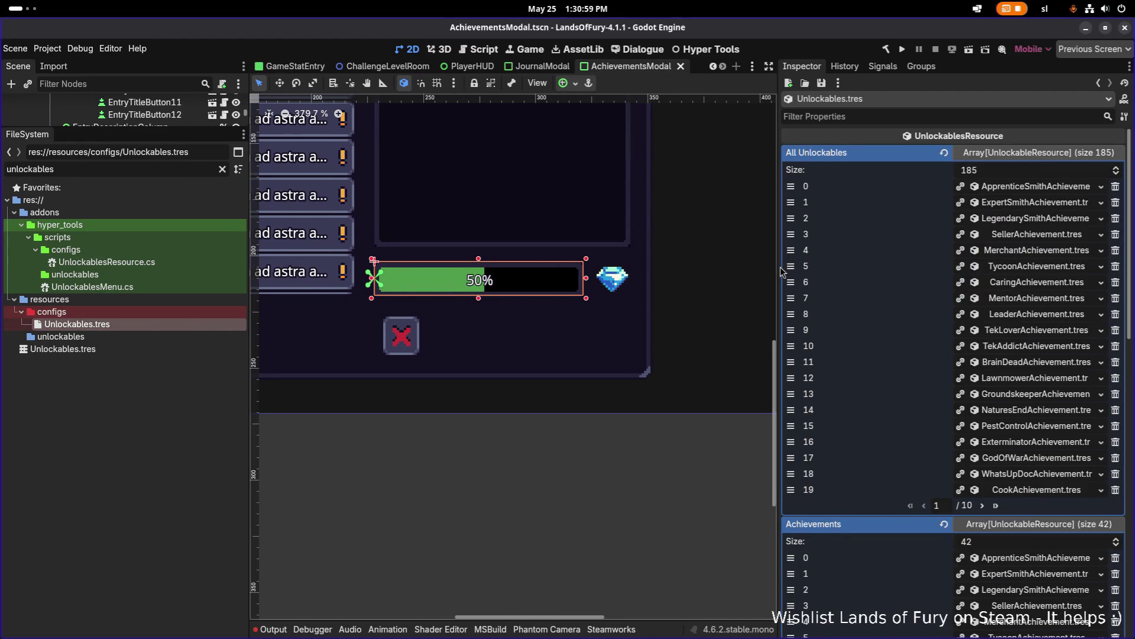
left_click_drag(779, 267, 634, 262)
scroll(815, 276, "down", 5)
scroll(807, 279, "up", 5)
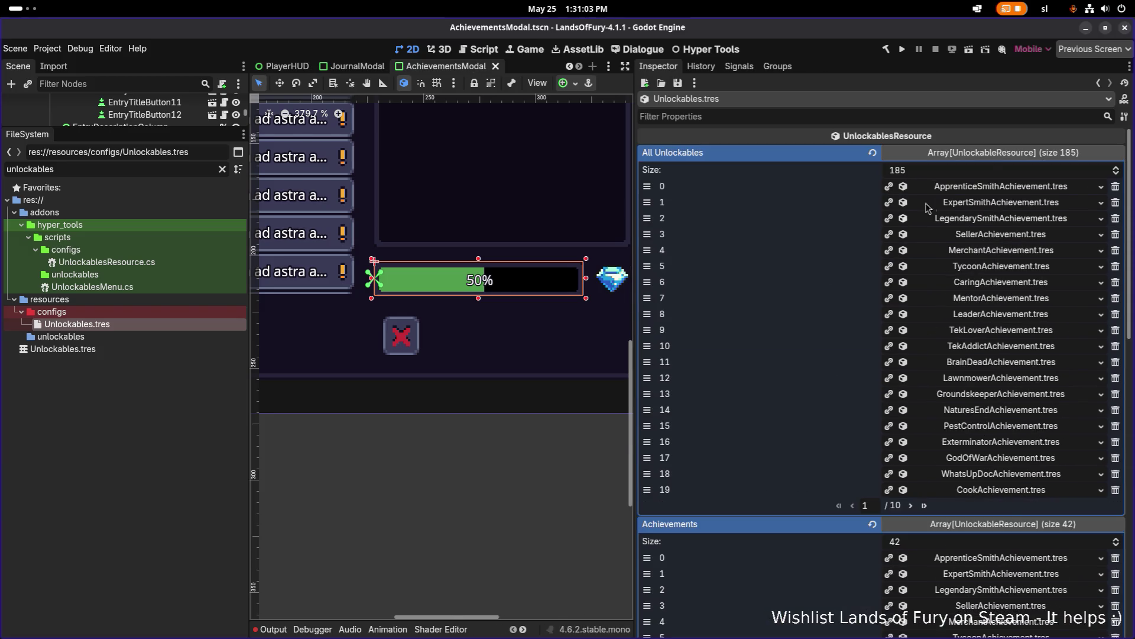
left_click(991, 154)
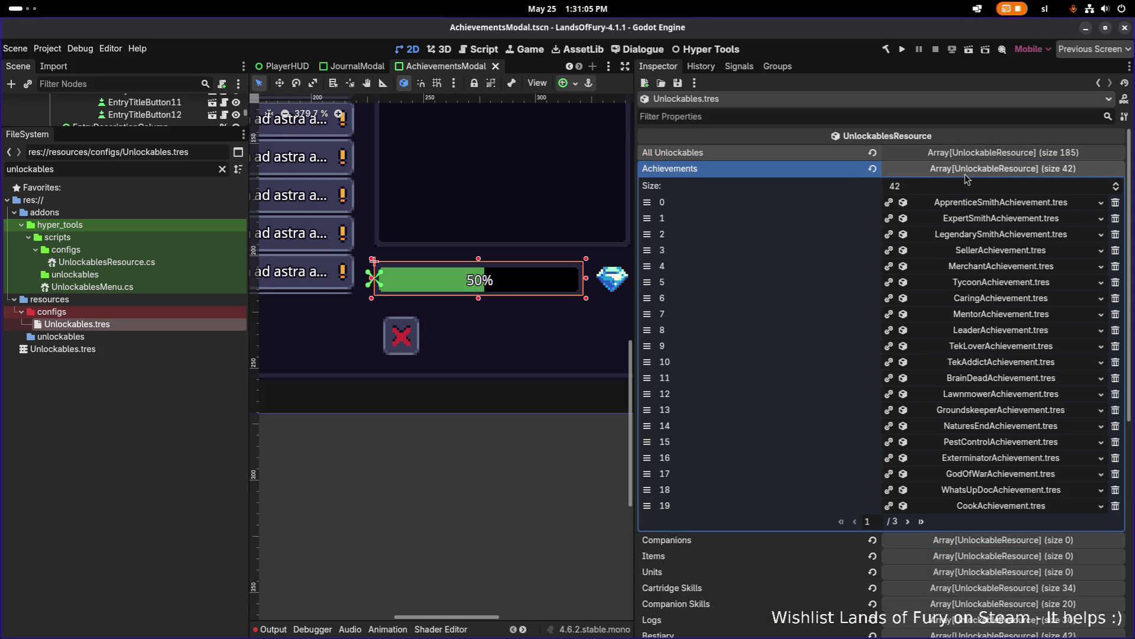
- Assign the 'apprentice' texture as the ApprenticeSmith achievement's icon and save
left_click(980, 206)
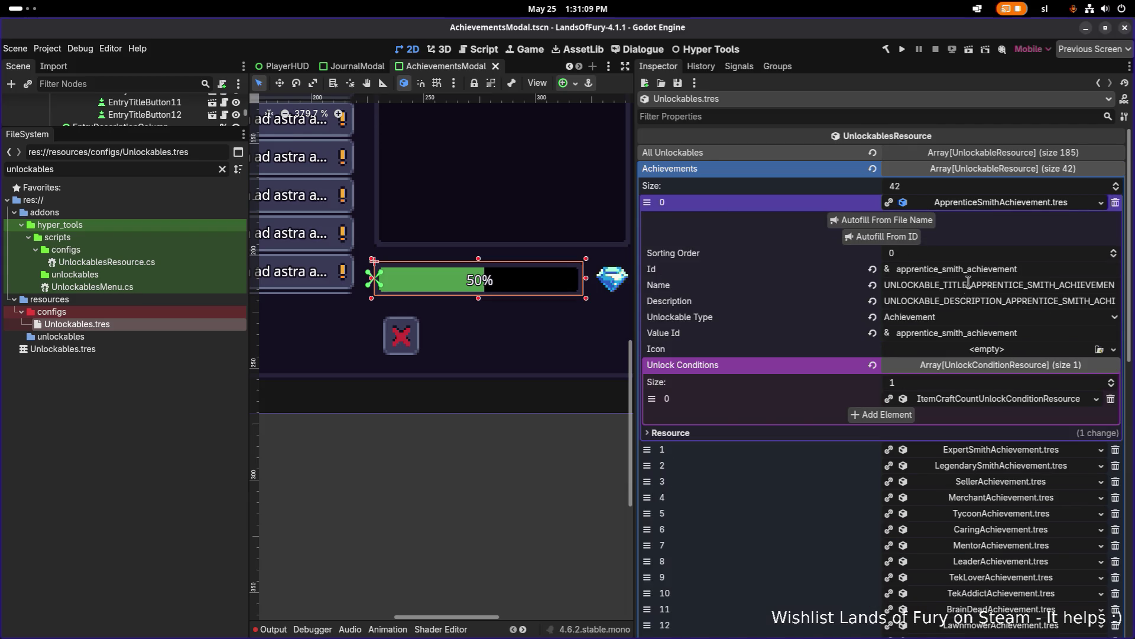
left_click(1099, 349)
type("apprentice")
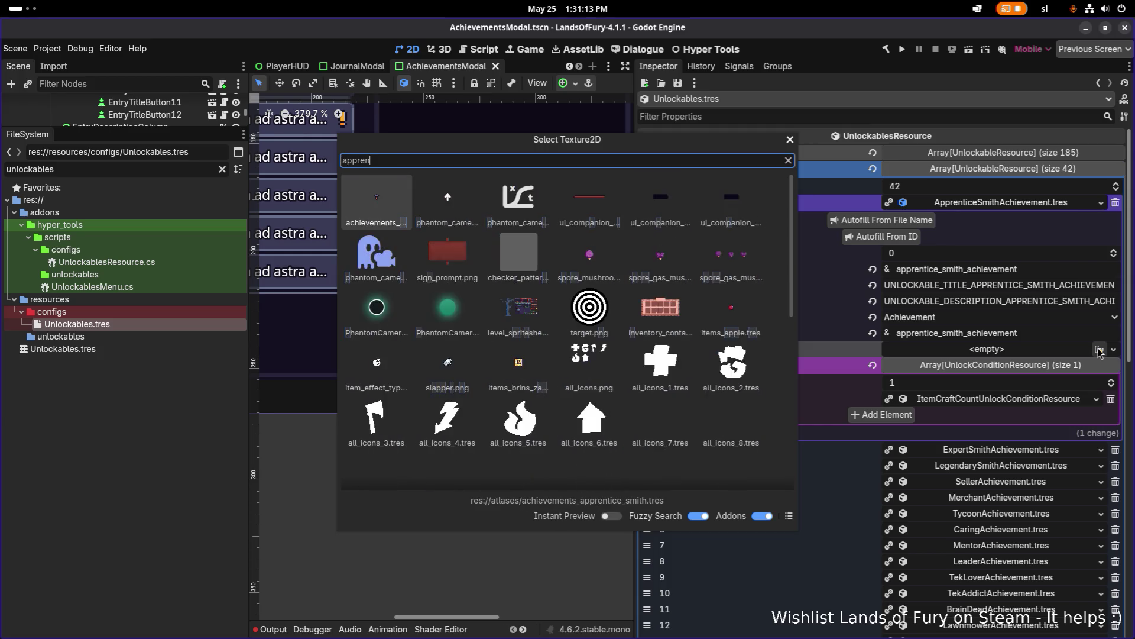
key("Return")
key("ctrl+s")
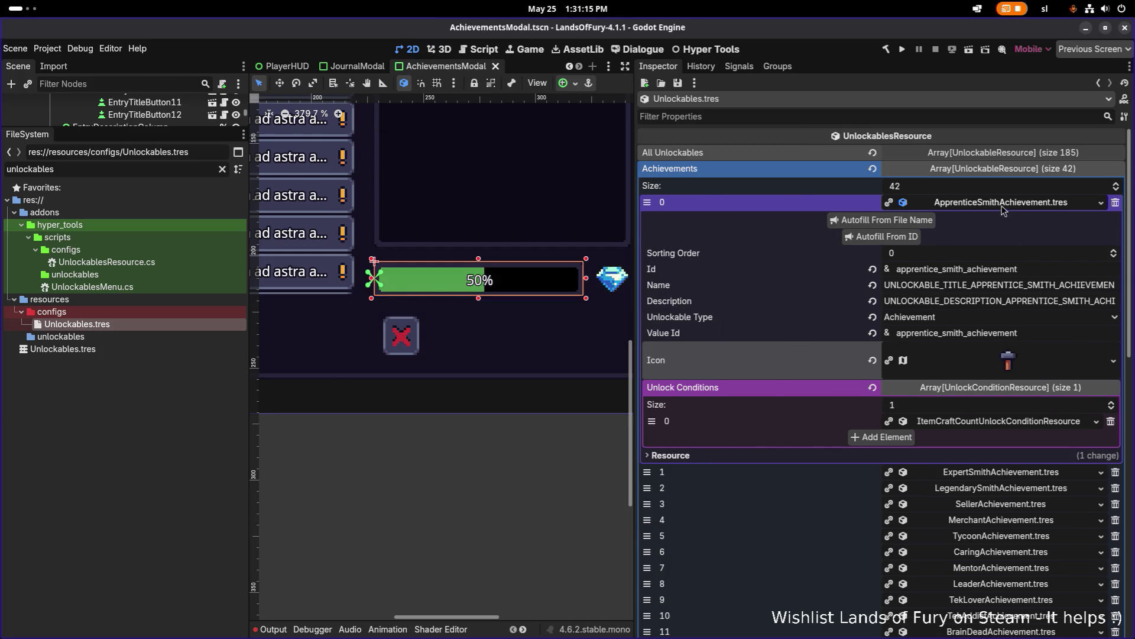
left_click(1003, 207)
- Quick-load the 'exper' texture as the ExpertSmith icon and save
left_click(1013, 224)
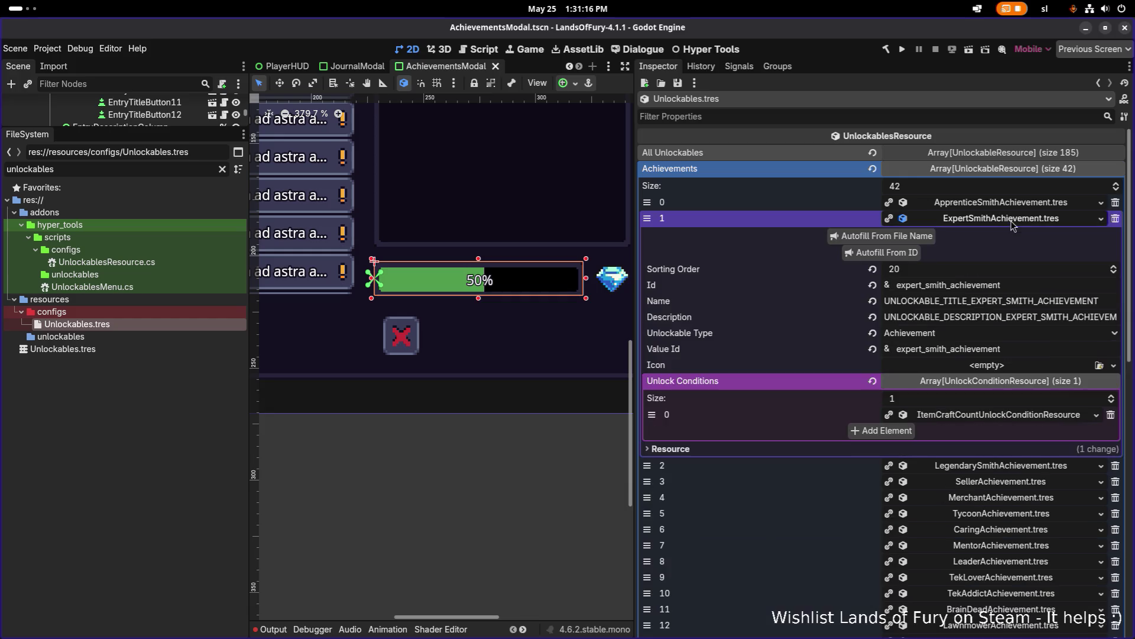
left_click(1004, 367)
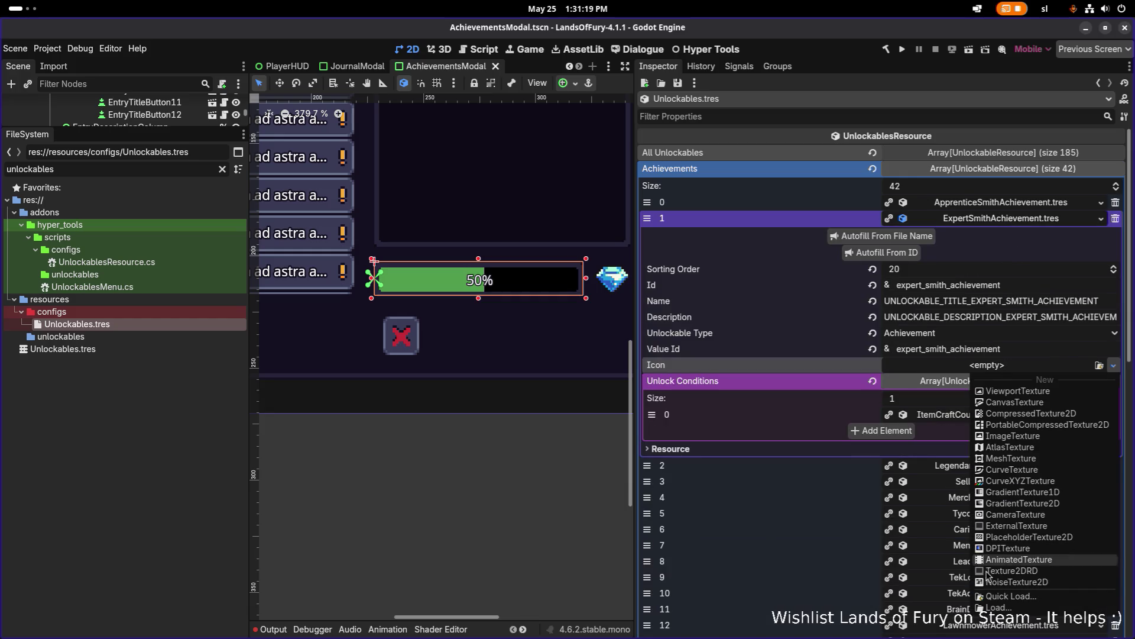
left_click(1013, 596)
type("exper")
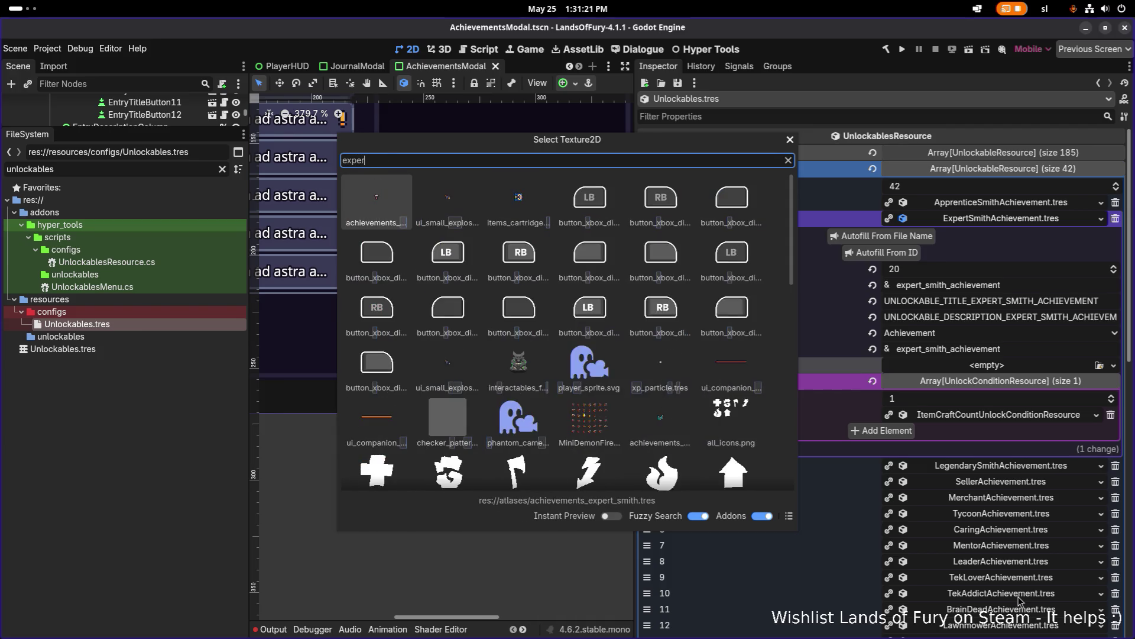
key("Return")
key("ctrl+s")
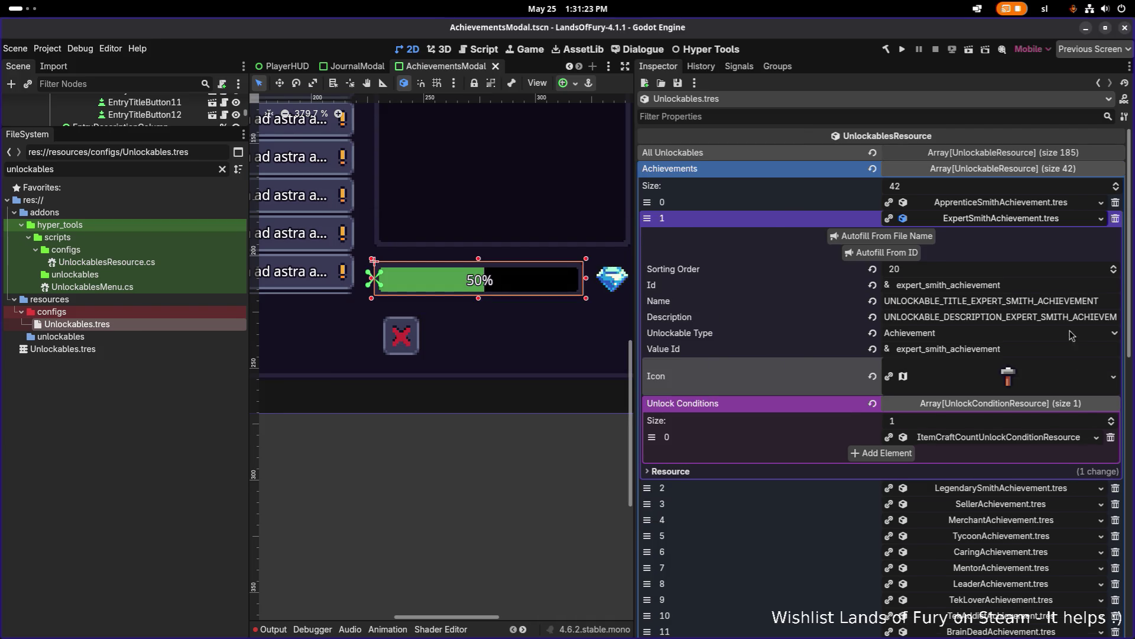
left_click(1010, 218)
- Assign the 'legendary' texture to the LegendarySmith icon and save
left_click(1003, 234)
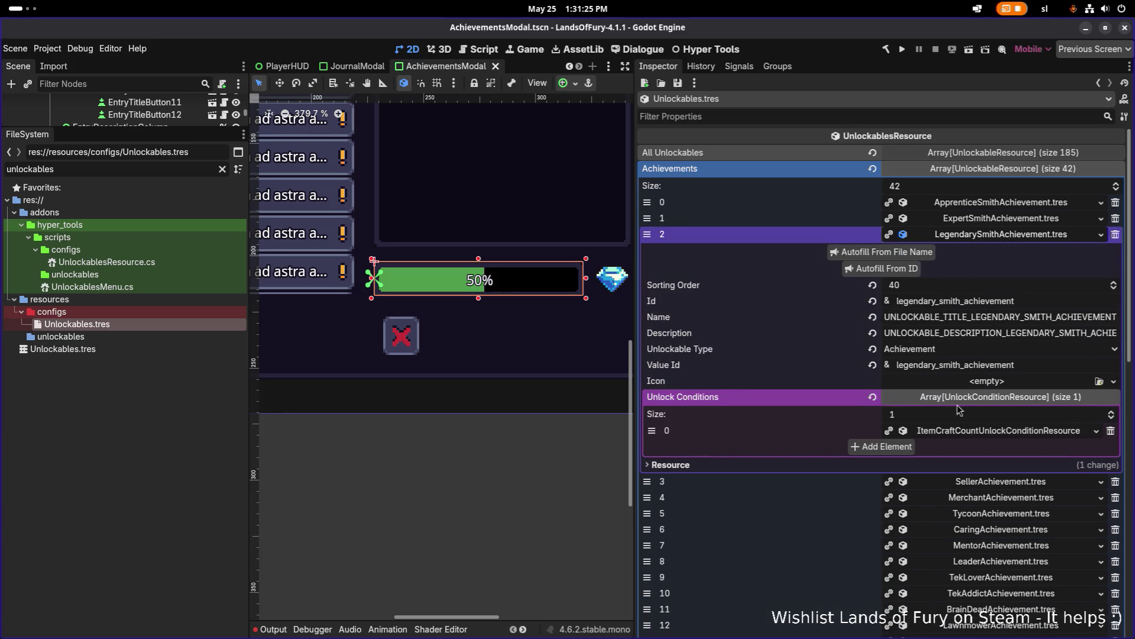
left_click(1099, 381)
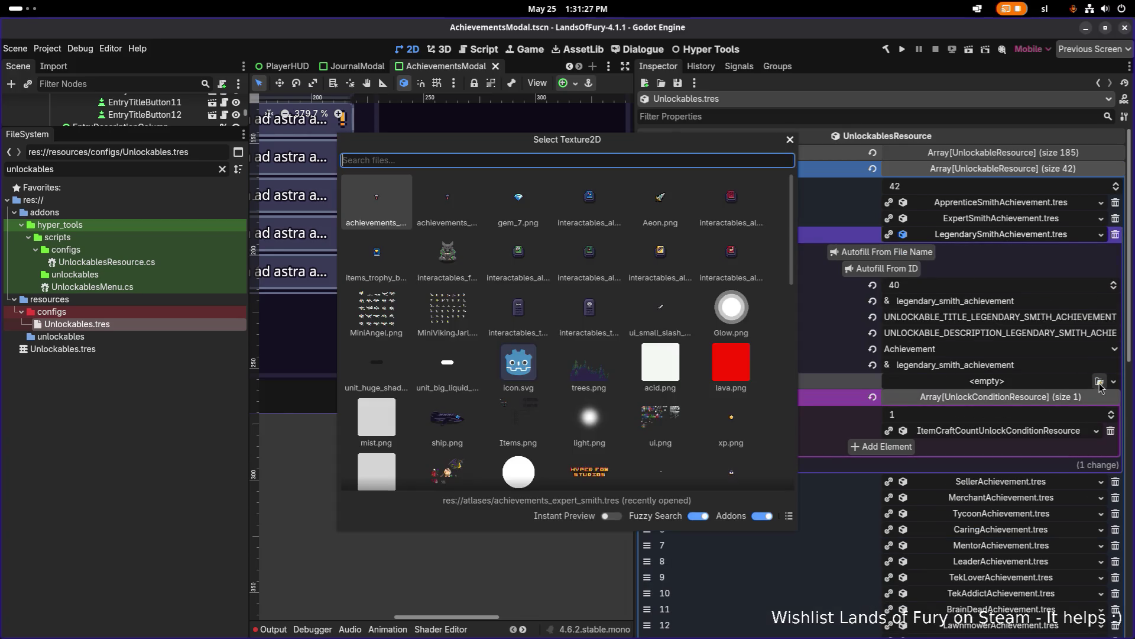
type("legendary")
key("Return")
key("ctrl+s")
left_click(1024, 237)
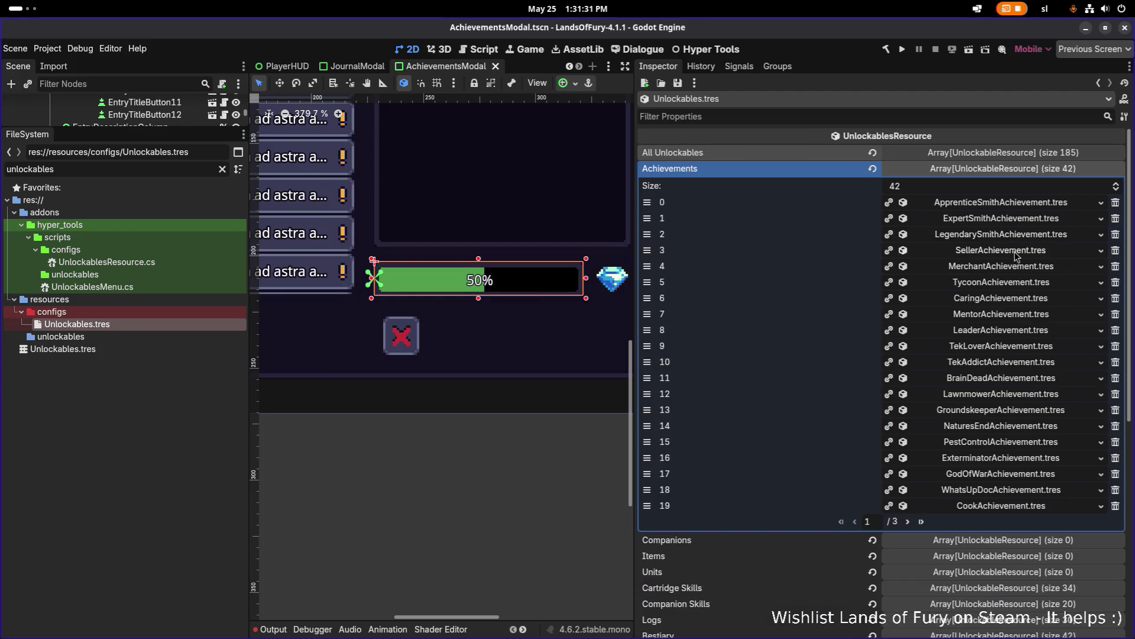
- Assign the 'seller' texture as the Seller achievement's icon
left_click(1016, 254)
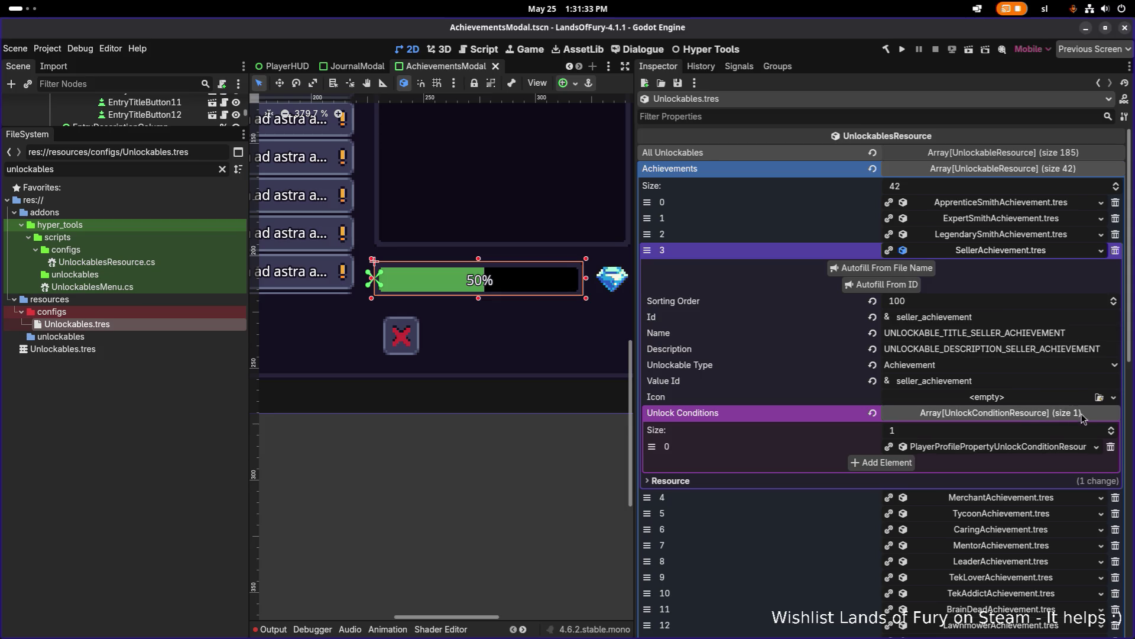
left_click(1099, 398)
type("seller")
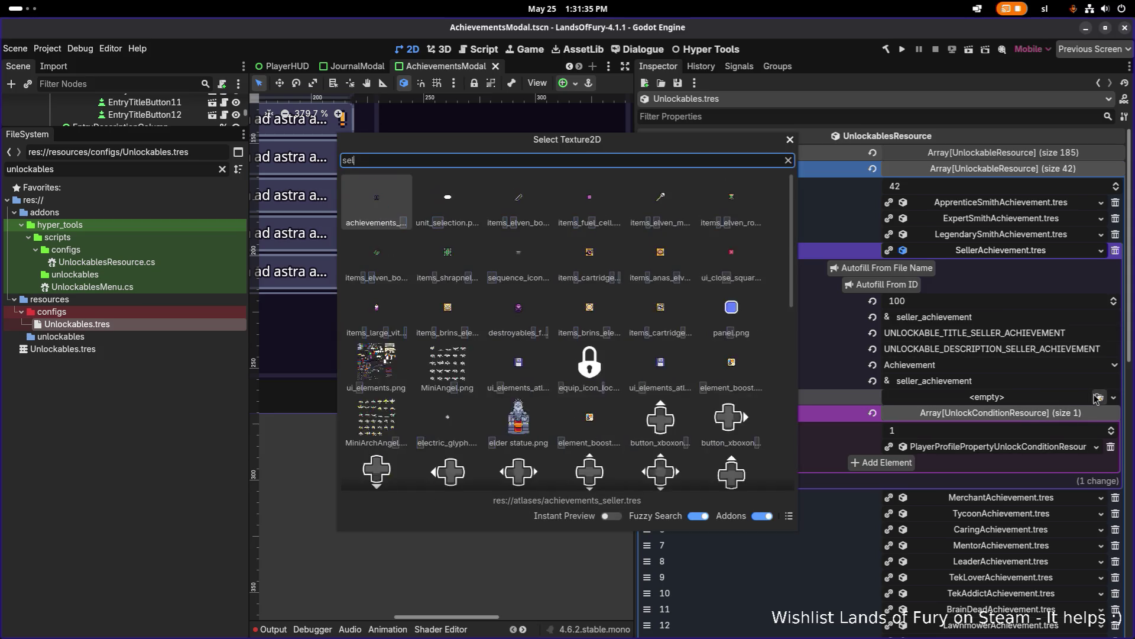
key("Return")
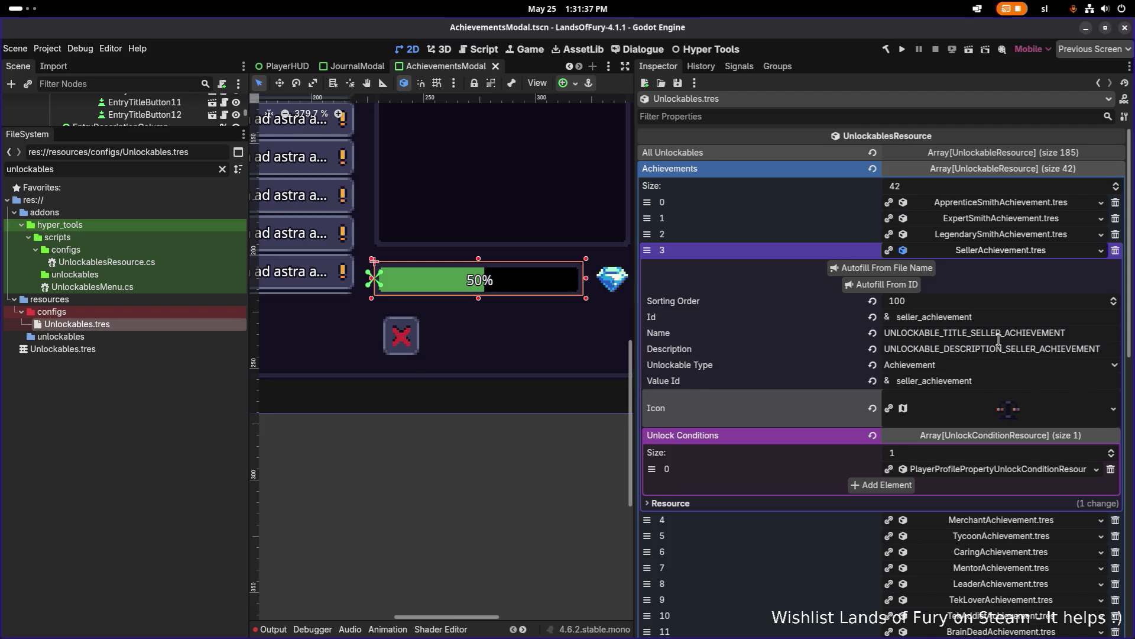
left_click(1011, 255)
- Assign the 'merchant' texture as the Merchant achievement's icon
left_click(1009, 267)
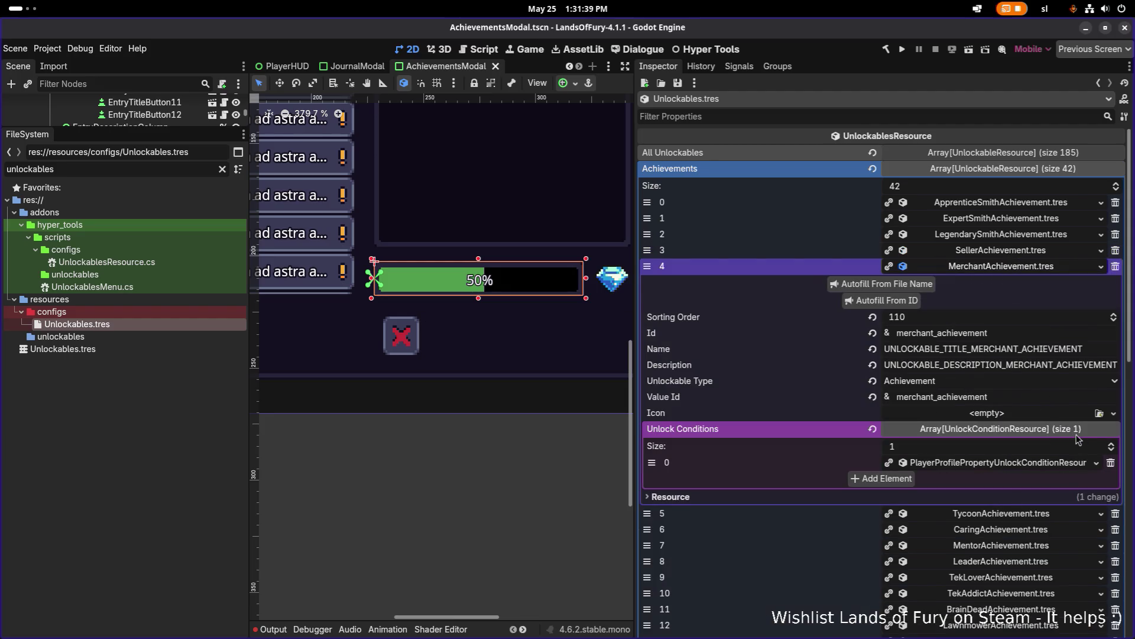
left_click(1099, 413)
type("merchant")
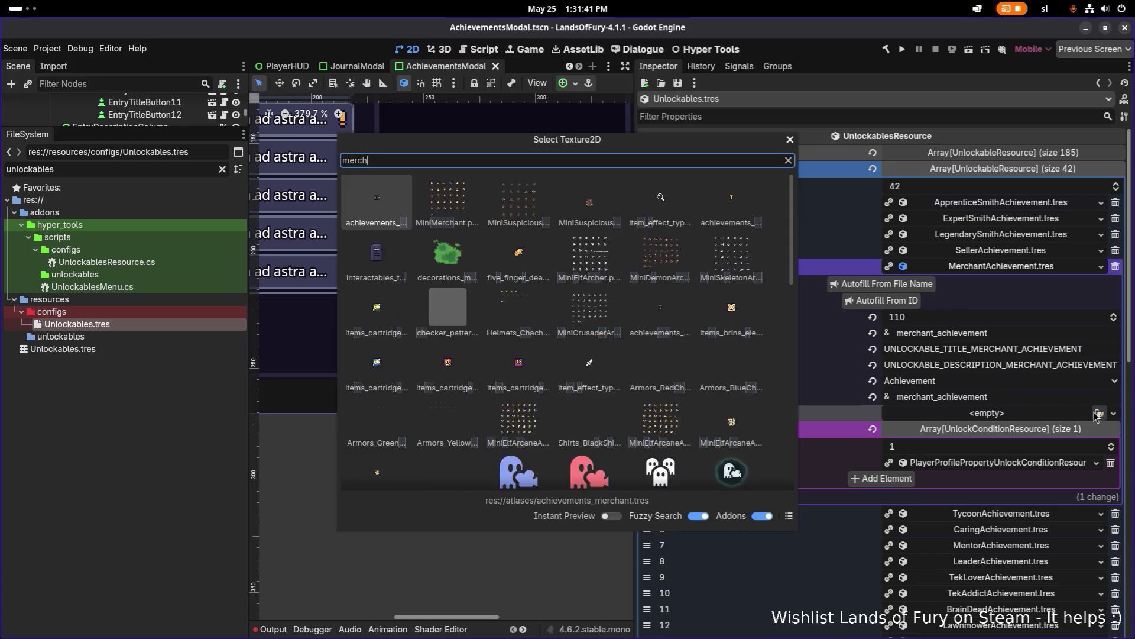
key("Return")
left_click(1010, 267)
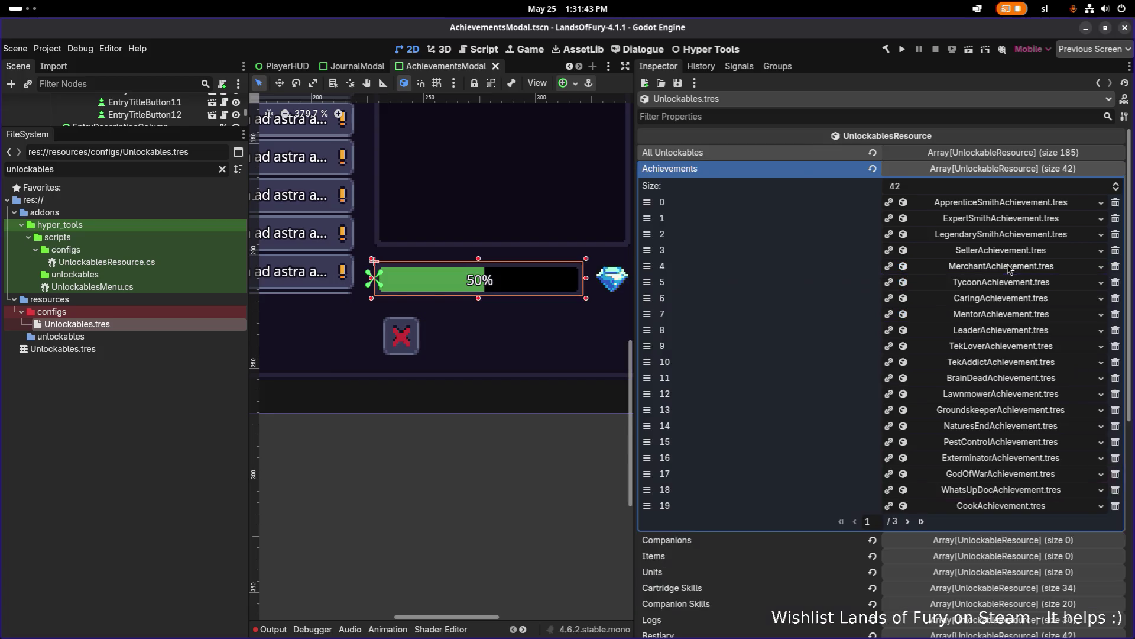
- Assign the 'tycoon' texture as the Tycoon achievement's icon and save
left_click(1015, 282)
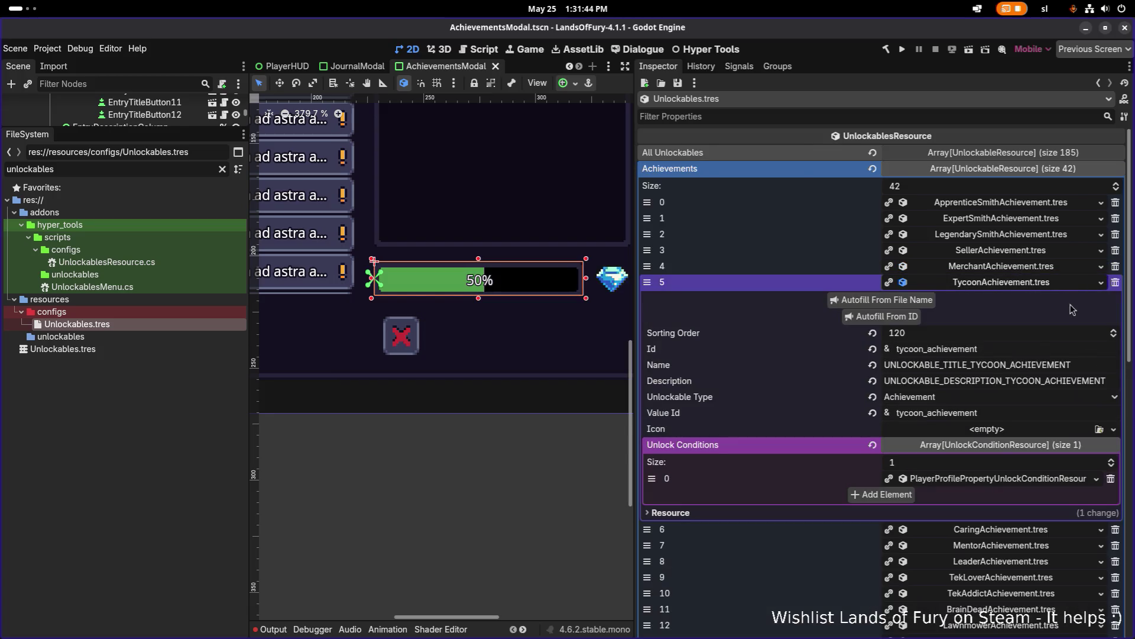
left_click(1090, 432)
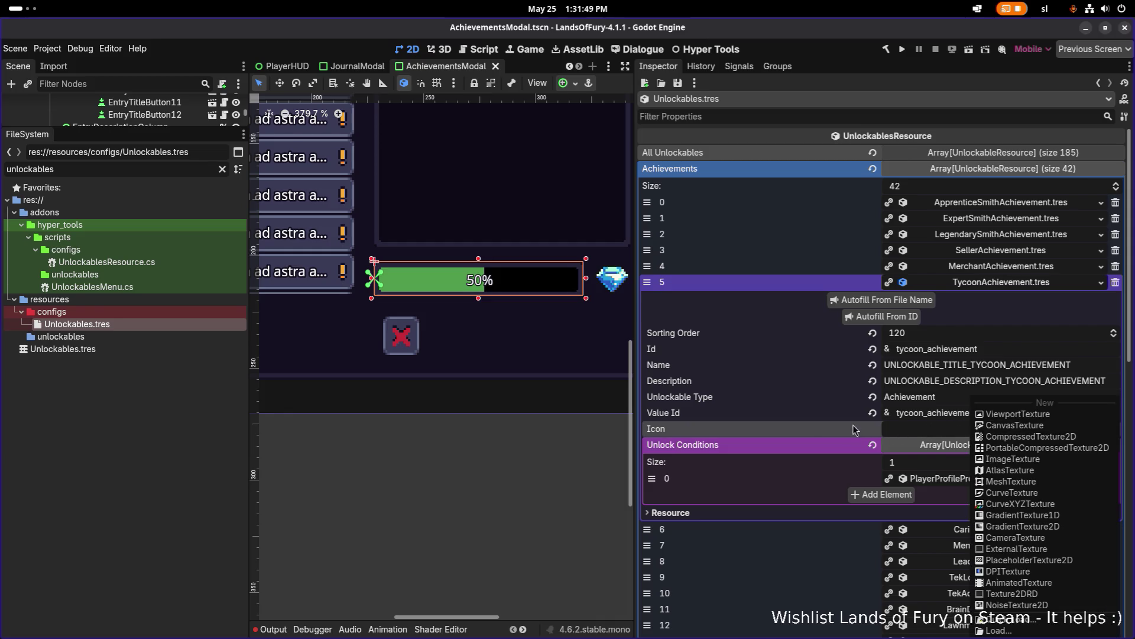
left_click(828, 436)
left_click(1098, 430)
type("tycoon")
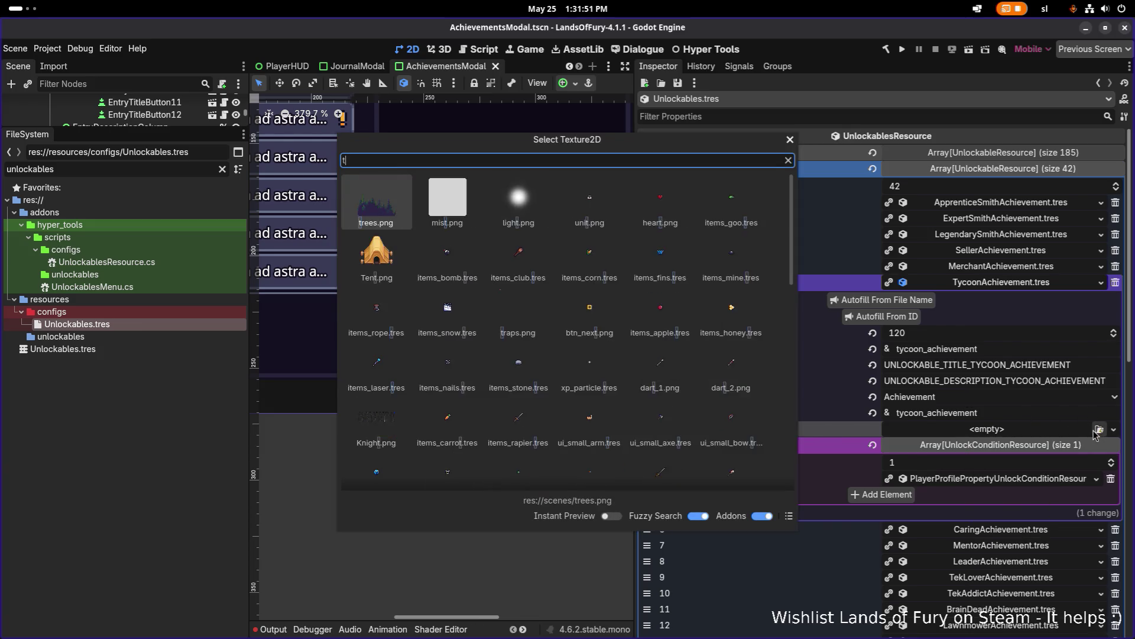
key("Return")
key("ctrl+s")
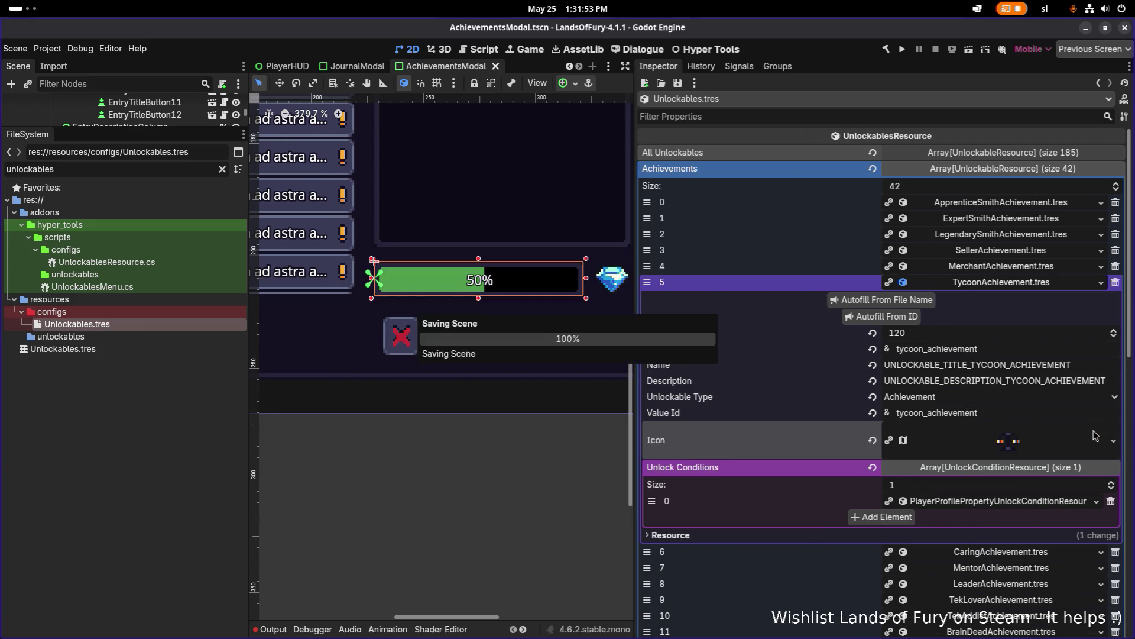
left_click(961, 284)
- Assign the 'caring' texture as the Caring achievement's icon
left_click(980, 299)
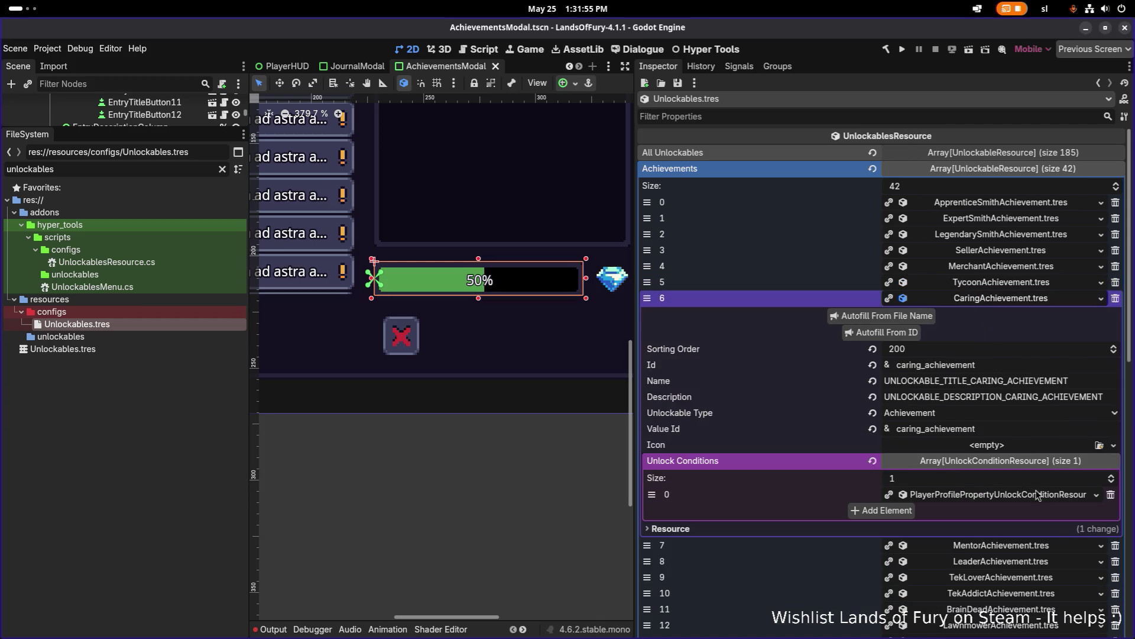
left_click(1098, 445)
type("caring")
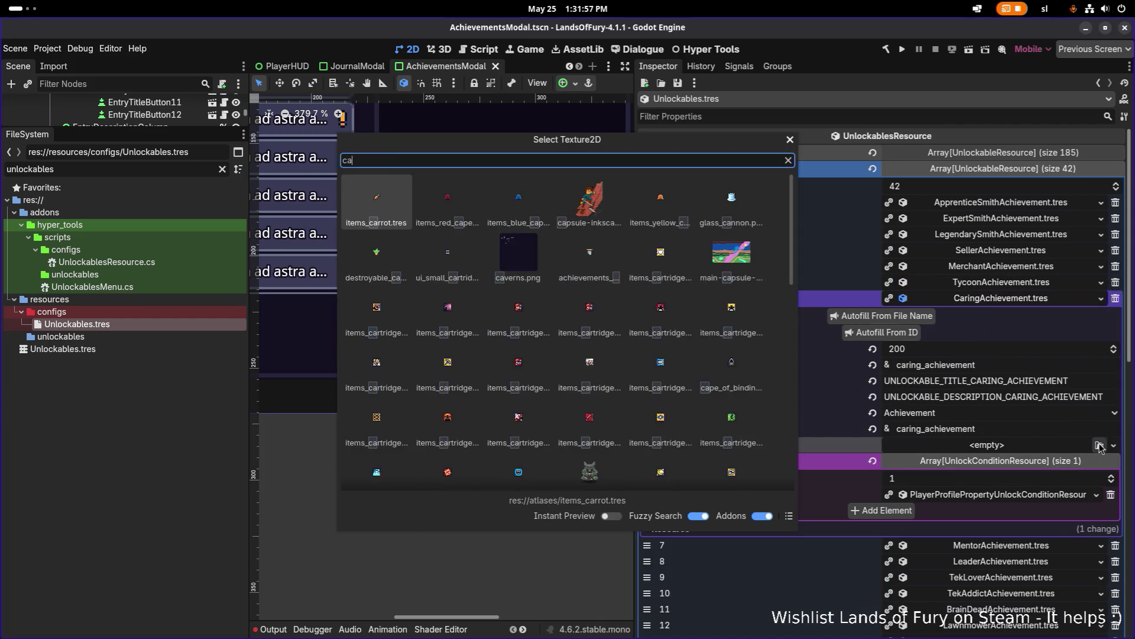
key("Return")
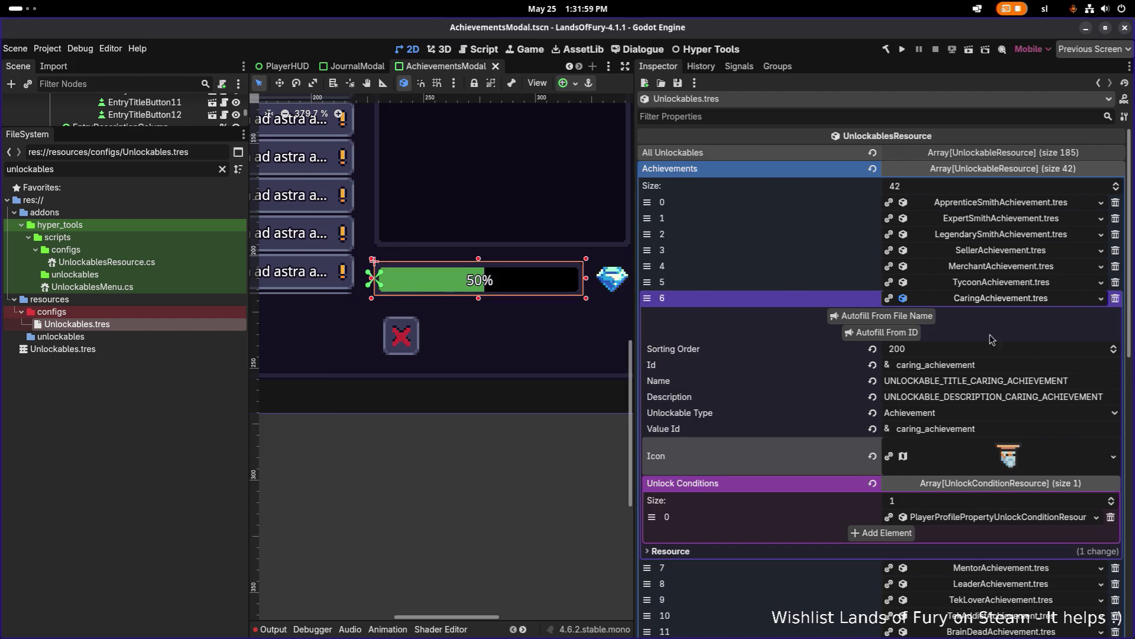
left_click(981, 300)
- Assign the 'mentor' texture to the Mentor icon and save
left_click(1080, 317)
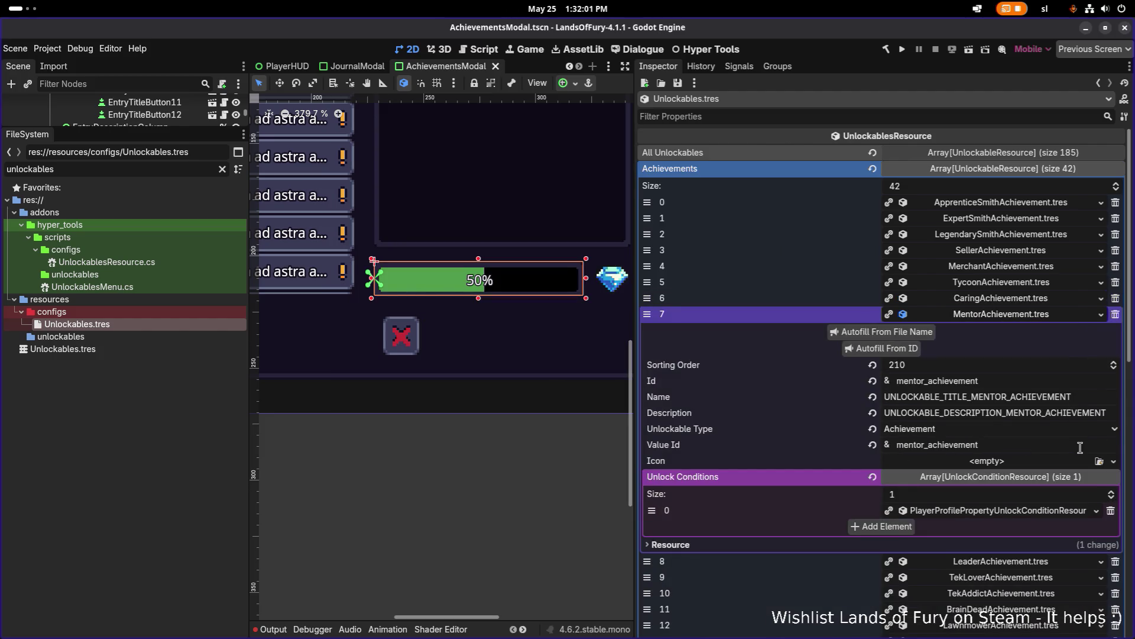
left_click(1098, 462)
type("mentor")
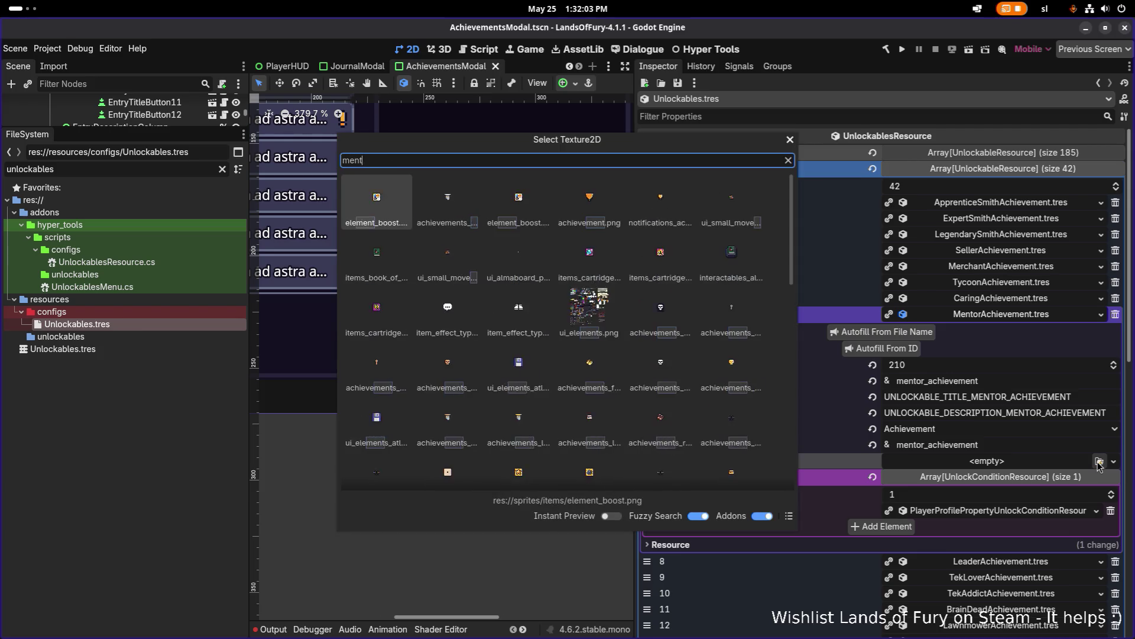
key("Return")
key("ctrl+s")
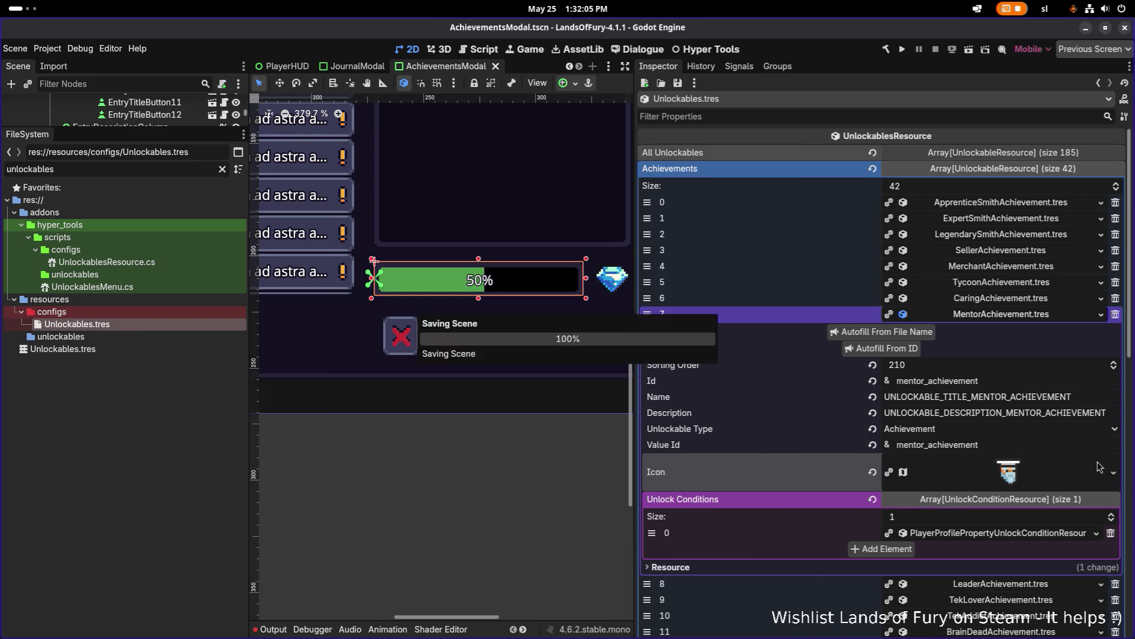
left_click(1010, 318)
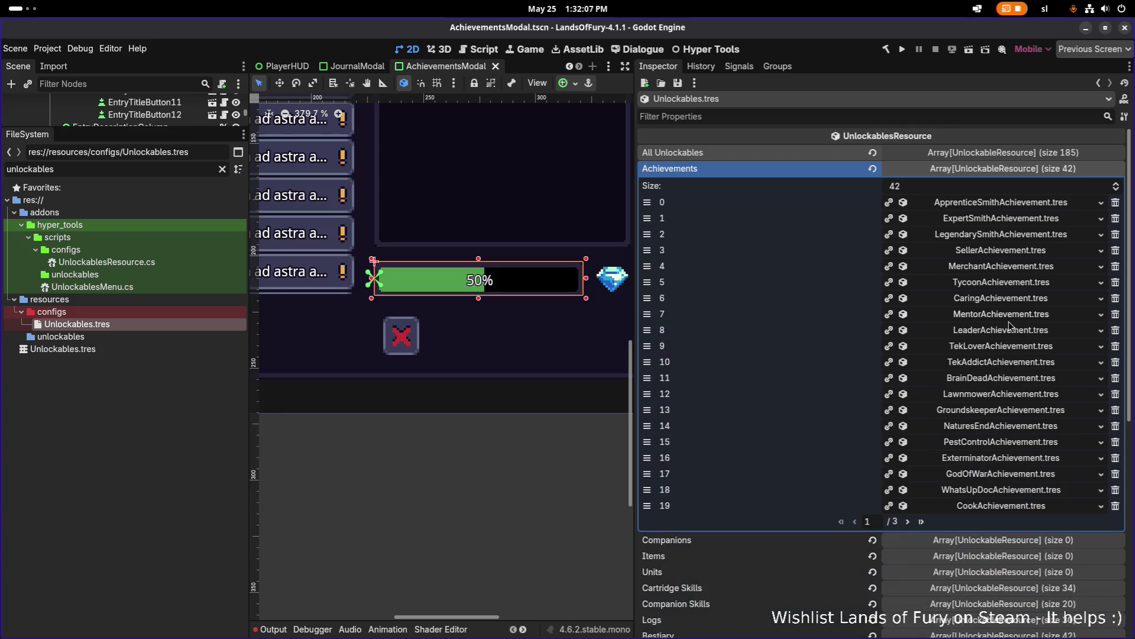
- Assign the 'leader' texture as the Leader achievement's icon
left_click(1010, 331)
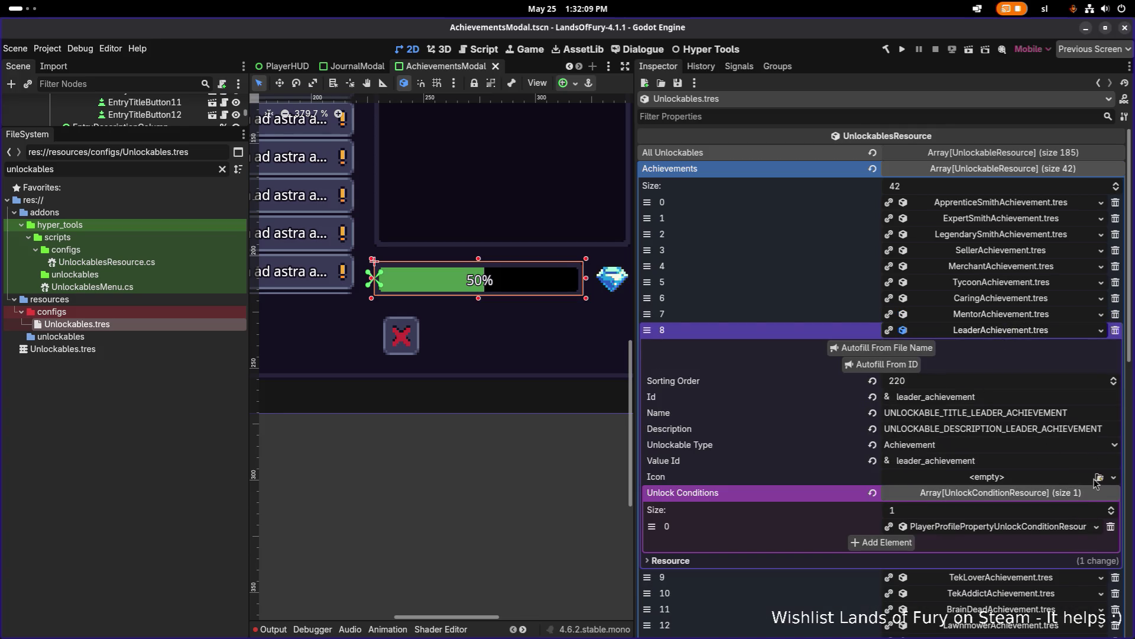
left_click(1098, 478)
type("leader")
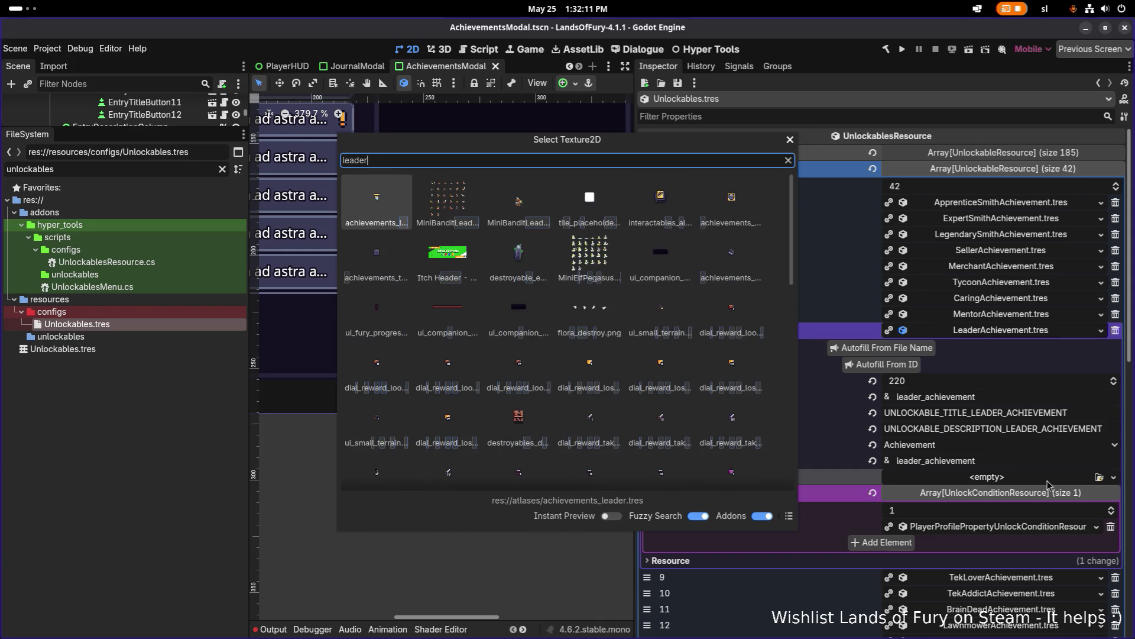
key("Return")
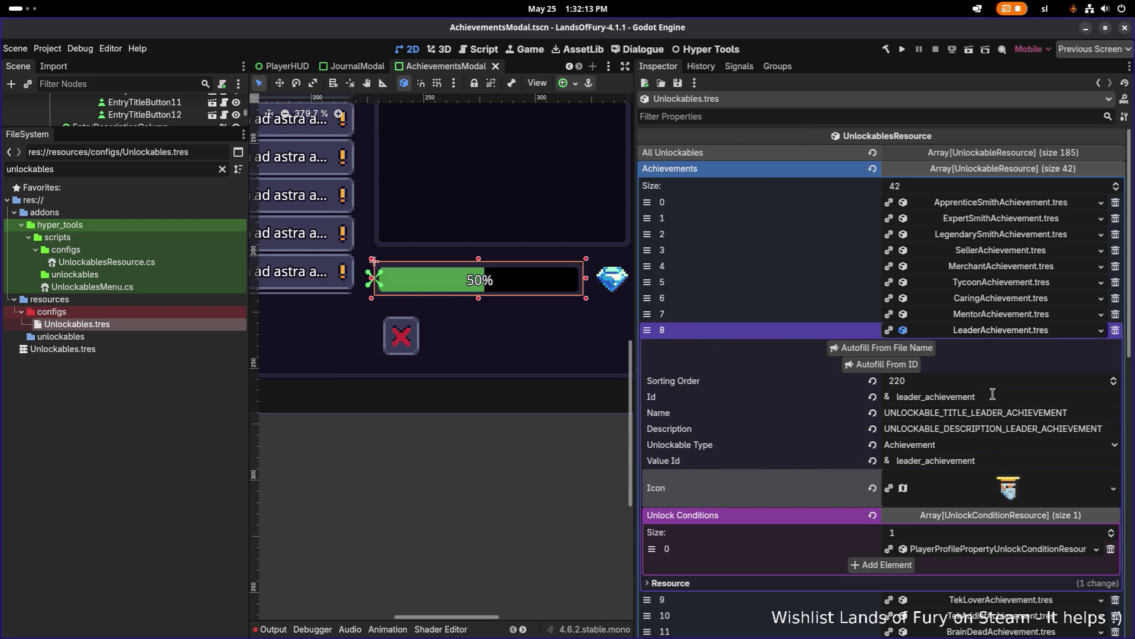
left_click(999, 332)
- Assign the tek lover texture ('teklo') to the TekLover icon and save
left_click(1000, 347)
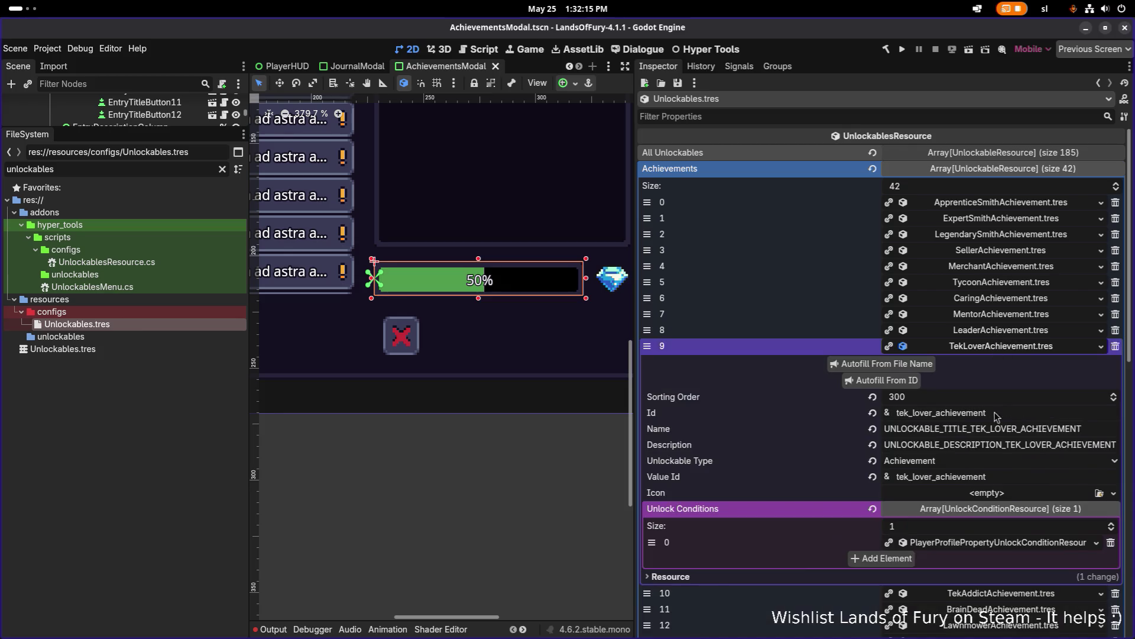
left_click(1099, 494)
type("teklo")
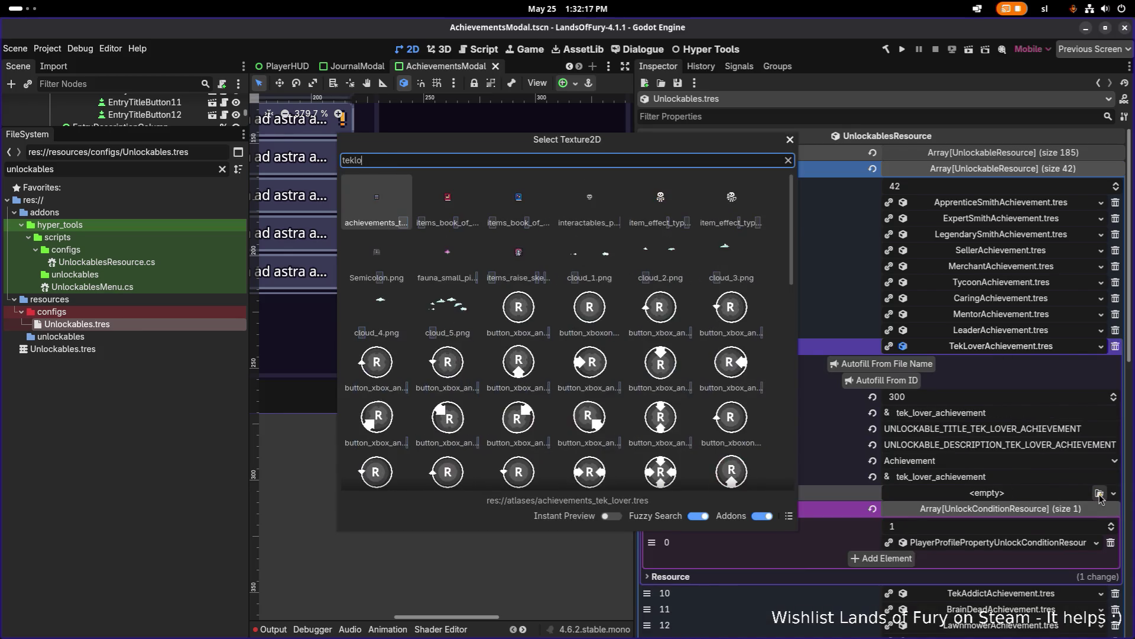
key("Return")
key("ctrl+s")
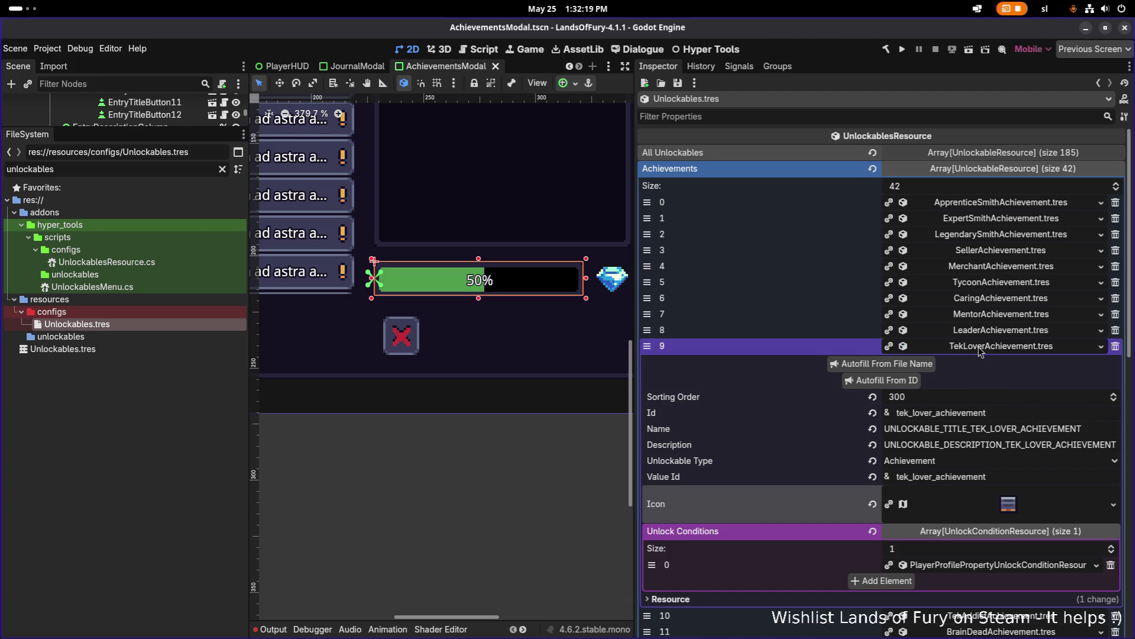
left_click(982, 349)
- Assign the 'addict' texture to the TekAddict icon and save
left_click(1061, 363)
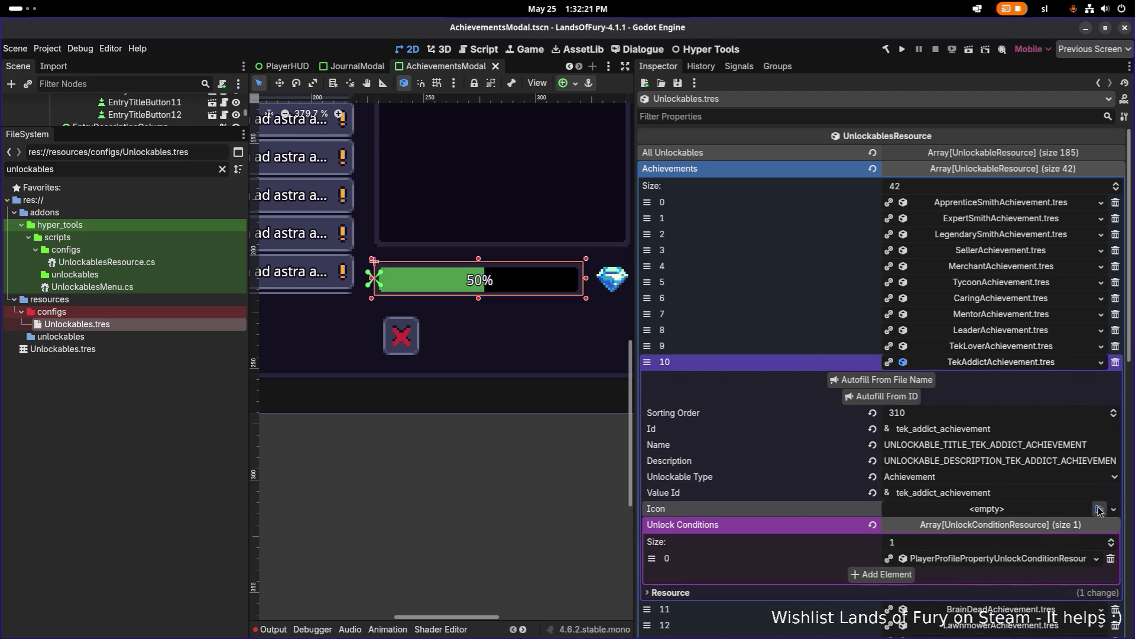
left_click(1099, 509)
type("addict")
key("Return")
key("ctrl+s")
left_click(1061, 363)
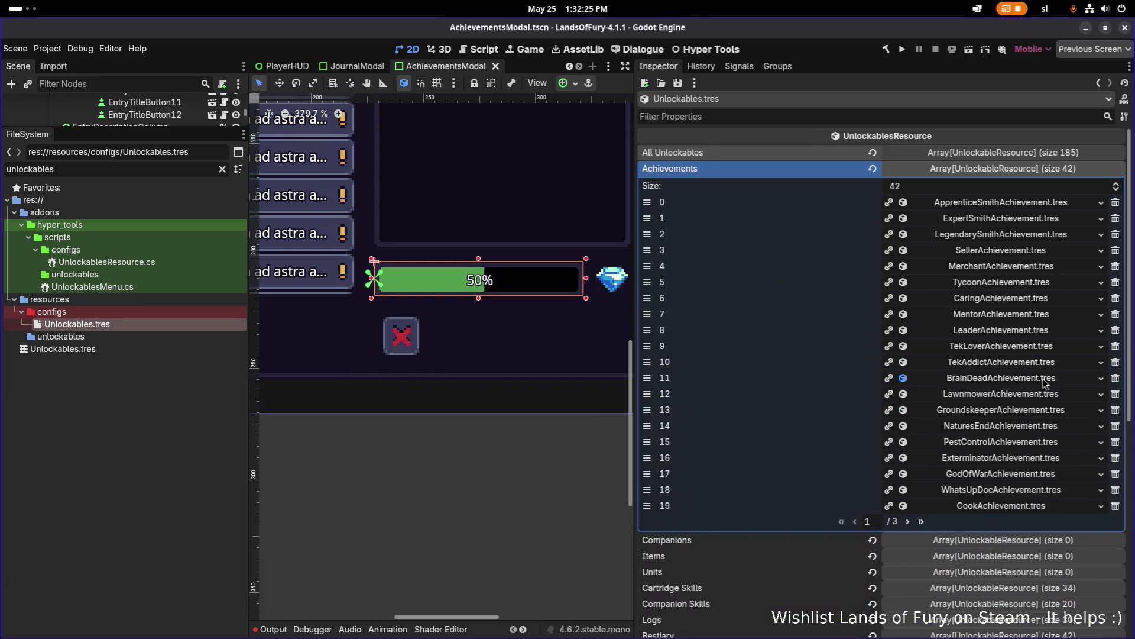
- Assign the brain dead texture ('brainde') to the BrainDead icon and save
left_click(1050, 379)
left_click(1100, 525)
type("brainde")
key("Return")
key("ctrl+s")
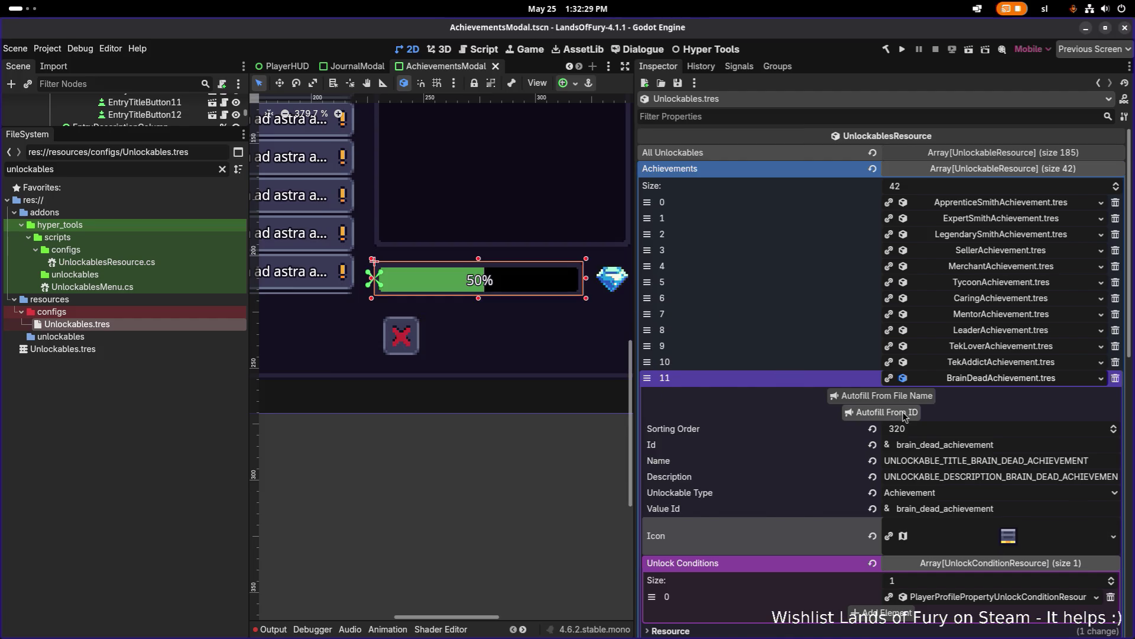
left_click(974, 382)
- Give Lawnmower its icon via a 'lawnmover' search, then start on Groundskeeper's icon
left_click(980, 397)
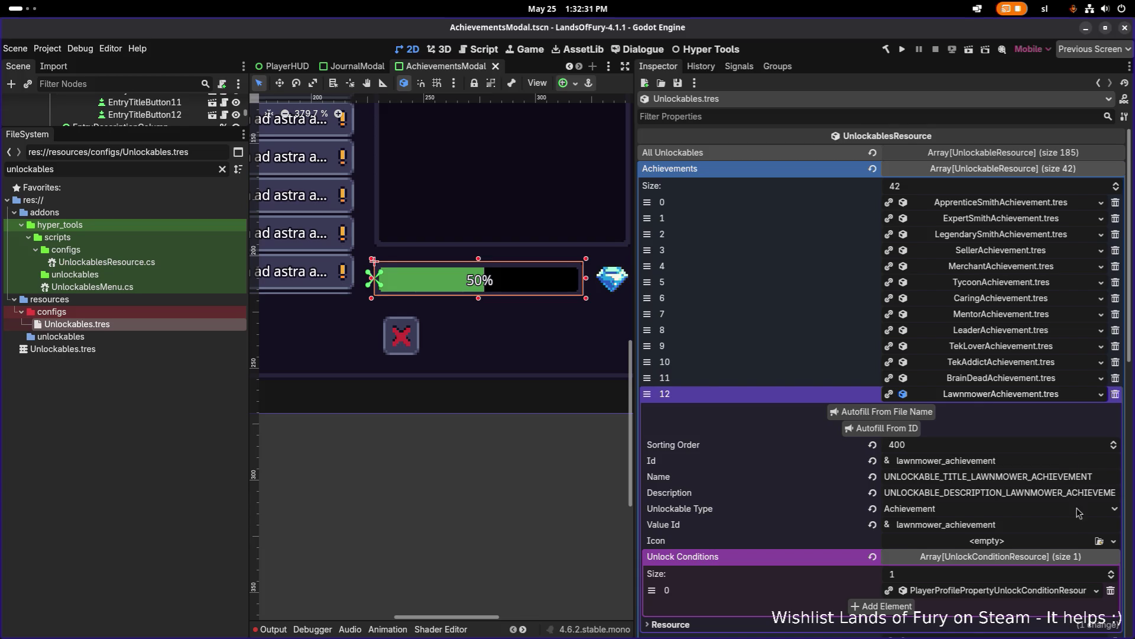
left_click(1098, 541)
type("lawnmover")
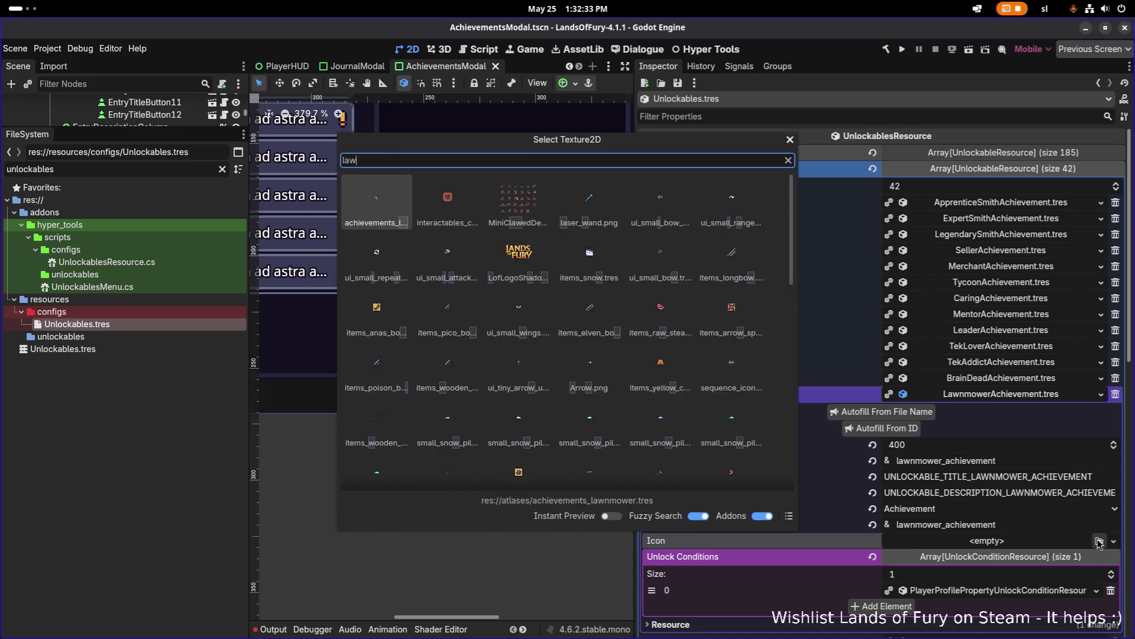
key("Escape")
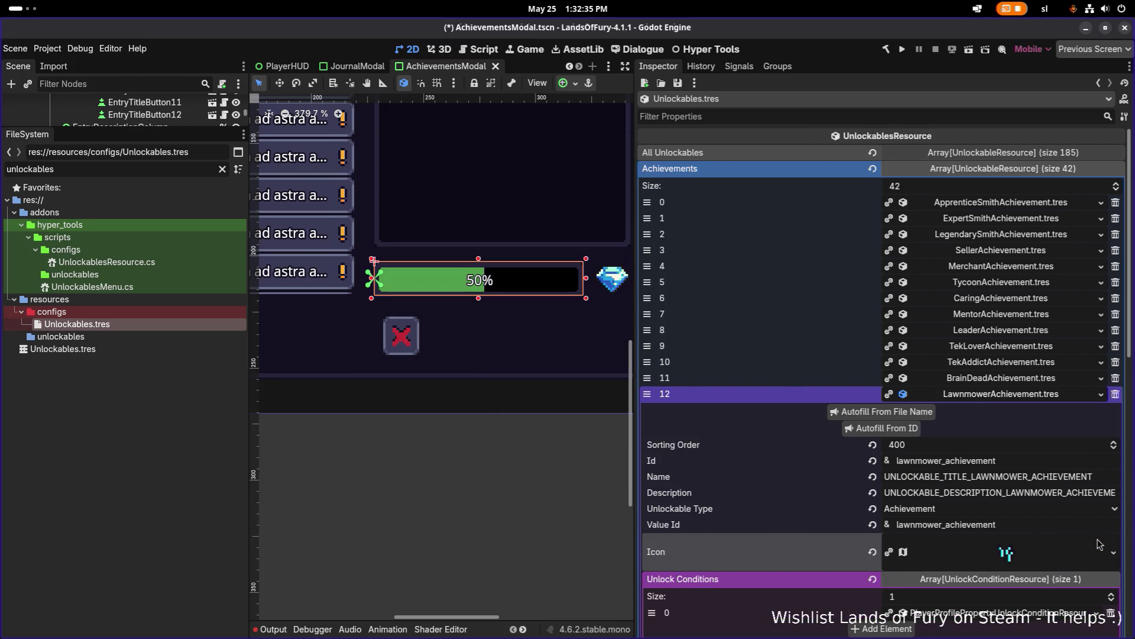
left_click(1003, 394)
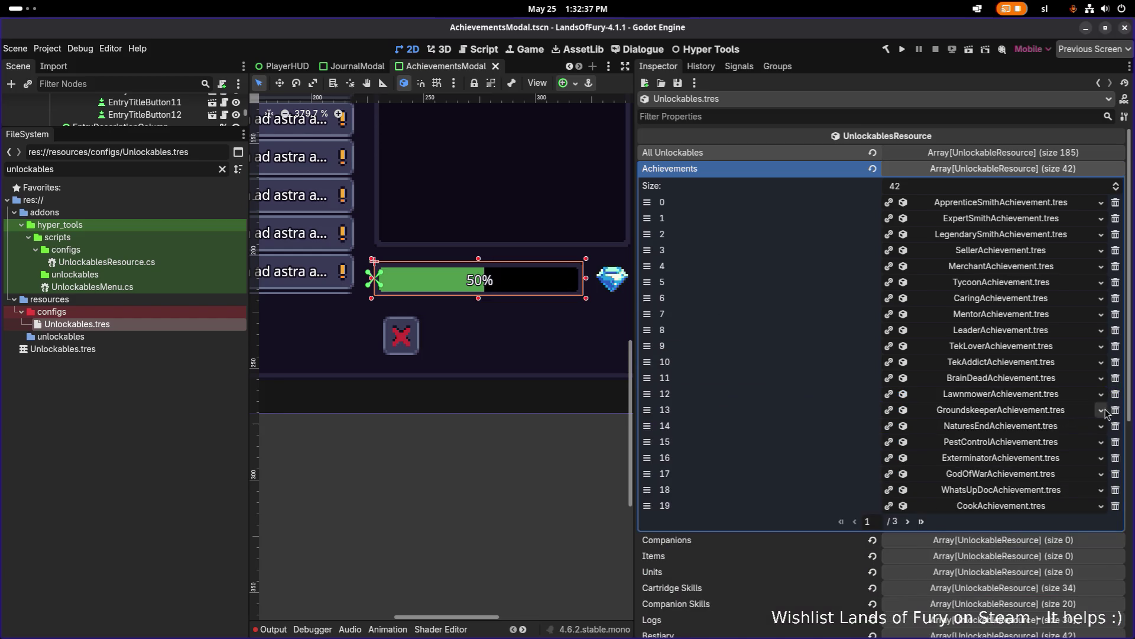
left_click(1082, 410)
left_click(1059, 556)
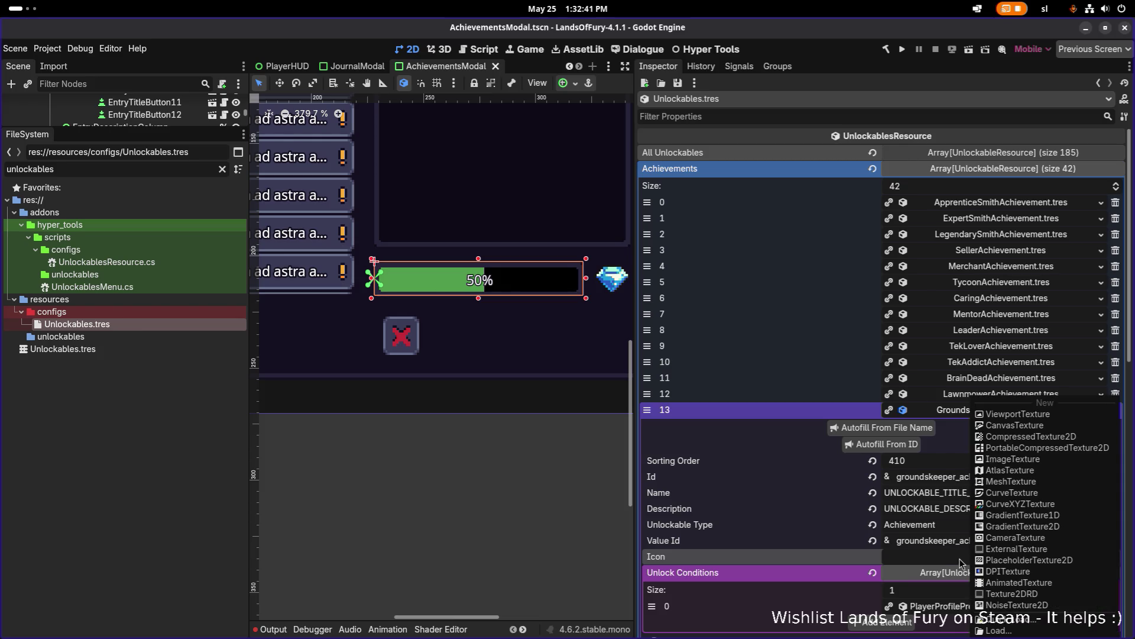
- Assign the 'grounds' texture as the Groundskeeper achievement's icon
left_click(859, 567)
left_click(1099, 556)
type("grounds")
key("Return")
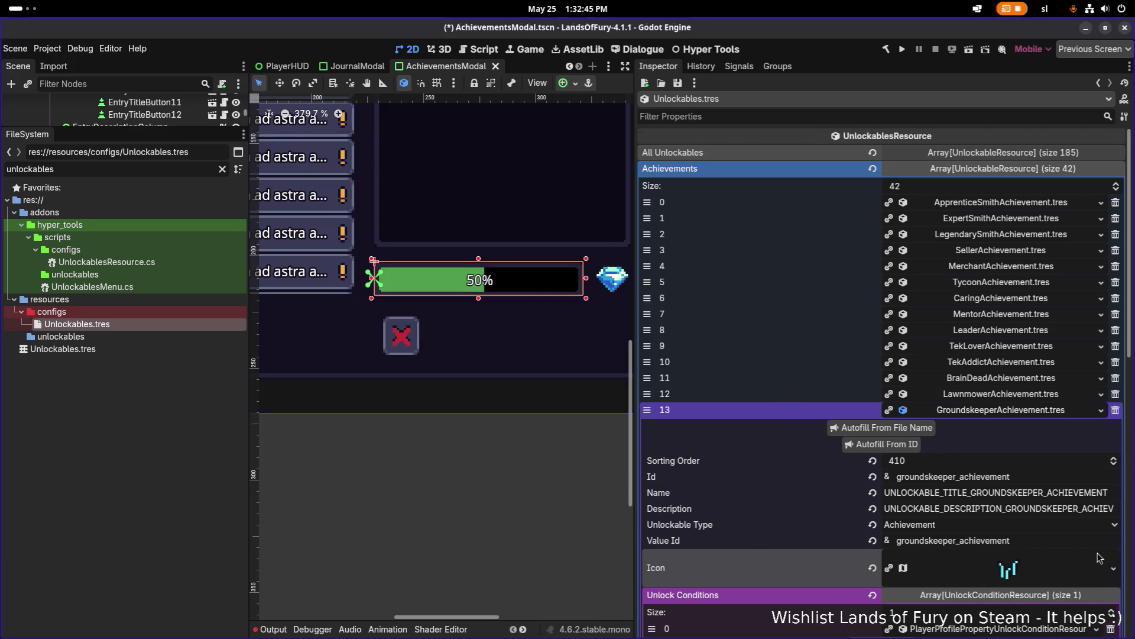
left_click(1029, 417)
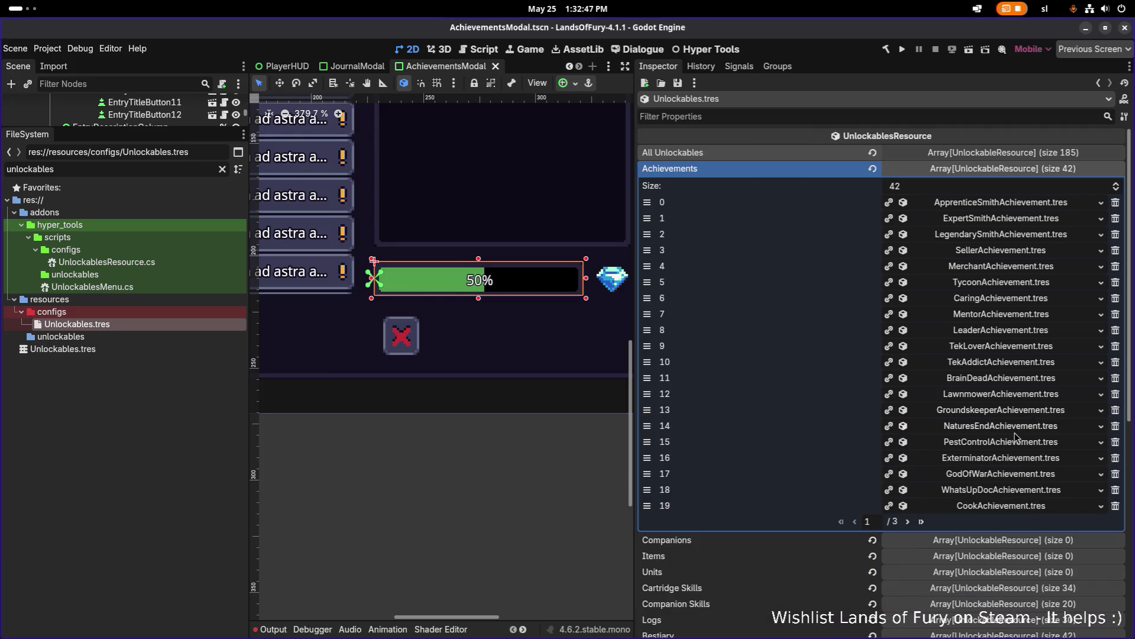
- Assign the 'natures' texture to the NaturesEnd icon and save
left_click(1014, 427)
left_click(1098, 574)
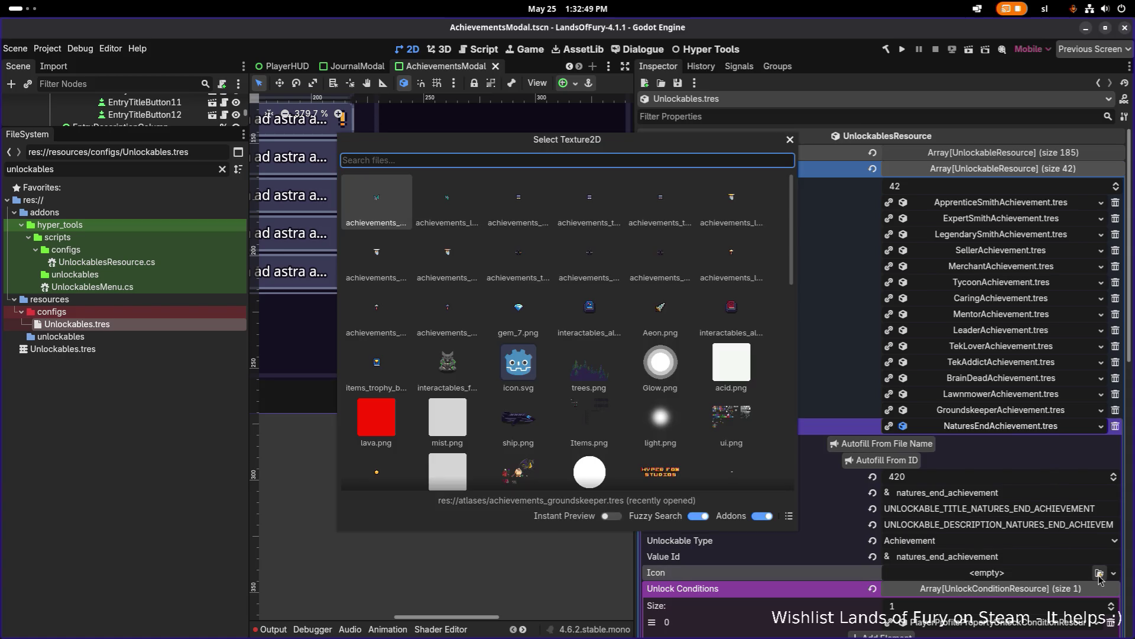
type("naturese")
key("Return")
key("ctrl+s")
left_click(972, 425)
- Assign the pest control texture ('pestcon') to the PestControl icon
left_click(986, 441)
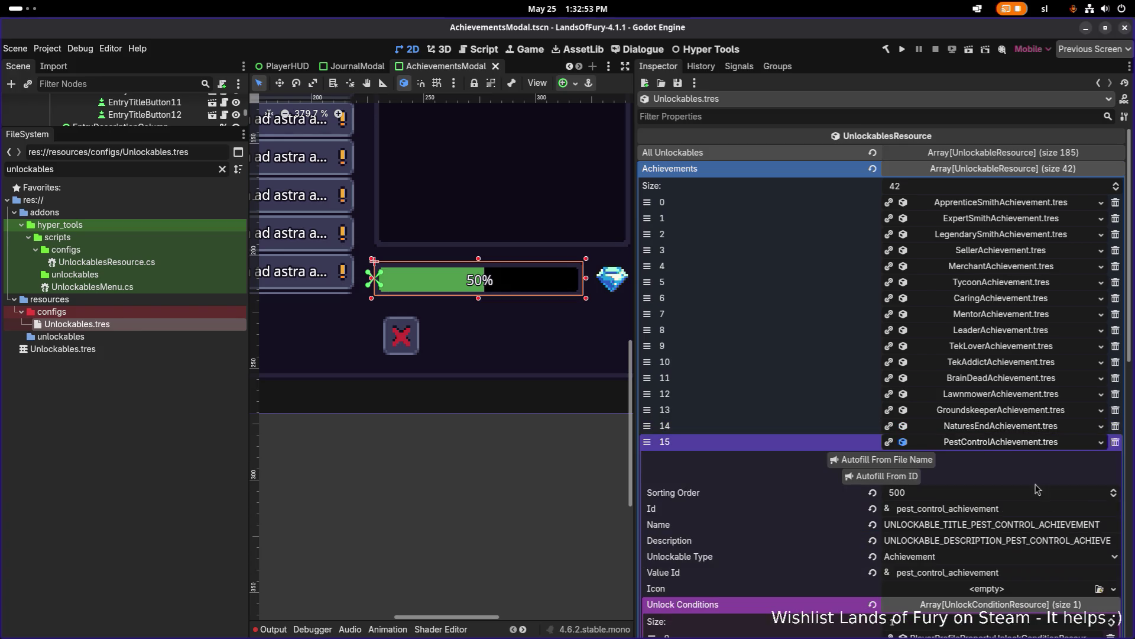
left_click(1099, 589)
type("pestcon")
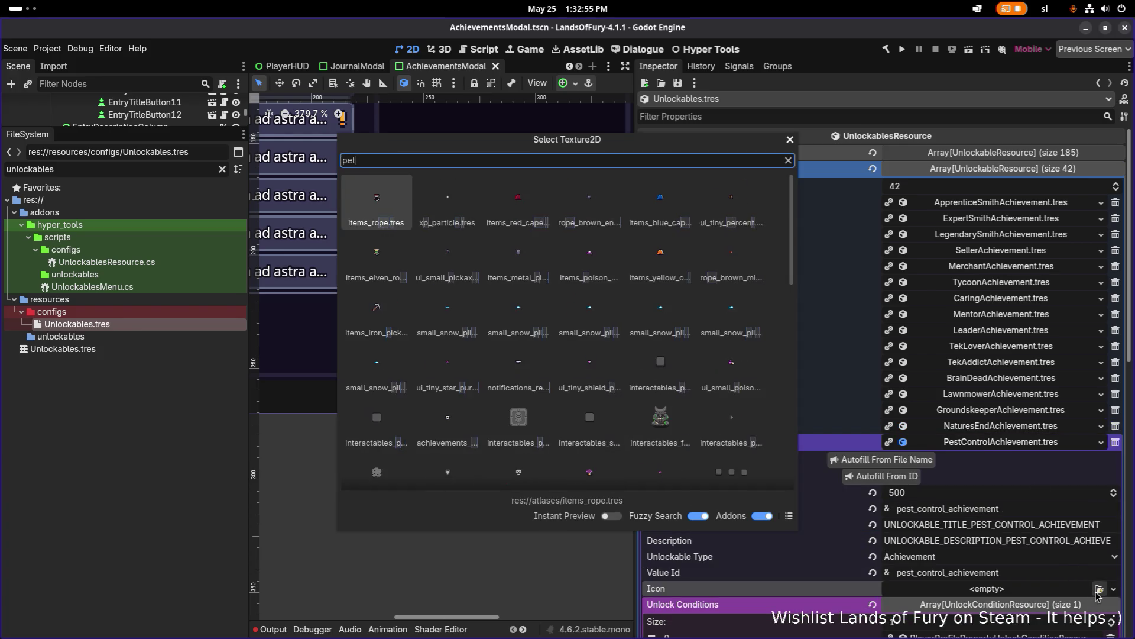
key("Return")
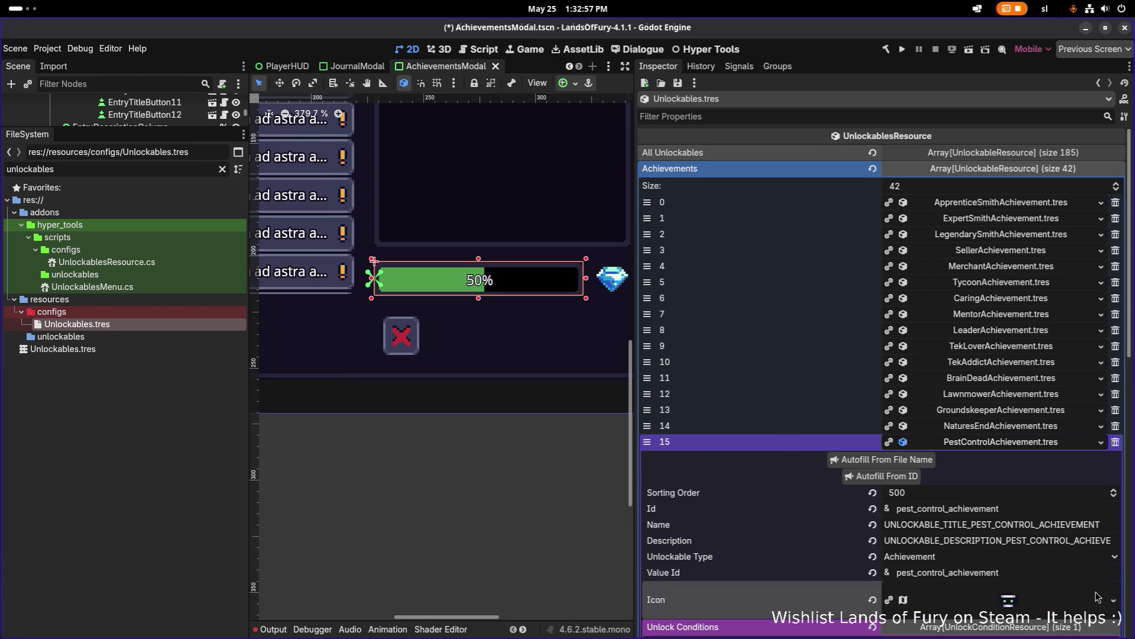
left_click(1011, 448)
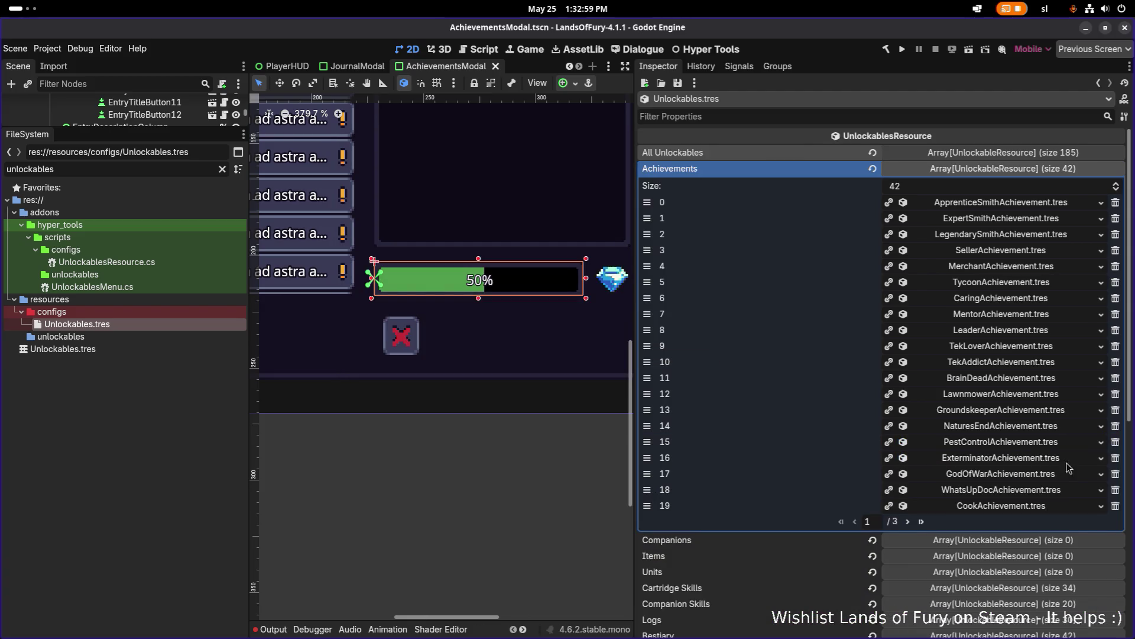
- Quick-load the exterminator texture ('extern') as the Exterminator icon and save
left_click(1068, 462)
left_click(1057, 611)
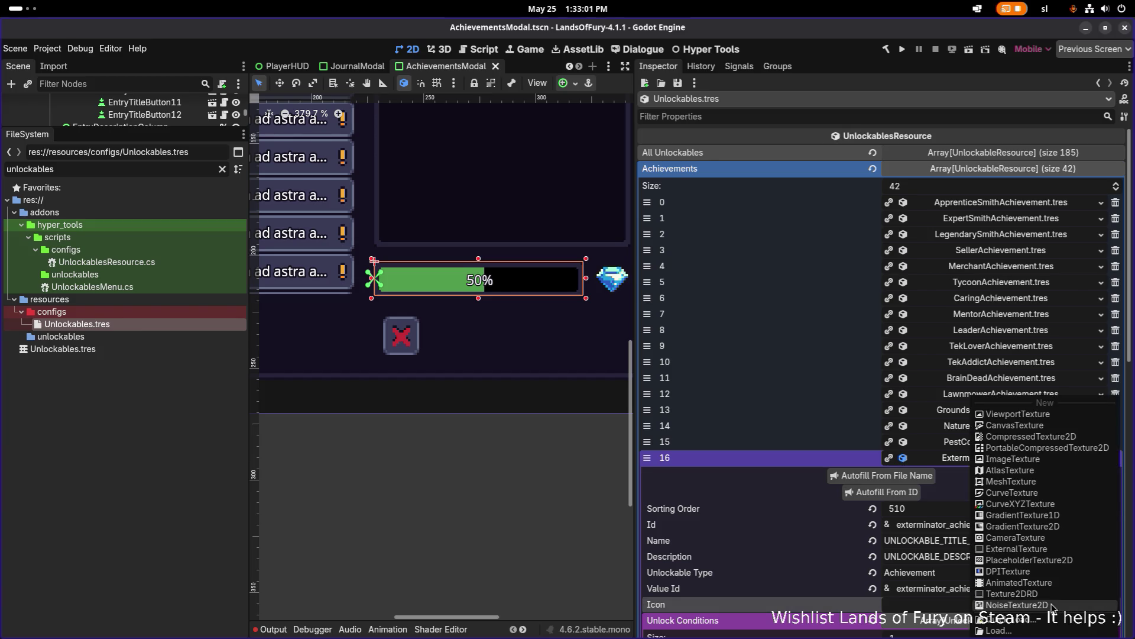
left_click(1009, 625)
type("extern")
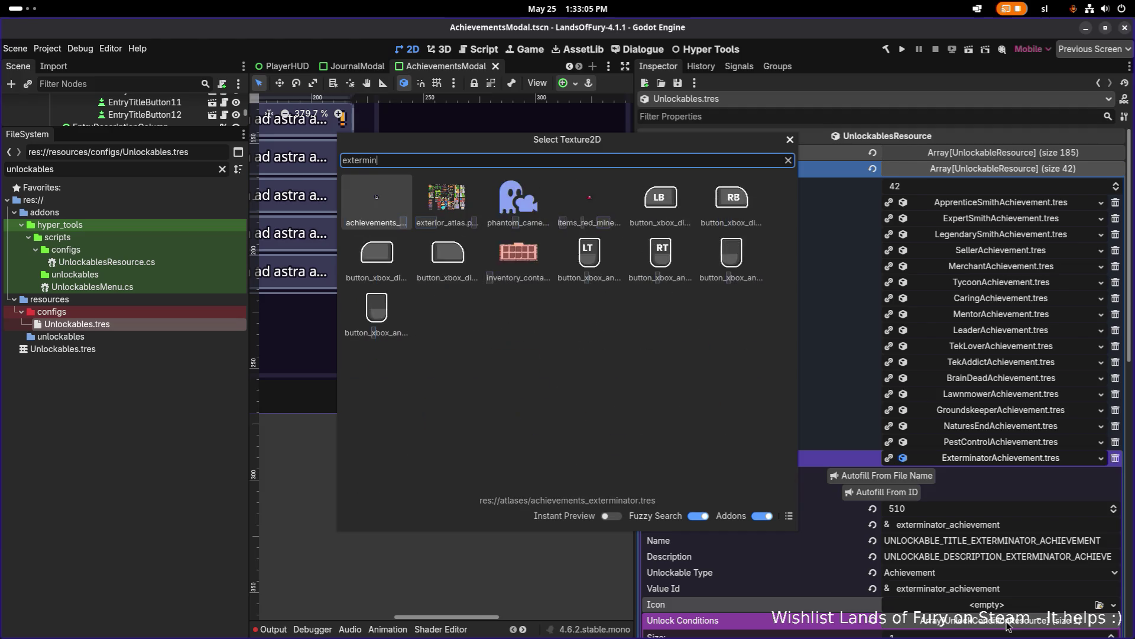
key("Return")
key("ctrl+s")
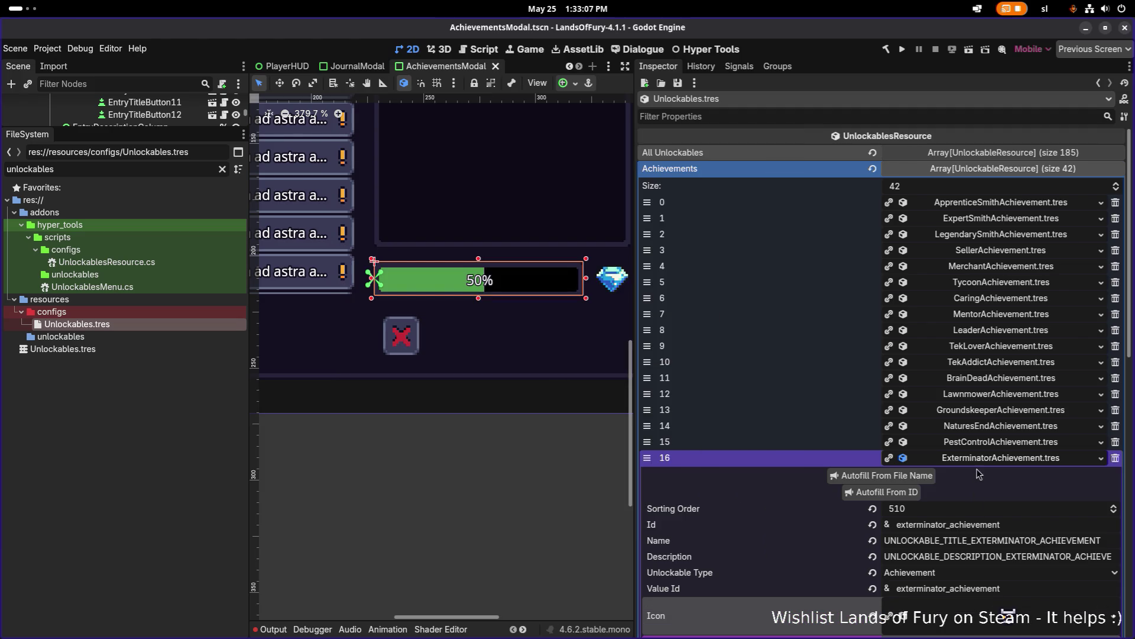
left_click(984, 460)
- Quick-load the 'god_of_war' texture as the GodOfWar achievement's icon
left_click(984, 476)
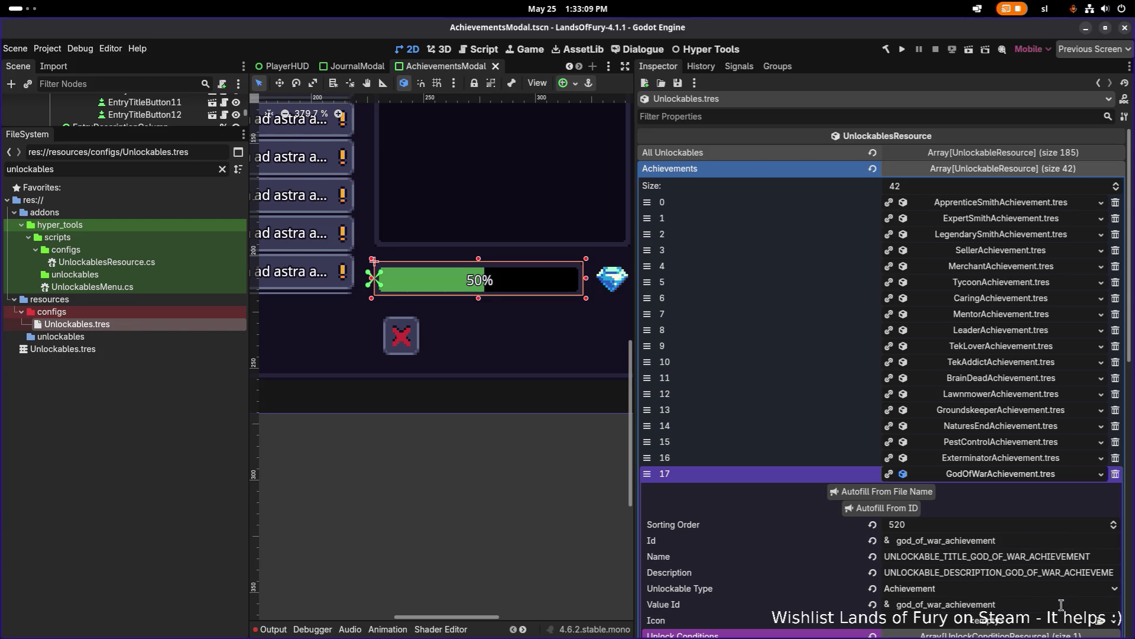
left_click(1060, 629)
left_click(1059, 623)
type("g")
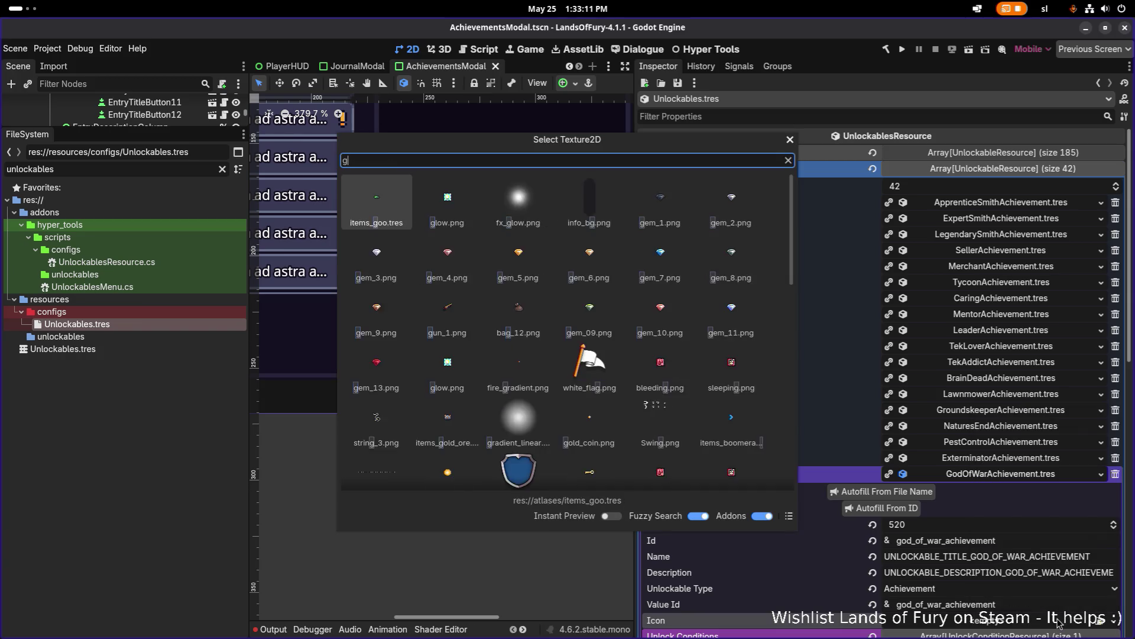
type("od_of_war")
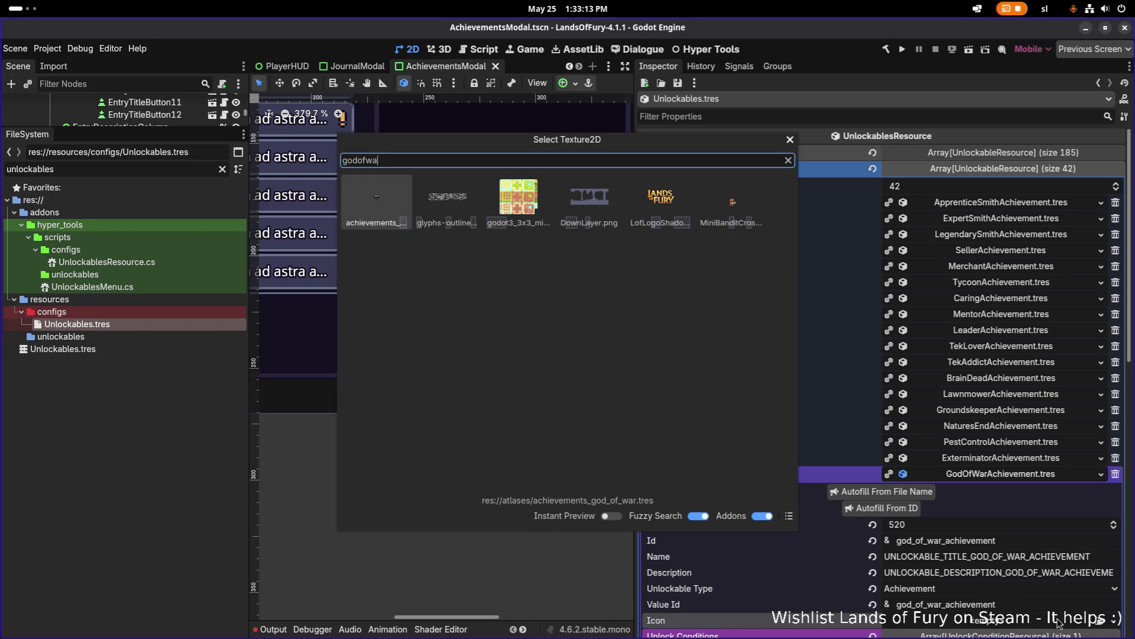
key("Return")
left_click(1000, 475)
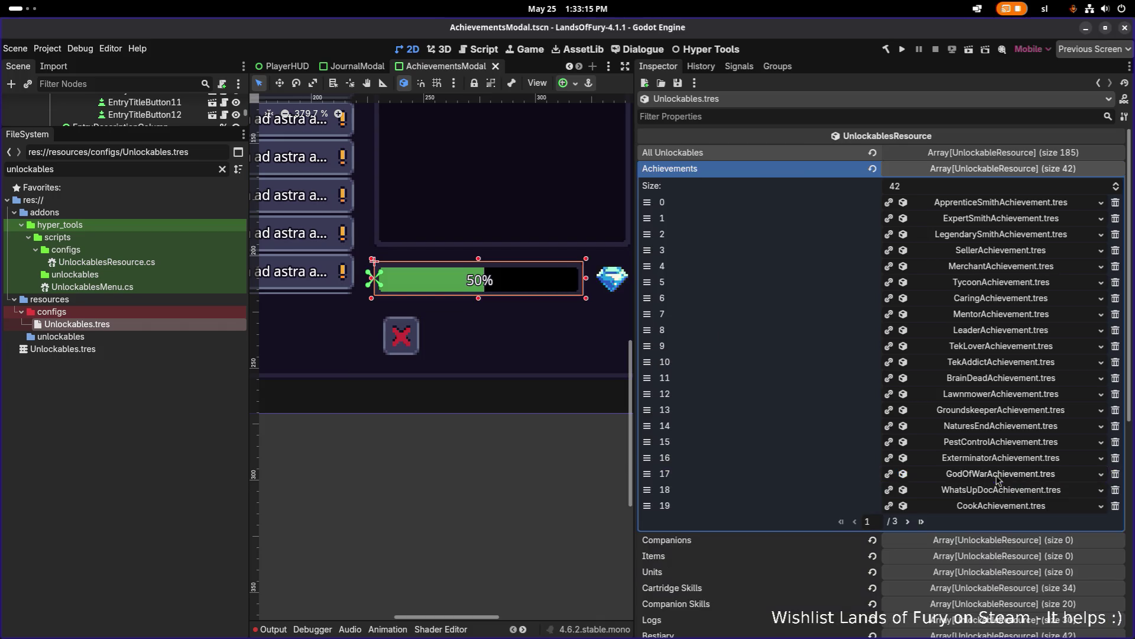
- Quick-load the whats up doc texture ('whatup') as the WhatsUpDoc icon and save
left_click(999, 490)
scroll(1047, 592, "down", 3)
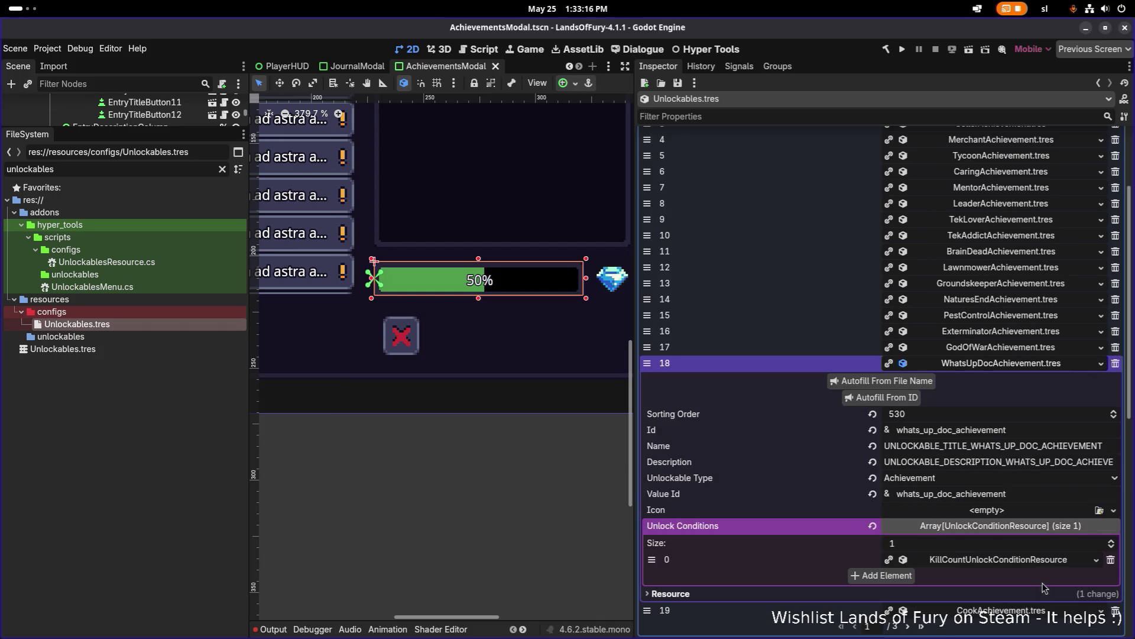
left_click(1022, 514)
left_click(1021, 619)
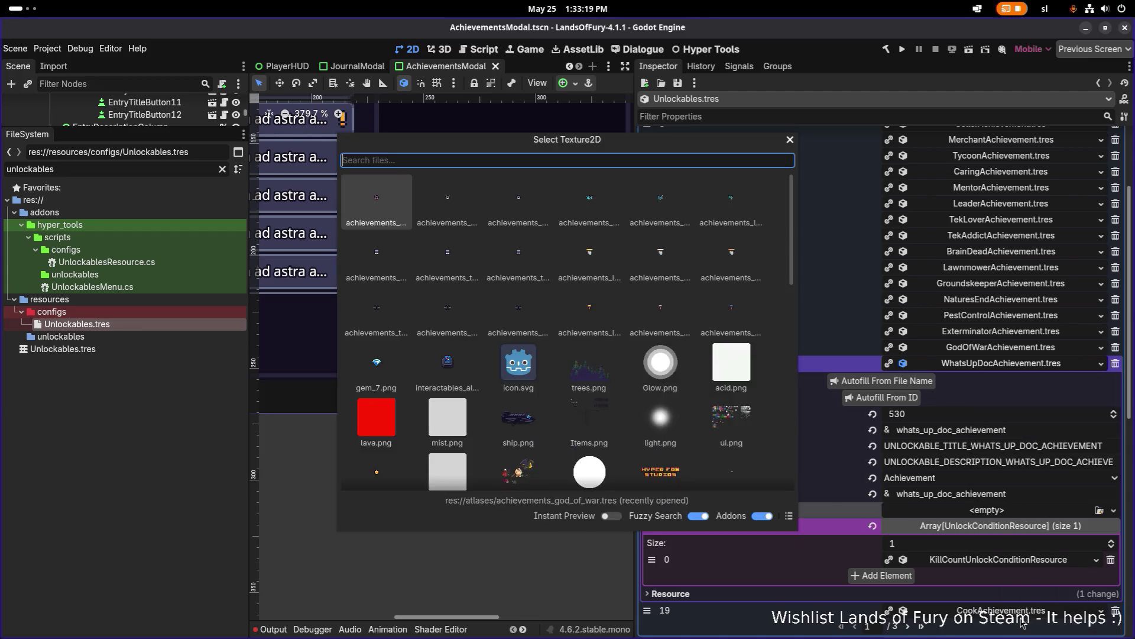
type("whatup")
key("Return")
key("ctrl+s")
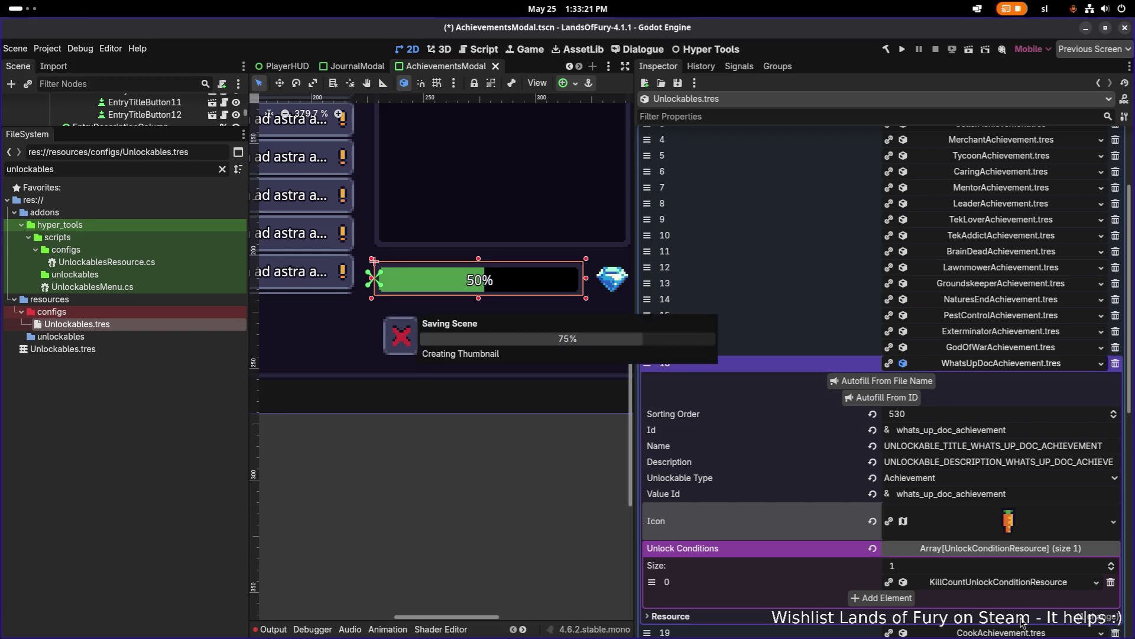
left_click(1018, 364)
- Assign the 'cook' texture to the Cook icon and move to the next achievements page
left_click(1044, 382)
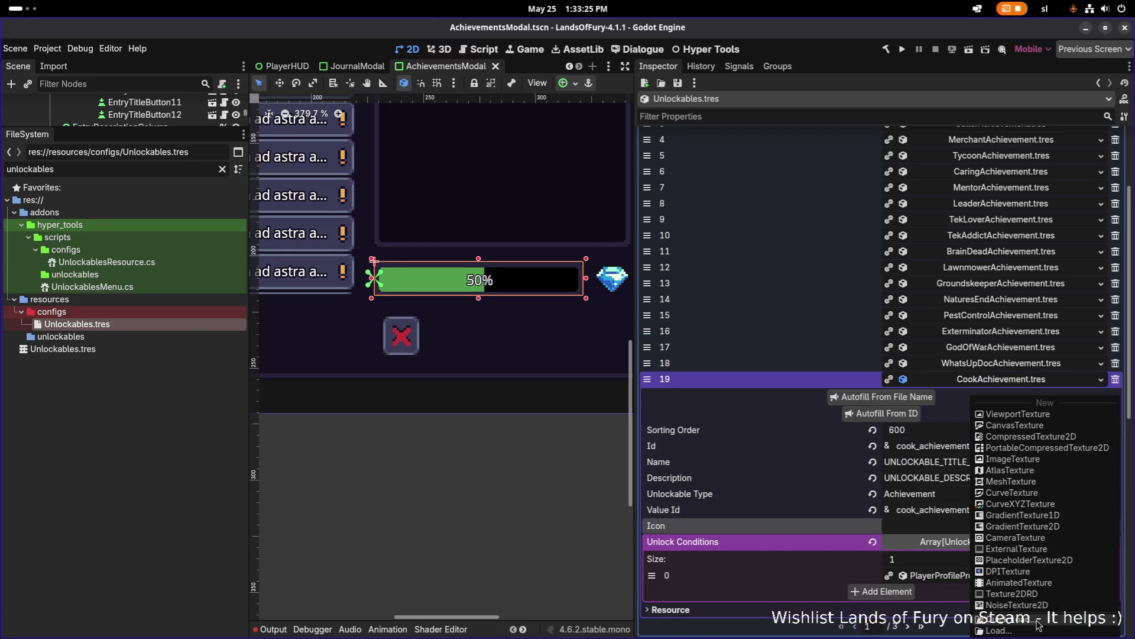
left_click(1036, 621)
type("cook")
key("Return")
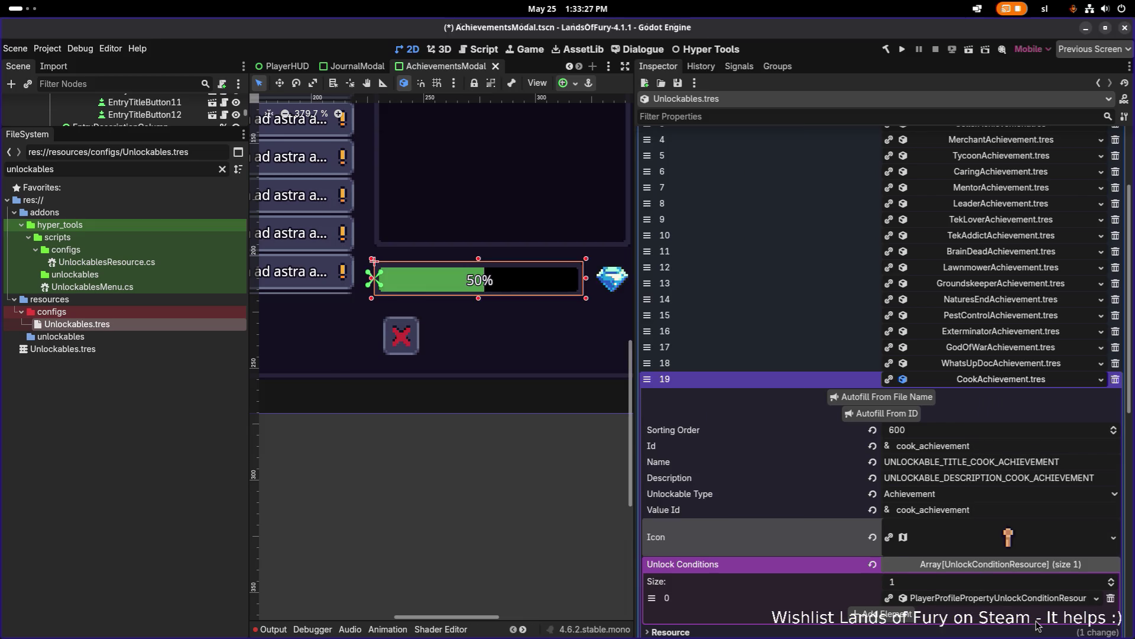
left_click(979, 384)
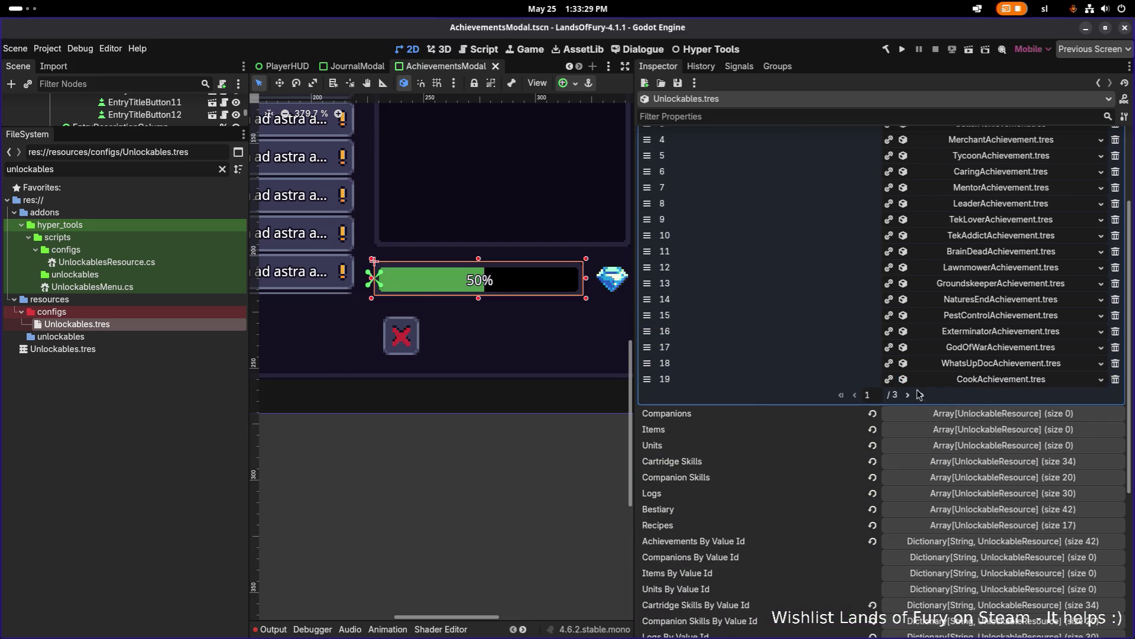
left_click(908, 395)
- Assign the chef and master chef textures as the ChefAchievement and MasterChefAchievement icons
scroll(922, 385, "up", 3)
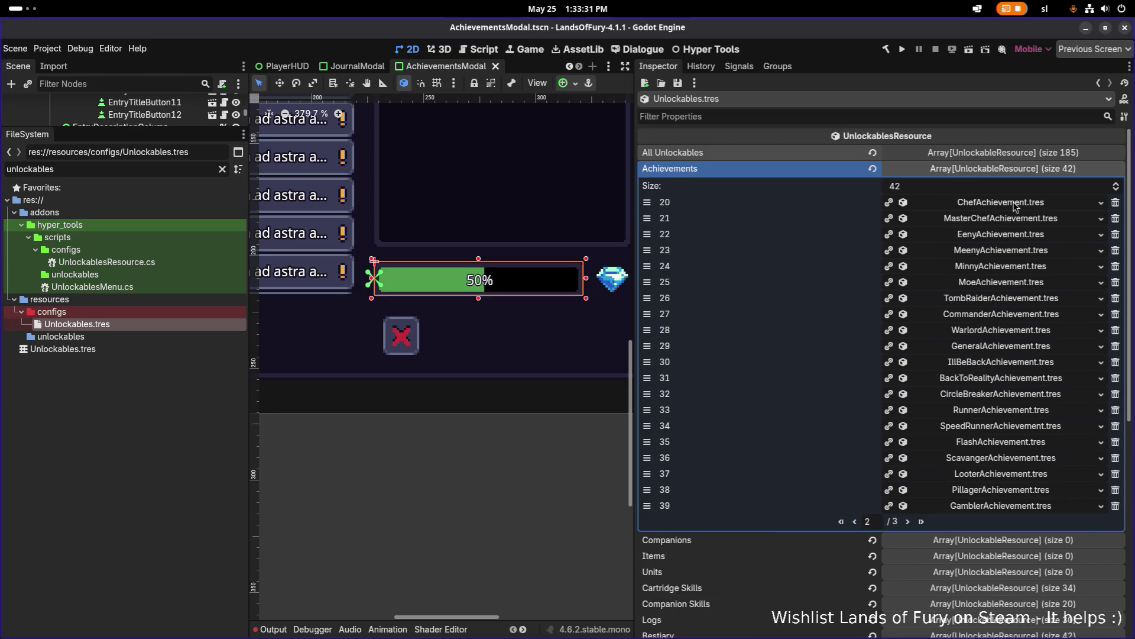
left_click(1020, 204)
left_click(1027, 353)
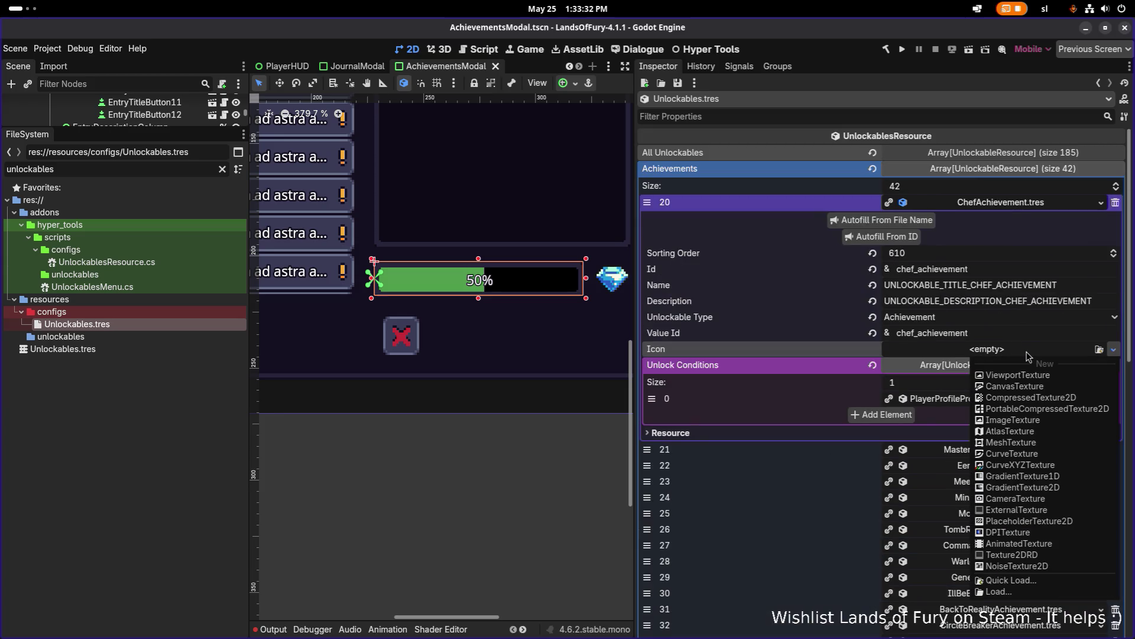
left_click(1035, 582)
type("chef")
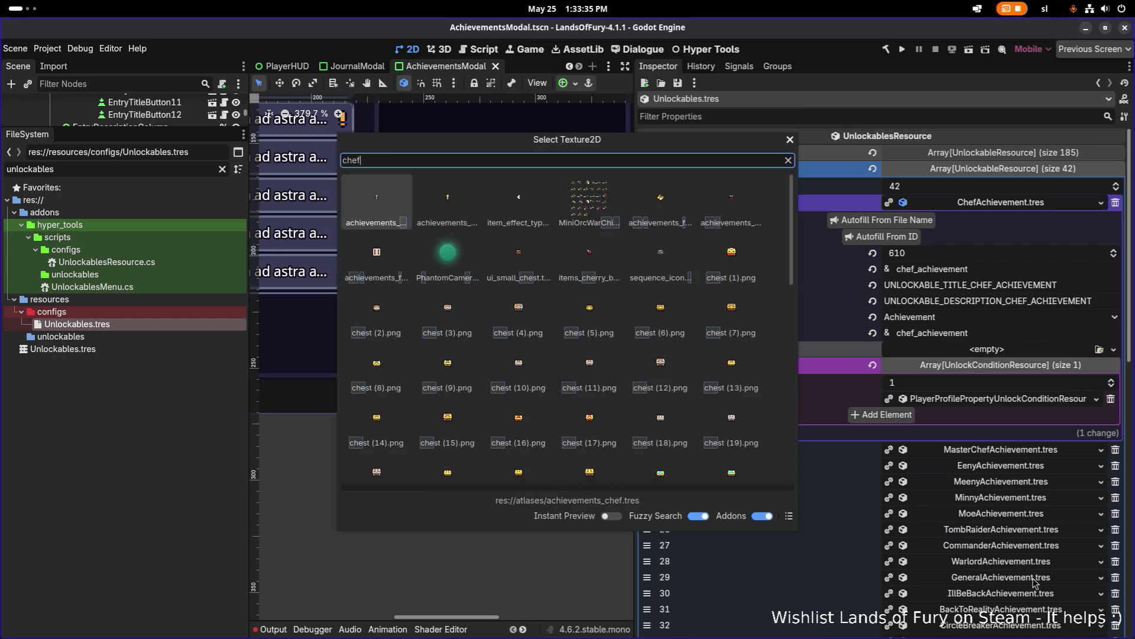
key("Return")
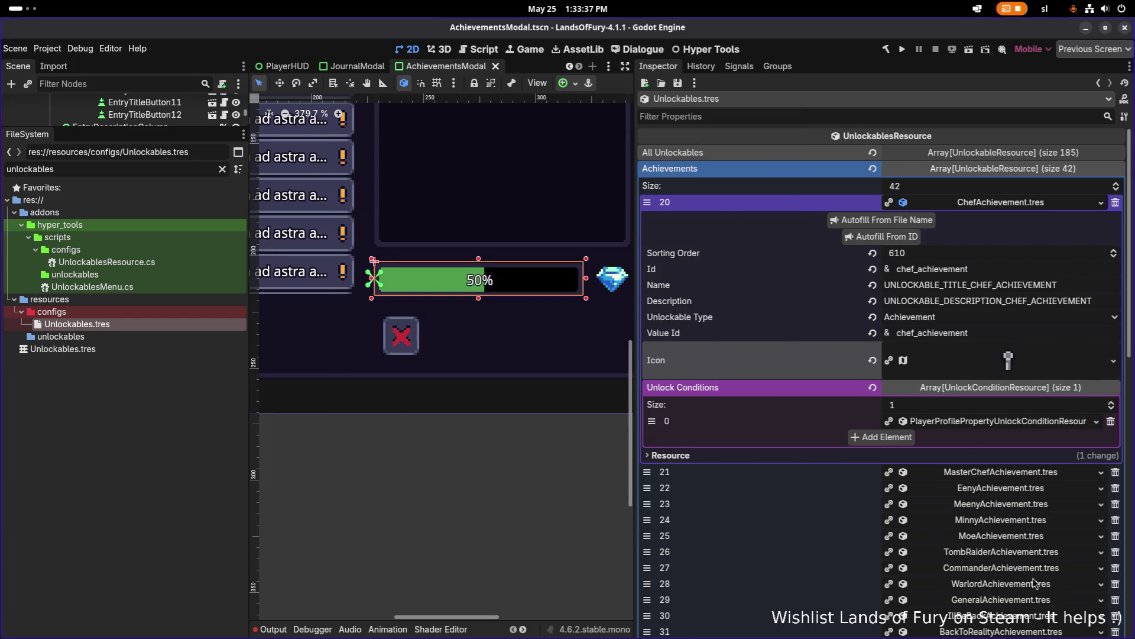
left_click(1013, 206)
left_click(1011, 219)
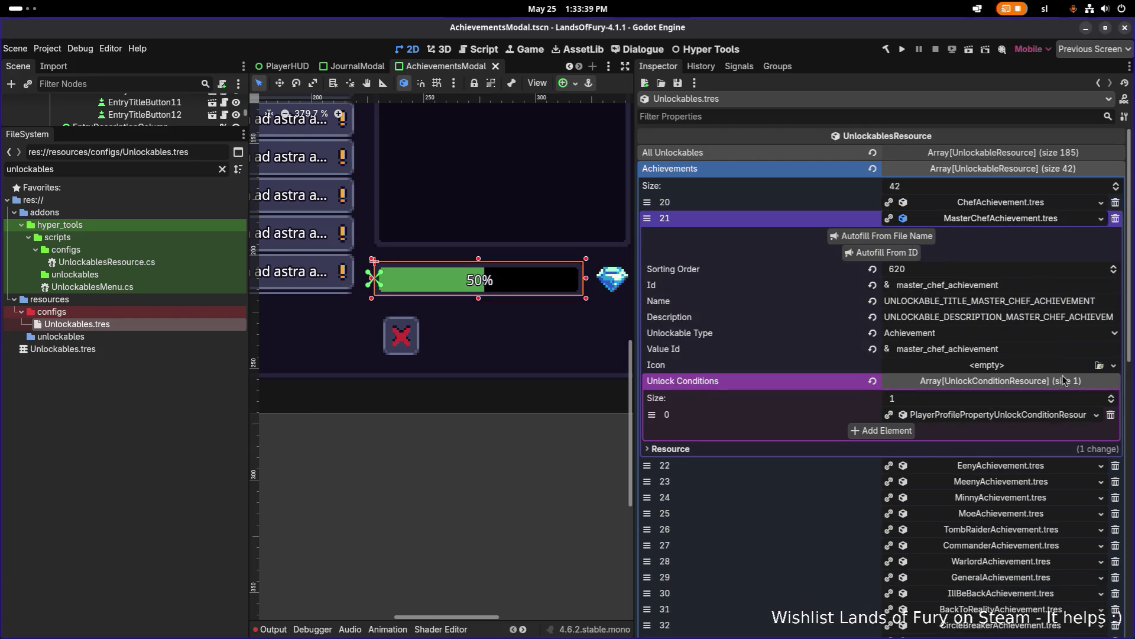
left_click(1100, 366)
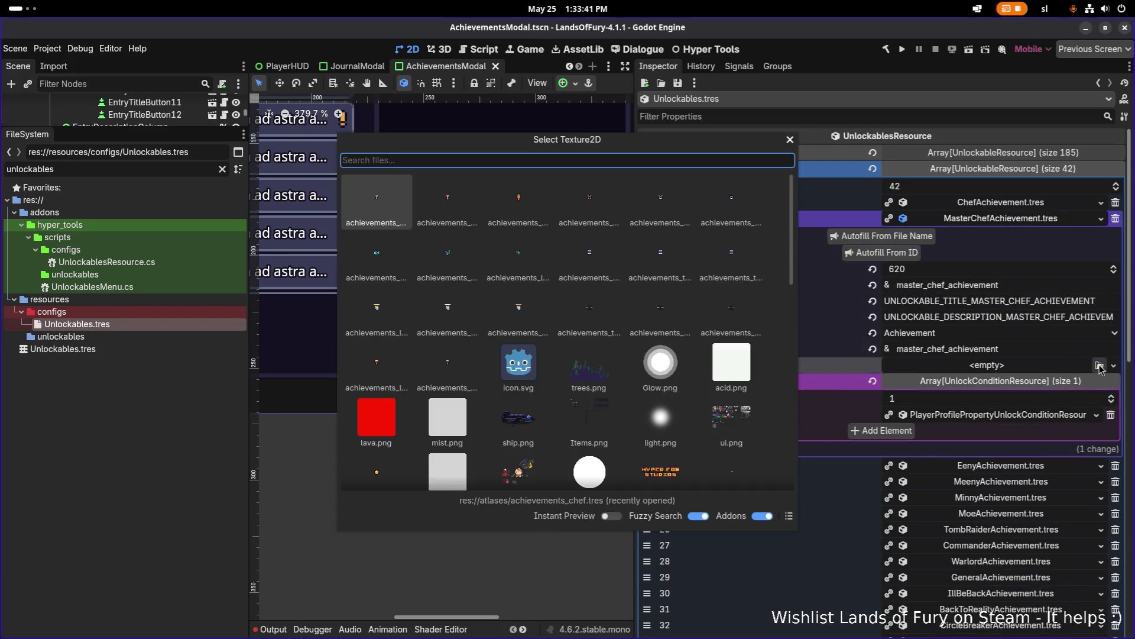
type("master")
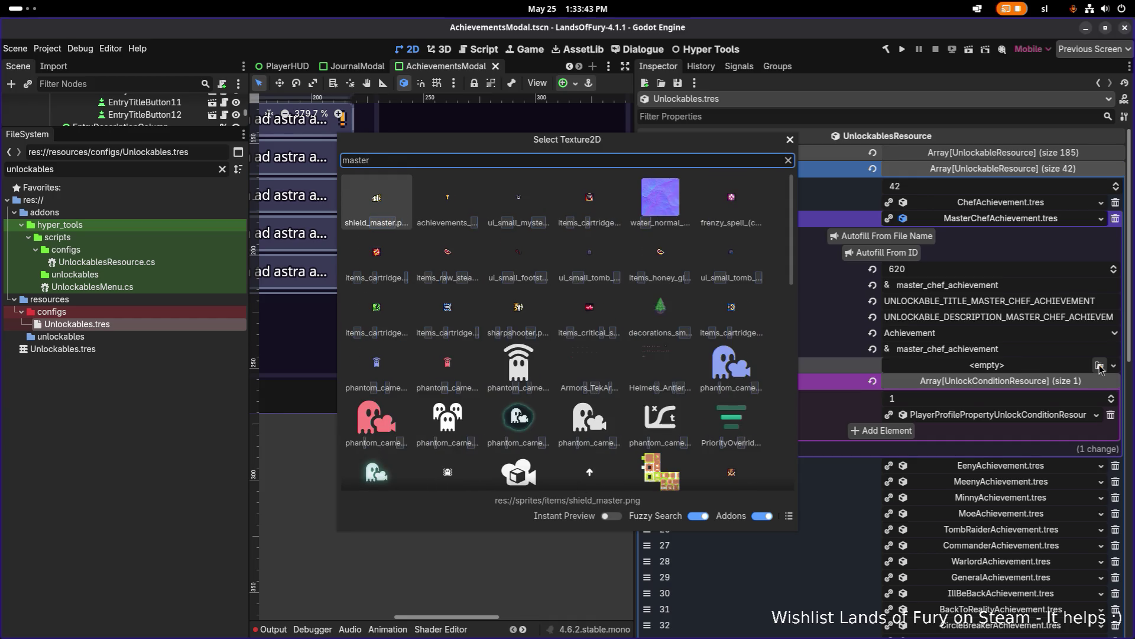
key("Return")
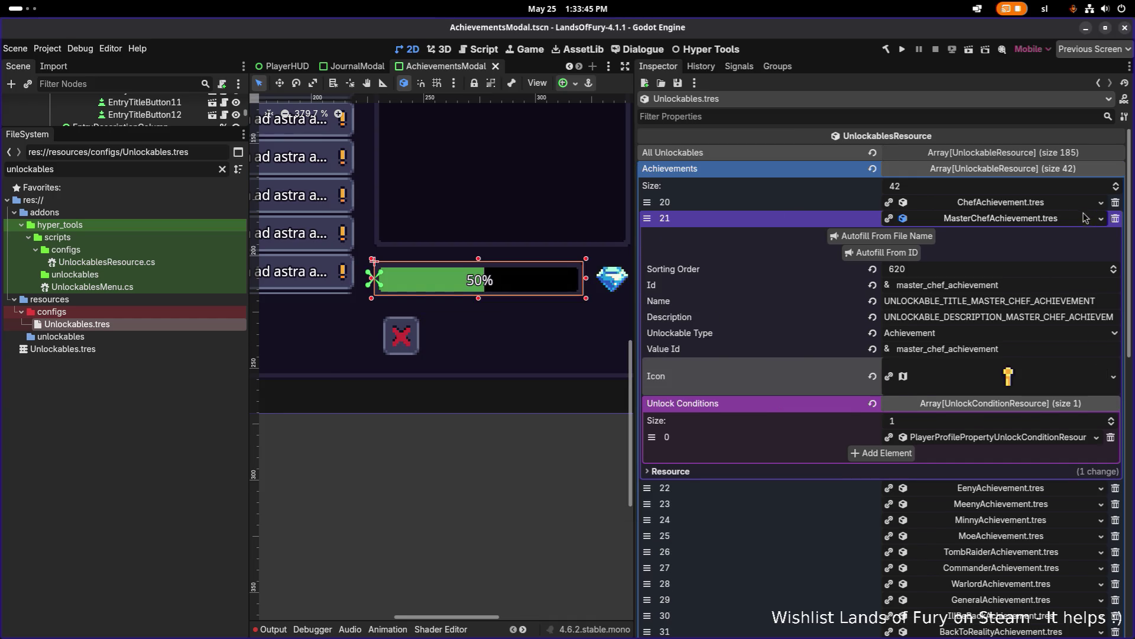
- Give EenyAchievement the skull texture as its icon and save
left_click(1087, 216)
left_click(1057, 236)
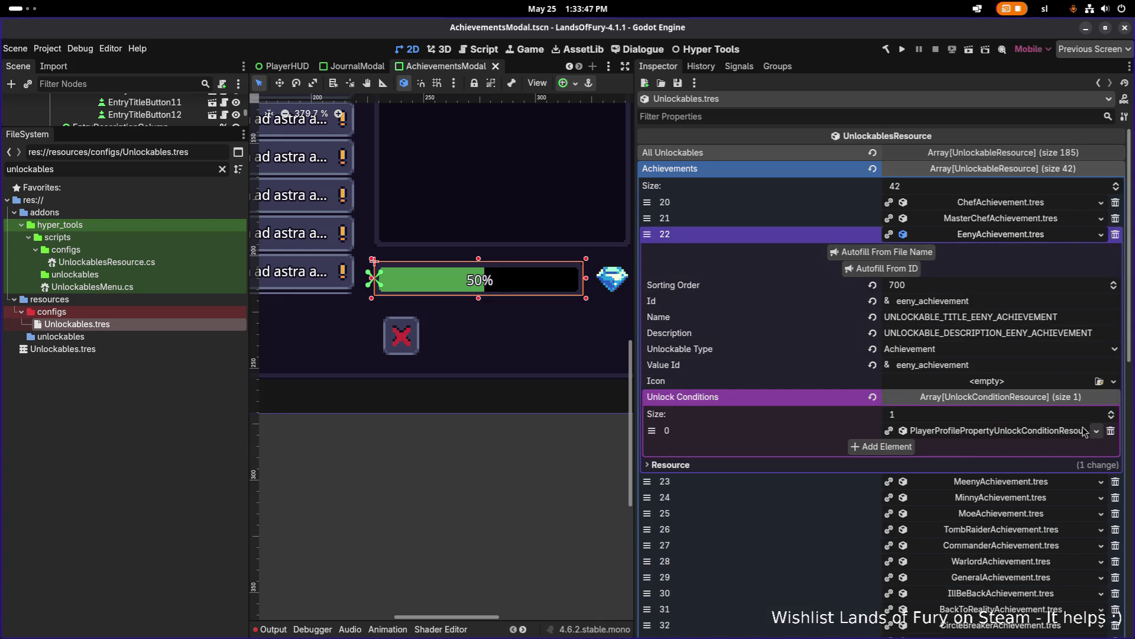
left_click(1098, 381)
type("e")
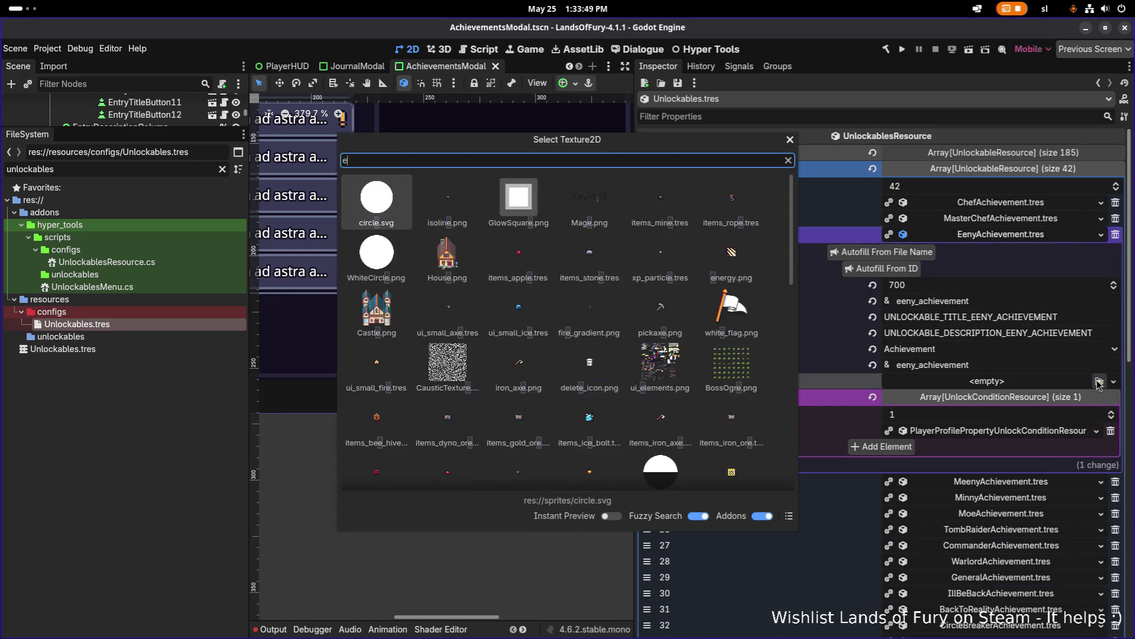
type("nne")
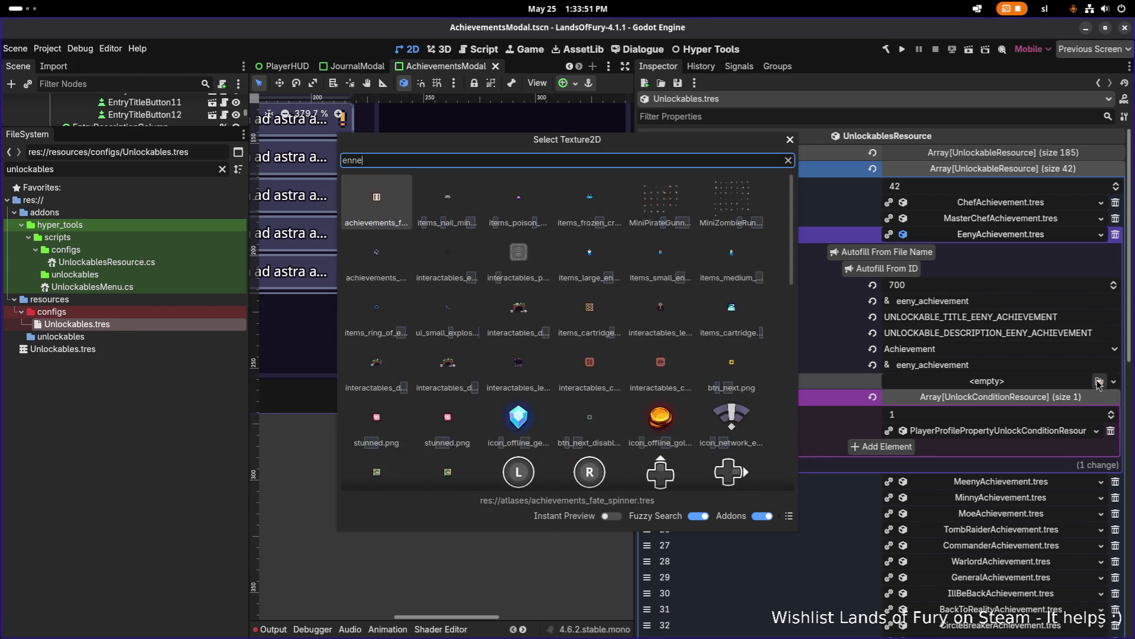
key("BackSpace")
key("BackSpace")
key("BackSpace")
type("eny")
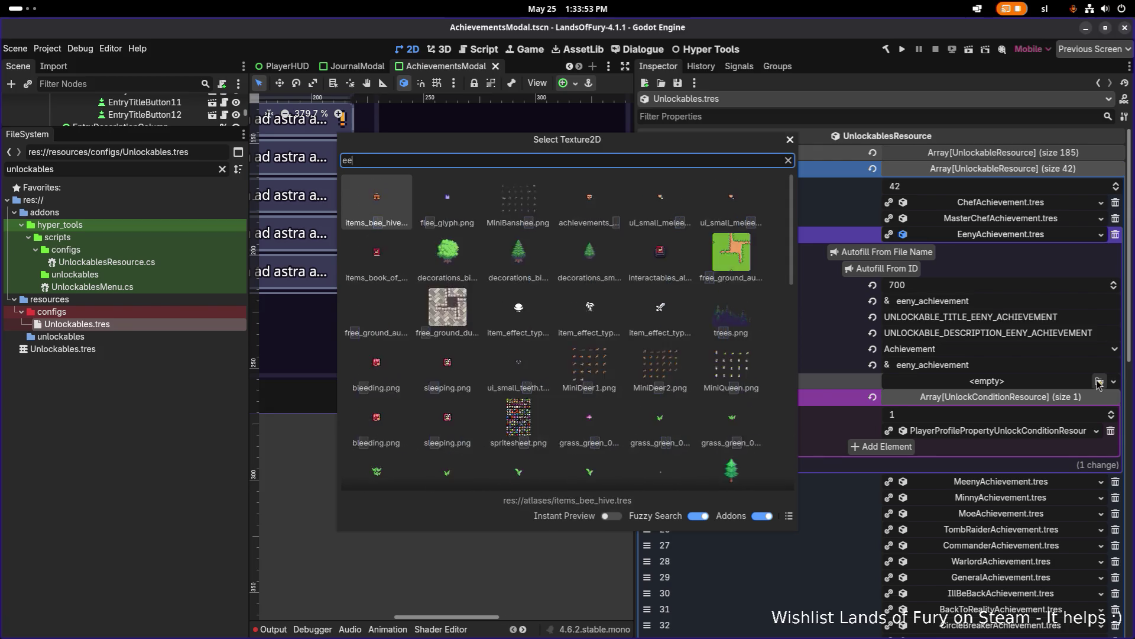
key("Return")
key("ctrl+s")
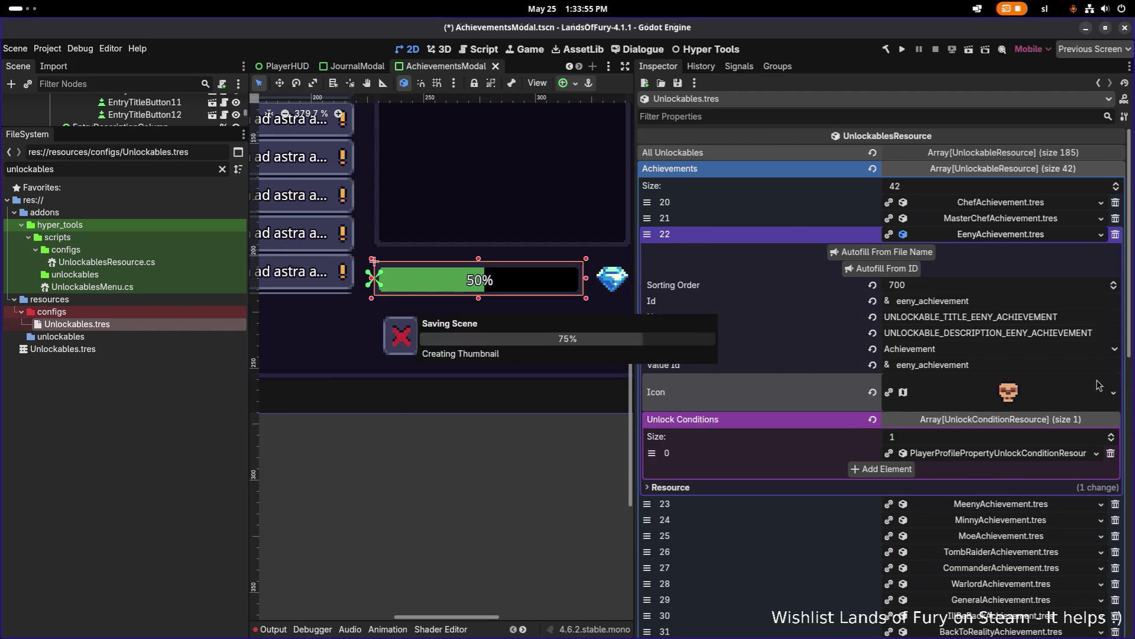
- Assign icon textures to MeenyAchievement (skull) and MinnyAchievement
left_click(1048, 237)
left_click(1045, 252)
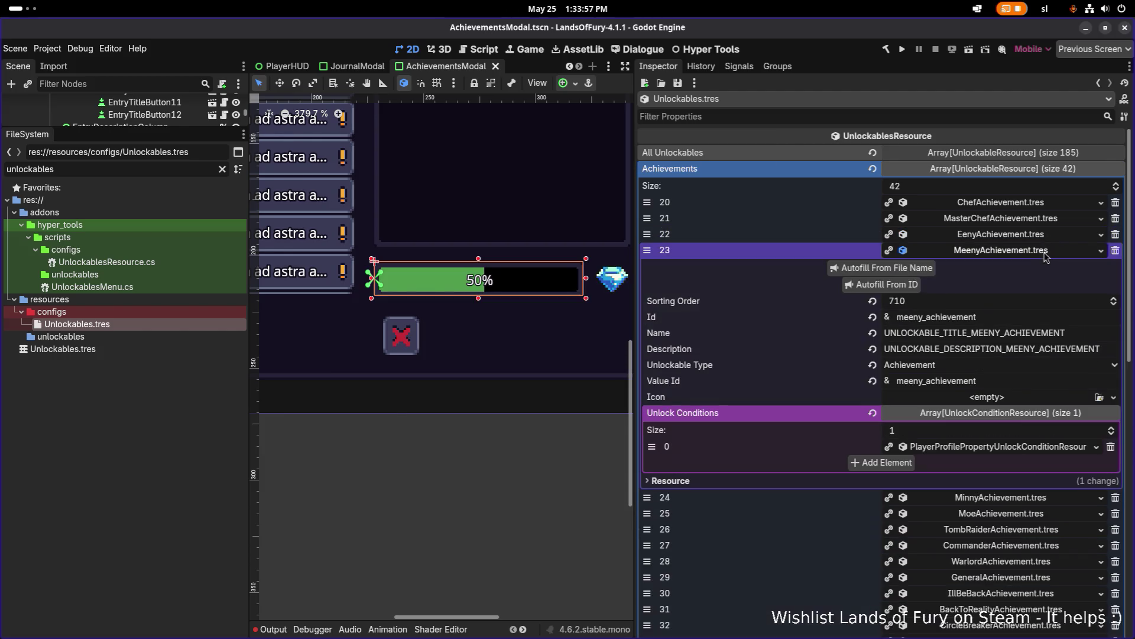
left_click(1100, 399)
type("meeny")
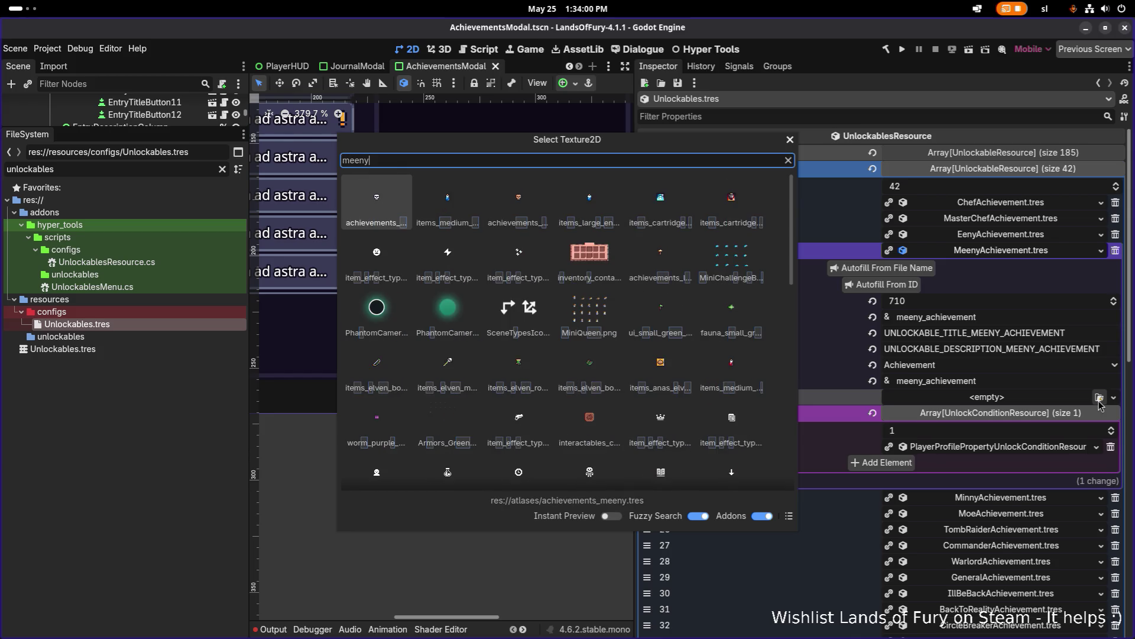
key("Return")
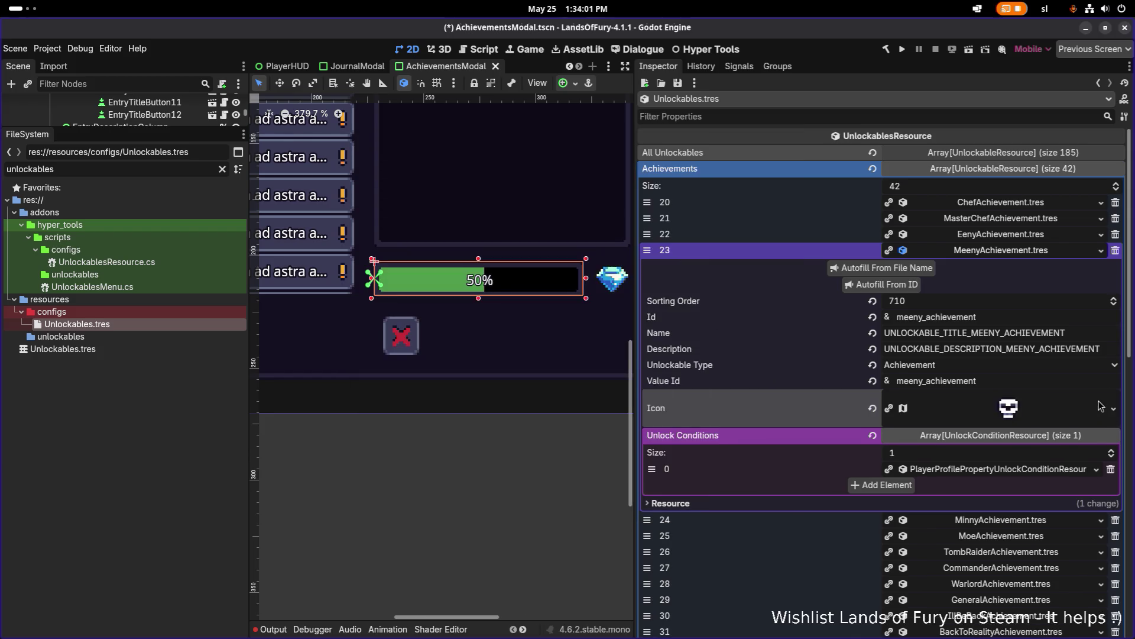
left_click(991, 250)
left_click(994, 266)
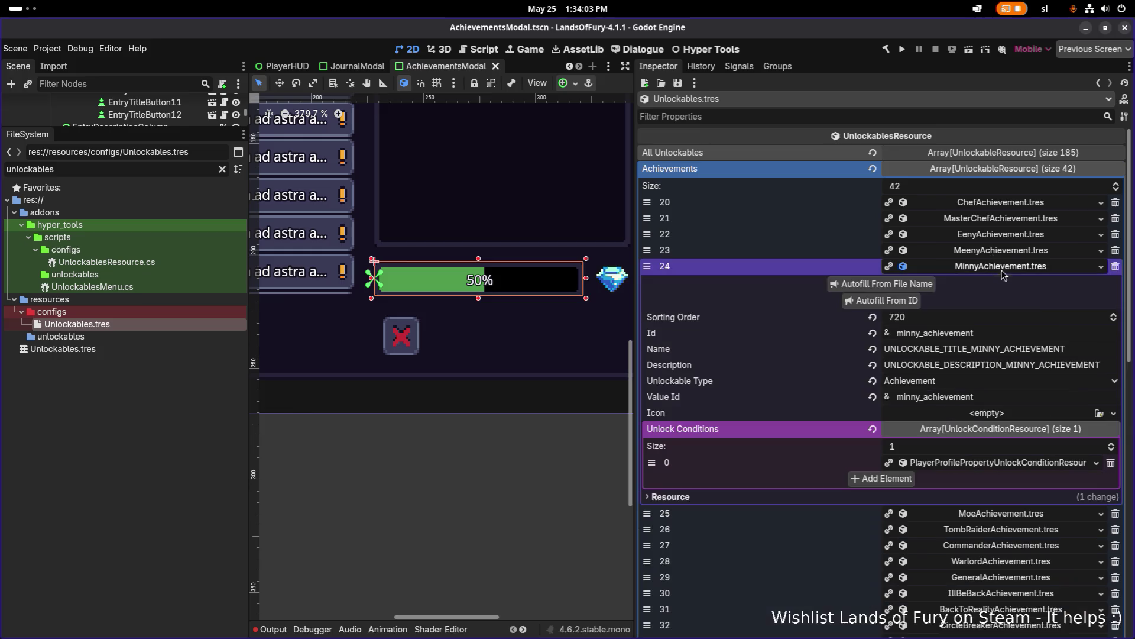
left_click(1100, 413)
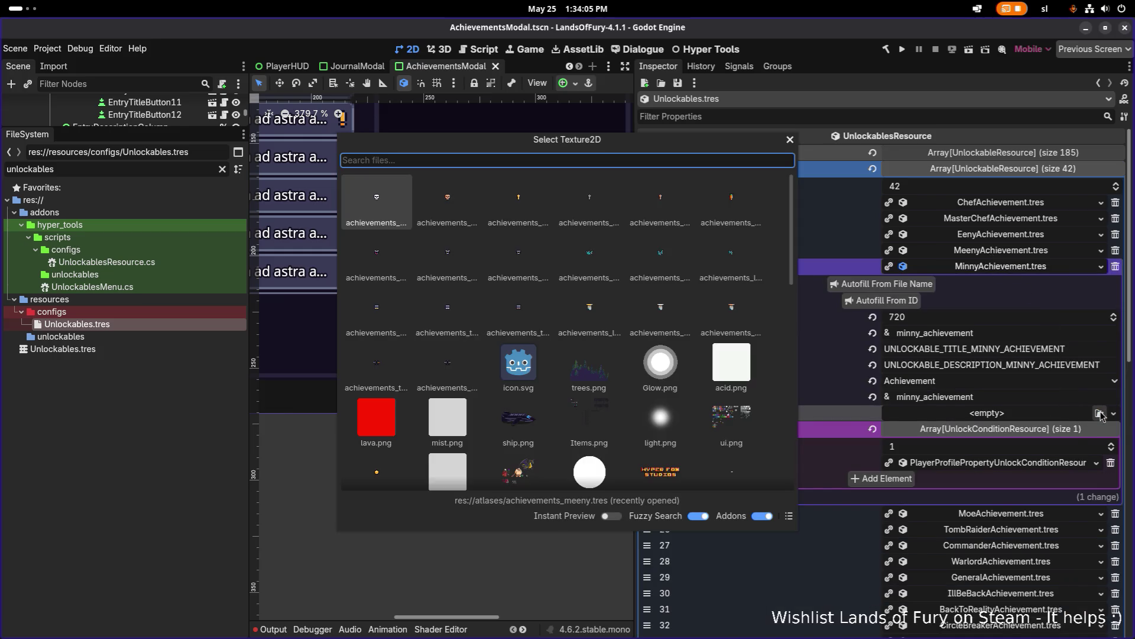
type("minny")
key("Return")
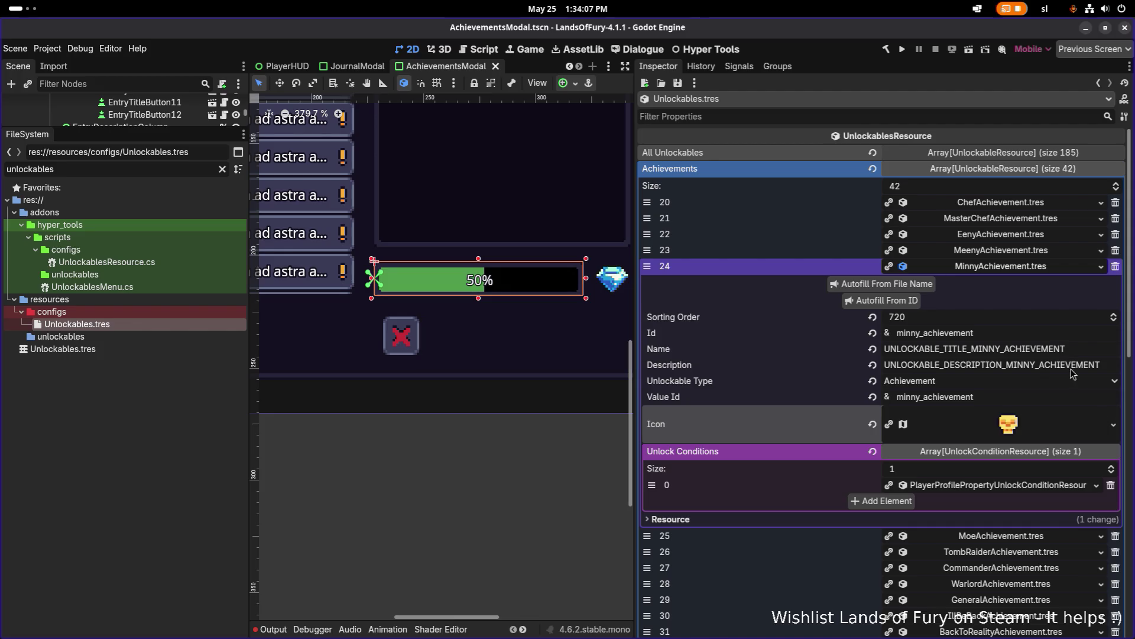
- Set the achievements_moe and tomb textures as the Moe and TombRaider icons, then save
left_click(1052, 266)
left_click(1053, 281)
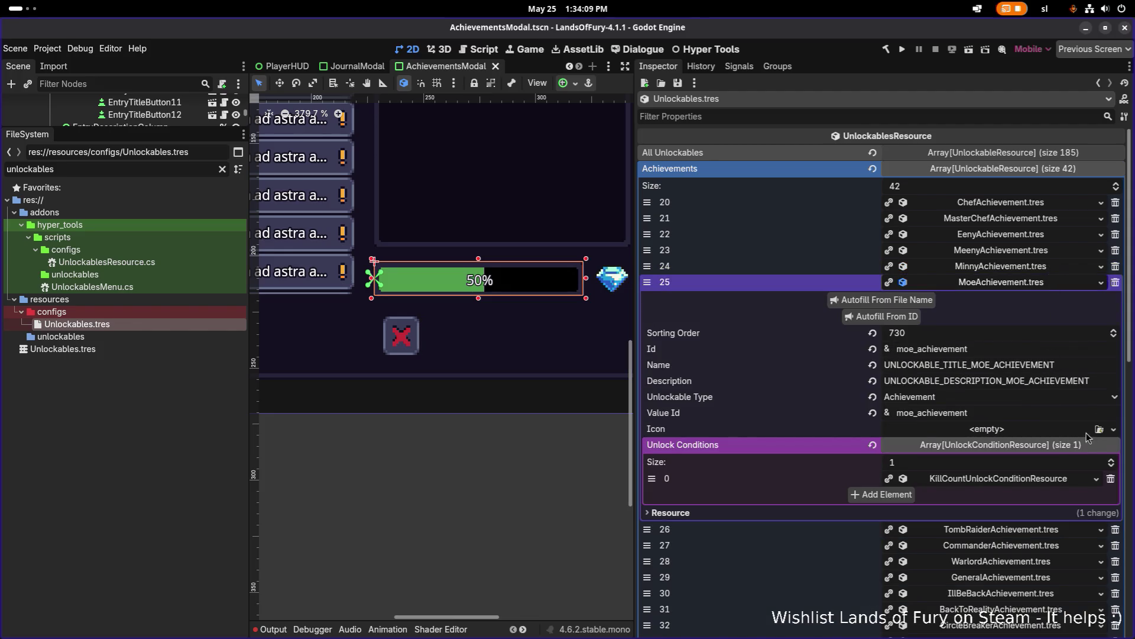
left_click(1099, 429)
type("moe")
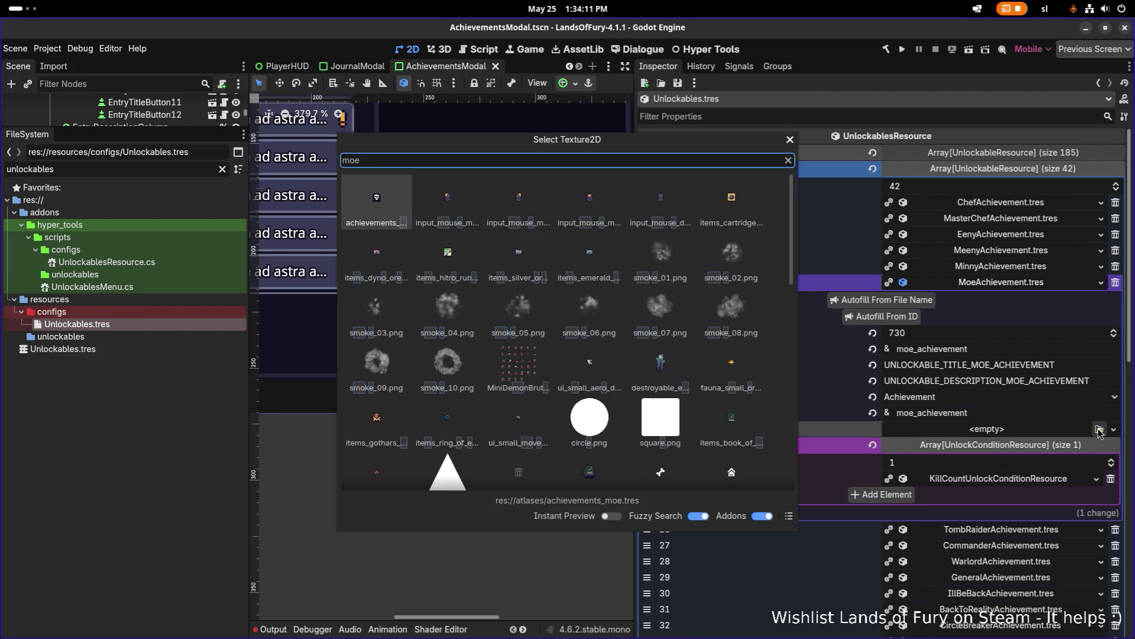
key("Return")
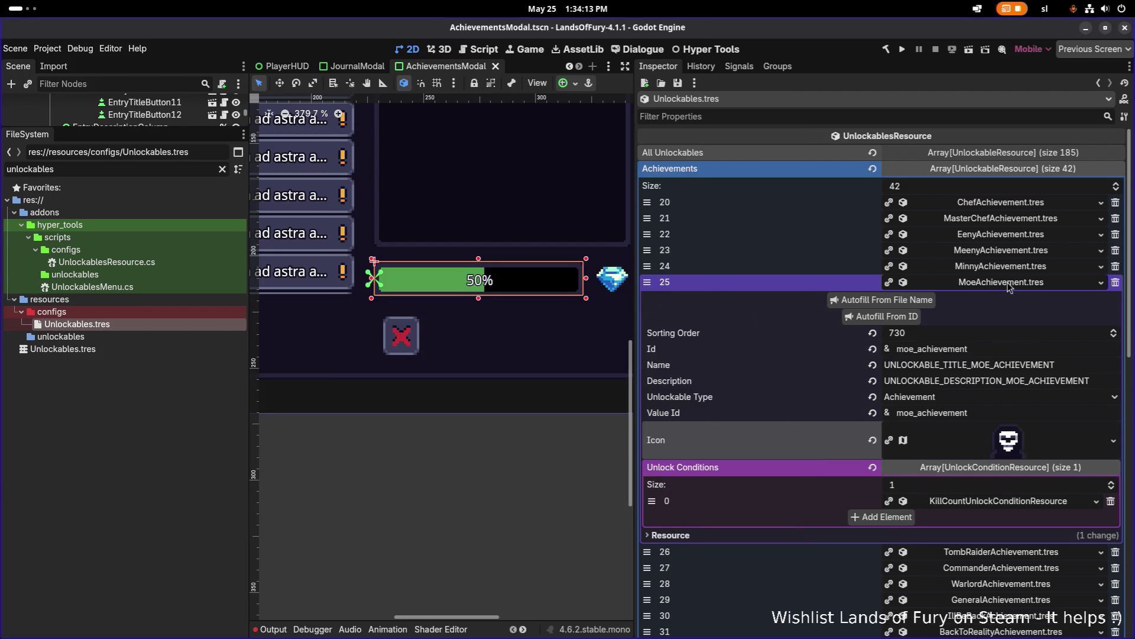
left_click(1010, 283)
left_click(1014, 298)
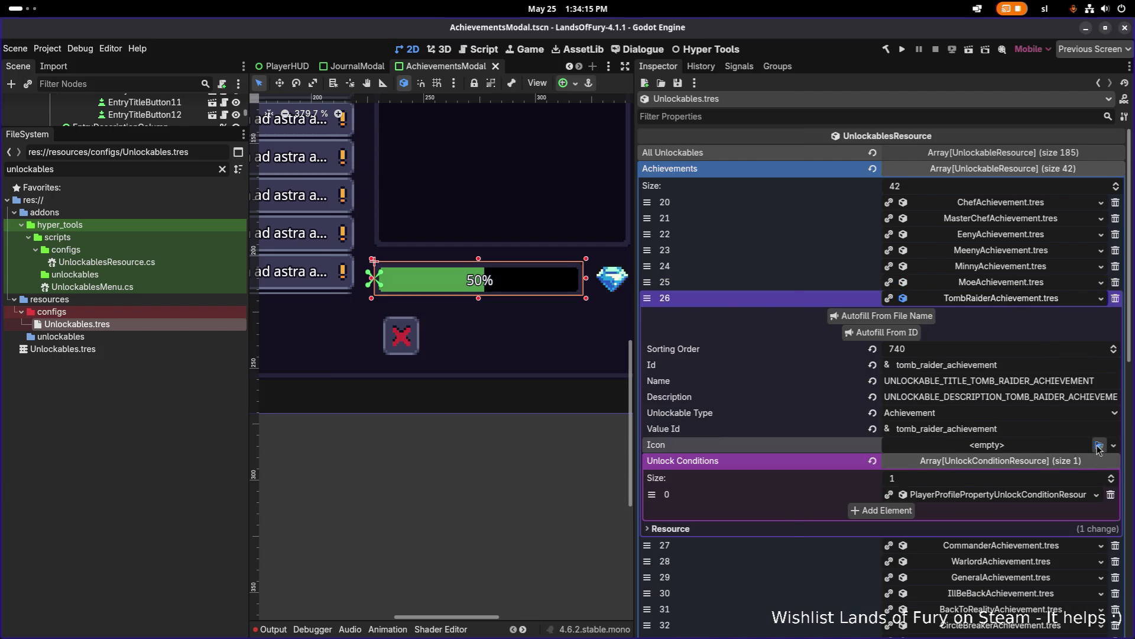
left_click(1099, 445)
type("tomb")
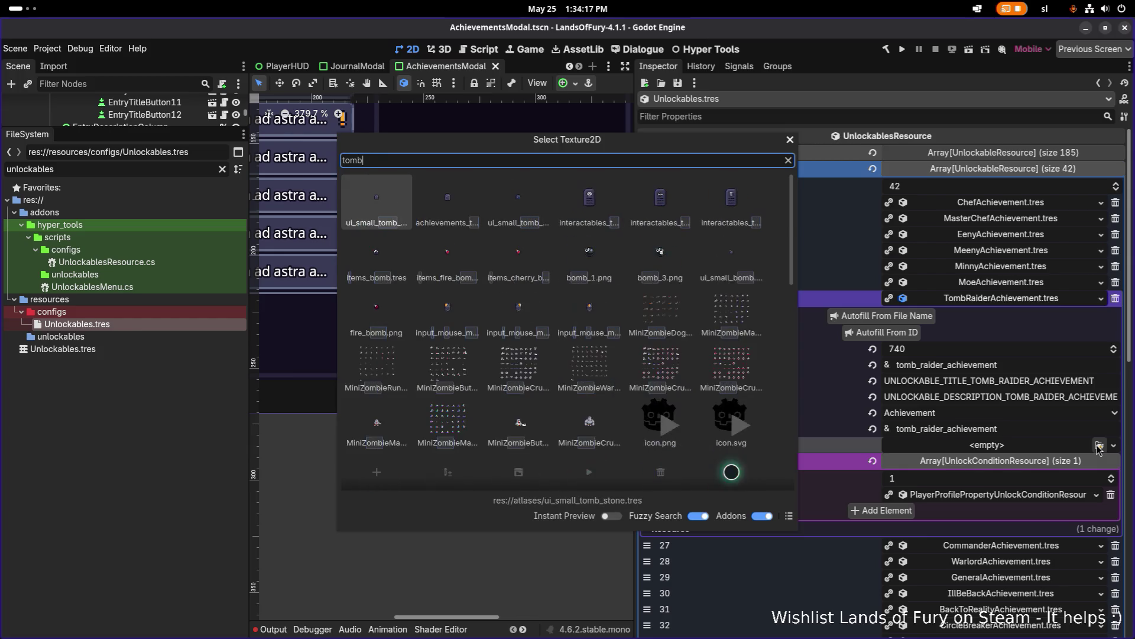
key("Return")
key("ctrl+s")
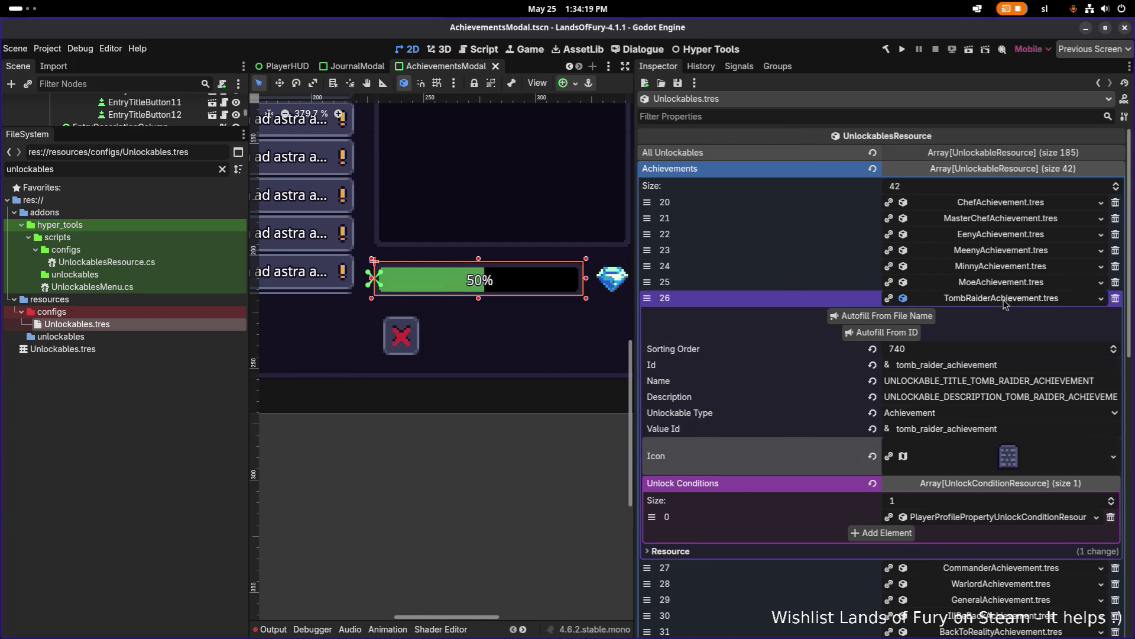
- Give CommanderAchievement the commander texture as its icon and save
left_click(1011, 299)
left_click(1048, 315)
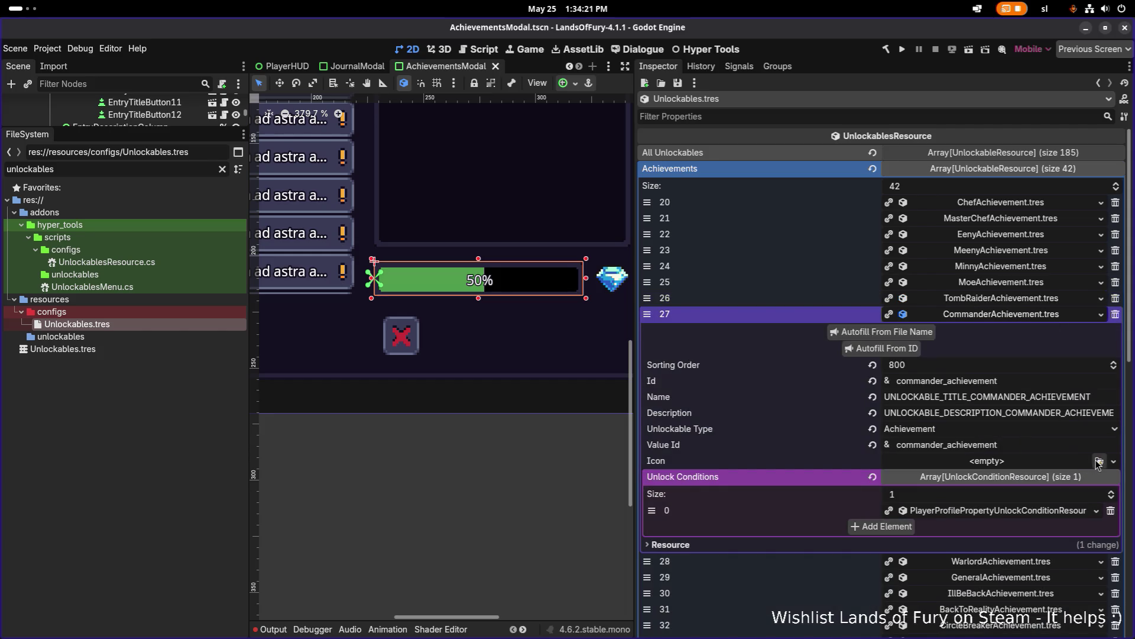
left_click(1098, 461)
type("commander")
key("Return")
key("ctrl+s")
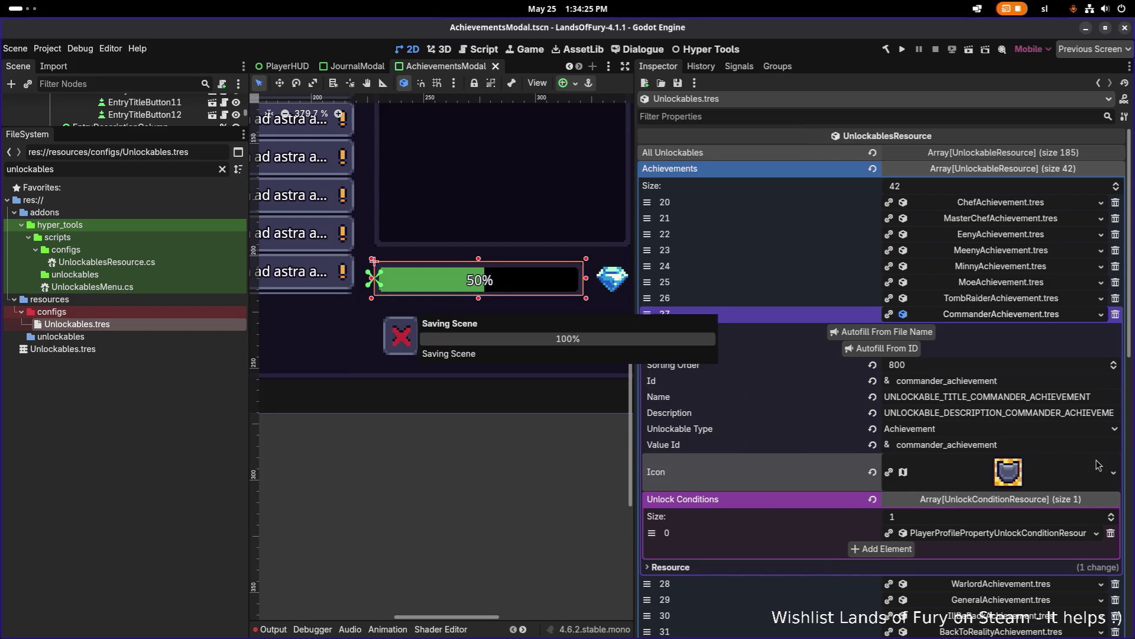
- Assign the warlord and general textures as the WarlordAchievement and GeneralAchievement icons
left_click(994, 318)
left_click(1063, 335)
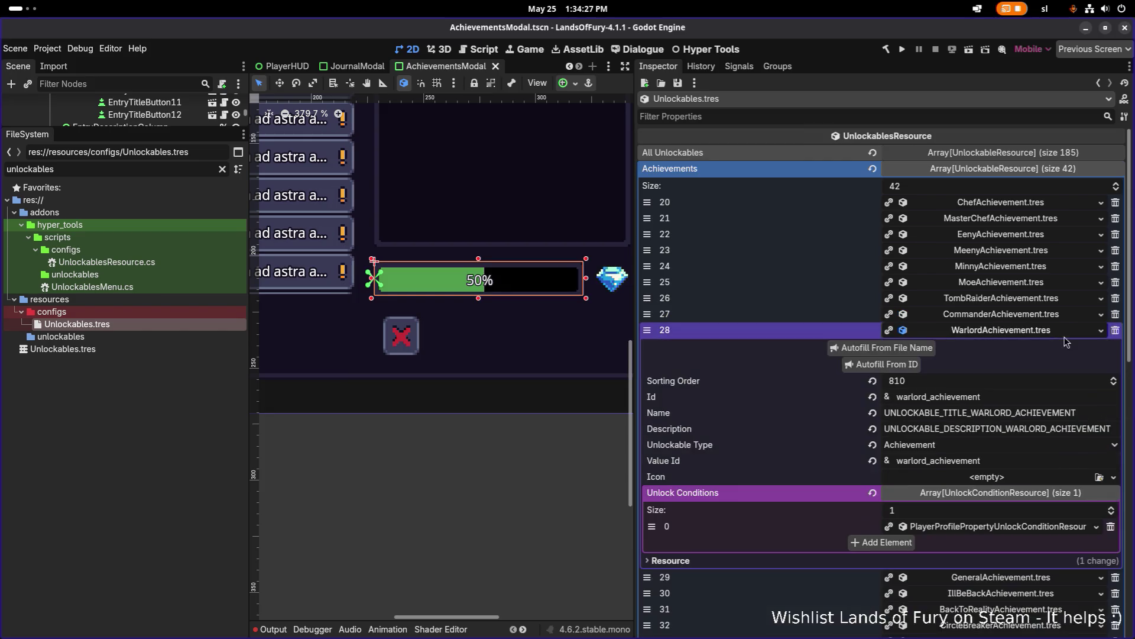
left_click(1044, 477)
left_click(943, 479)
left_click(1097, 476)
type("warlord")
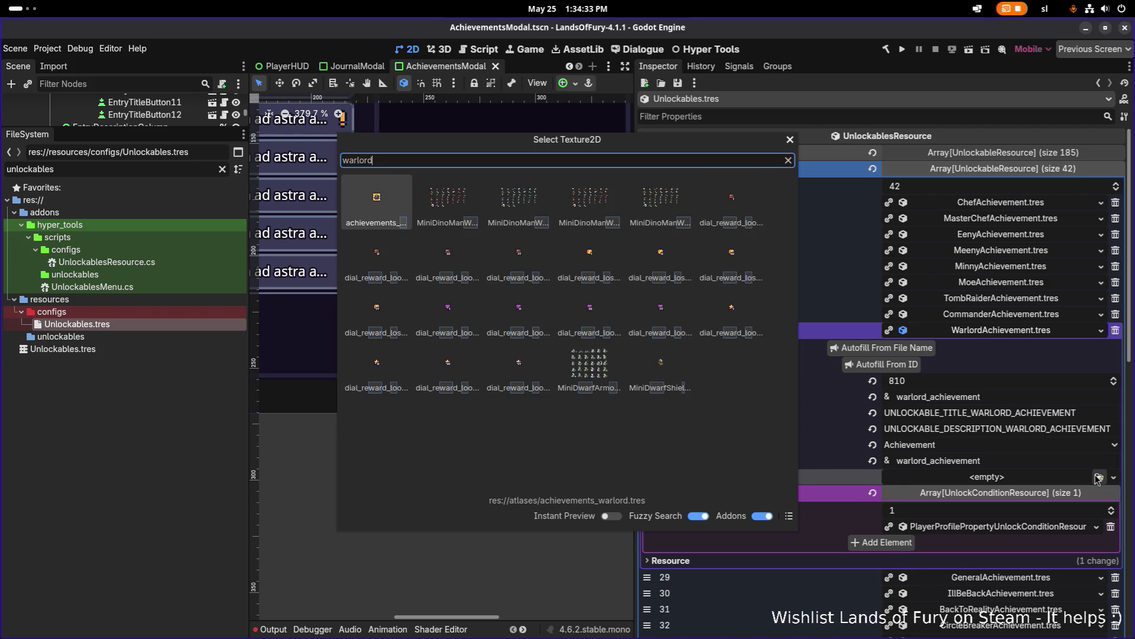
key("Return")
left_click(1042, 336)
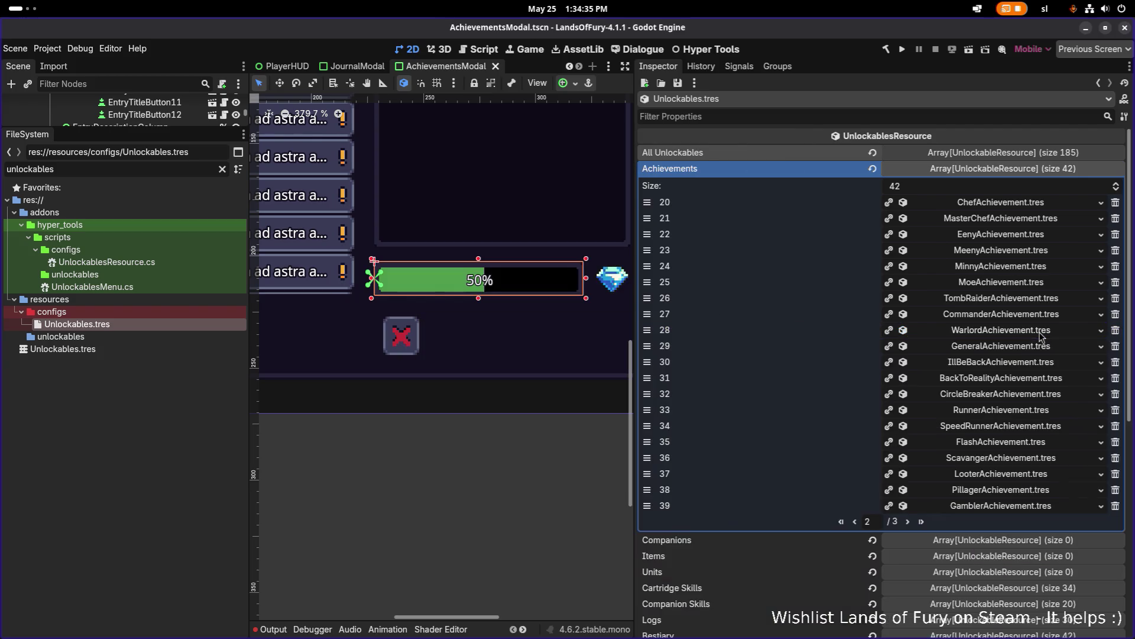
left_click(1056, 349)
left_click(1099, 493)
type("general")
key("Return")
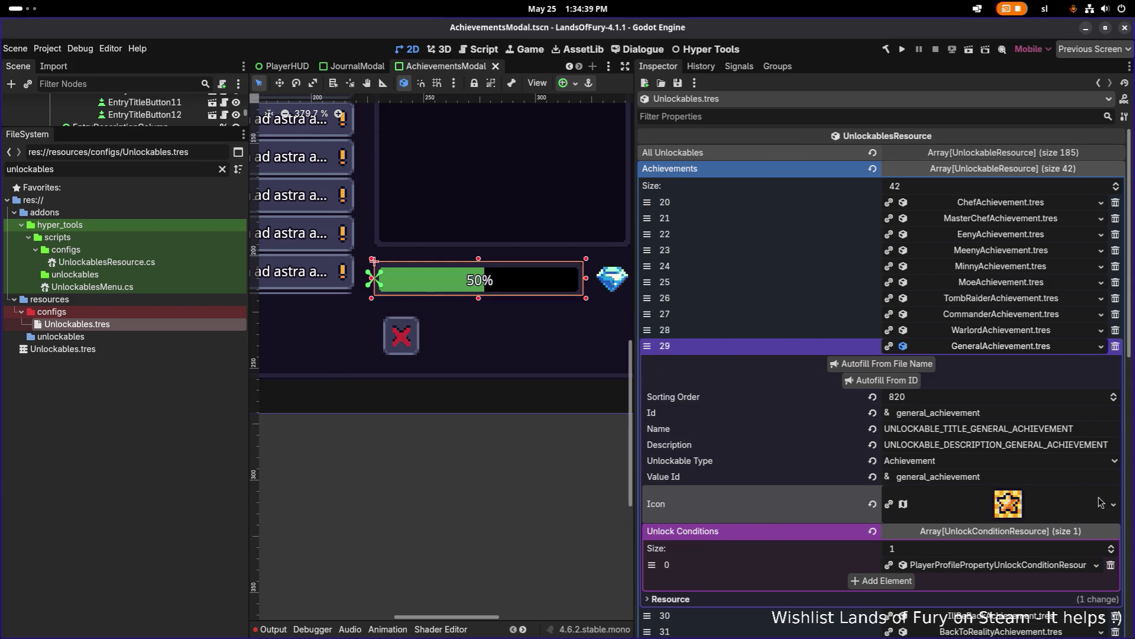
- Set the ill_be_back texture as IllBeBackAchievement's icon and save
left_click(990, 349)
left_click(995, 363)
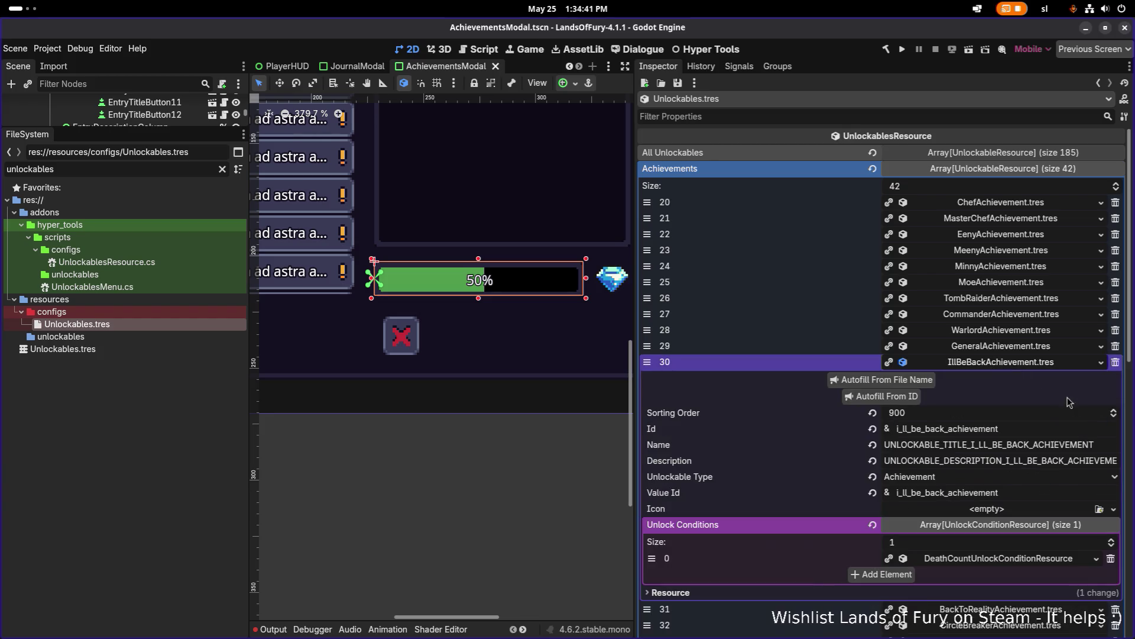
left_click(1099, 510)
type("i")
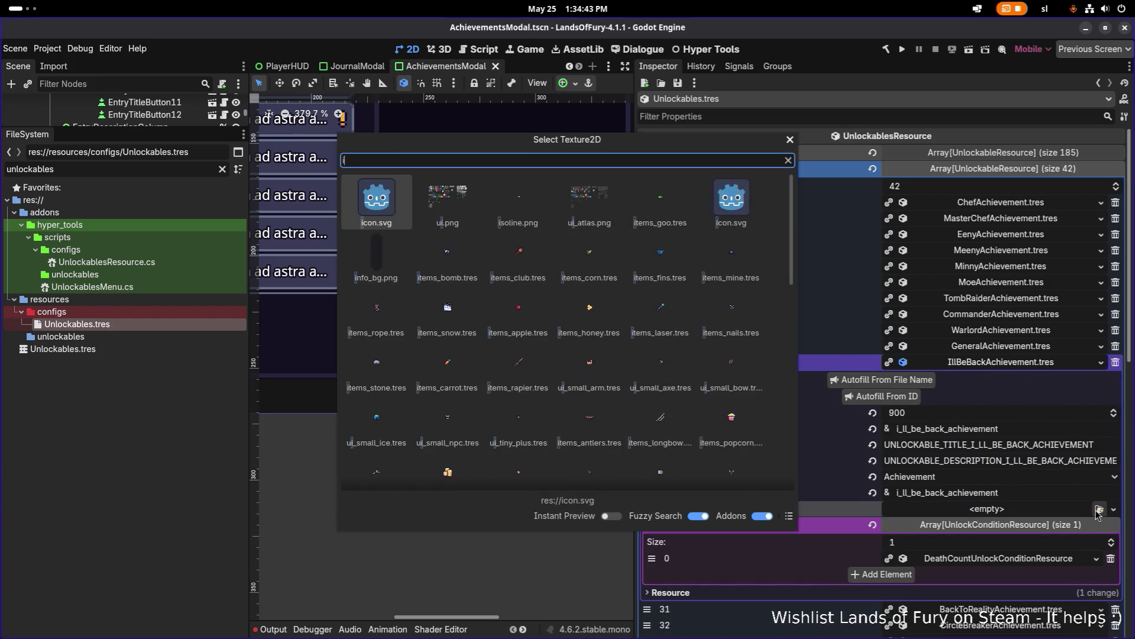
type("llbe")
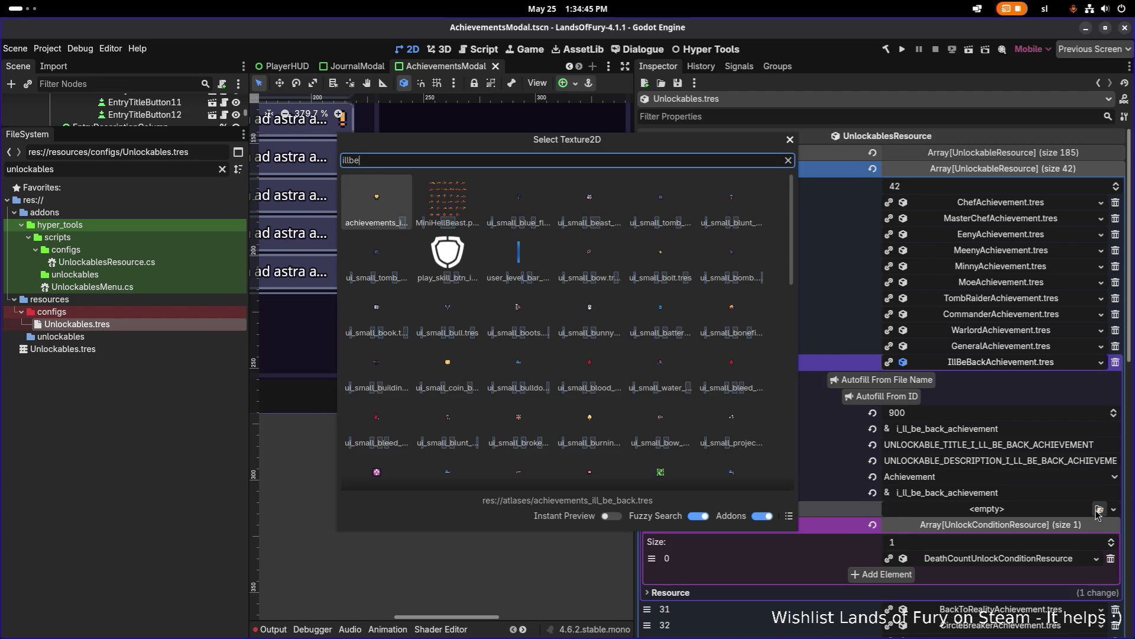
key("BackSpace")
key("BackSpace")
key("BackSpace")
type("_ll")
key("BackSpace")
key("BackSpace")
key("BackSpace")
type("llbebac")
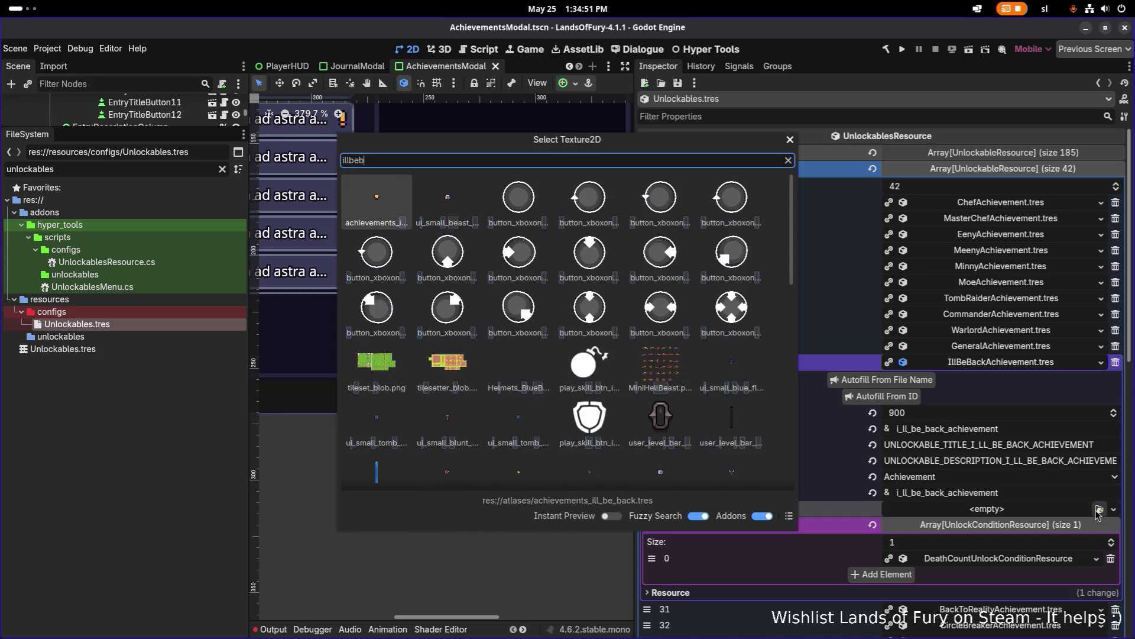
key("Return")
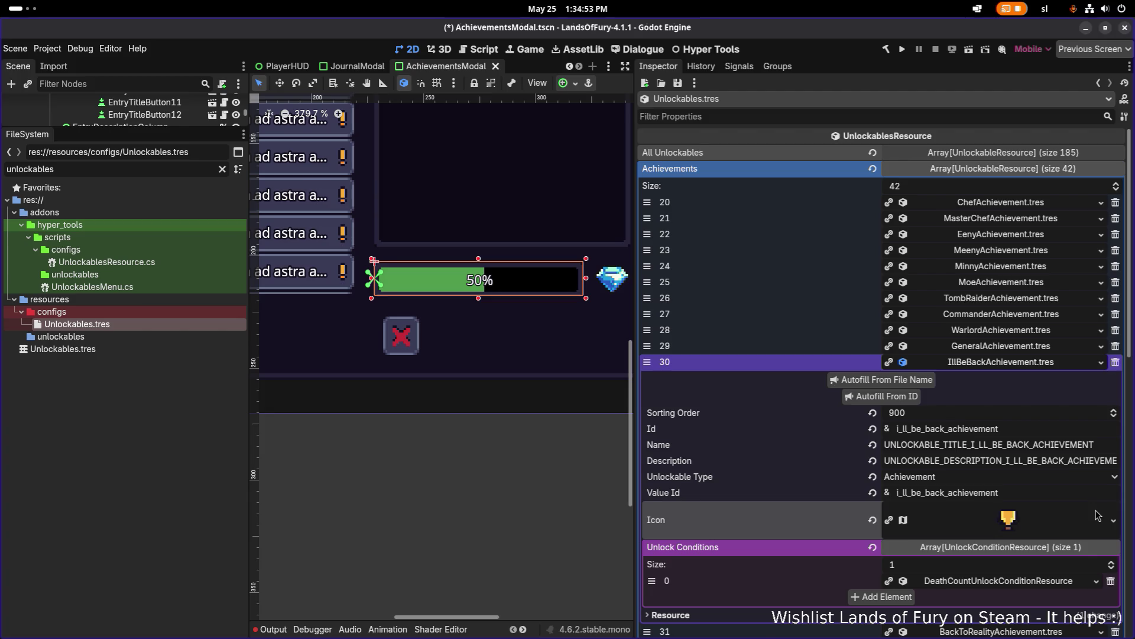
key("ctrl+s")
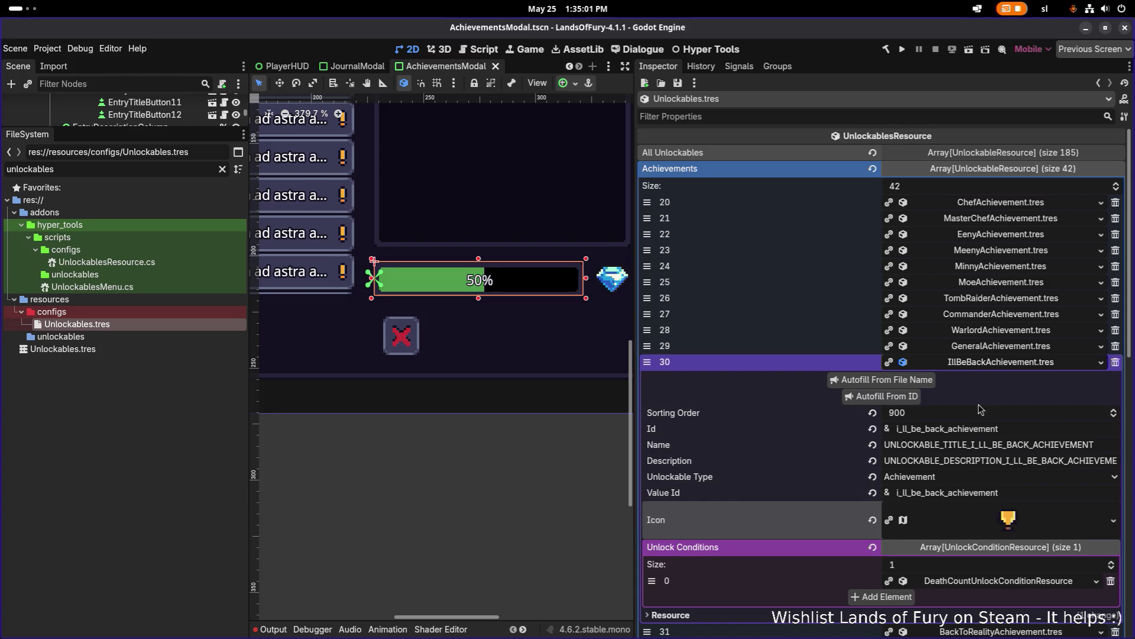
left_click(995, 362)
- Assign the back_to_reality texture as BackToRealityAchievement's icon
left_click(903, 378)
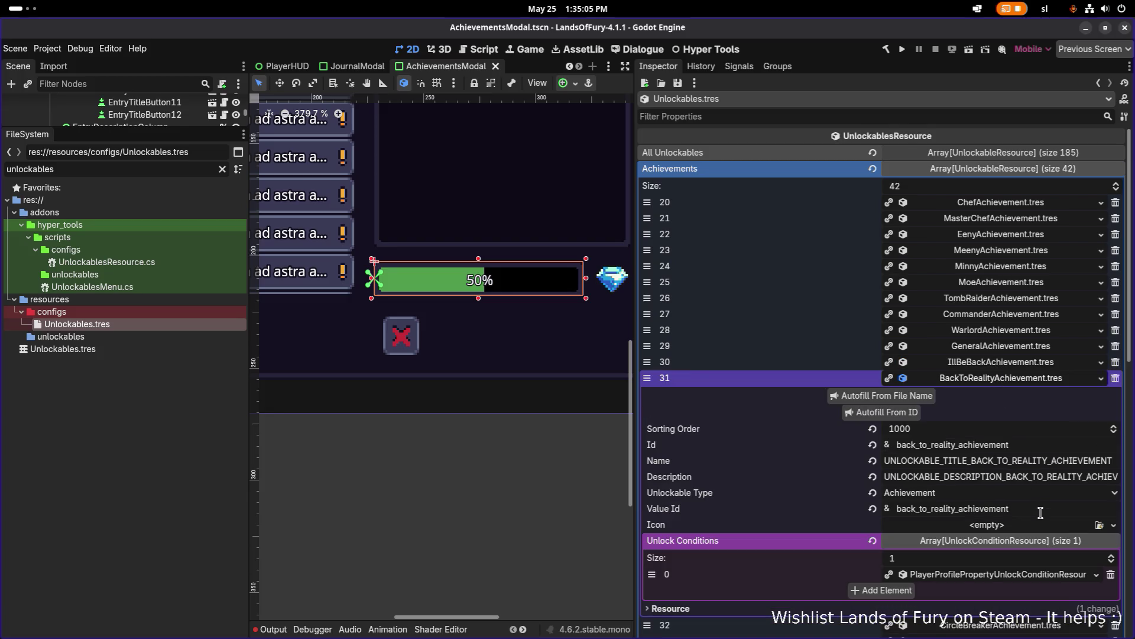
left_click(1098, 525)
type("backto")
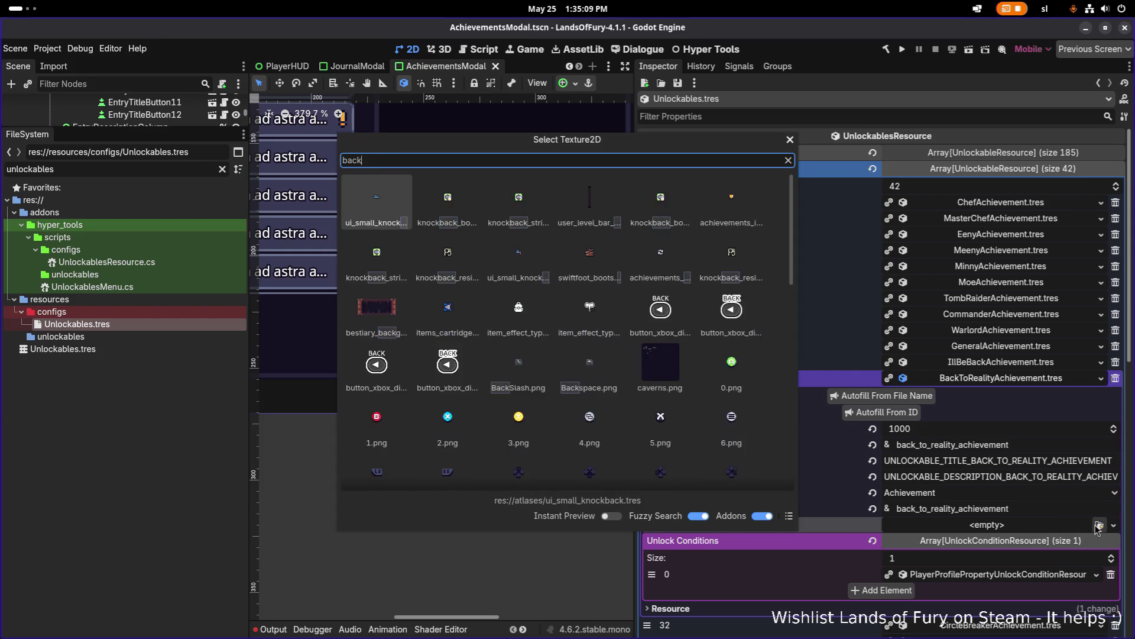
key("Return")
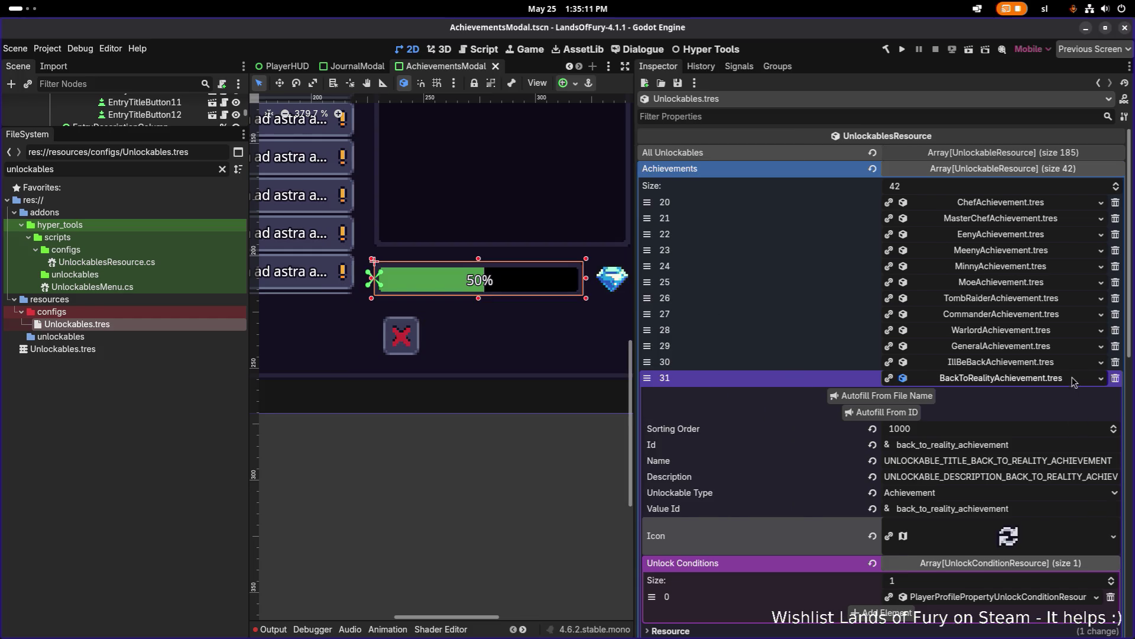
left_click(1066, 382)
left_click(1057, 411)
left_click(1057, 413)
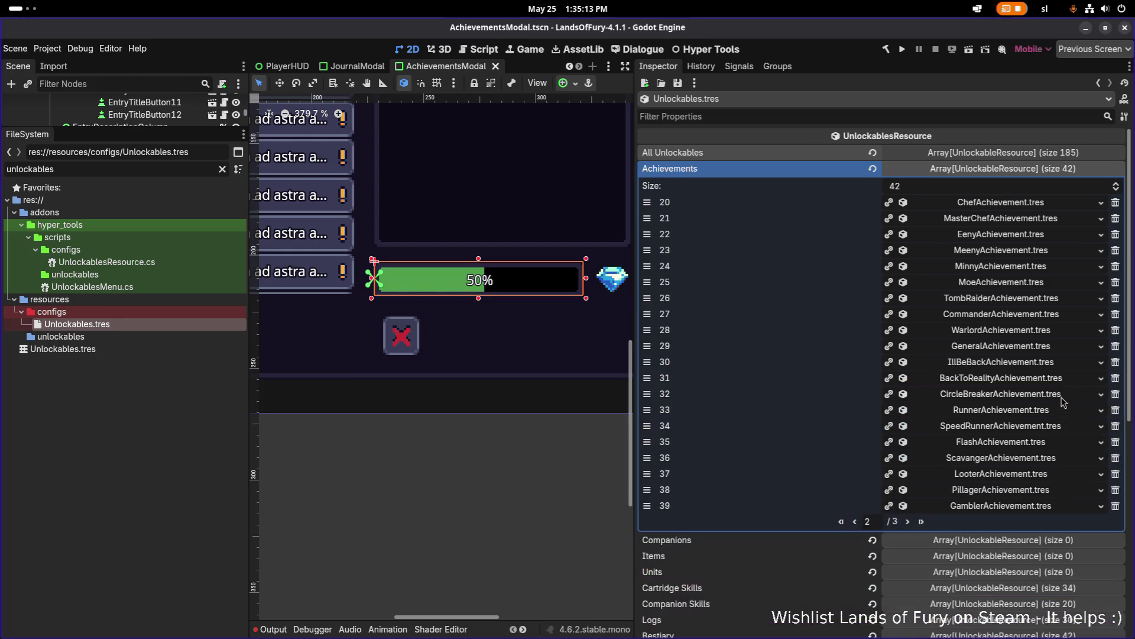
- Load the circle_breaker texture as CircleBreakerAchievement's icon and save
left_click(1064, 395)
left_click(1035, 541)
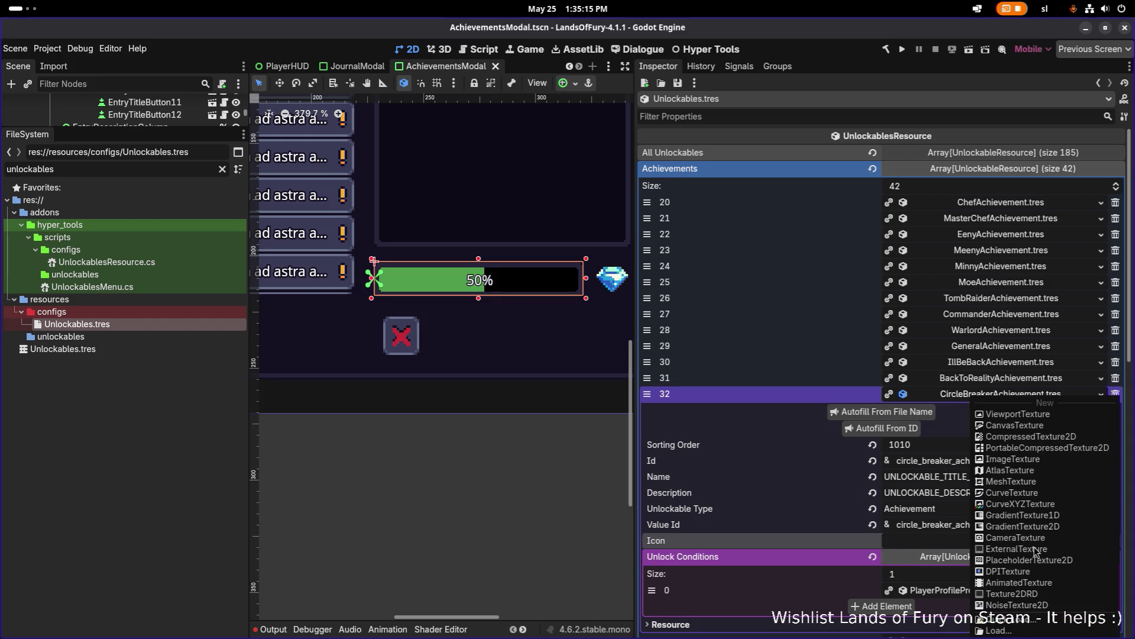
left_click(1002, 629)
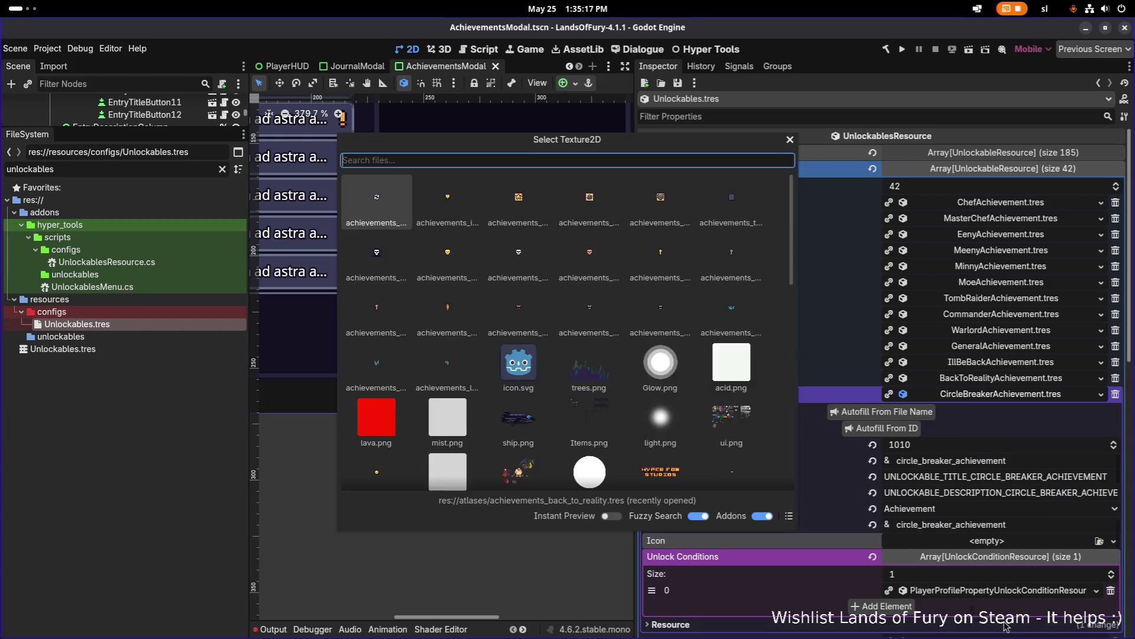
type("circle_breaker")
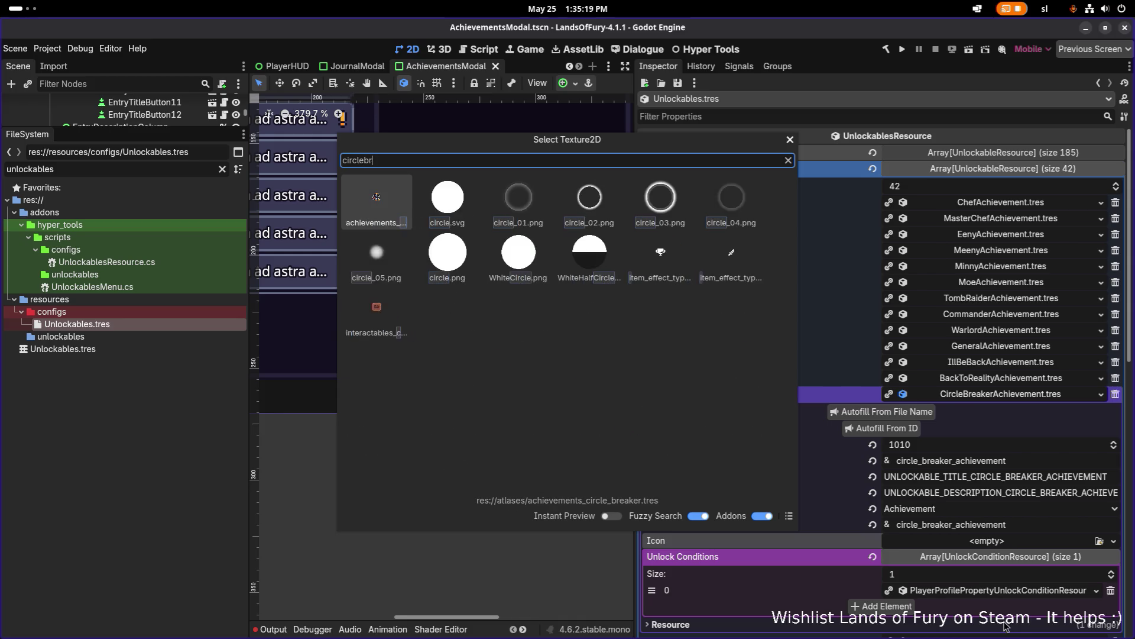
key("Return")
key("ctrl+s")
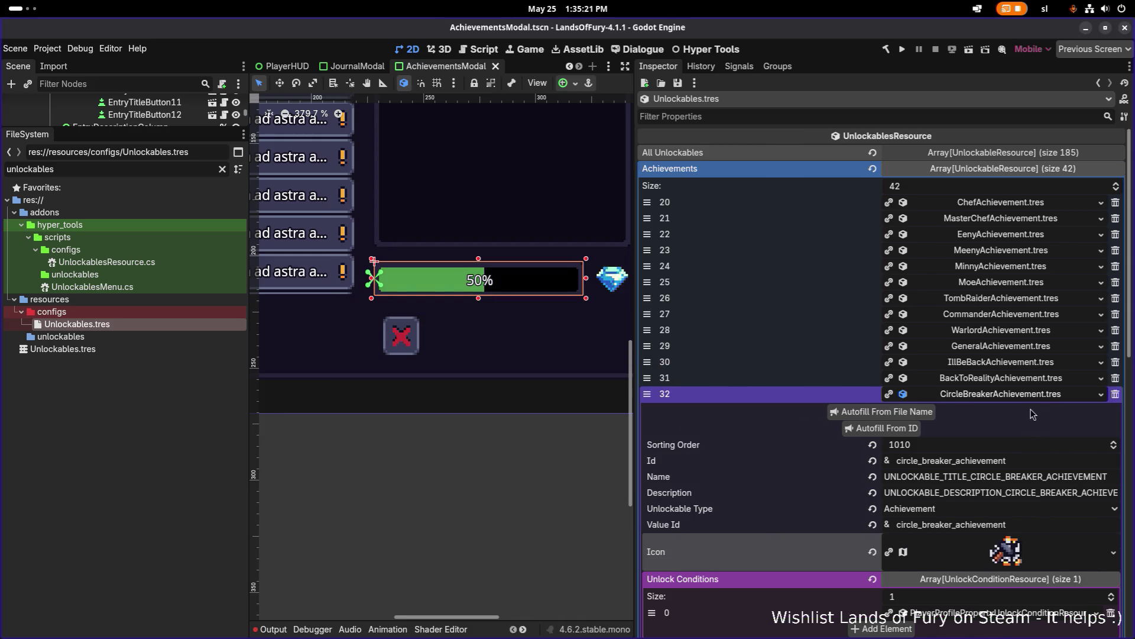
- Set the runner and speed runner textures as the Runner and SpeedRunner icons, saving each
left_click(1036, 395)
left_click(1036, 411)
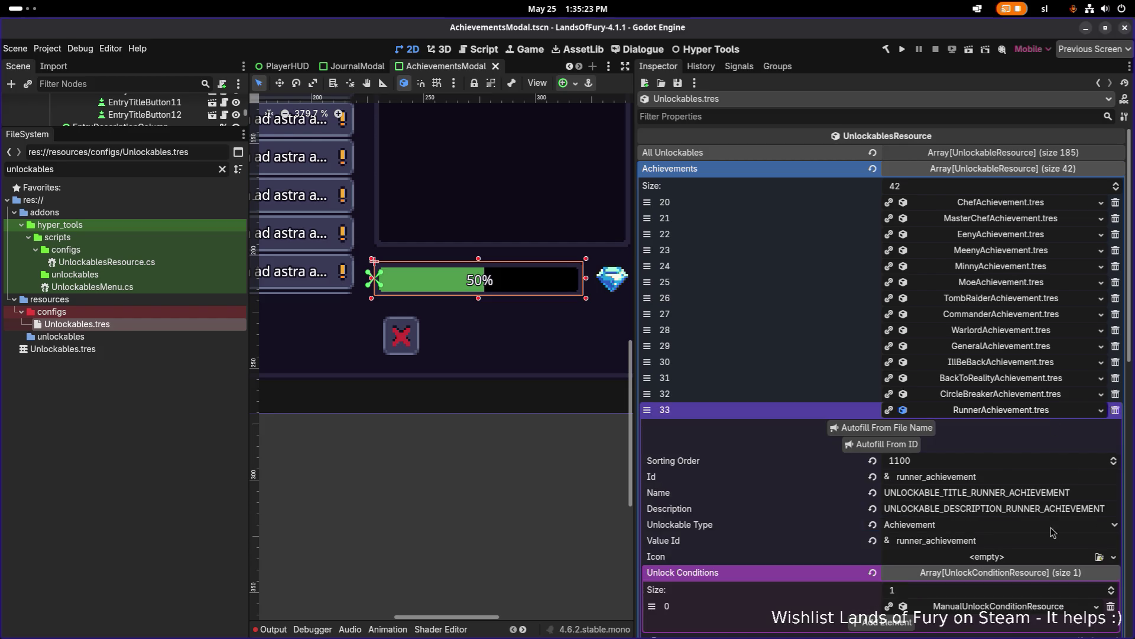
left_click(1099, 557)
type("rui")
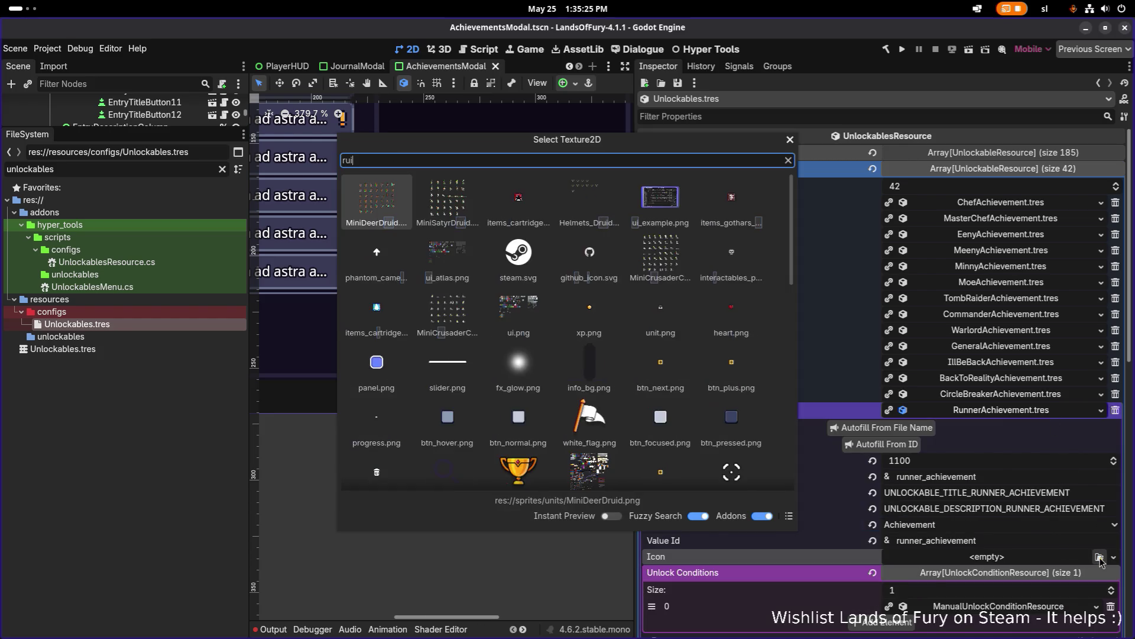
type("nner")
key("Return")
key("ctrl+s")
left_click(1012, 416)
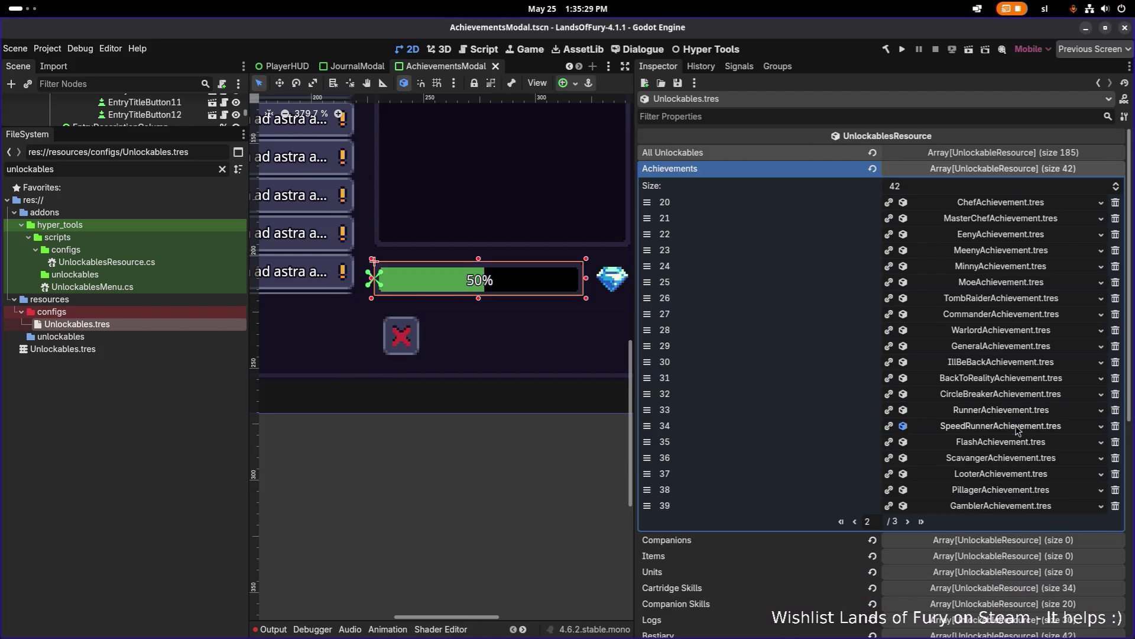
left_click(1013, 424)
left_click(1098, 573)
type("spee")
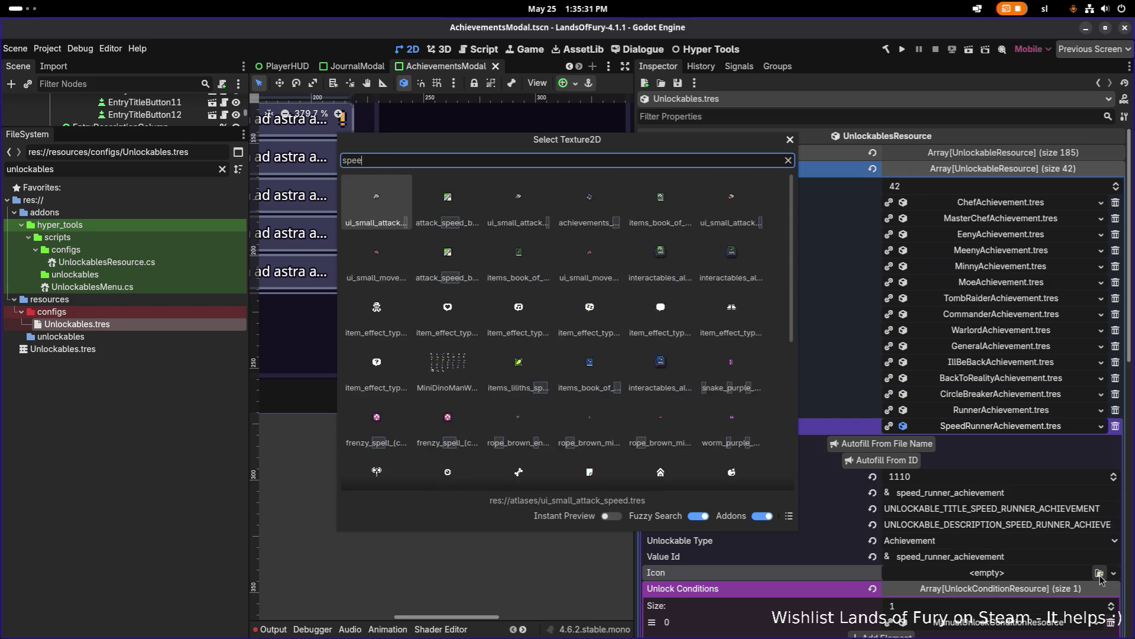
type("drunner")
key("Return")
key("ctrl+s")
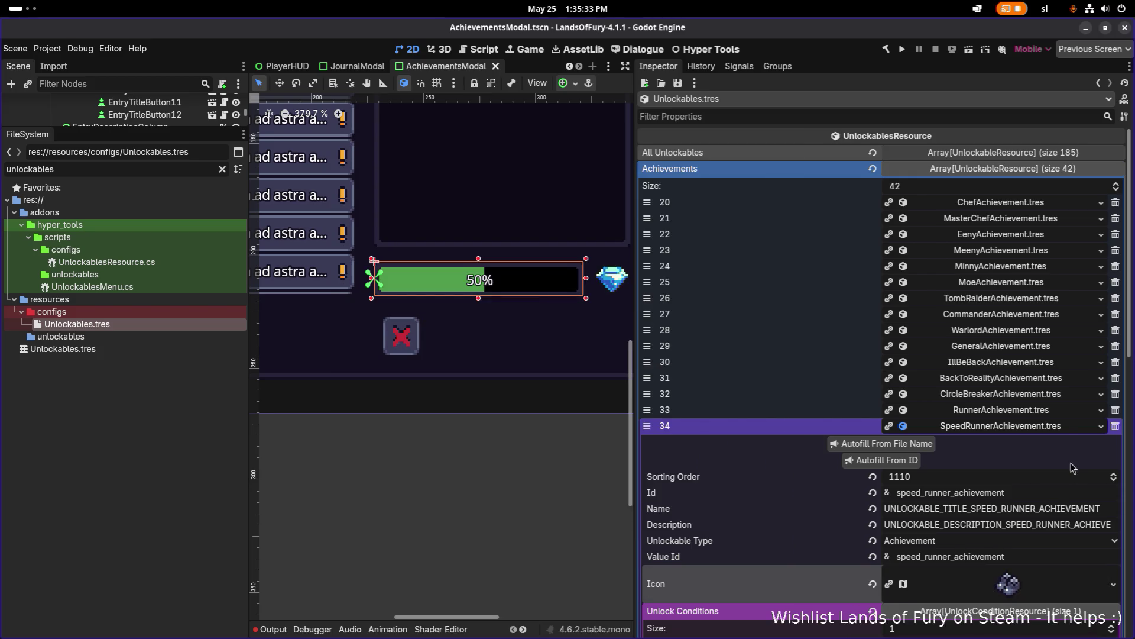
- Assign the flash and scavenger textures as the Flash and Scavanger icons, saving each
left_click(1064, 429)
left_click(1056, 443)
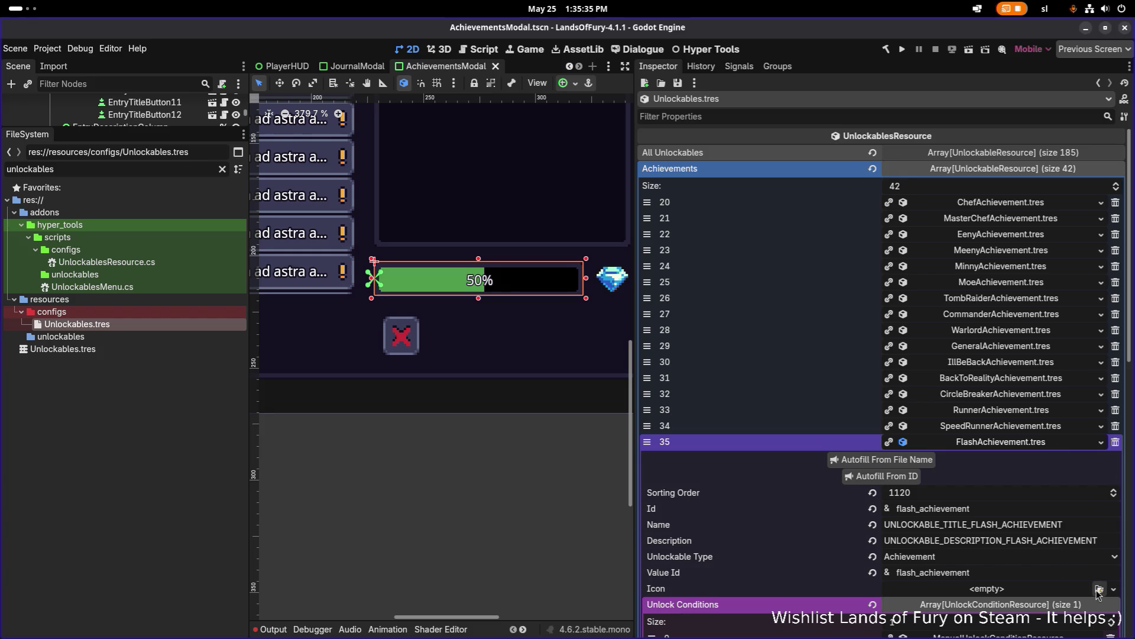
left_click(1099, 589)
type("flash")
key("Return")
key("ctrl+s")
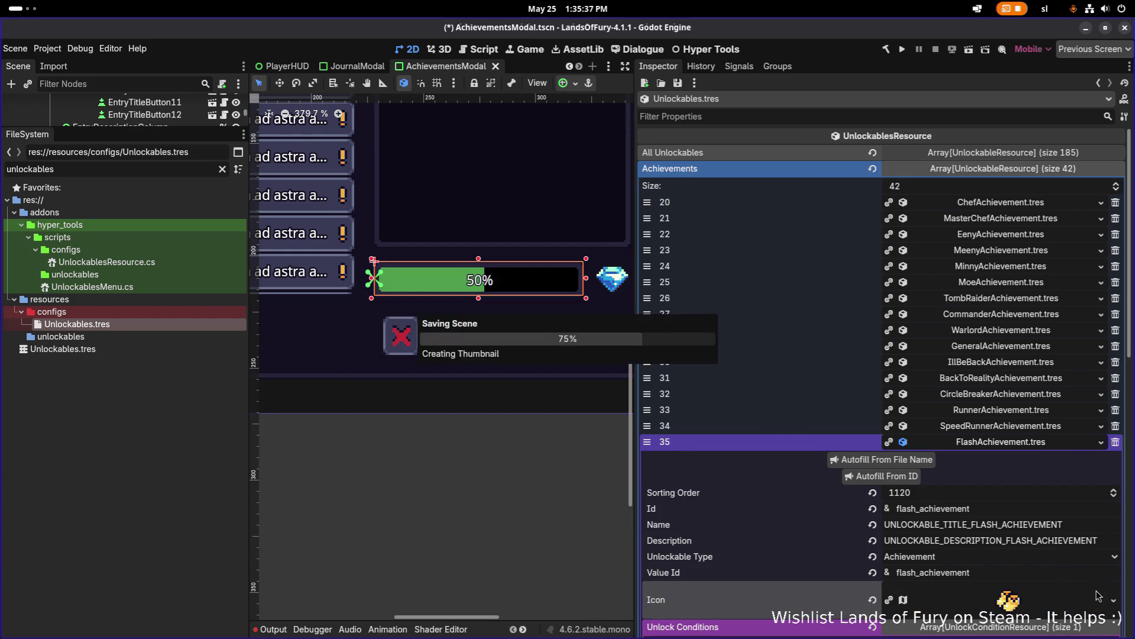
left_click(1029, 448)
left_click(1038, 461)
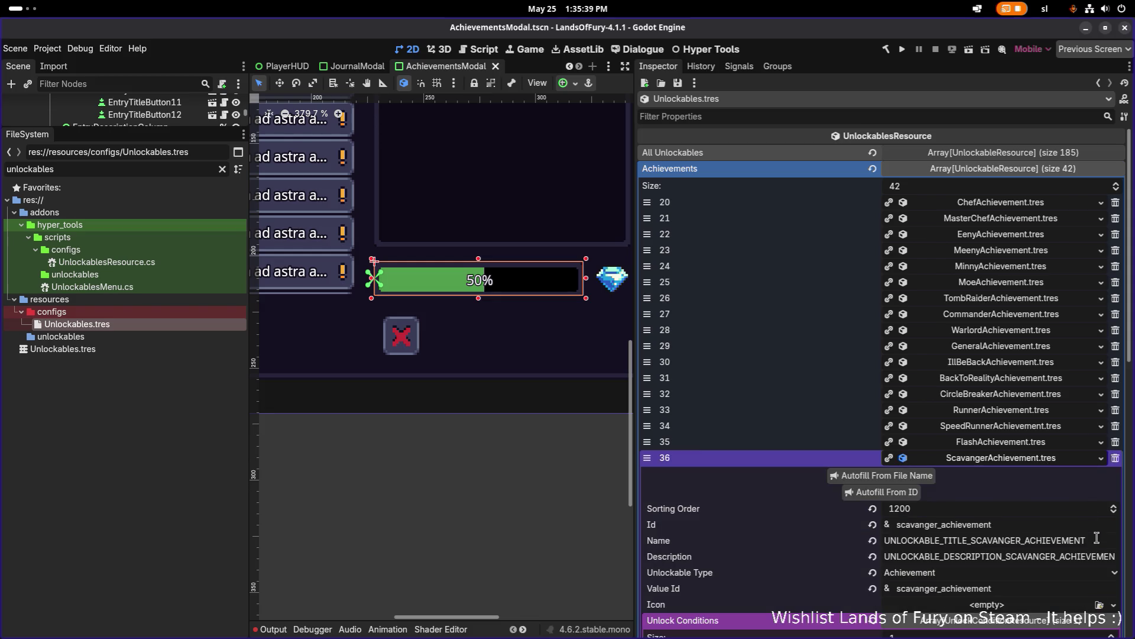
left_click(1100, 604)
type("scav")
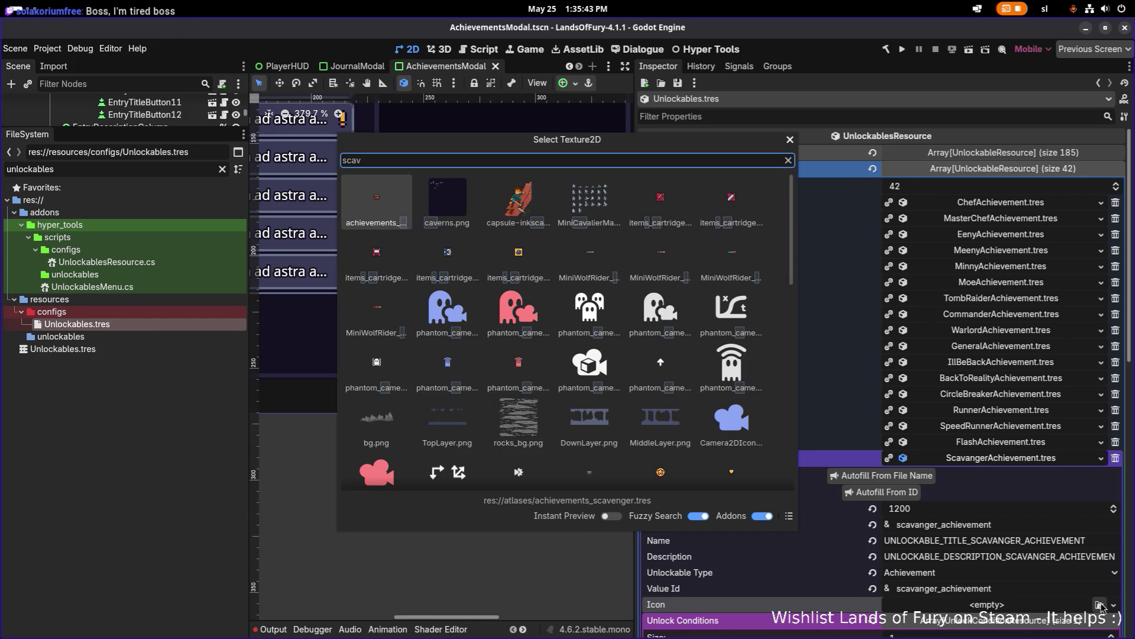
key("Return")
key("ctrl+s")
- Give PillagerAchievement the treasure chest (pillager) texture as its icon
left_click(1021, 461)
left_click(1023, 473)
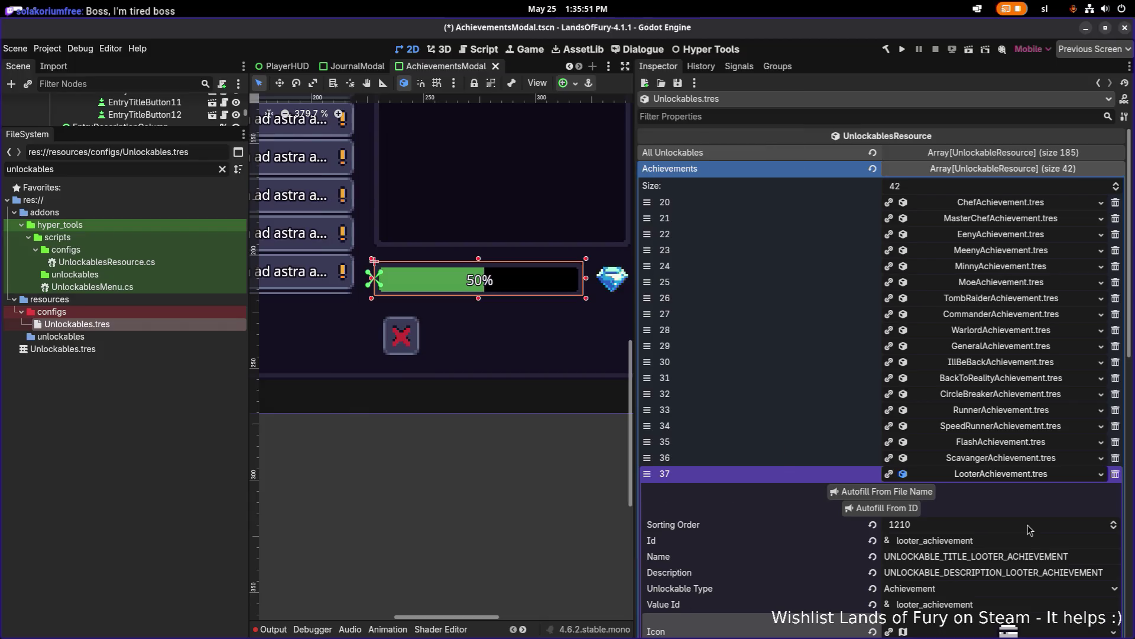
left_click(1011, 477)
left_click(1036, 490)
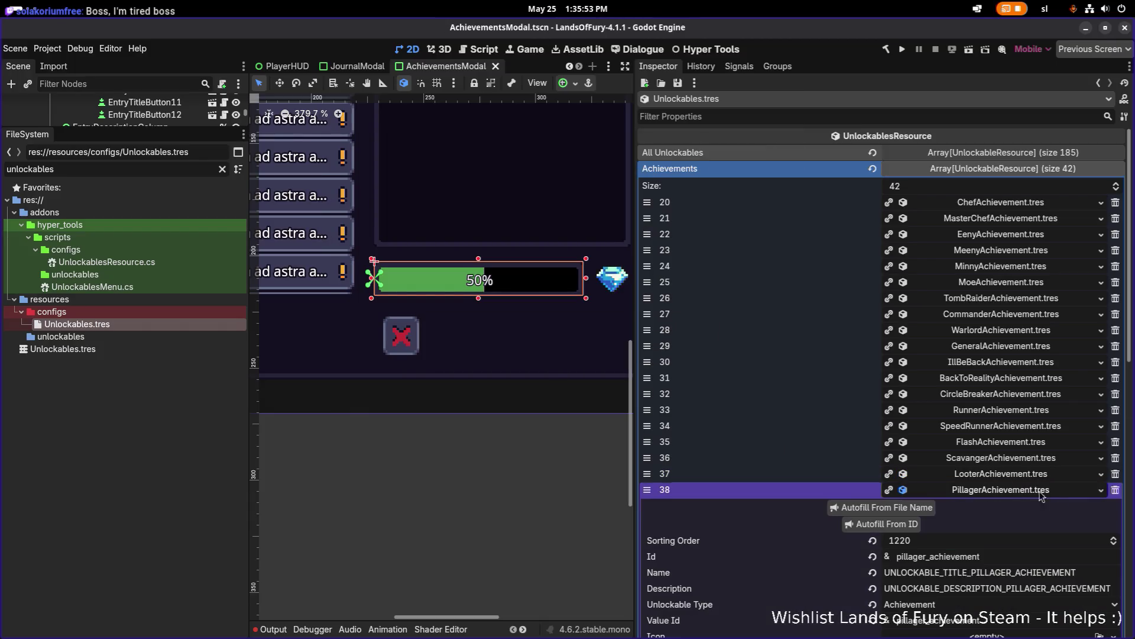
scroll(1052, 519, "down", 3)
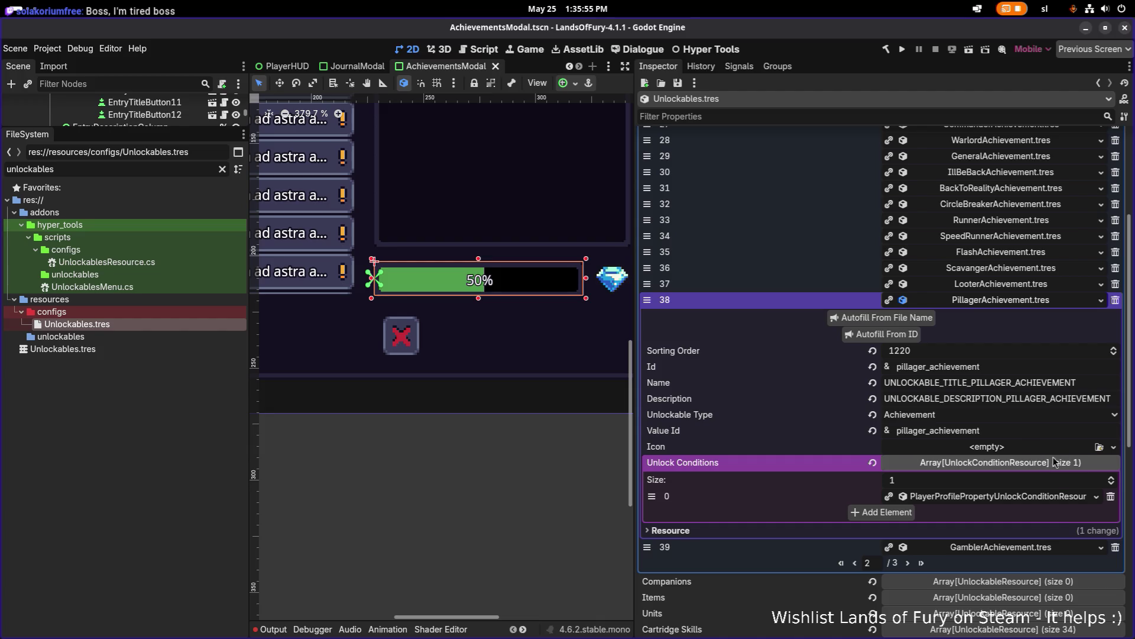
left_click(1093, 451)
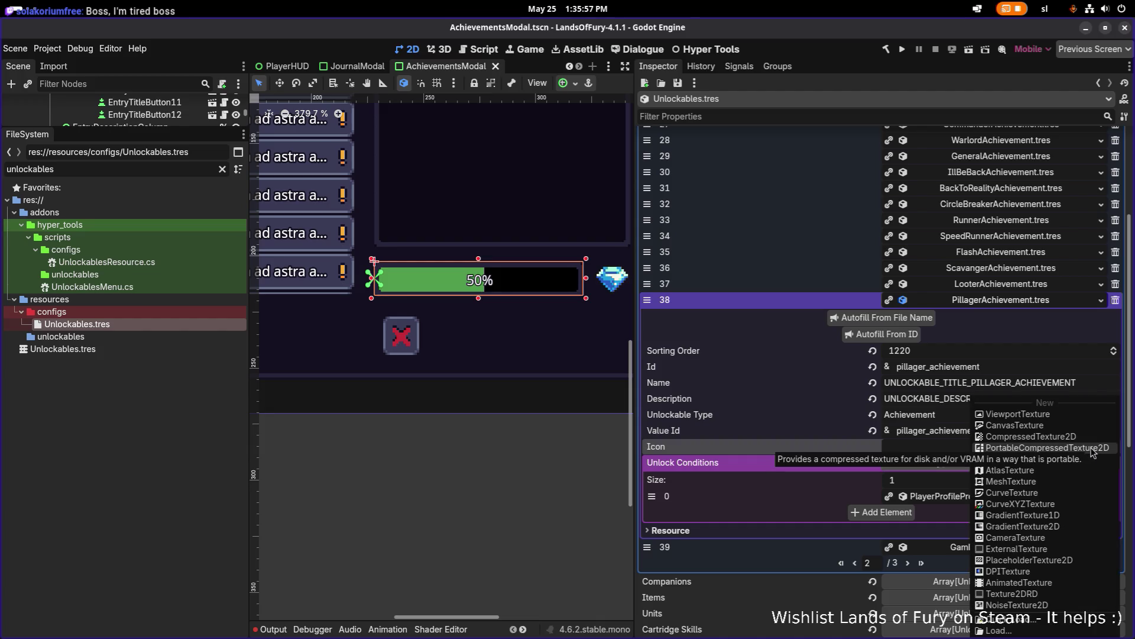
key("Escape")
left_click(1098, 448)
type("pillager")
key("Return")
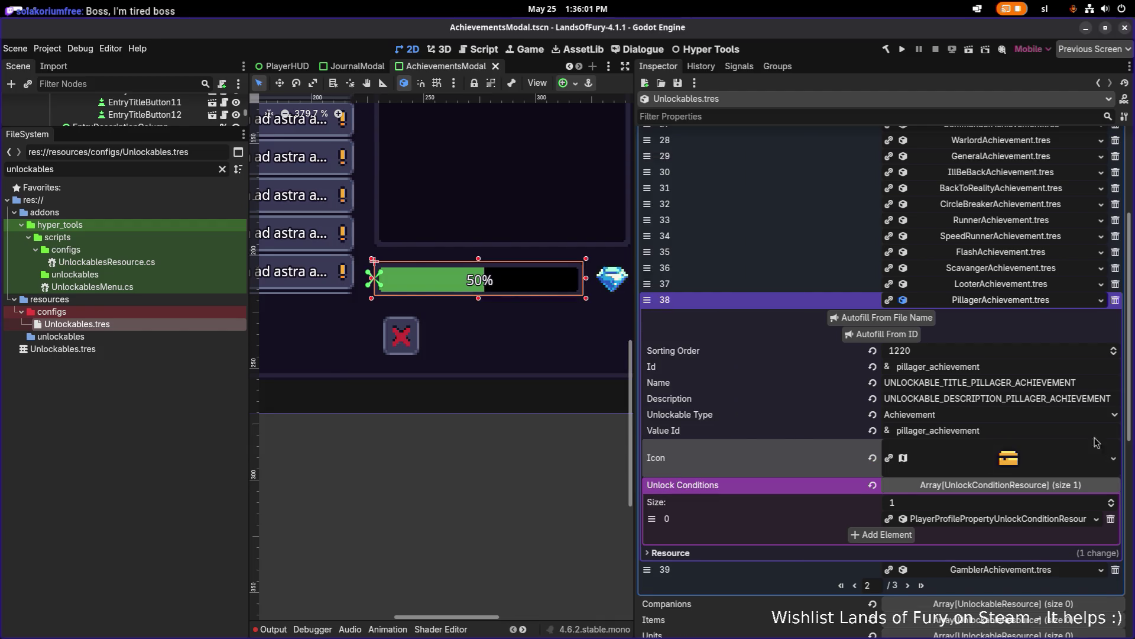
- Assign the gambler texture as GamblerAchievement's icon
left_click(1038, 300)
left_click(1038, 317)
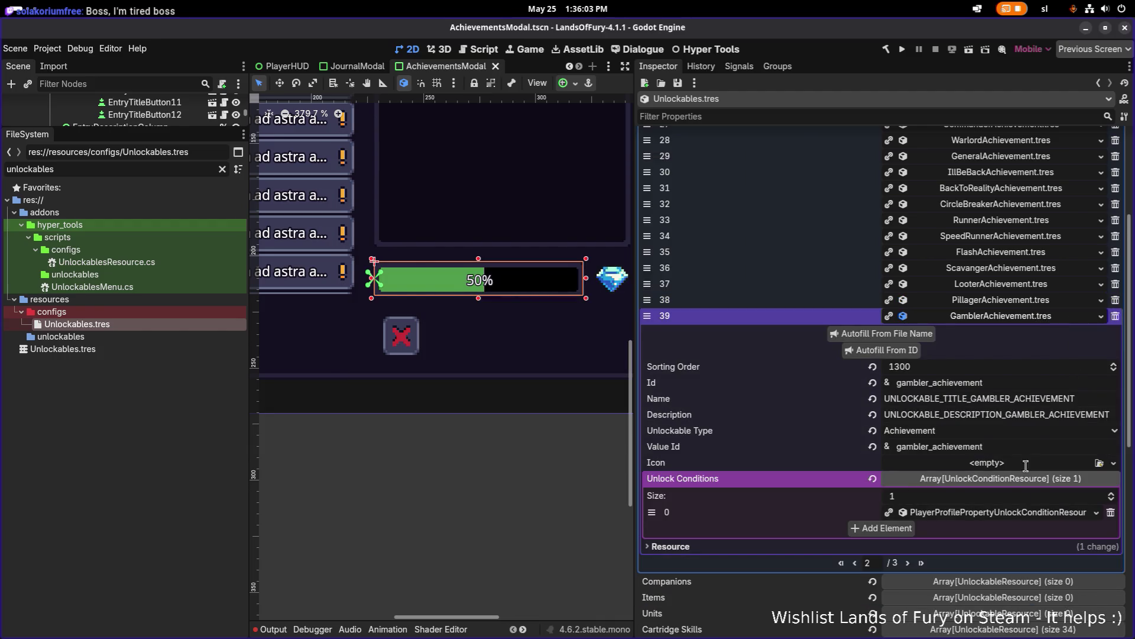
left_click(1099, 463)
type("gambler")
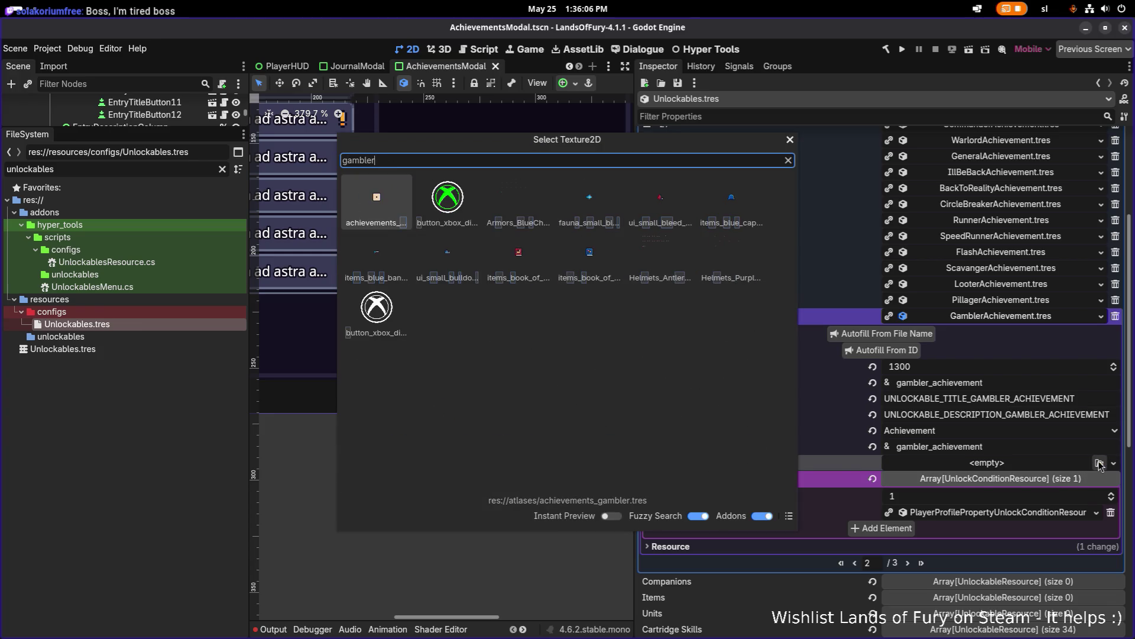
key("Return")
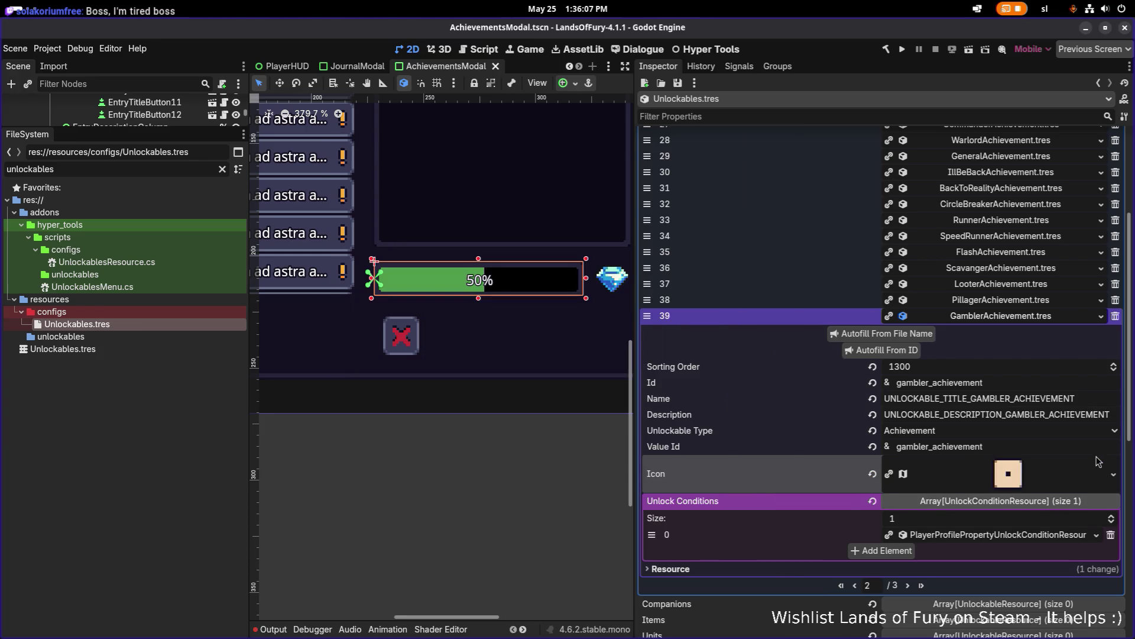
left_click(999, 318)
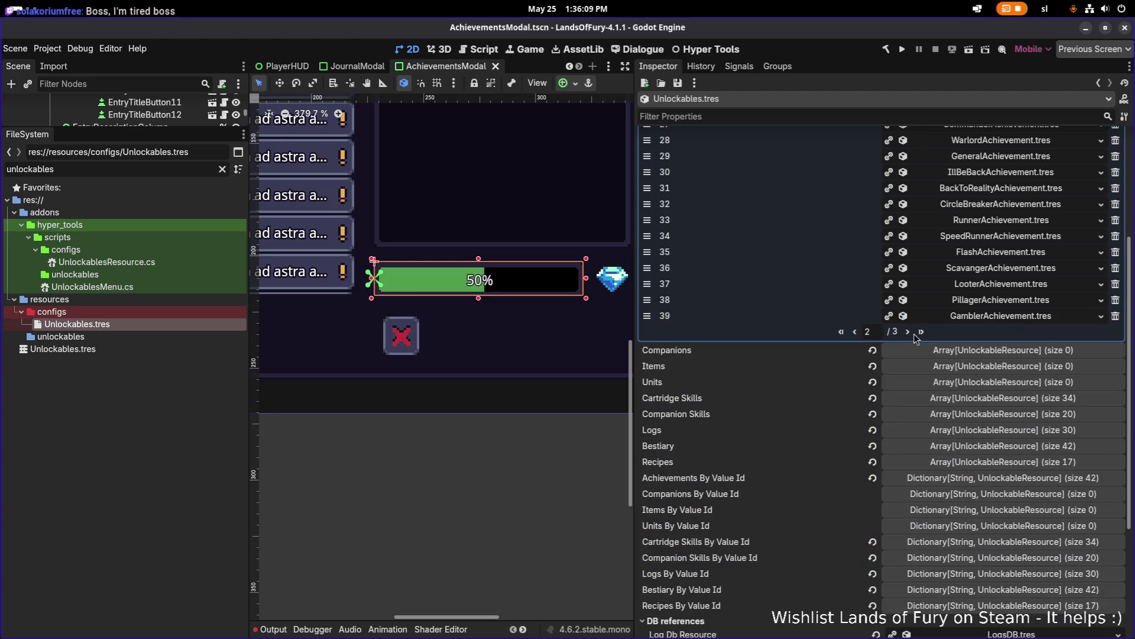
- On the last array page, set the dice texture as HighRollerAchievement's icon
left_click(909, 333)
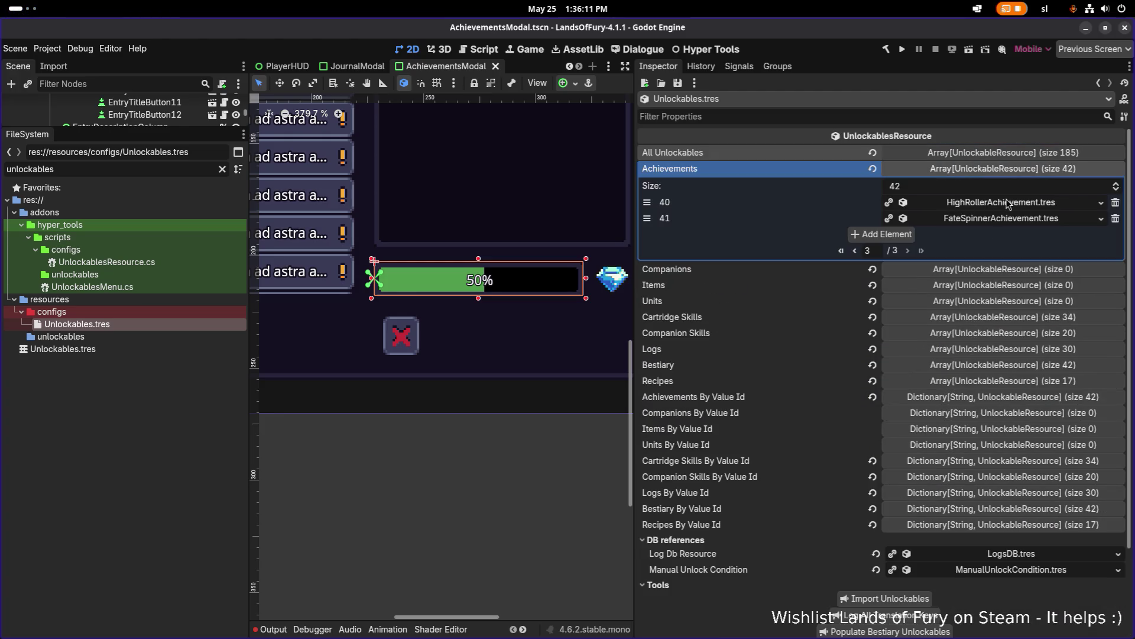
left_click(1009, 205)
left_click(1098, 350)
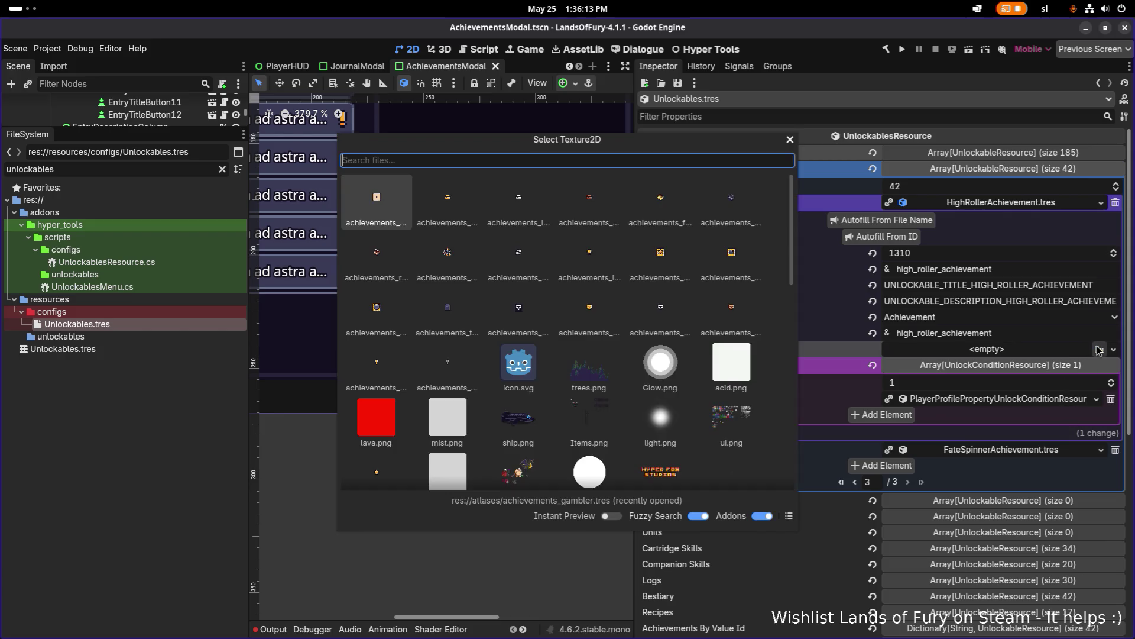
type("dice")
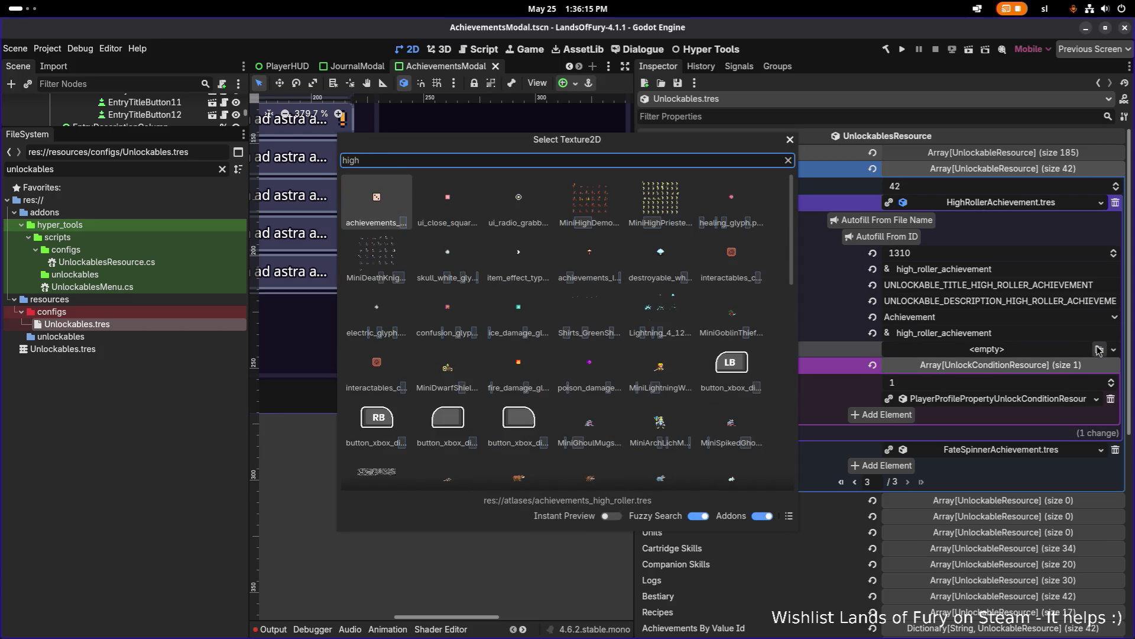
key("Return")
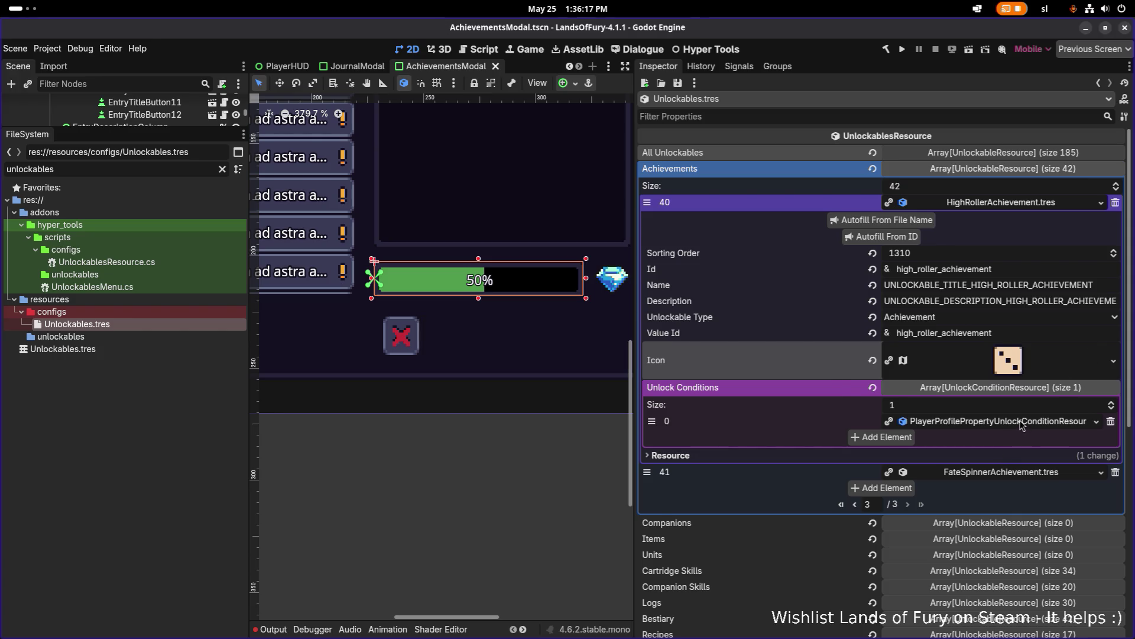
left_click(1024, 422)
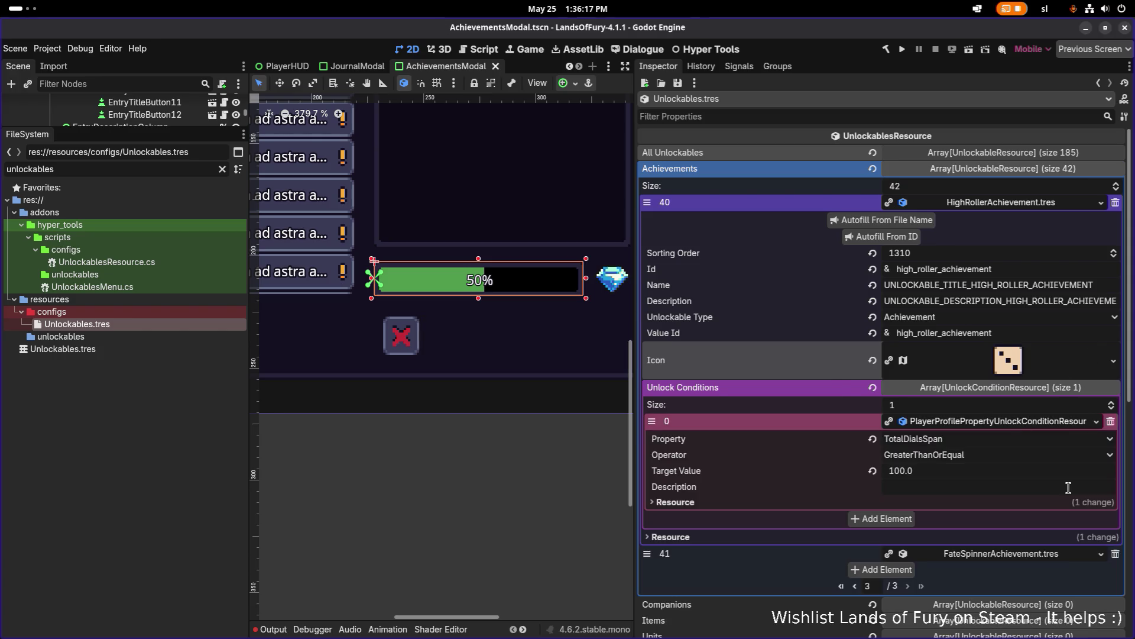
left_click(1012, 422)
- Assign the fate spinner texture as FateSpinnerAchievement's icon and collapse the Achievements array
left_click(1002, 473)
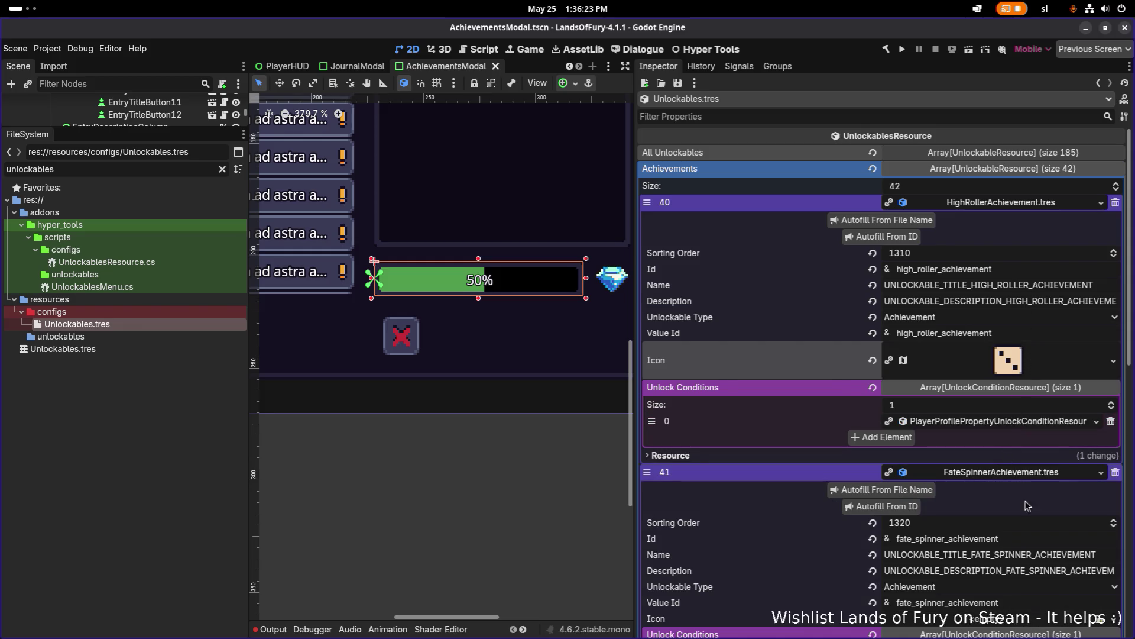
left_click(1099, 619)
type("fateso")
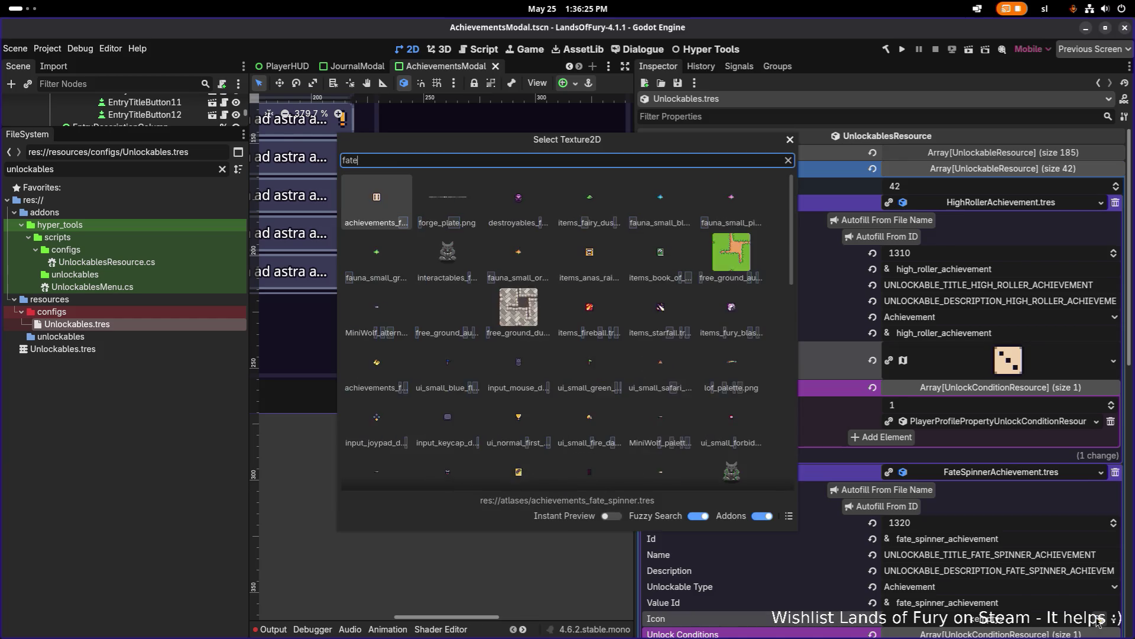
key("Return")
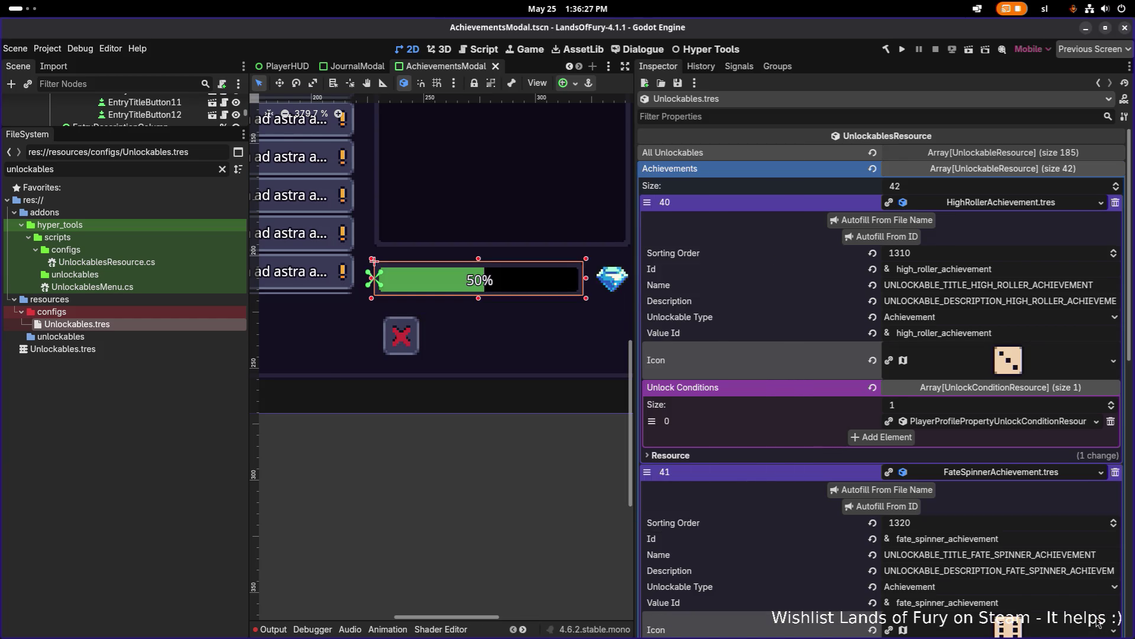
left_click(989, 202)
left_click(984, 173)
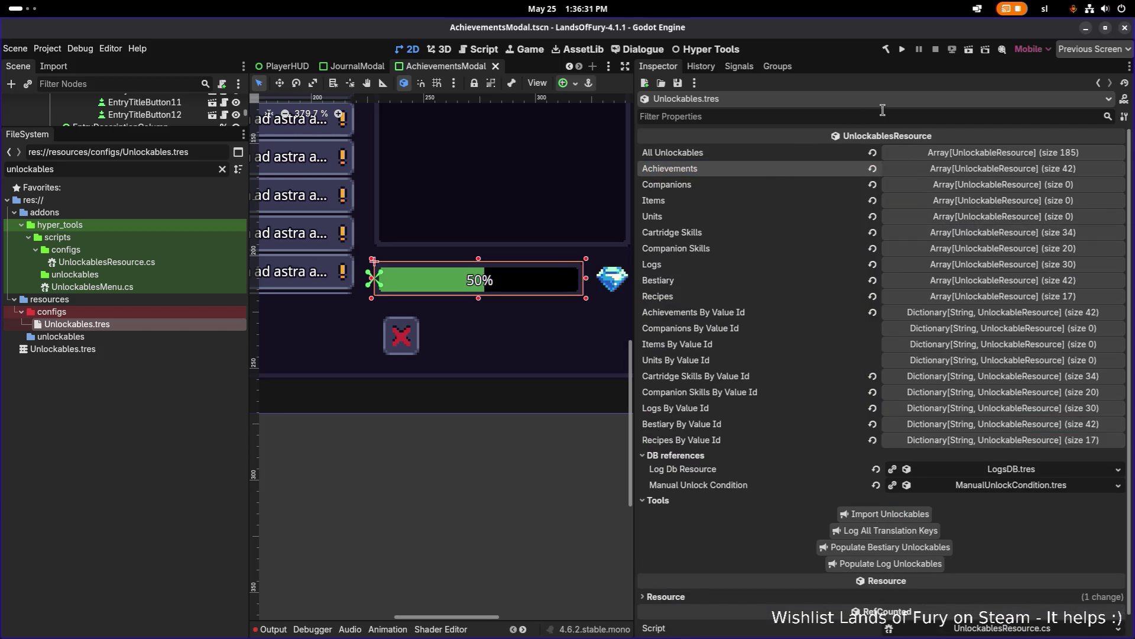
- Run the project so the .NET build completes and the game starts
left_click(903, 47)
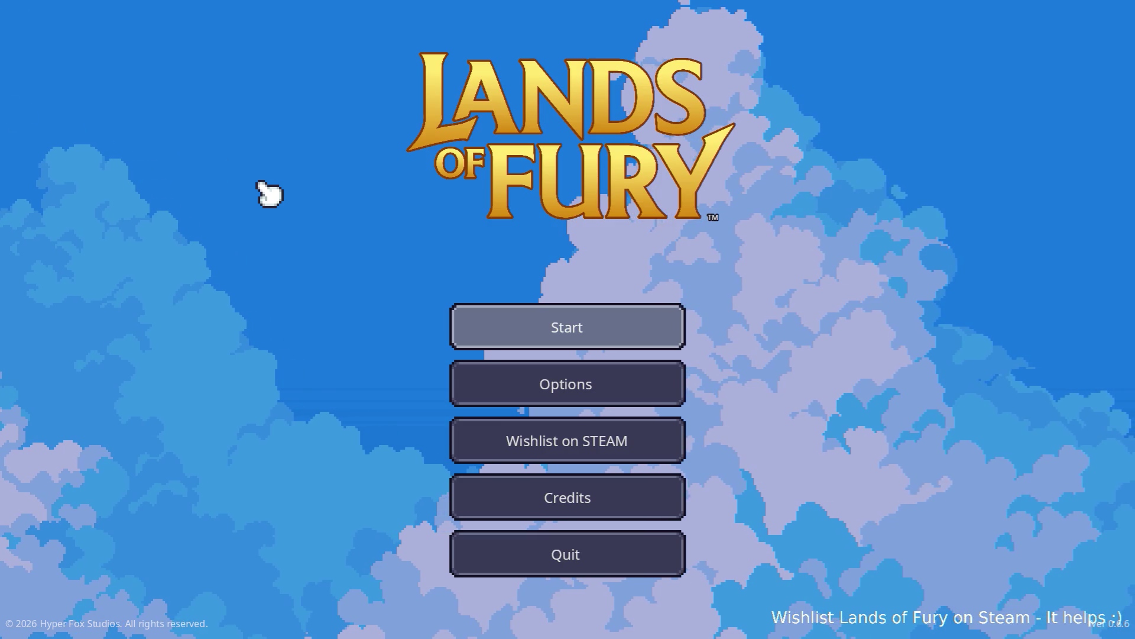
- Load the first profile and view the Expert, Apprentice and Legendary Smith achievements
left_click(520, 325)
left_click(518, 319)
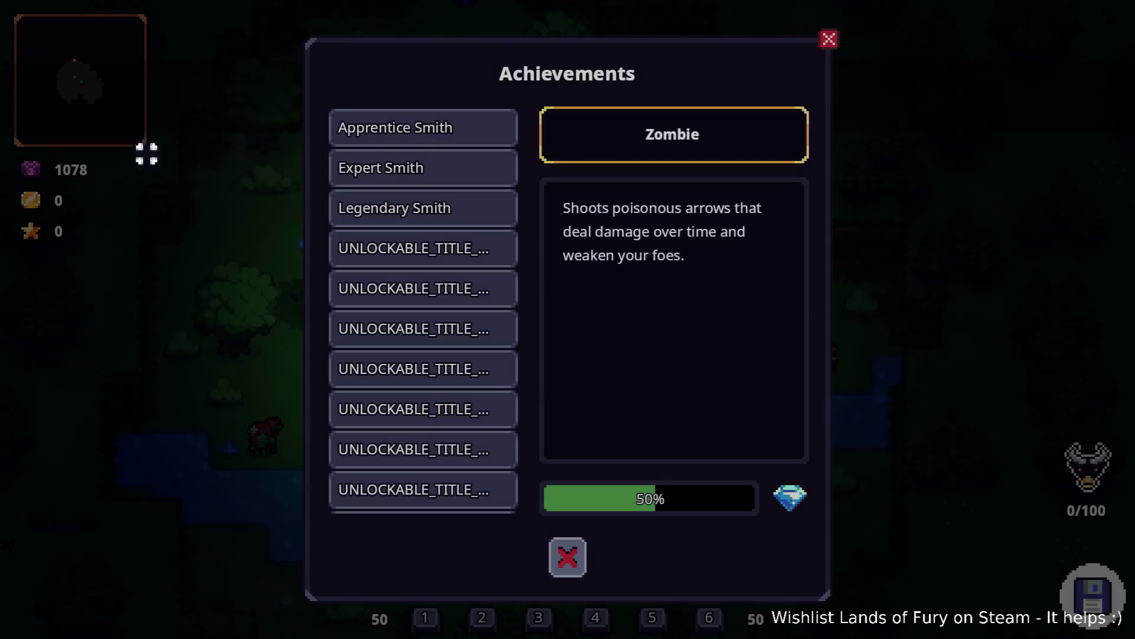
left_click(445, 155)
left_click(448, 141)
left_click(455, 207)
- Cycle again through the Apprentice, Expert and Legendary Smith achievement details
left_click(462, 168)
left_click(464, 139)
left_click(461, 167)
left_click(458, 207)
left_click(461, 169)
left_click(464, 127)
left_click(465, 168)
- View the SELLER, MERCHANT and TYCOON achievement details
left_click(459, 243)
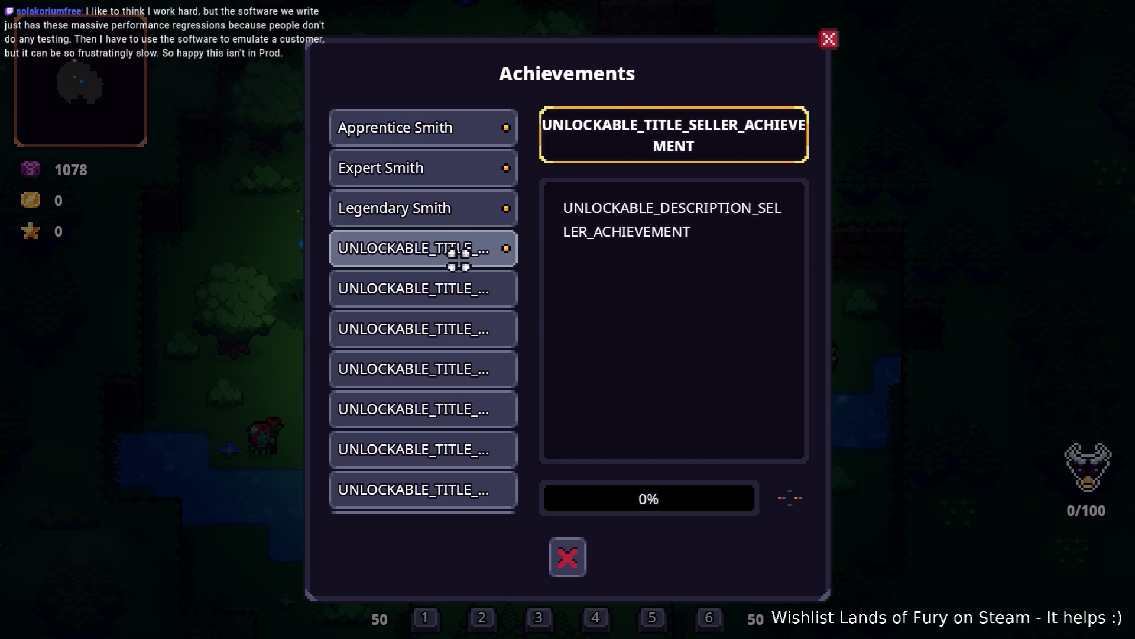
left_click(465, 289)
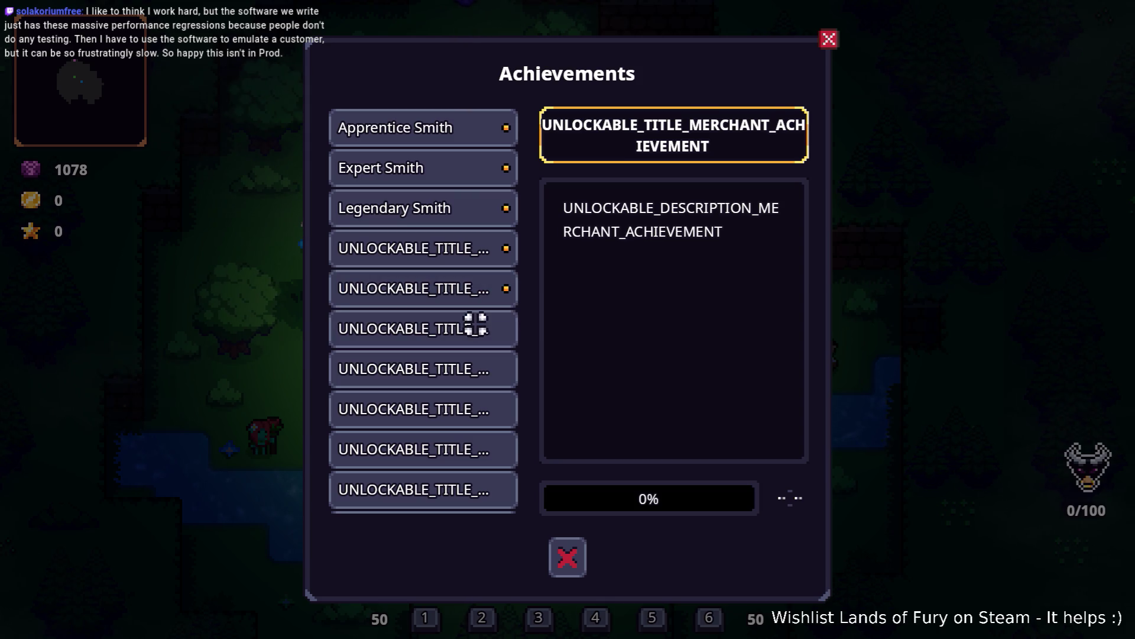
left_click(473, 327)
left_click(473, 324)
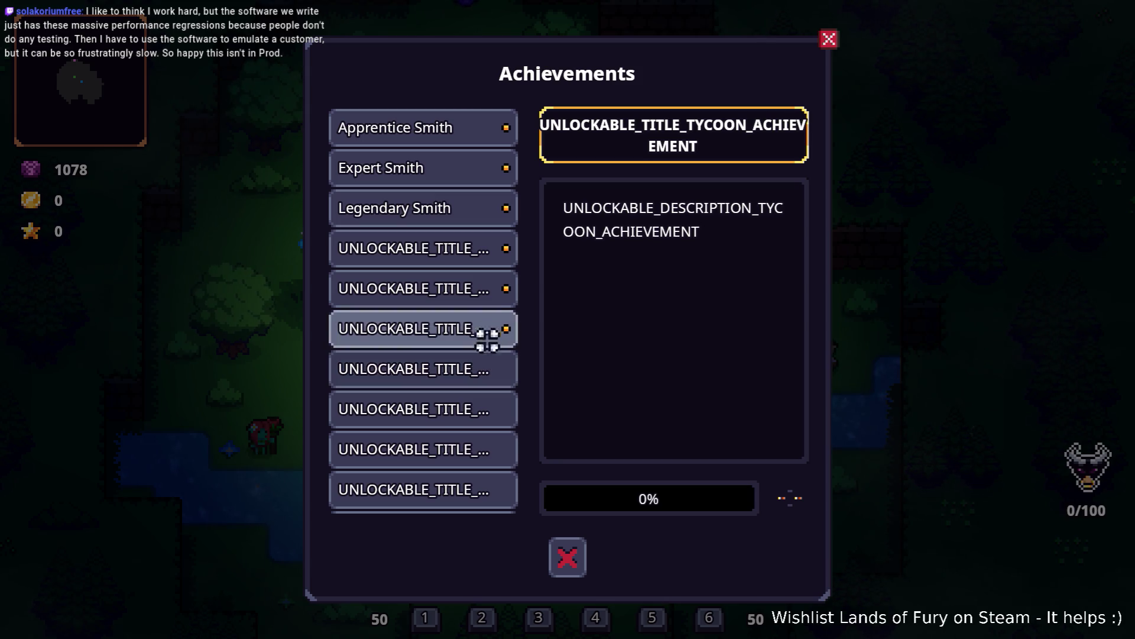
- View the CARING, MENTOR, LEADER and TEK_LOVER achievements and scroll further down
left_click(454, 364)
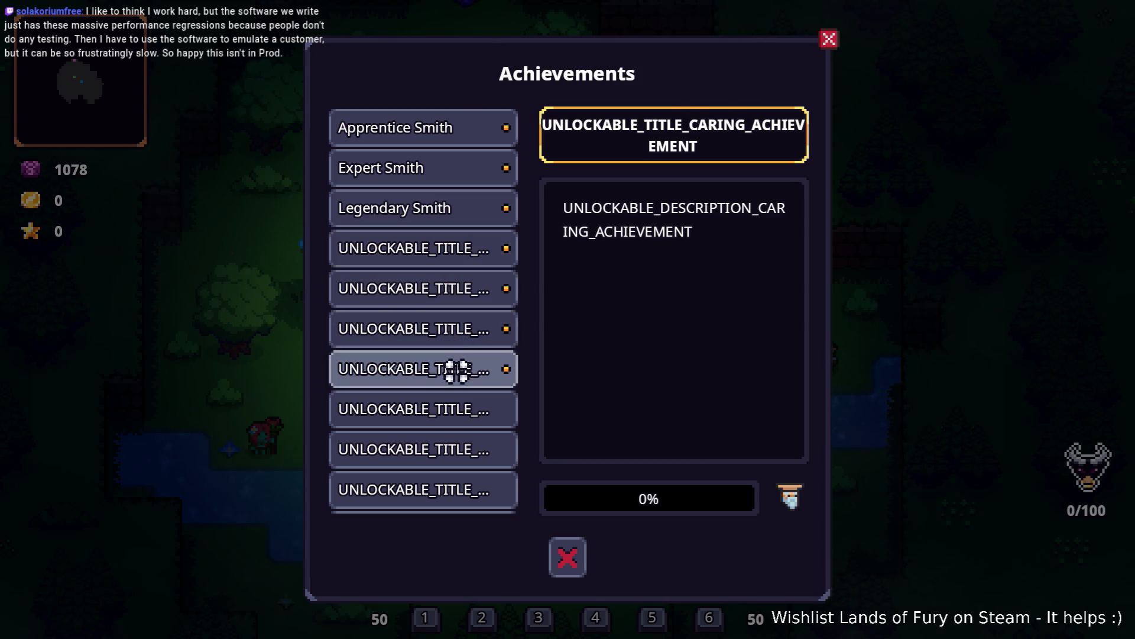
left_click(453, 395)
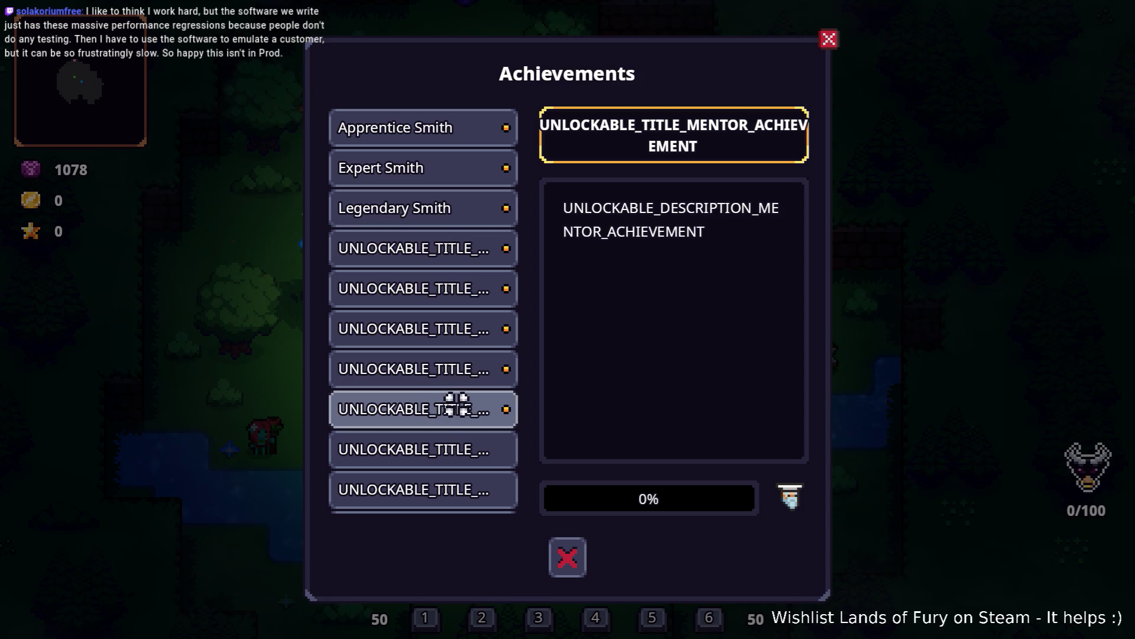
left_click(464, 441)
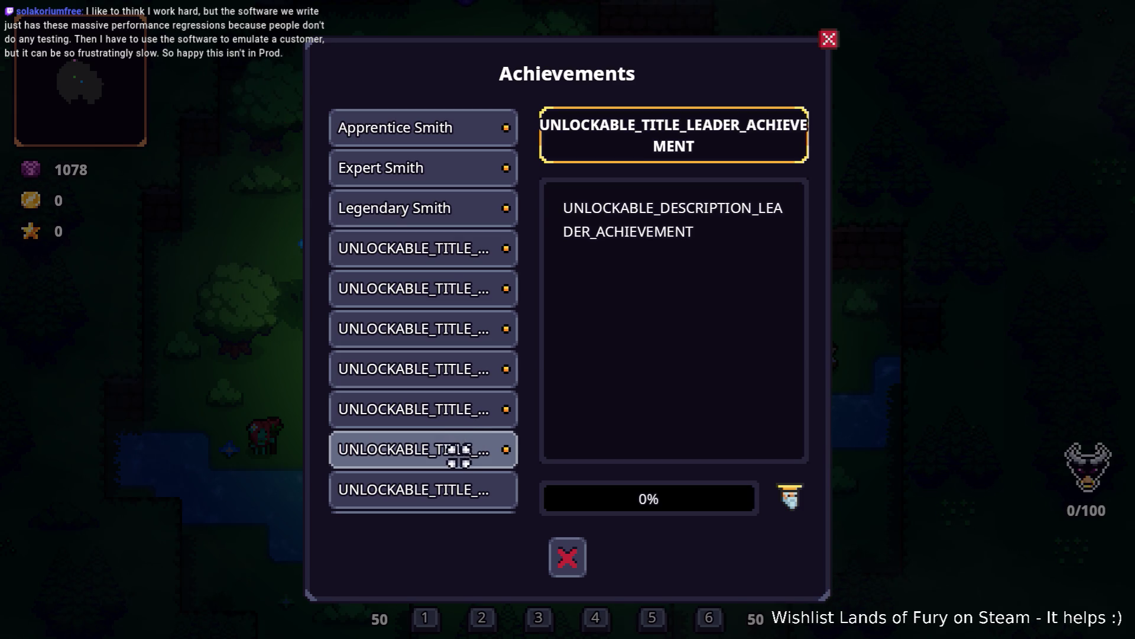
left_click(453, 479)
scroll(455, 467, "down", 3)
- Browse the LAWNMOWER, TEK_ADDICT, BRAIN_DEAD and TEK_LOVER achievement details
left_click(467, 411)
left_click(464, 444)
left_click(462, 406)
left_click(462, 367)
left_click(461, 327)
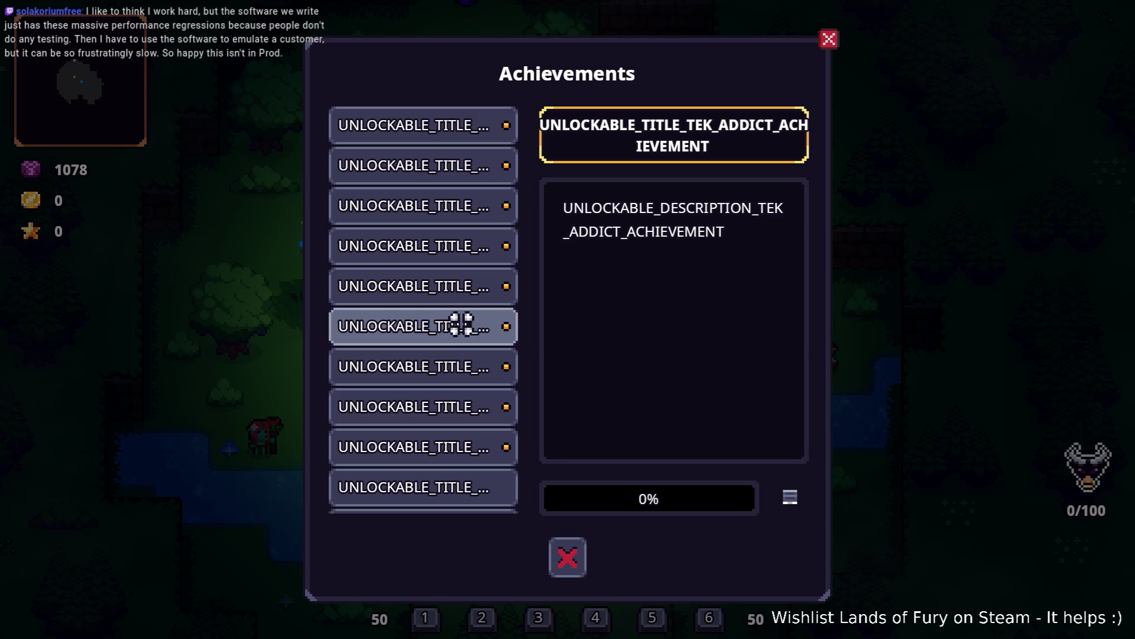
left_click(459, 356)
left_click(456, 327)
left_click(456, 288)
left_click(456, 326)
left_click(455, 367)
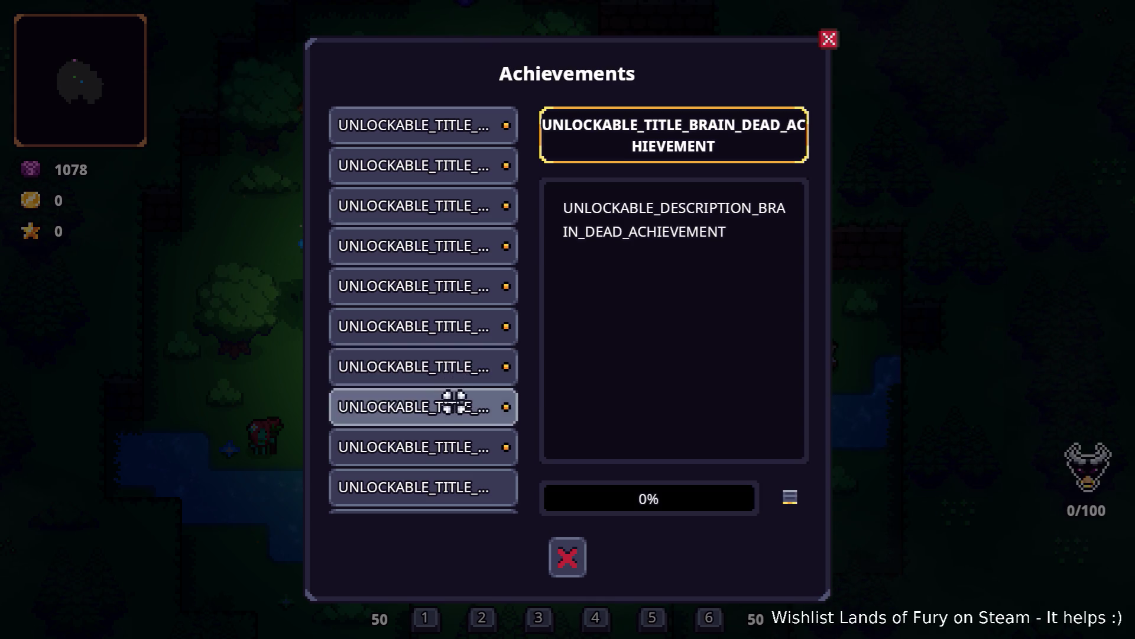
left_click(451, 402)
- View NATURES_END, PEST_CONTROL, EXTERMINATOR, GOD_OF_WAR, WHATS_UP_DOC and COOK achievements
scroll(456, 384, "down", 2)
left_click(461, 340)
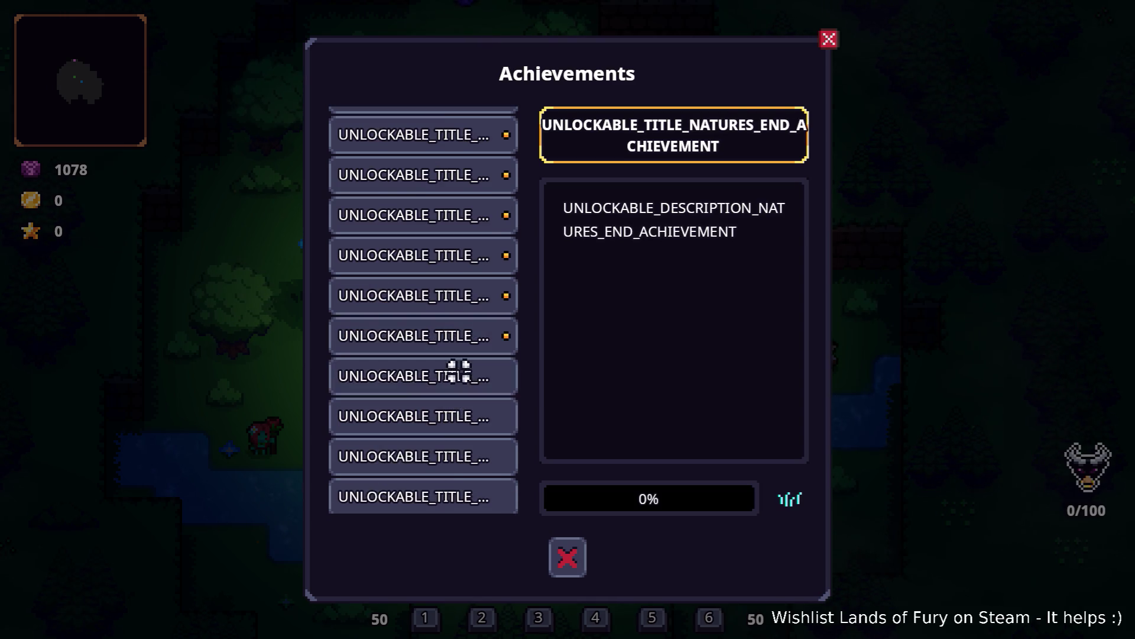
left_click(456, 373)
left_click(461, 417)
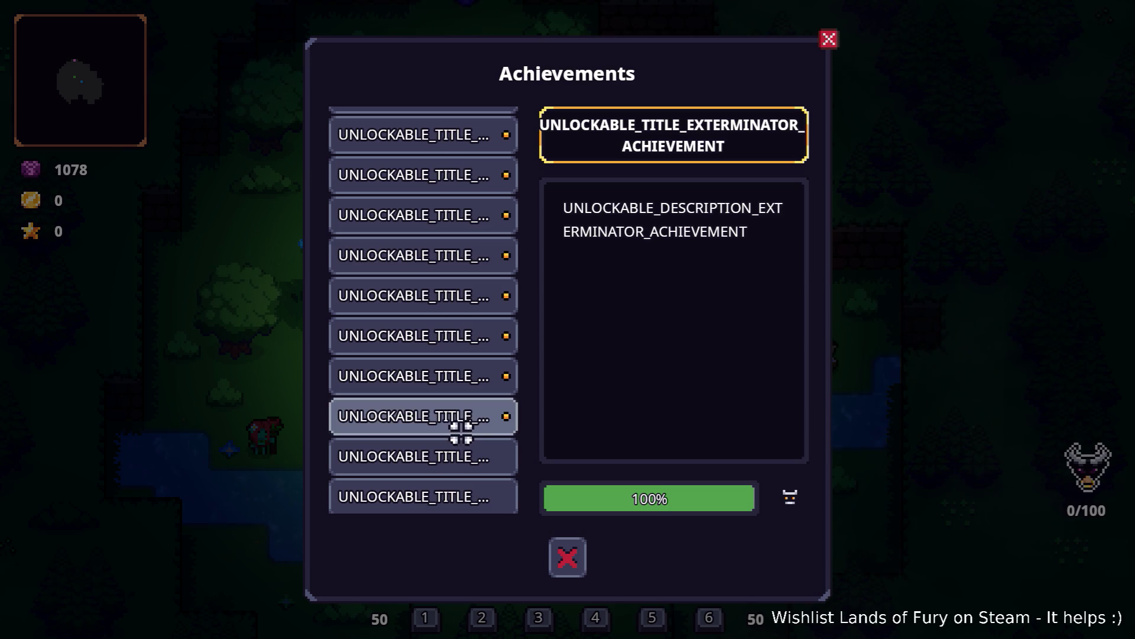
left_click(461, 440)
scroll(459, 423, "down", 3)
left_click(454, 405)
left_click(451, 426)
left_click(452, 393)
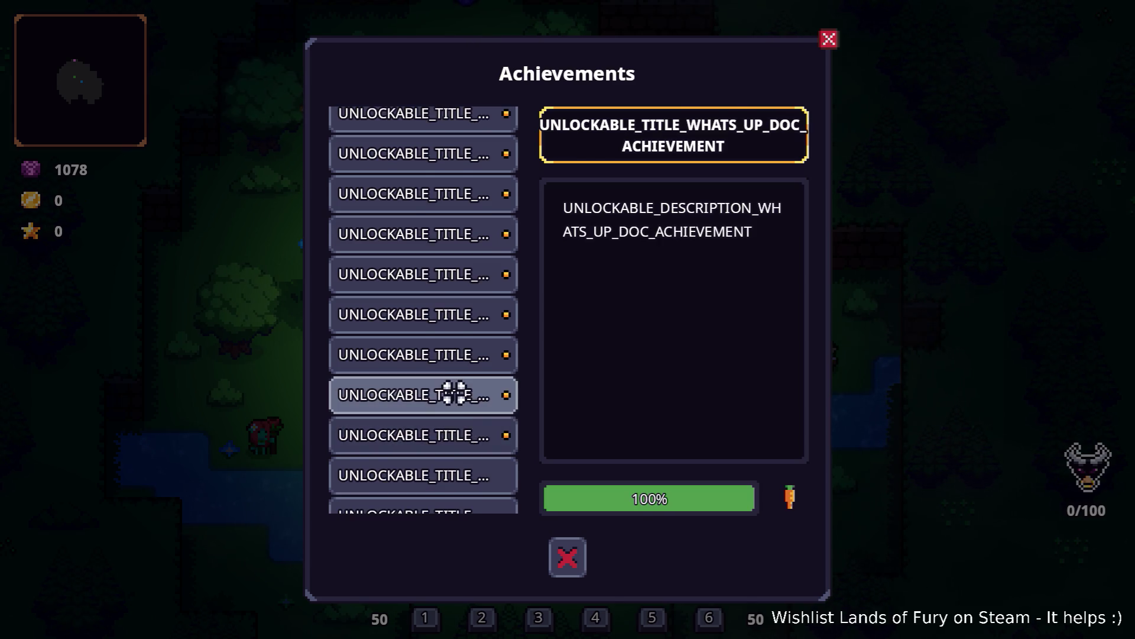
left_click(453, 431)
- View the MASTER_CHEF, MINNY, COMMANDER and WARLORD achievement details
scroll(451, 426, "down", 3)
left_click(445, 420)
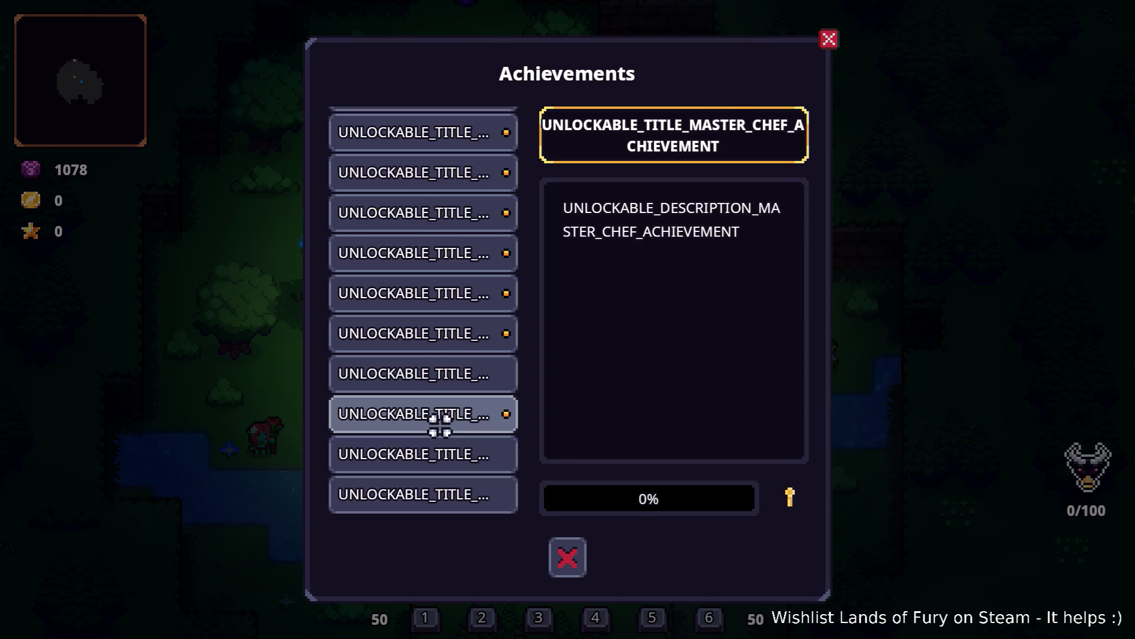
scroll(443, 423, "down", 3)
left_click(448, 391)
scroll(445, 429, "down", 4)
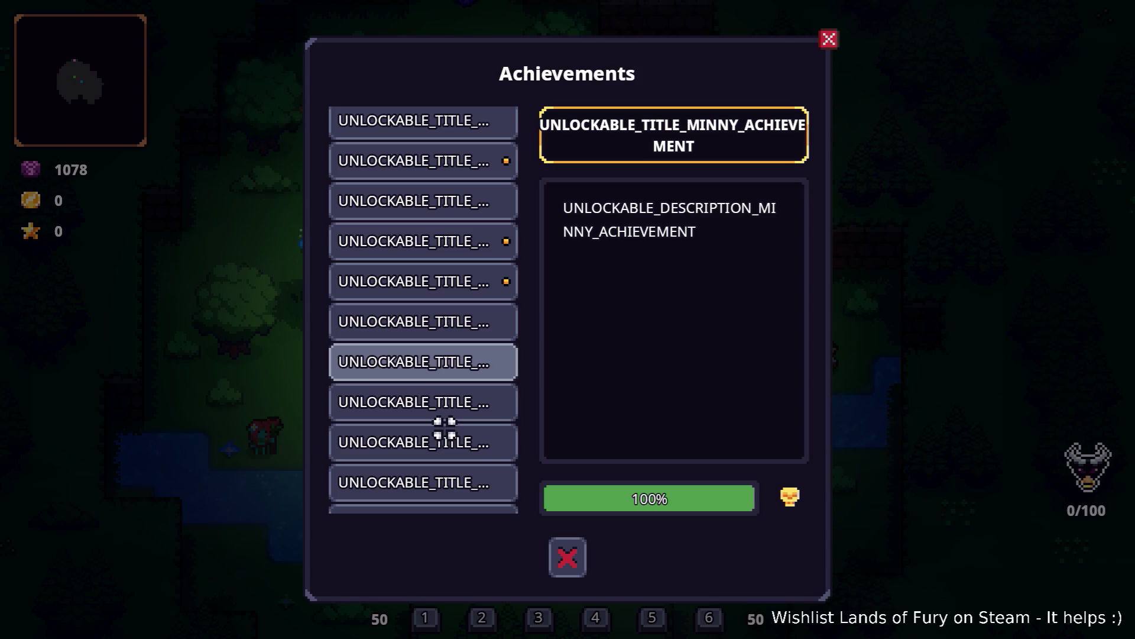
left_click(446, 401)
left_click(436, 434)
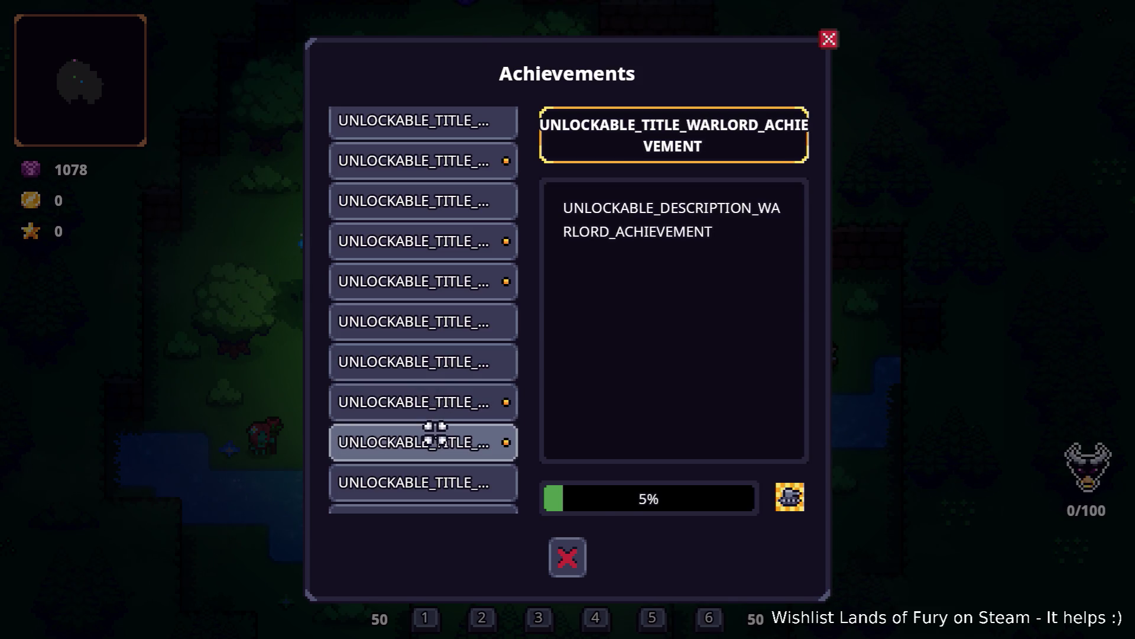
- Switch back and forth among the COMMANDER, TOMB_RAIDER, MOE and WARLORD achievements
left_click(441, 400)
left_click(446, 362)
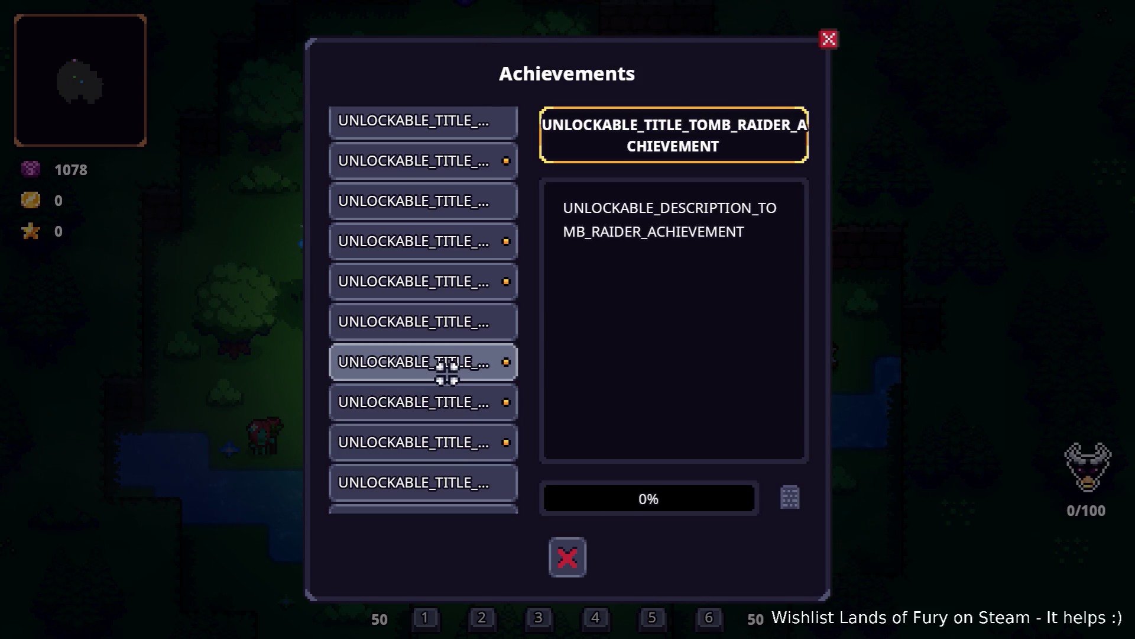
left_click(441, 322)
left_click(441, 364)
left_click(441, 401)
left_click(438, 362)
left_click(438, 322)
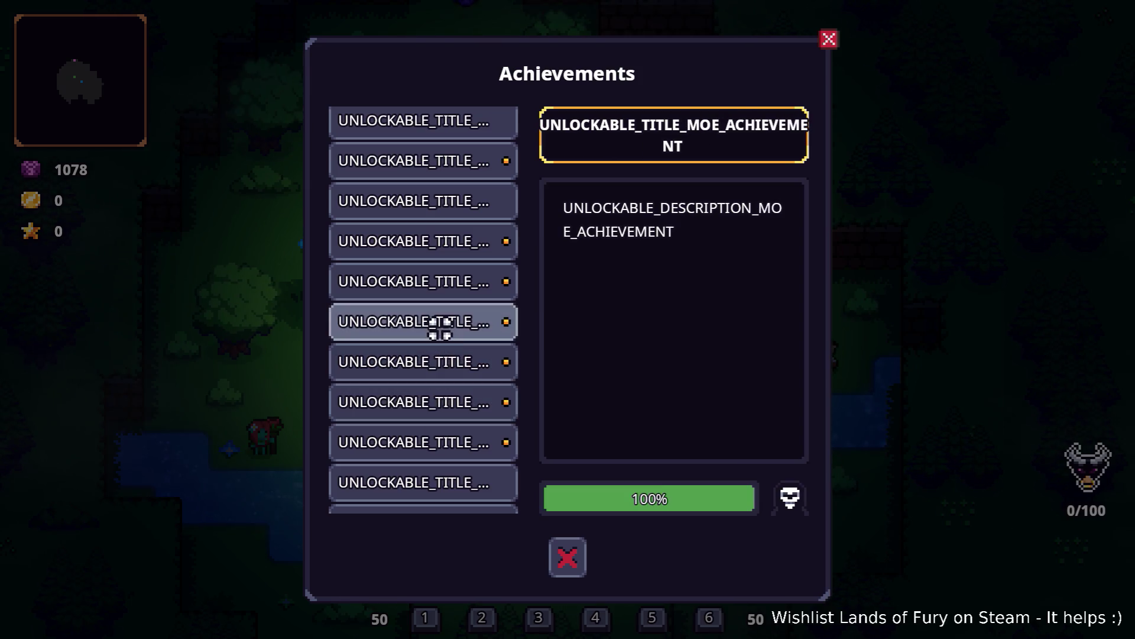
left_click(435, 399)
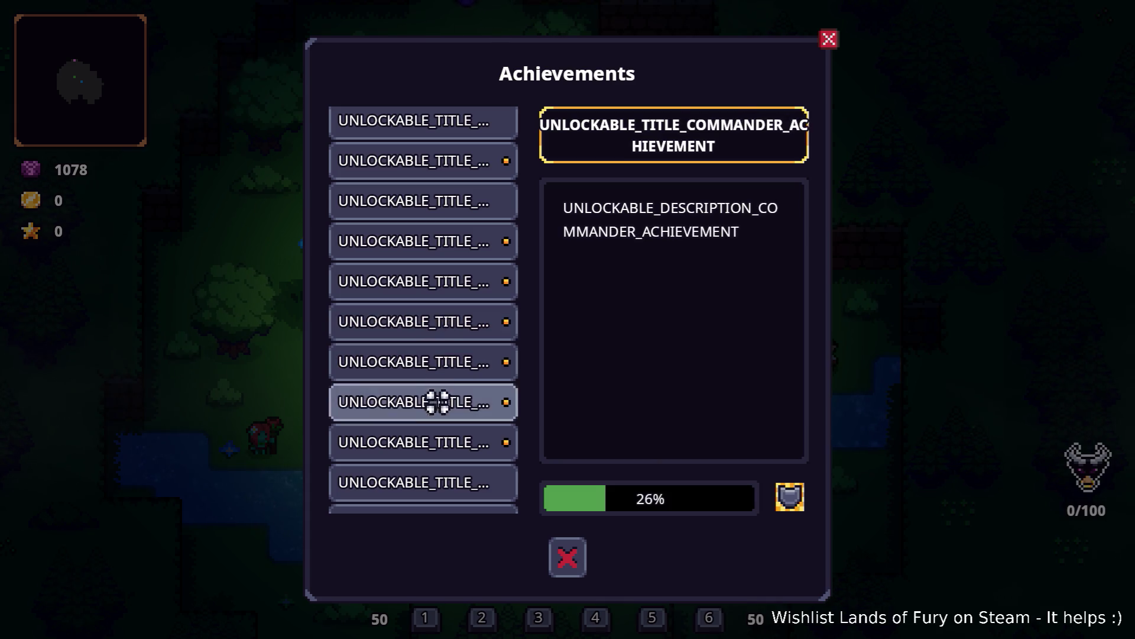
left_click(434, 438)
- View GENERAL, BACK_TO_REALITY, CIRCLE_BREAKER, SPEED_RUNNER and RUNNER achievement details
scroll(436, 426, "down", 1)
left_click(433, 426)
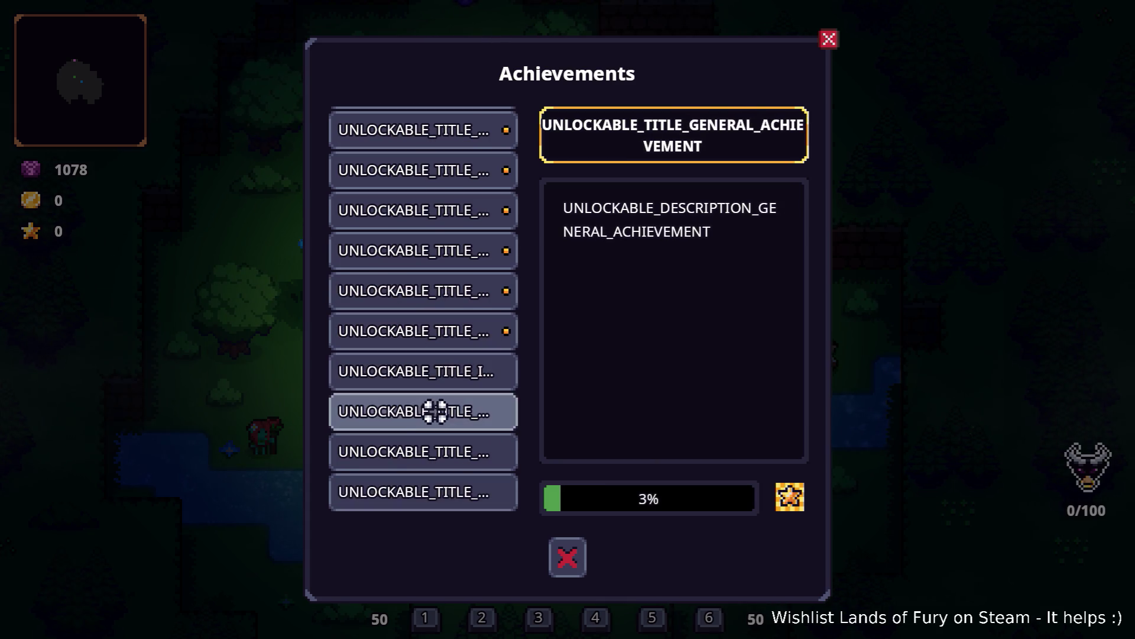
left_click(431, 436)
left_click(432, 430)
scroll(432, 430, "down", 1)
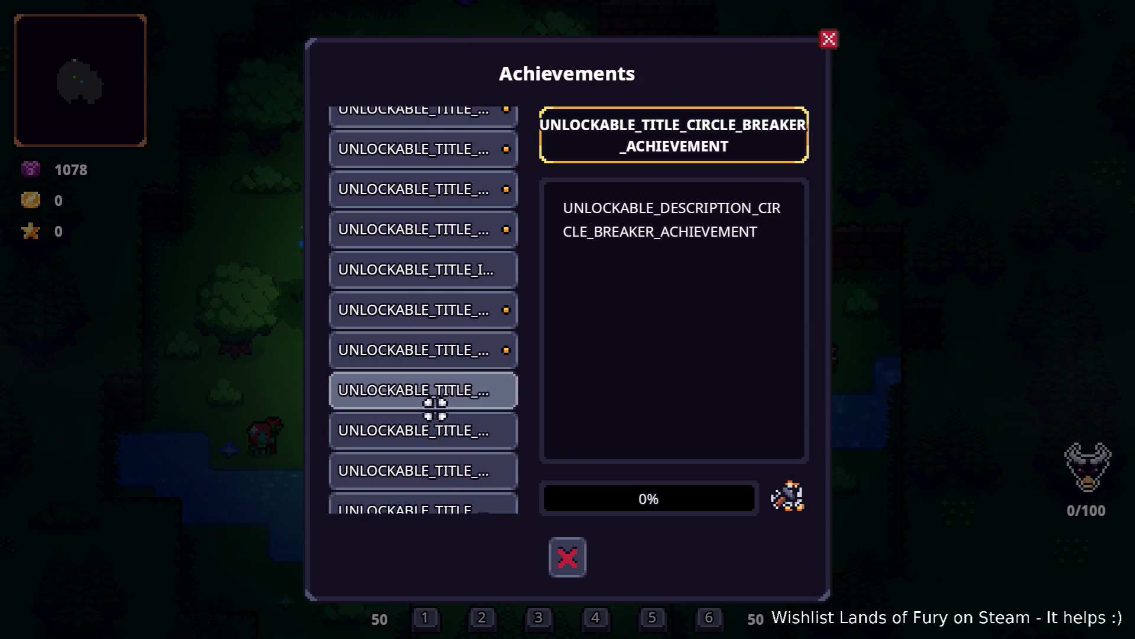
left_click(433, 414)
left_click(437, 395)
left_click(437, 398)
left_click(436, 399)
left_click(430, 422)
- Check LOOTER, PILLAGER, HIGH_ROLLER and GAMBLER, then close the Achievements window
scroll(430, 426, "down", 6)
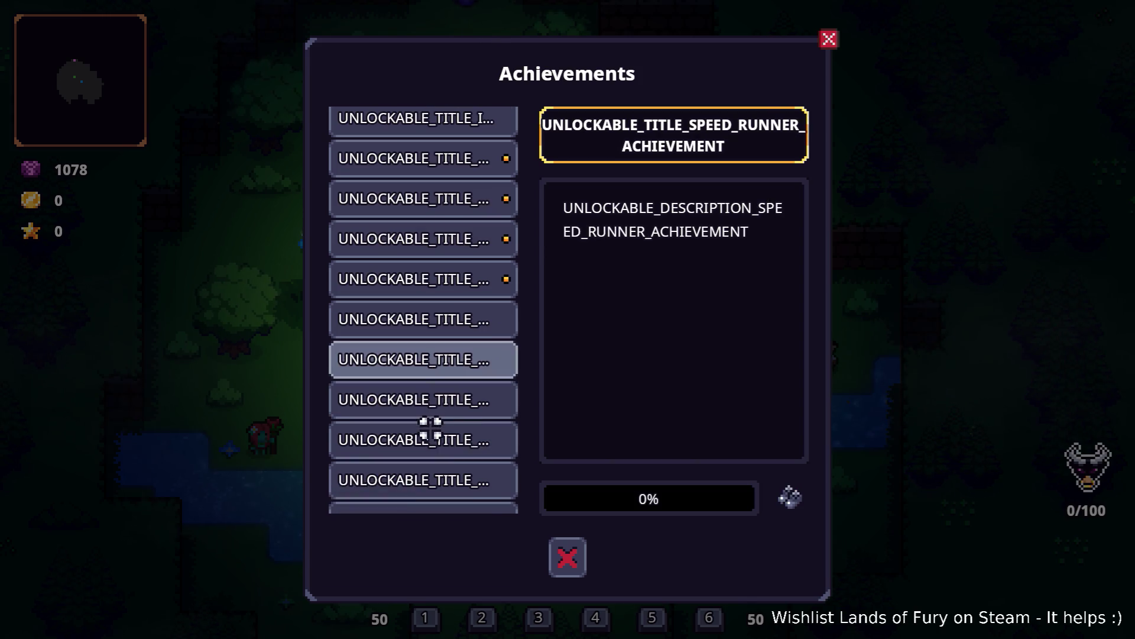
left_click(436, 405)
left_click(433, 430)
scroll(430, 430, "down", 1)
left_click(433, 442)
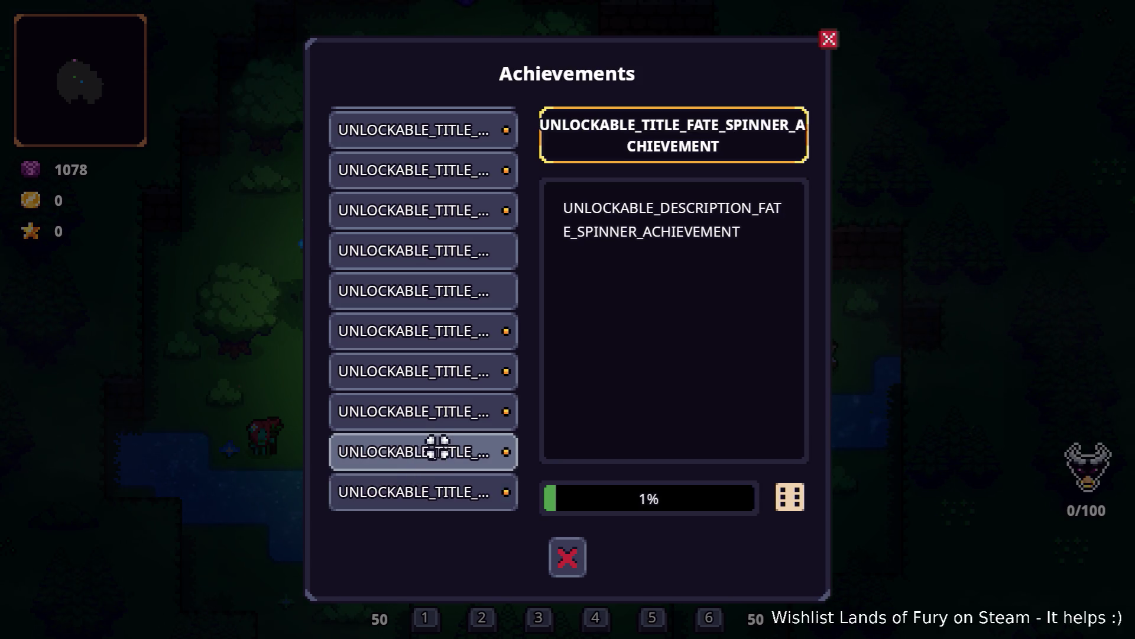
left_click(438, 412)
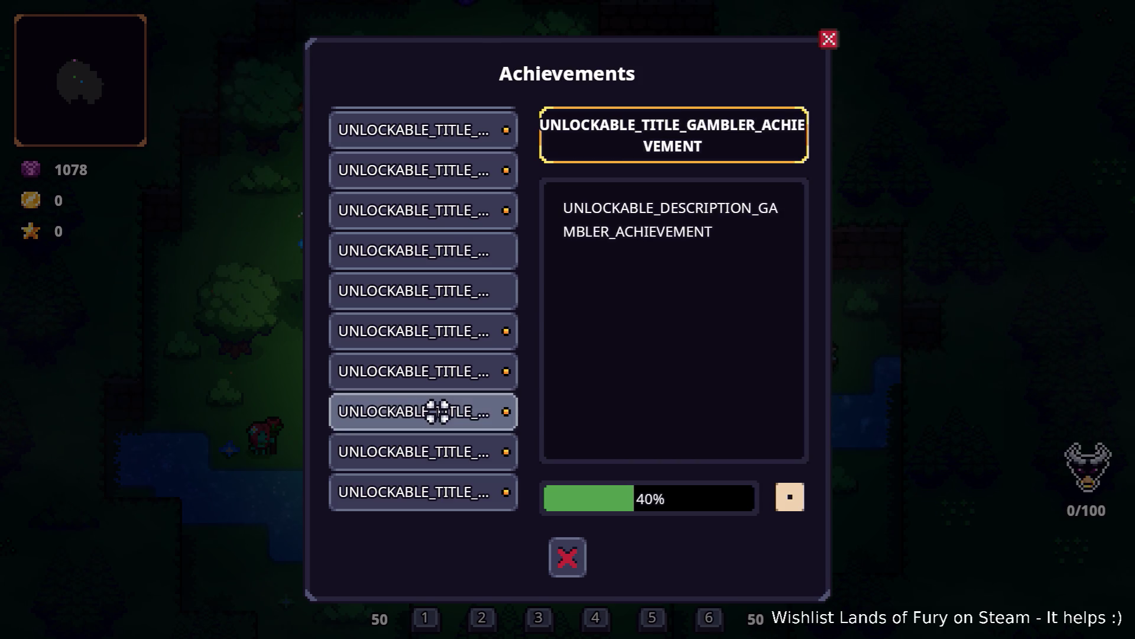
left_click(570, 556)
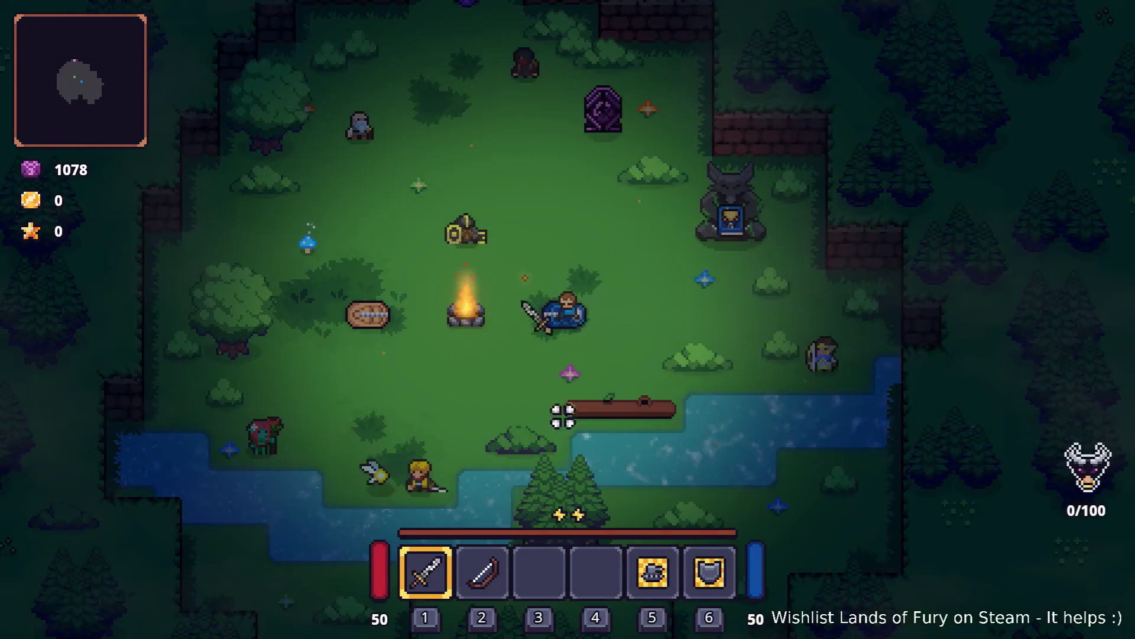
- Swing the sword twice, then quit to desktop from the pause menu
left_click(608, 261)
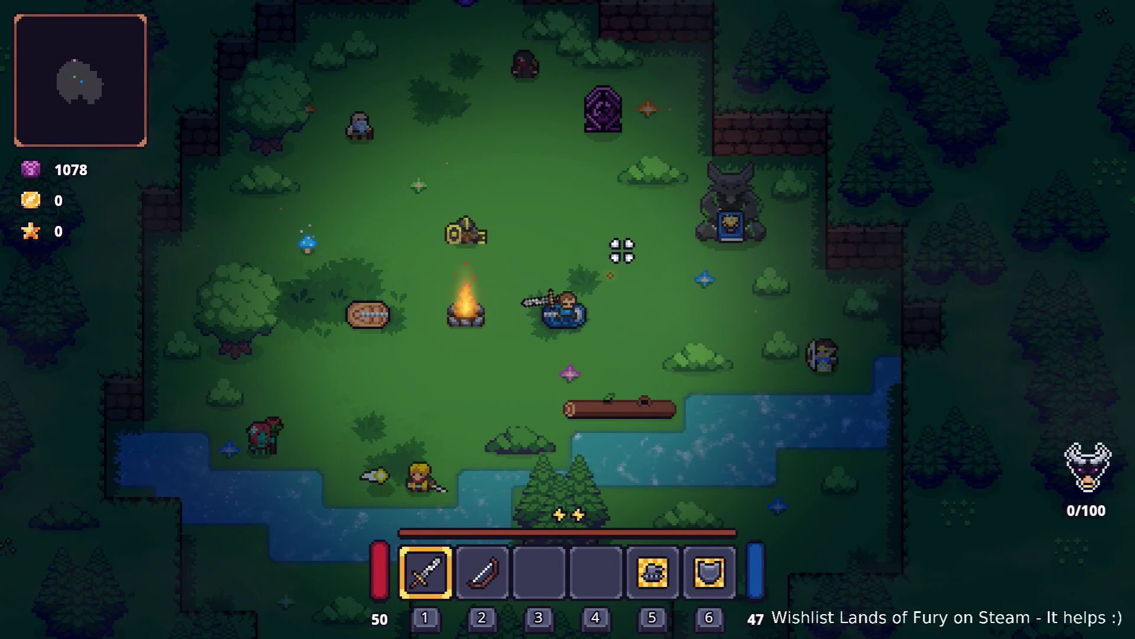
left_click(626, 257)
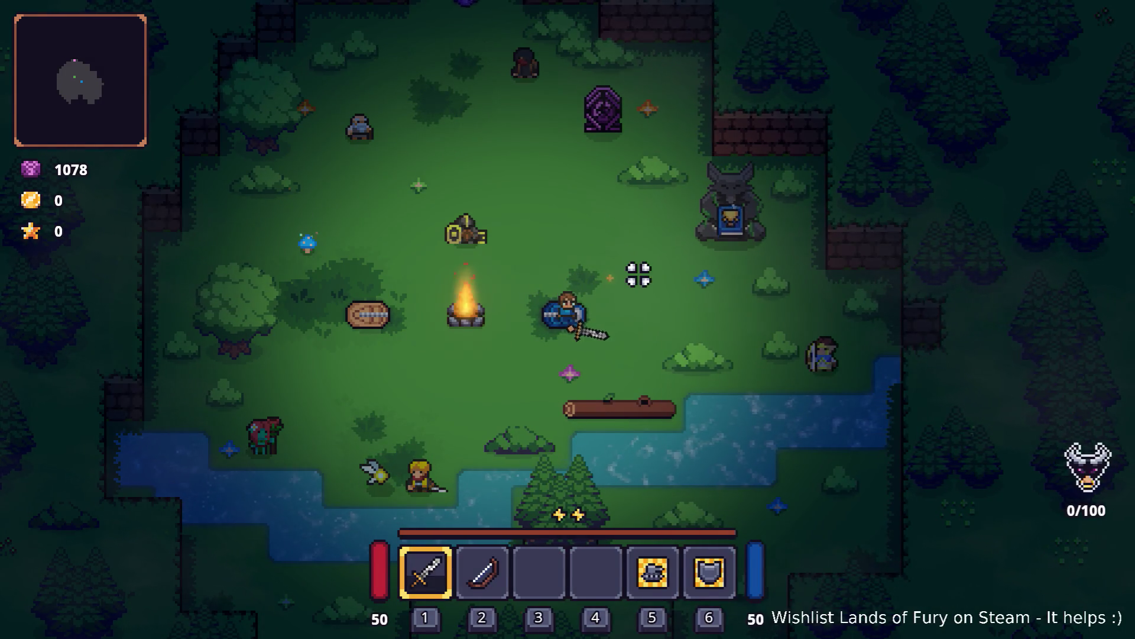
key("Escape")
left_click(593, 548)
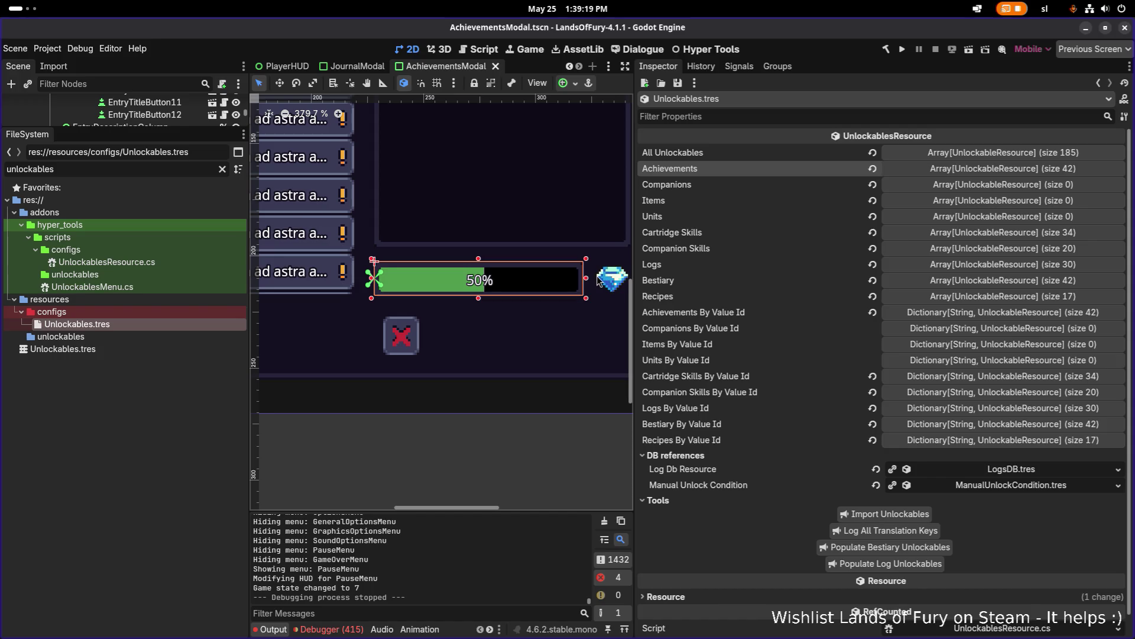
- Enlarge the Scene tree panel, widen the canvas and pan to the progress bar and gem
left_click(609, 276)
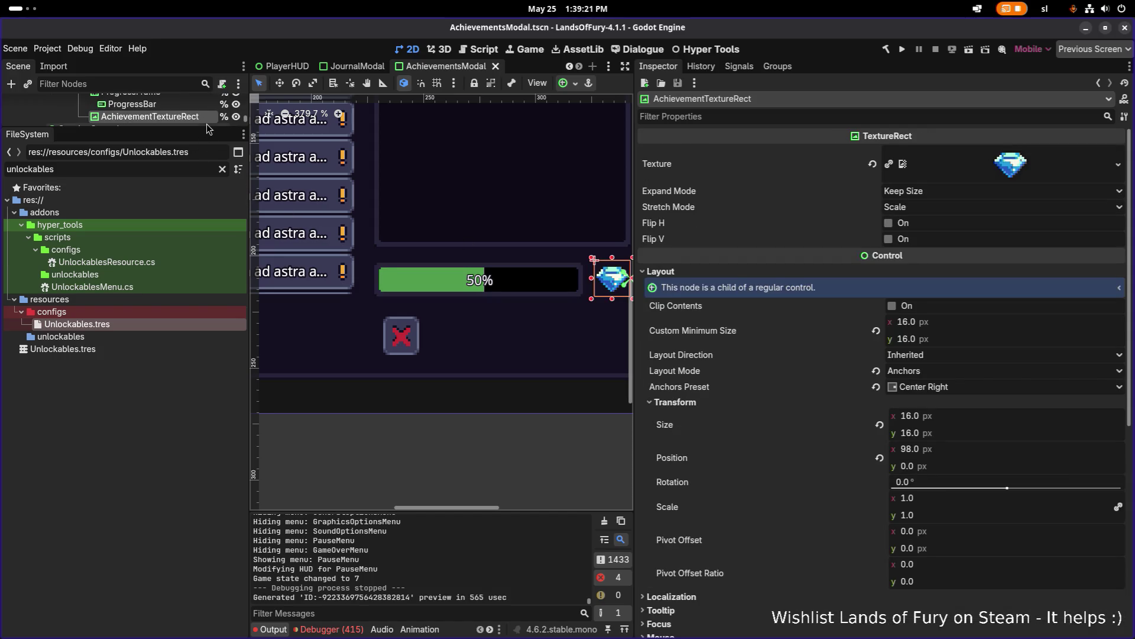
left_click_drag(204, 127, 182, 430)
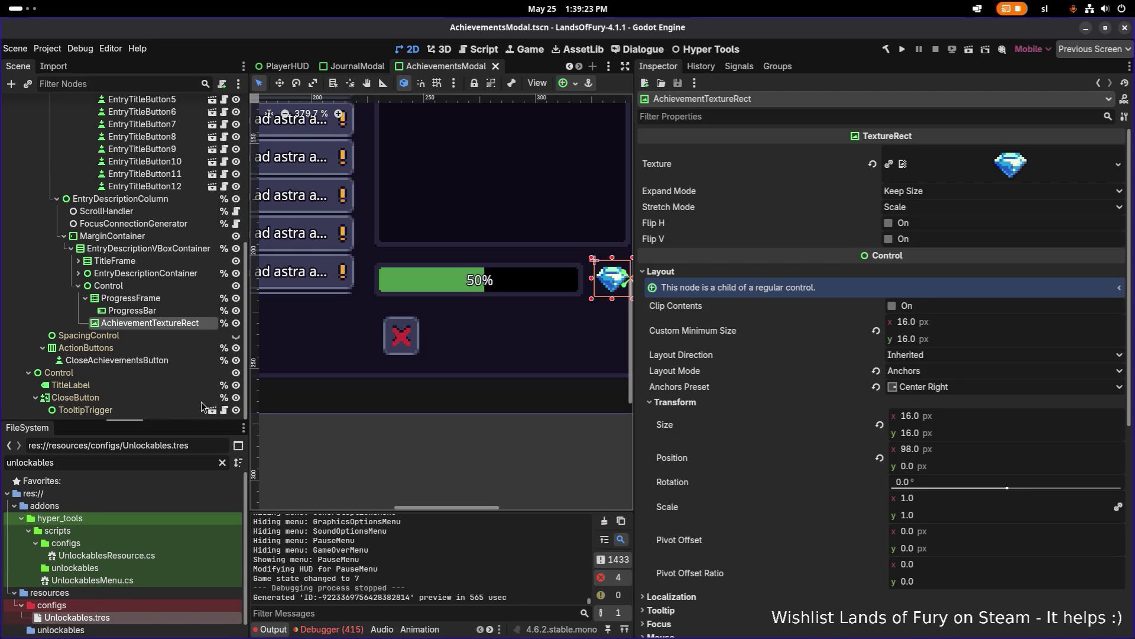
left_click_drag(632, 228, 912, 237)
left_click_drag(496, 209, 662, 239)
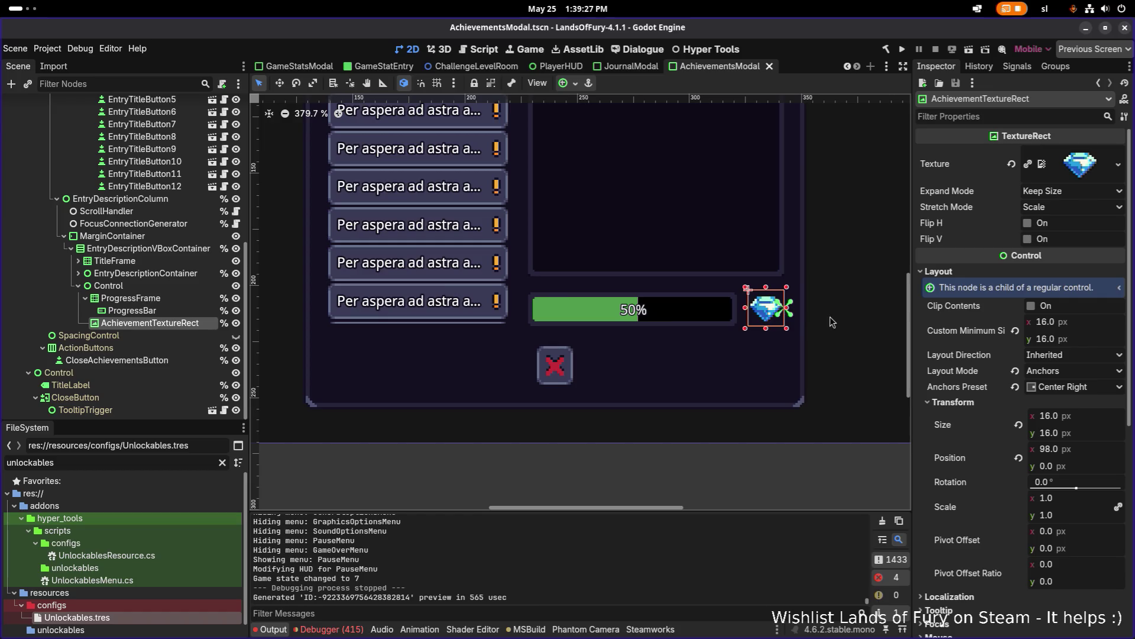
- Inspect the ProgressBar, its parent Control and the collapsed ProgressFrame nodes
left_click(161, 308)
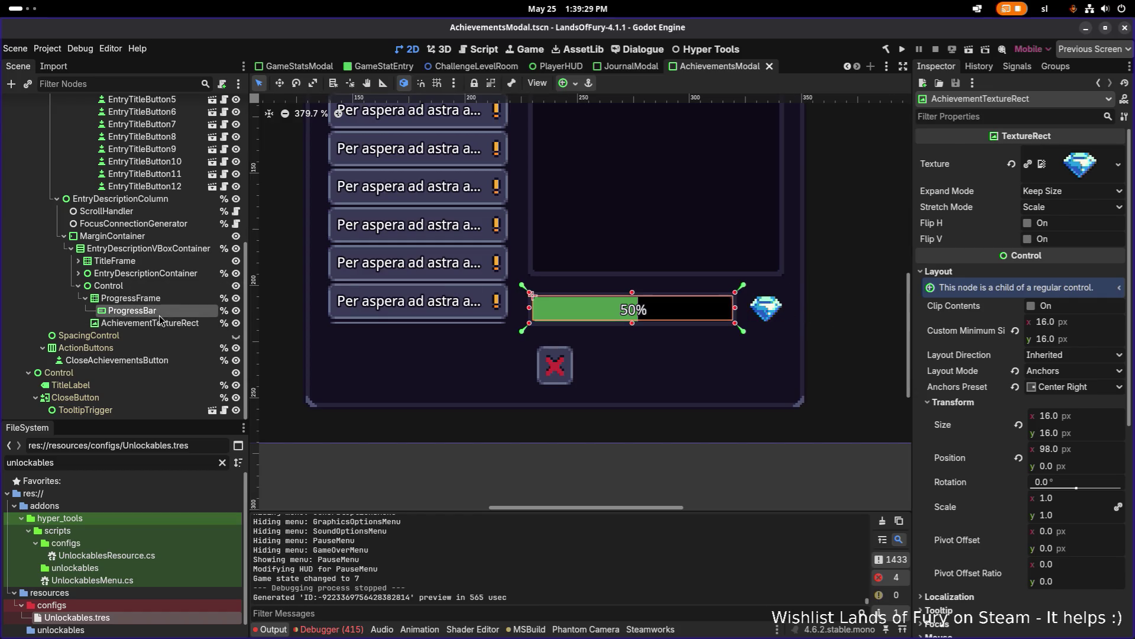
left_click(113, 285)
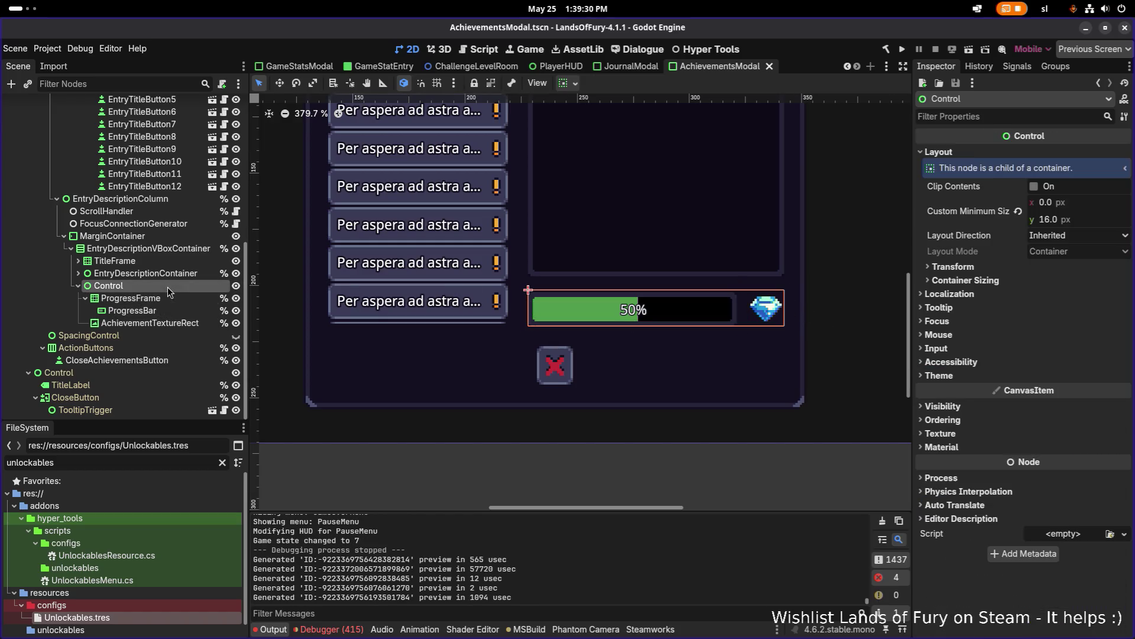
left_click(84, 298)
scroll(729, 285, "up", 5)
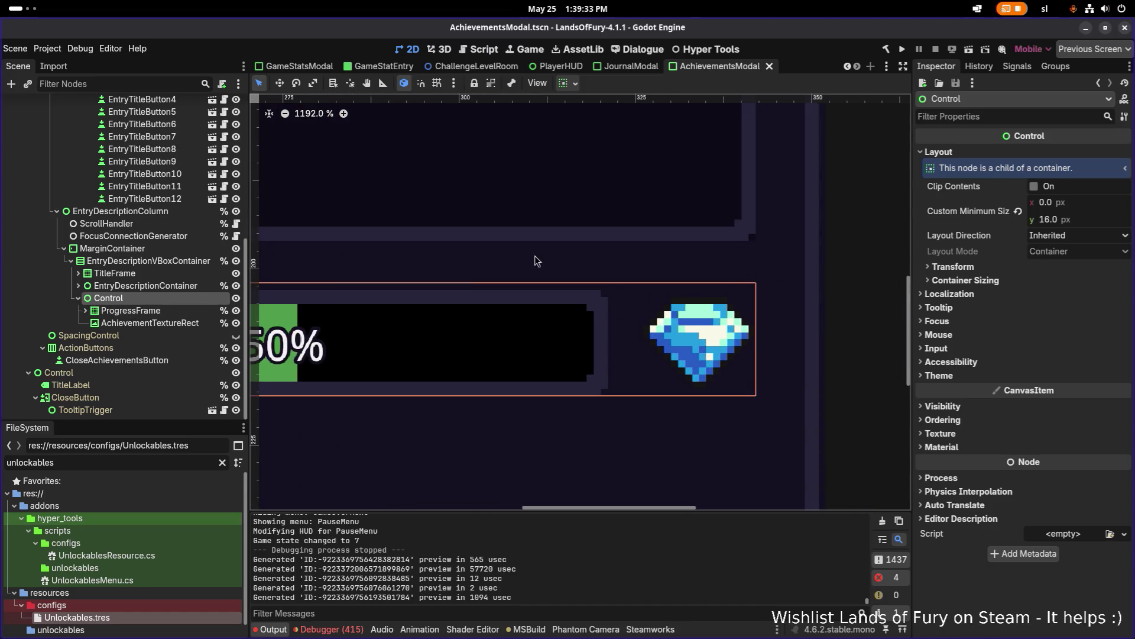
scroll(538, 261, "down", 1)
left_click(171, 310)
left_click(171, 323)
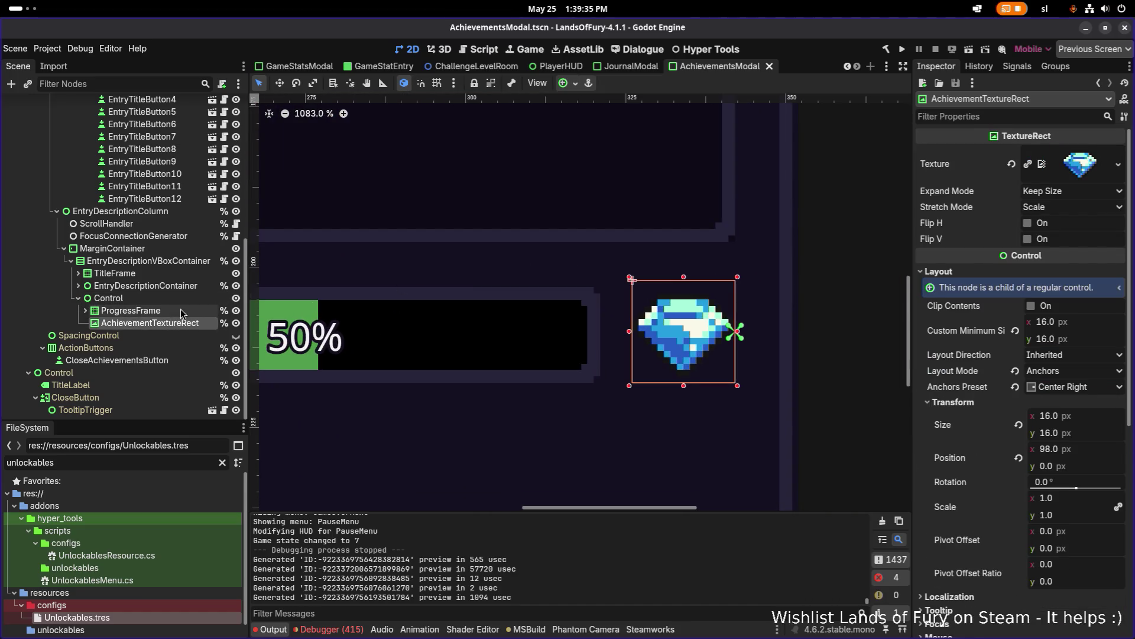
left_click(179, 297)
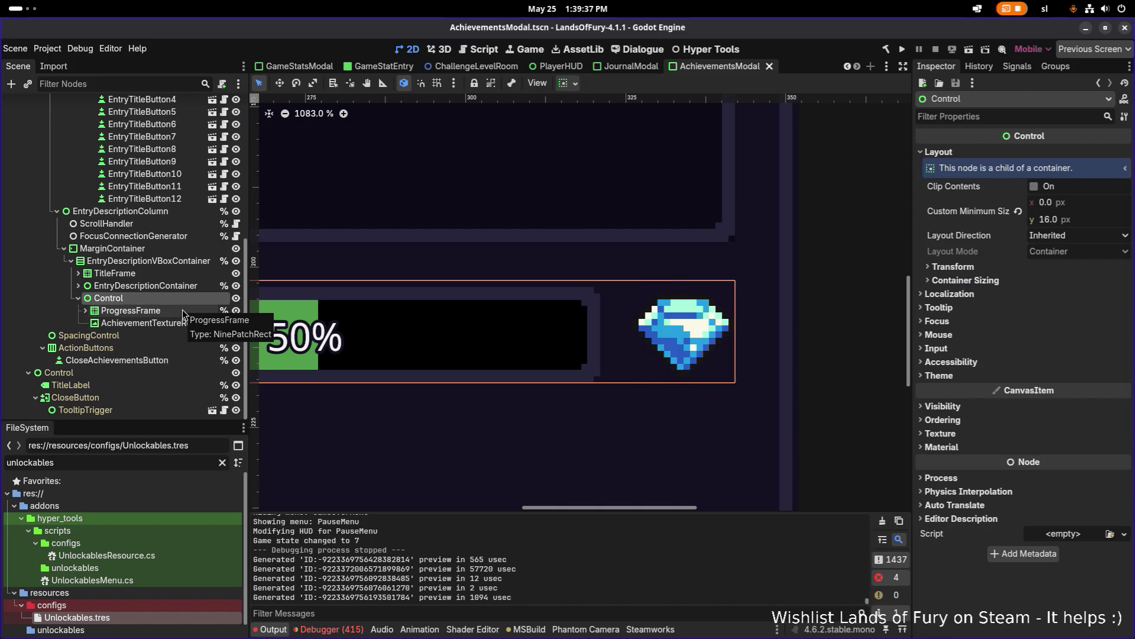
left_click(181, 309)
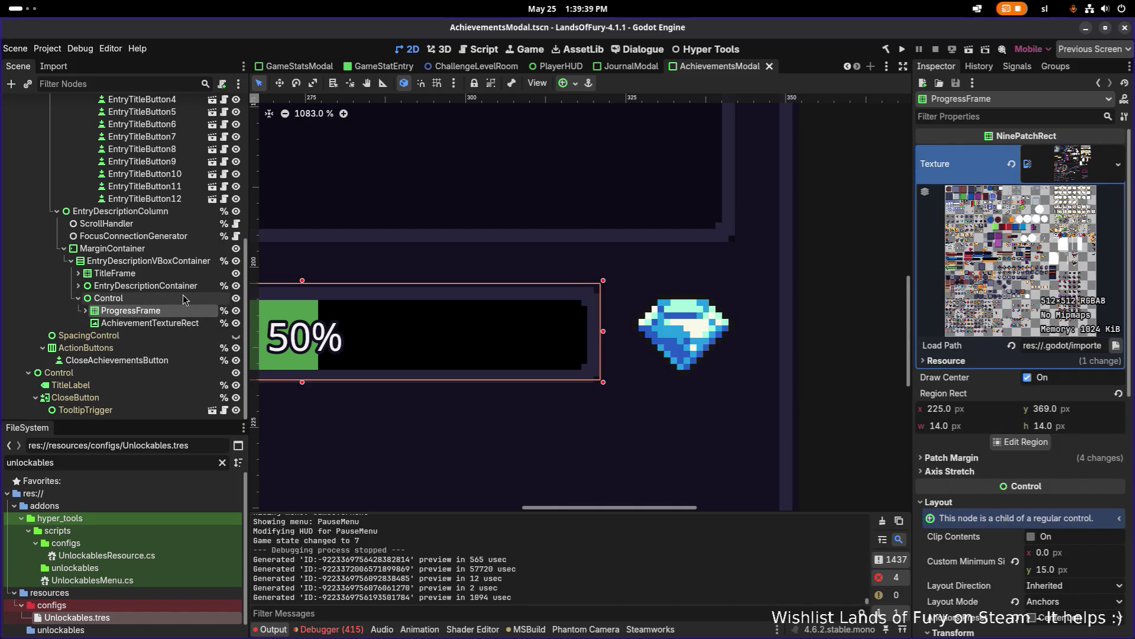
left_click(183, 296)
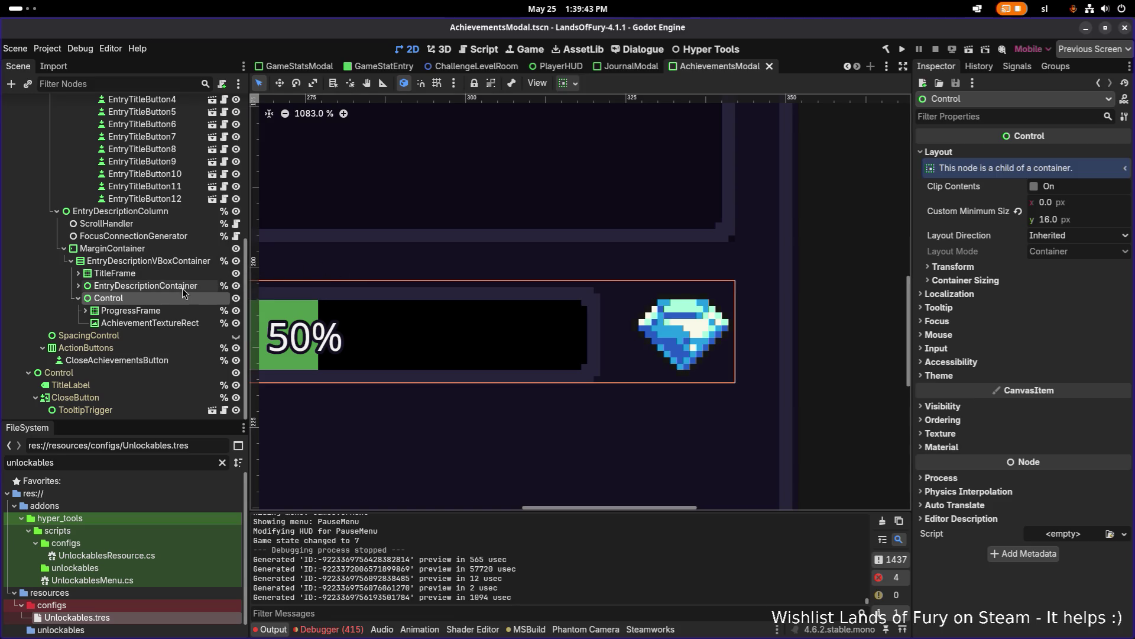
- Compare the ProgressFrame and AchievementTextureRect nodes, ending on AchievementTextureRect
left_click(176, 310)
scroll(390, 280, "down", 1)
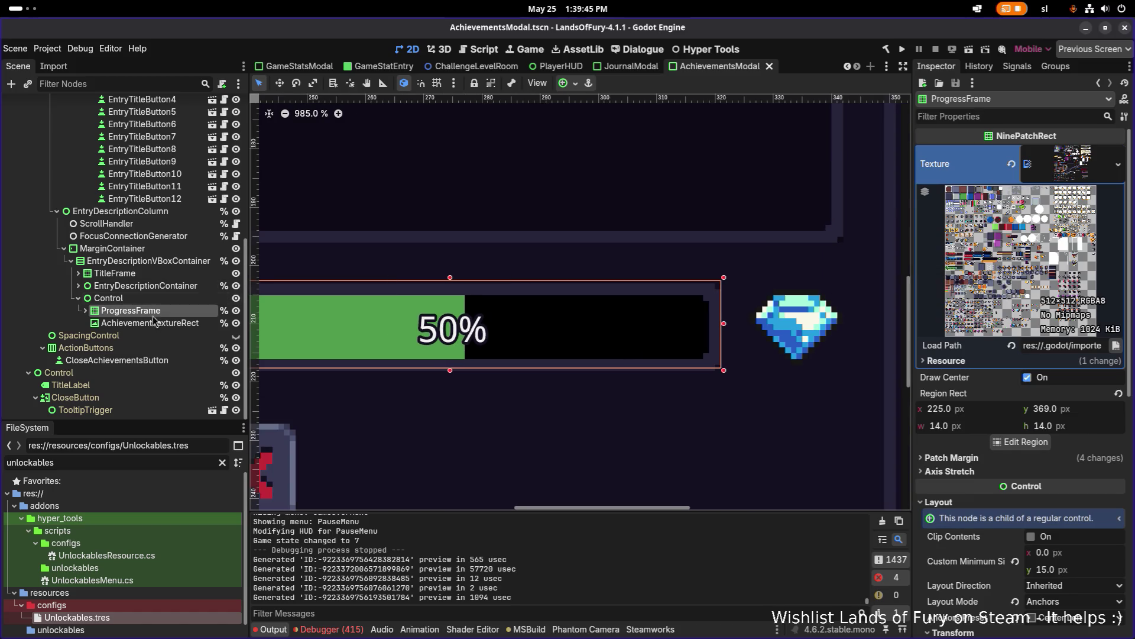
left_click(158, 323)
left_click(180, 316)
left_click(184, 300)
left_click(171, 313)
left_click(166, 321)
left_click(170, 313)
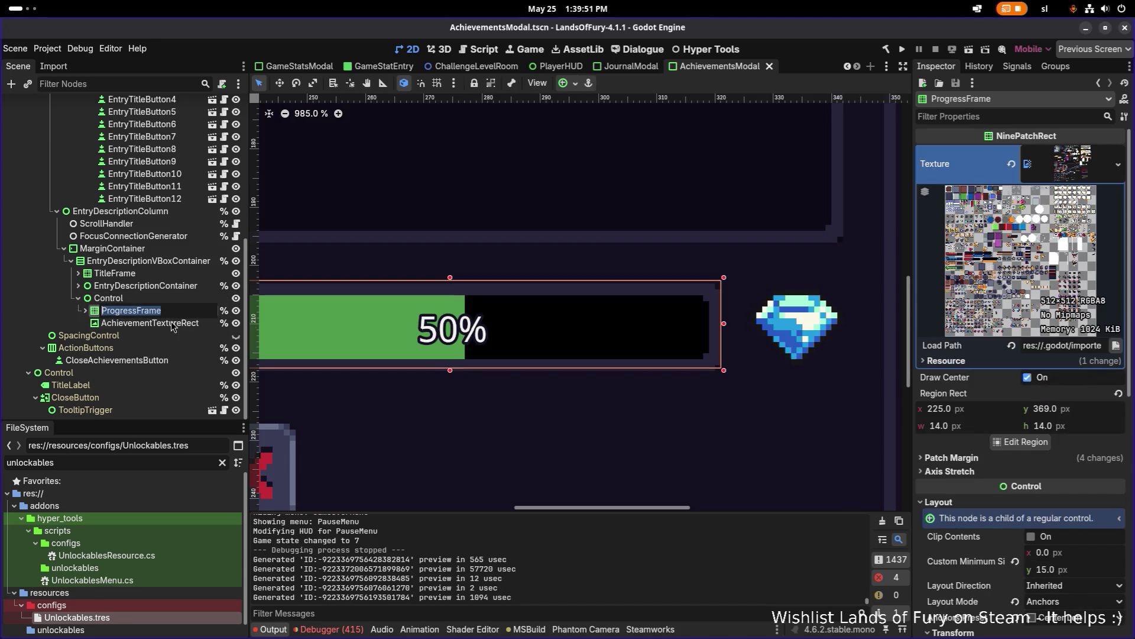
left_click(172, 323)
left_click(174, 310)
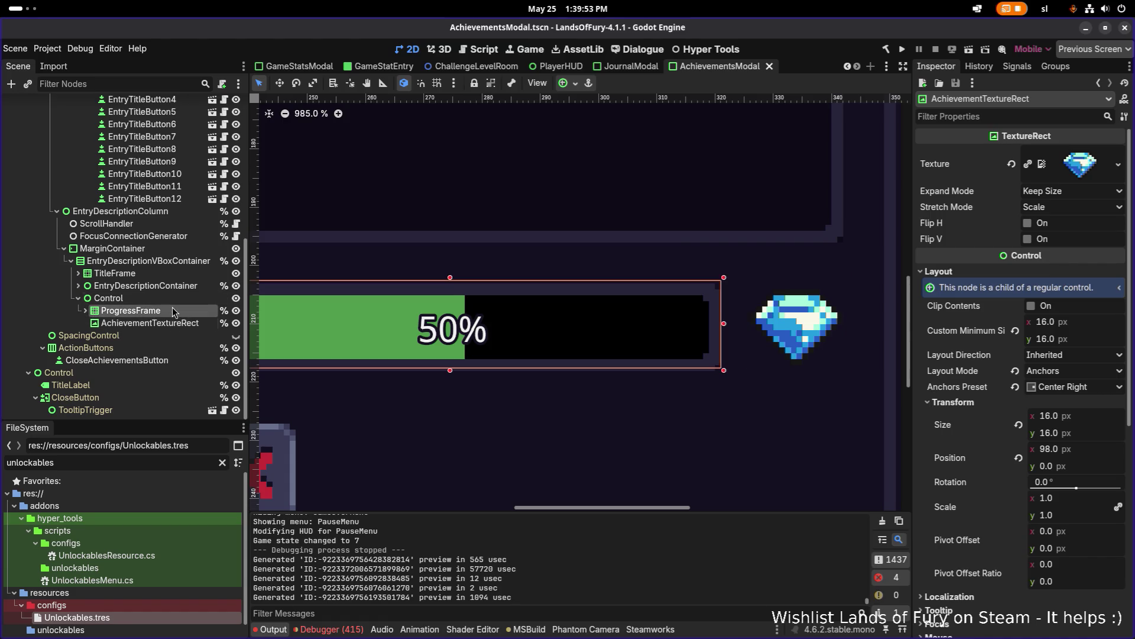
left_click(176, 322)
- Duplicate AchievementTextureRect and rename the copy AchievementFrameTextureRect
key("ctrl+d")
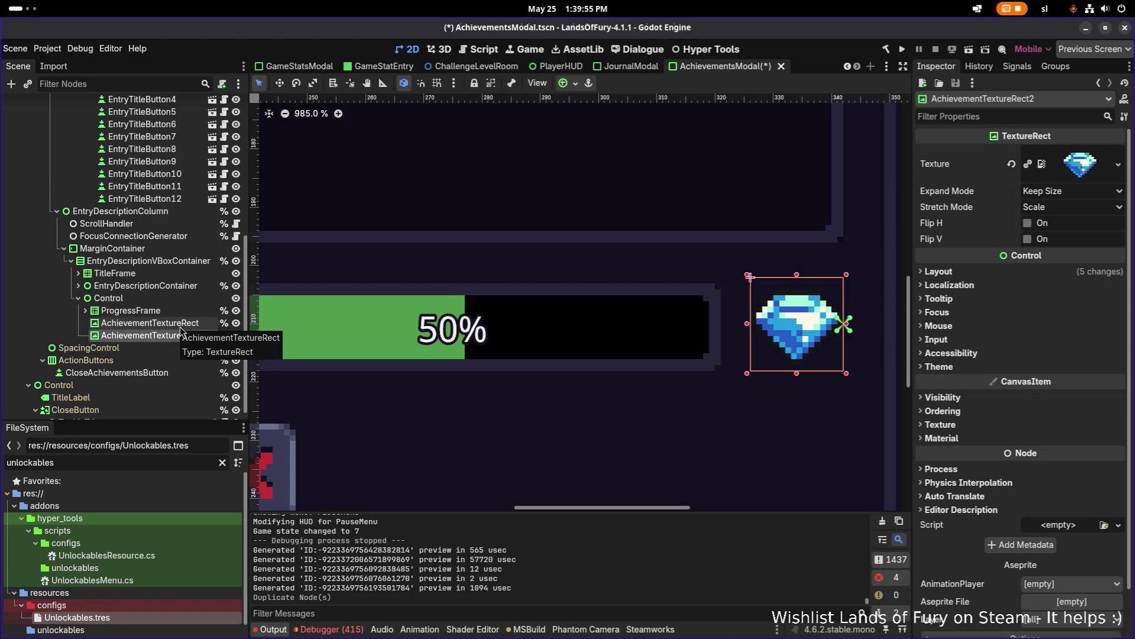
left_click(182, 335)
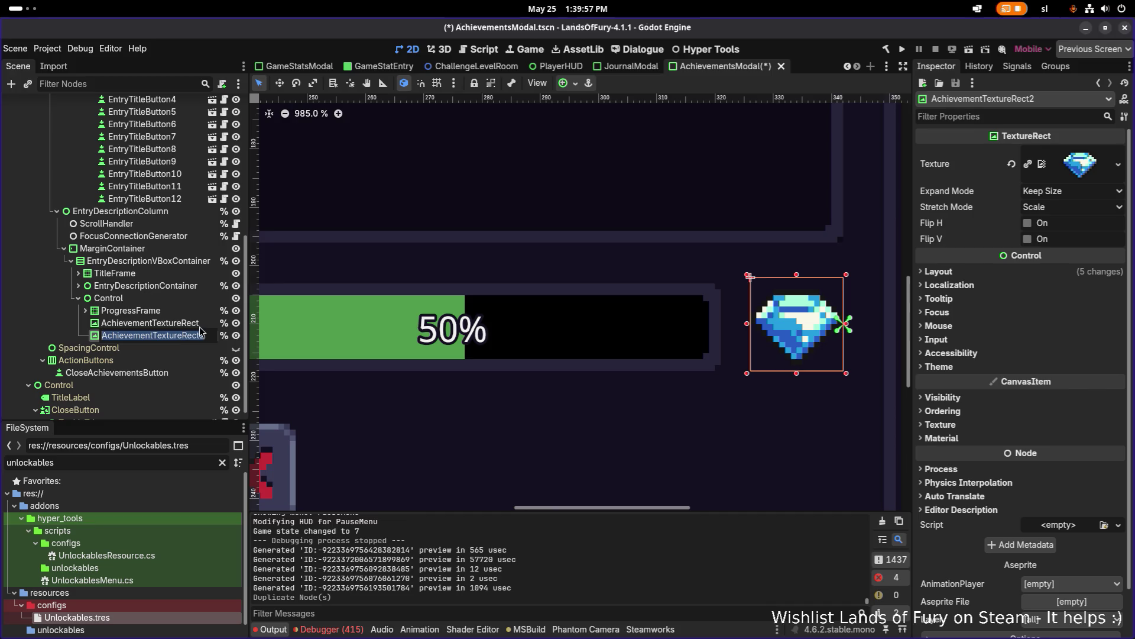
type("Back")
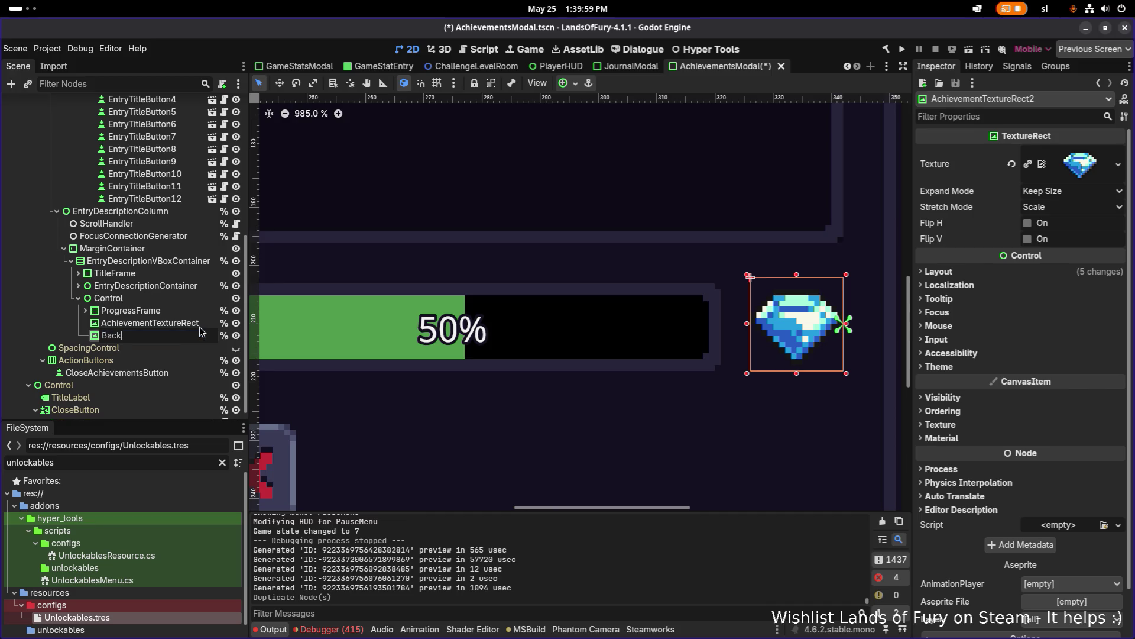
type("nd")
key("Return")
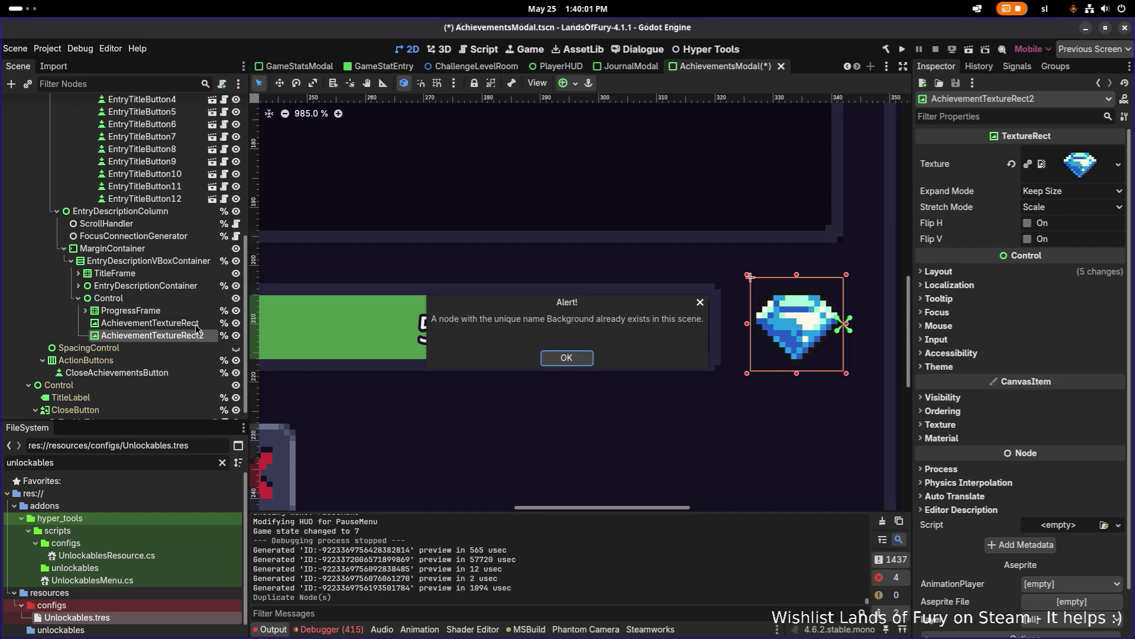
key("Return")
left_click(191, 337)
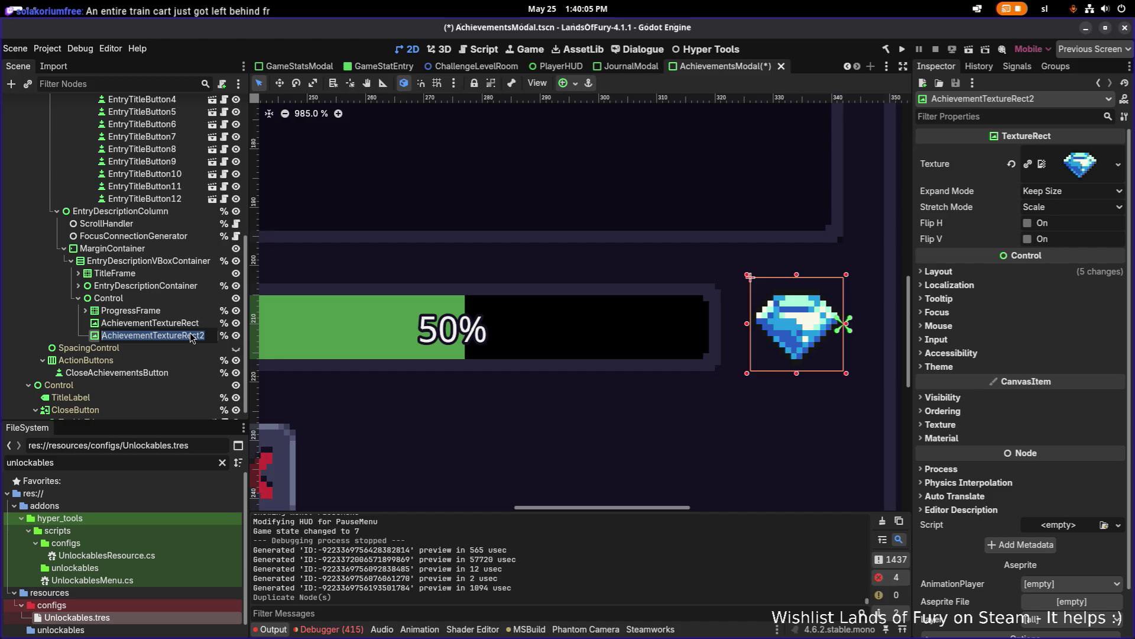
key("Escape")
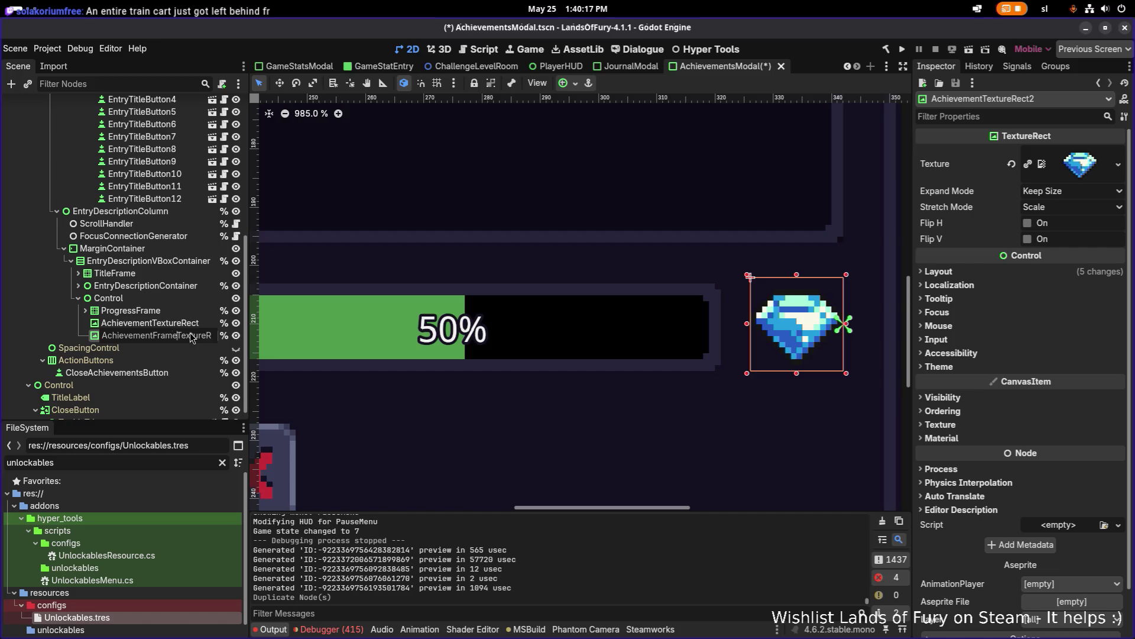
type("me")
key("Return")
- Move AchievementFrameTextureRect above and make AchievementTextureRect its child
mouse_move(190, 337)
left_mouse_down()
mouse_move(177, 339)
mouse_move(185, 322)
left_mouse_up()
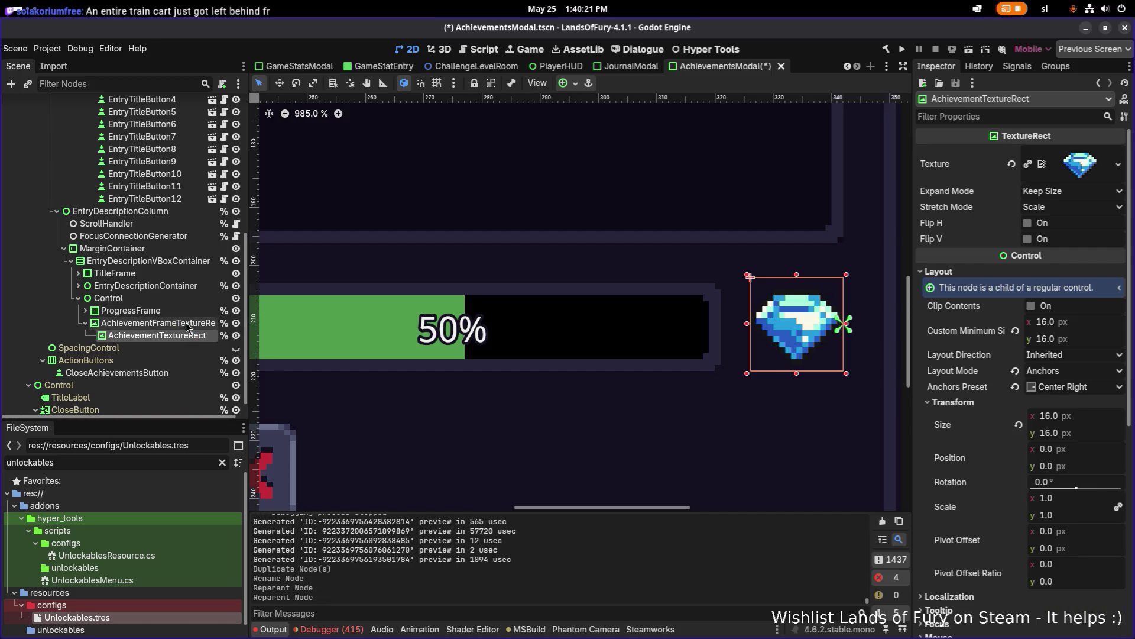
key("Up")
left_click(194, 323)
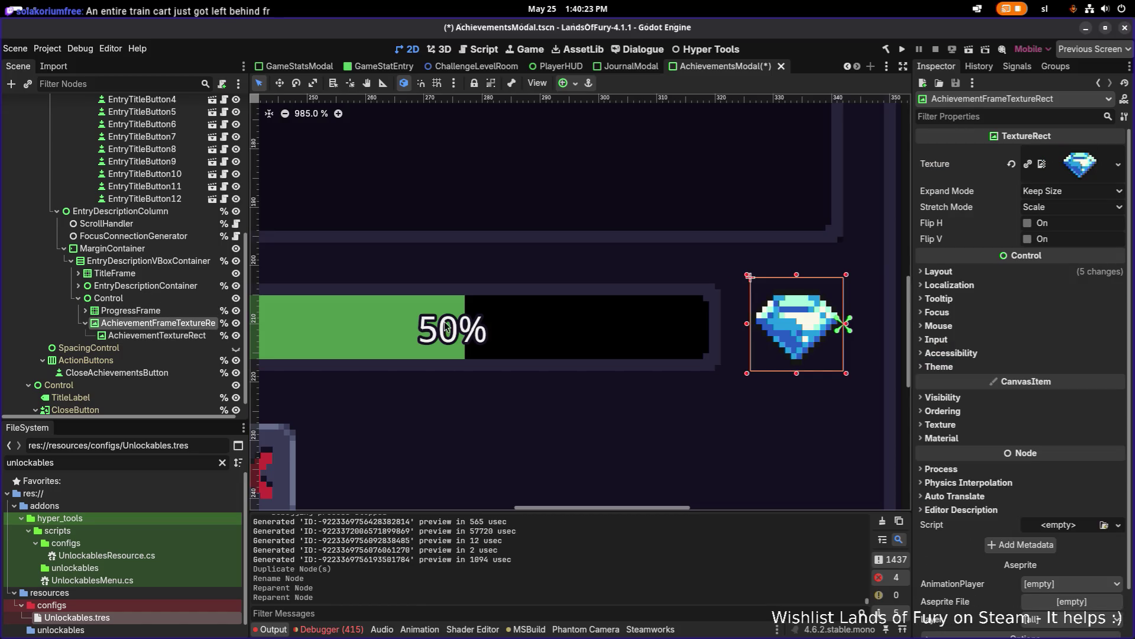
left_click(1118, 165)
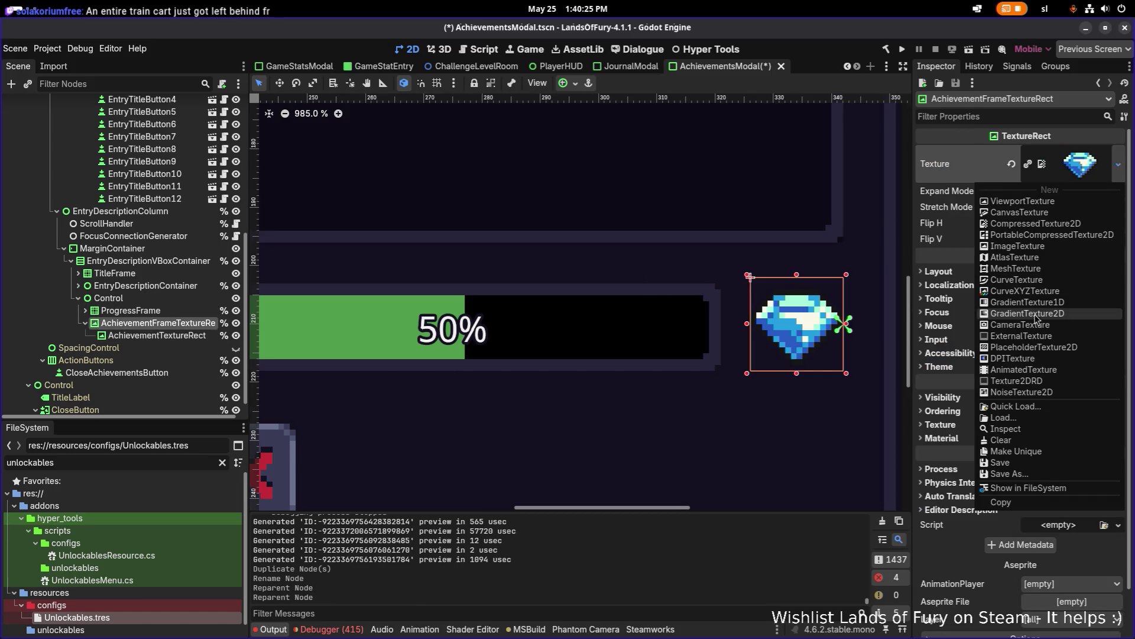
left_click(1080, 171)
left_click(1118, 170)
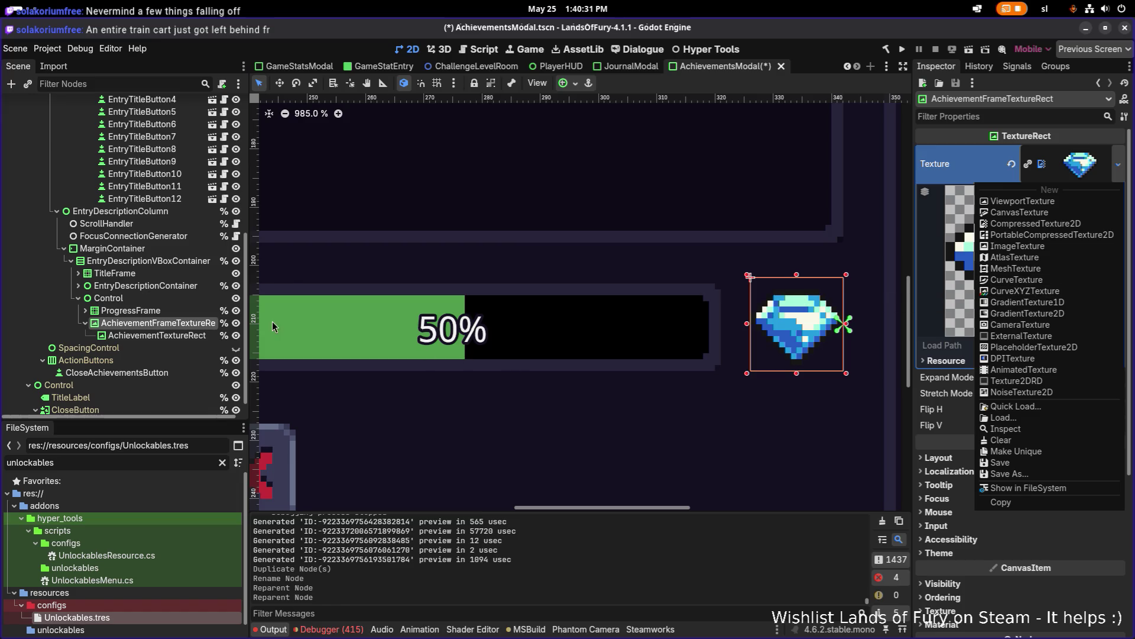
left_click(141, 296)
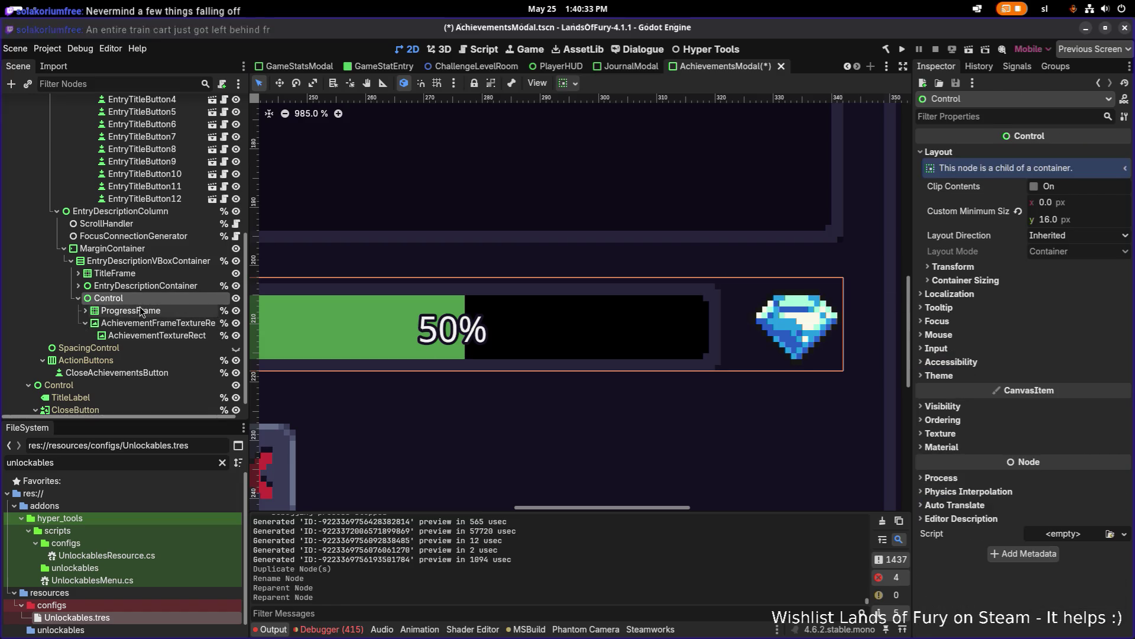
left_click(157, 322)
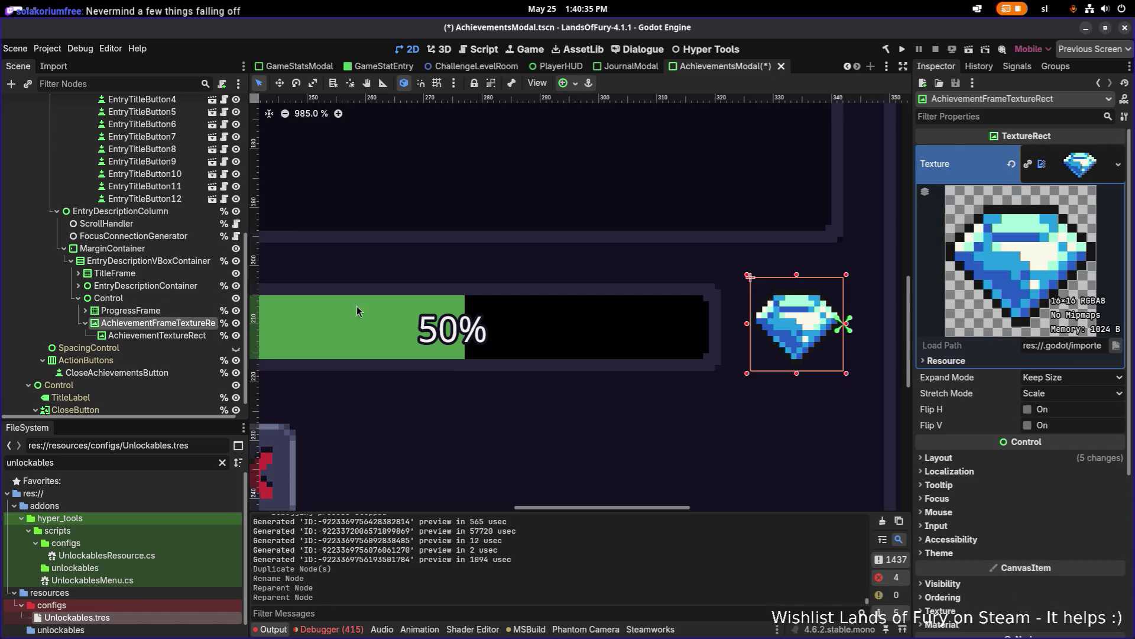
left_click(1118, 164)
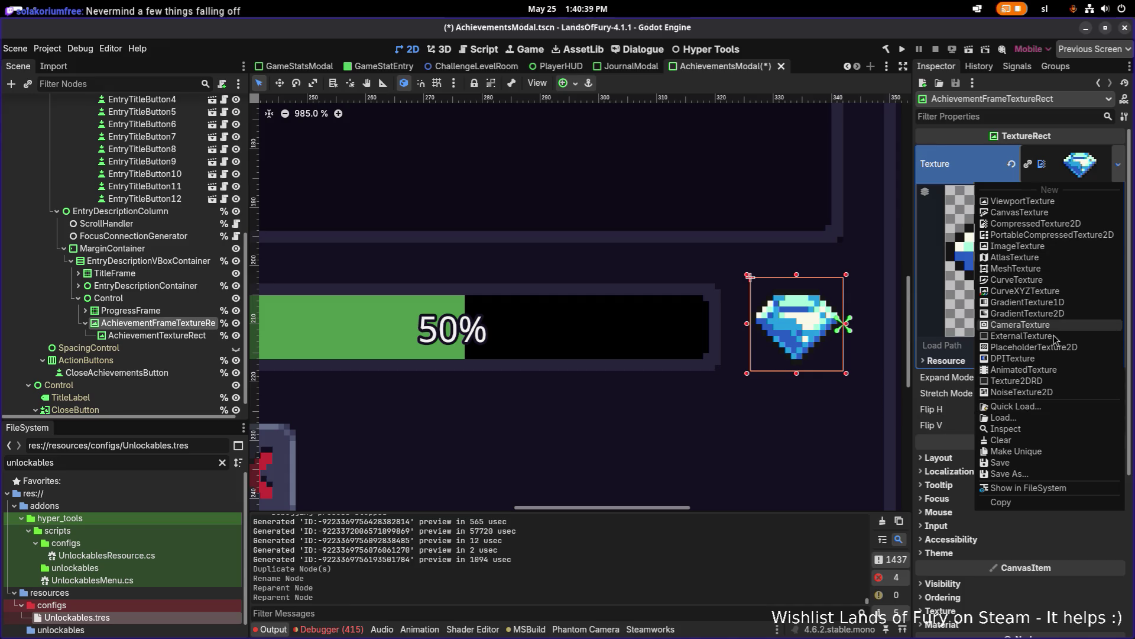
left_click(996, 167)
right_click(1078, 167)
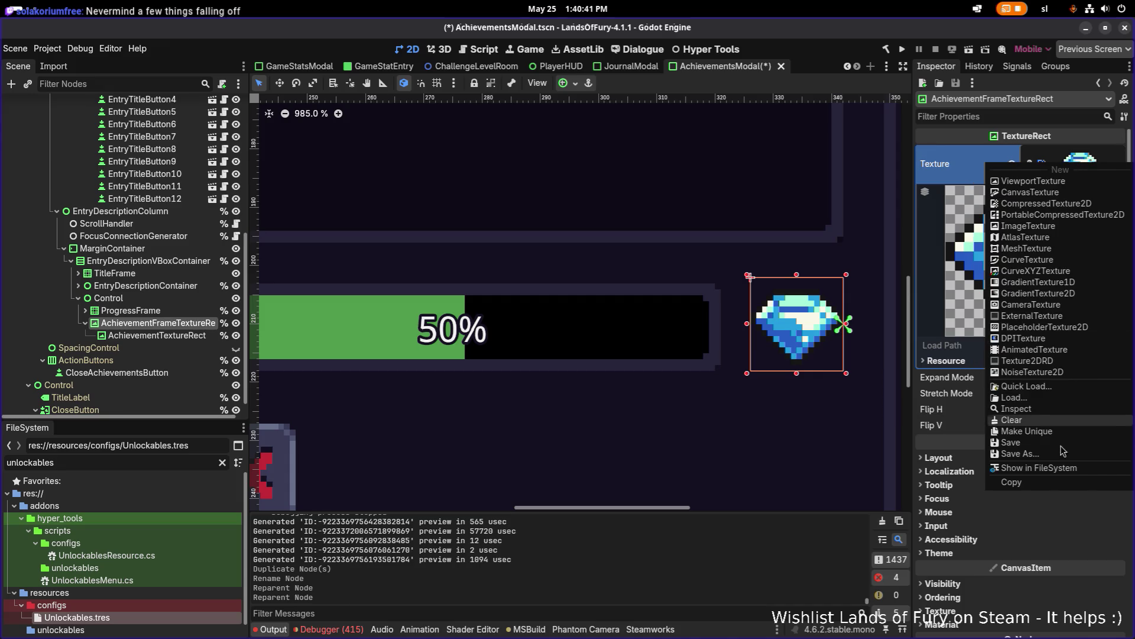
left_click(1064, 436)
left_click(1078, 161)
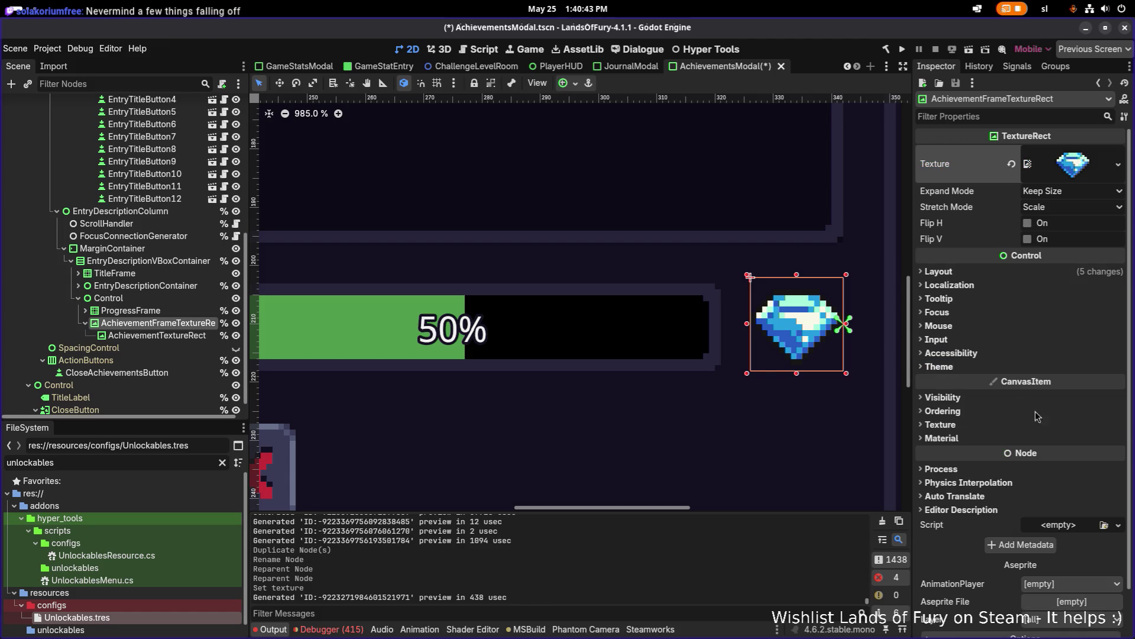
left_click(1084, 168)
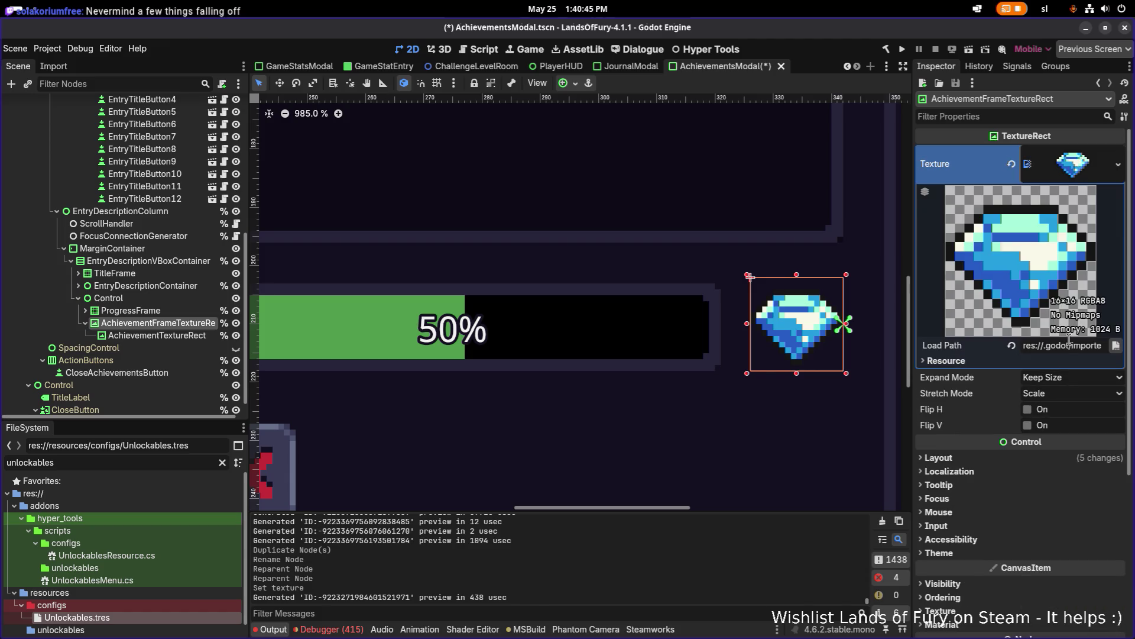
scroll(1085, 352, "down", 4)
scroll(1063, 403, "up", 4)
left_click(1073, 168)
left_click(1073, 168)
right_click(1074, 168)
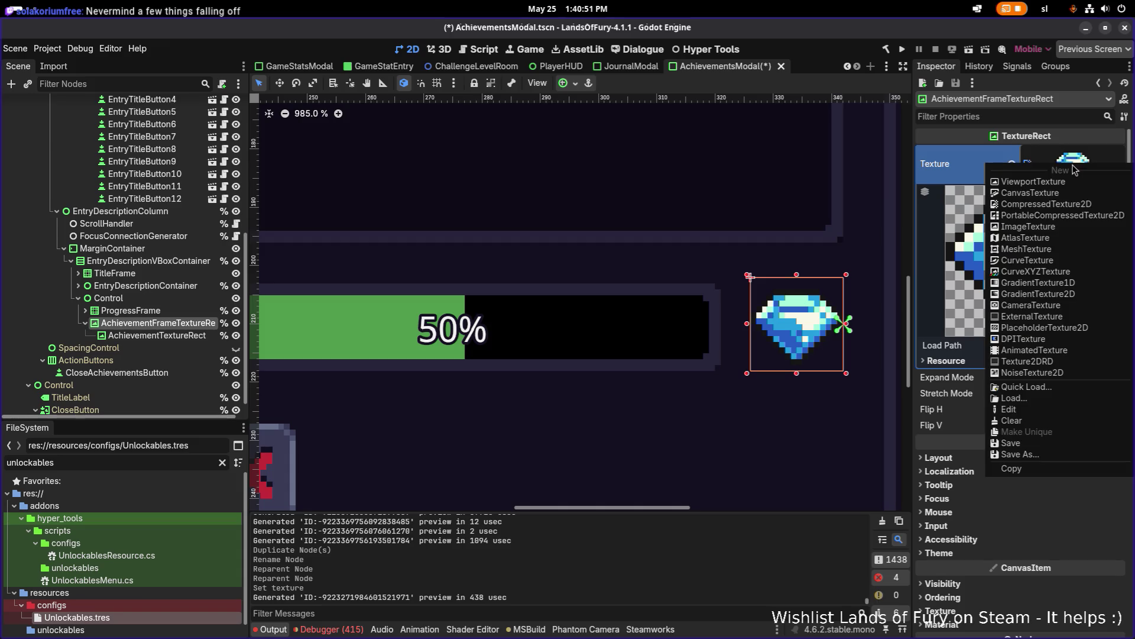
left_click(1027, 166)
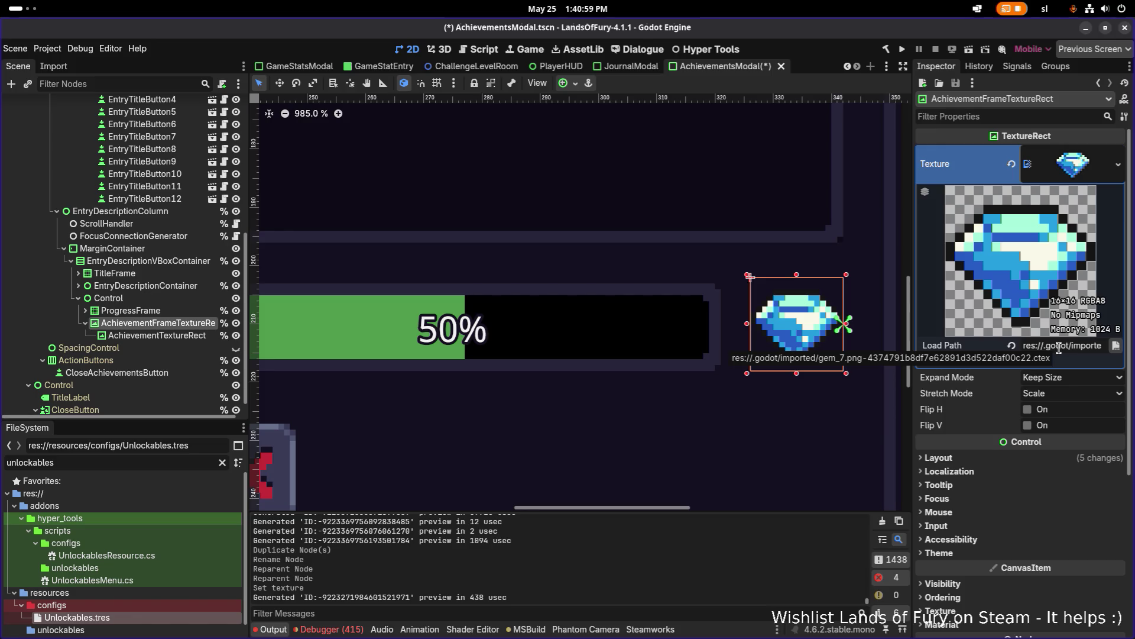
left_click(1119, 168)
- Quick Load ui_elements.png as the frame's texture
left_click(1027, 412)
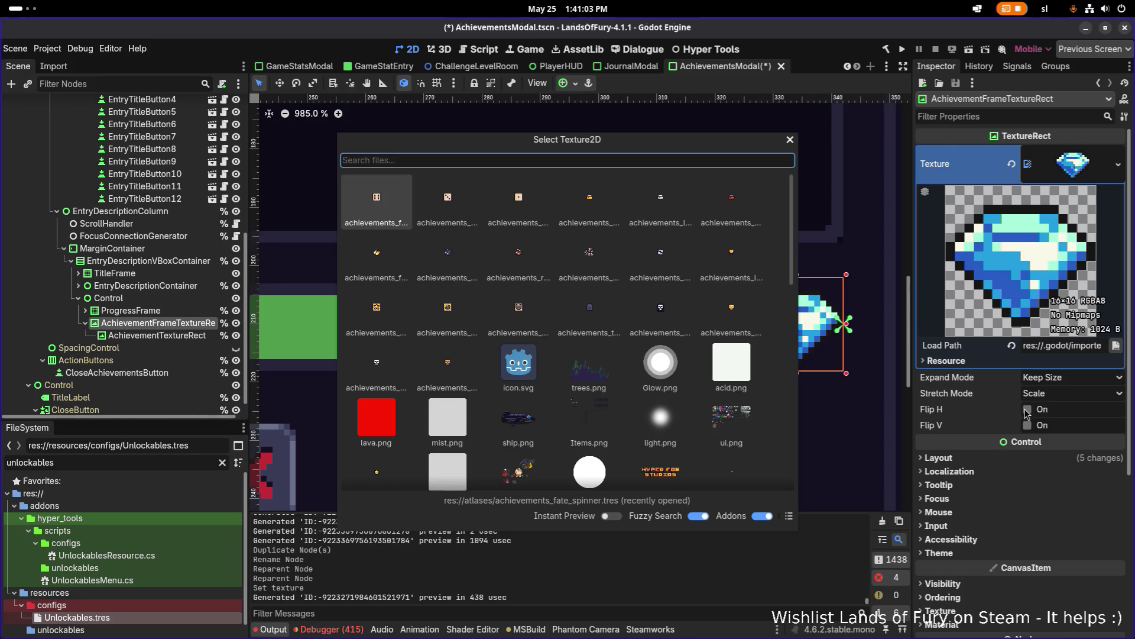
type("elemet")
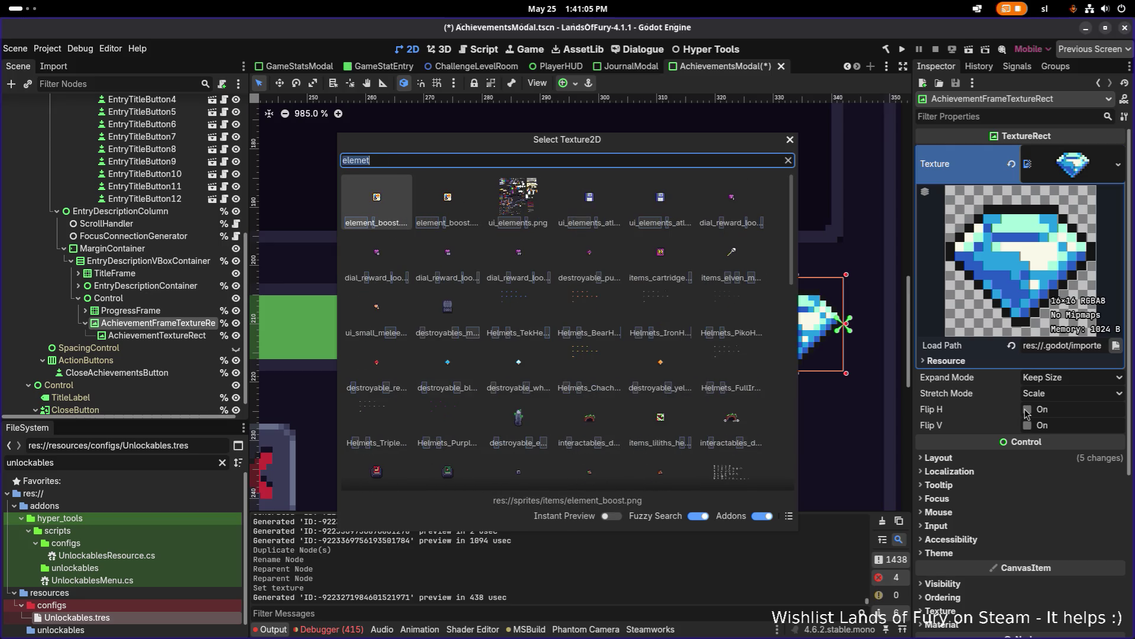
type("ui_el")
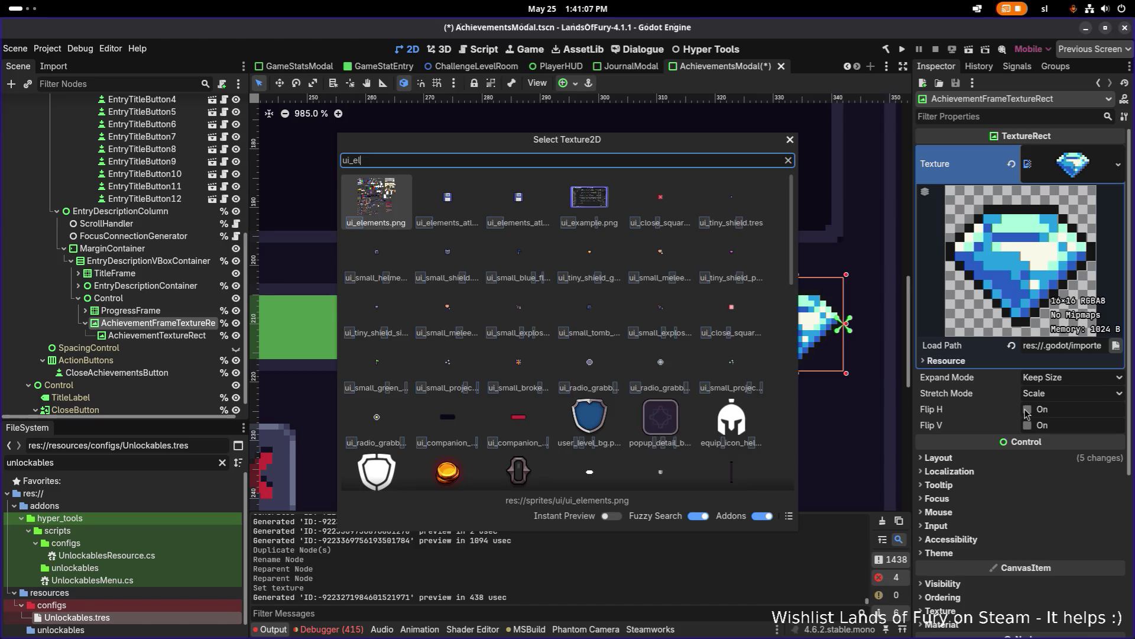
key("Return")
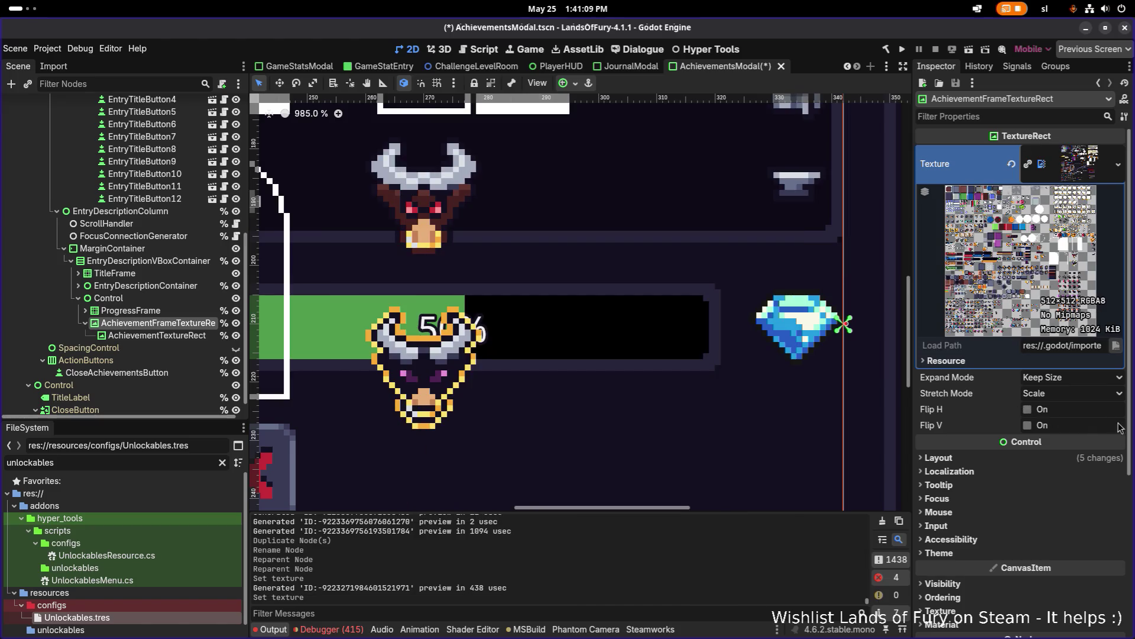
- Swap in the six-dot achievements atlas tile, make it unique, and open its Region Editor
left_click(1118, 165)
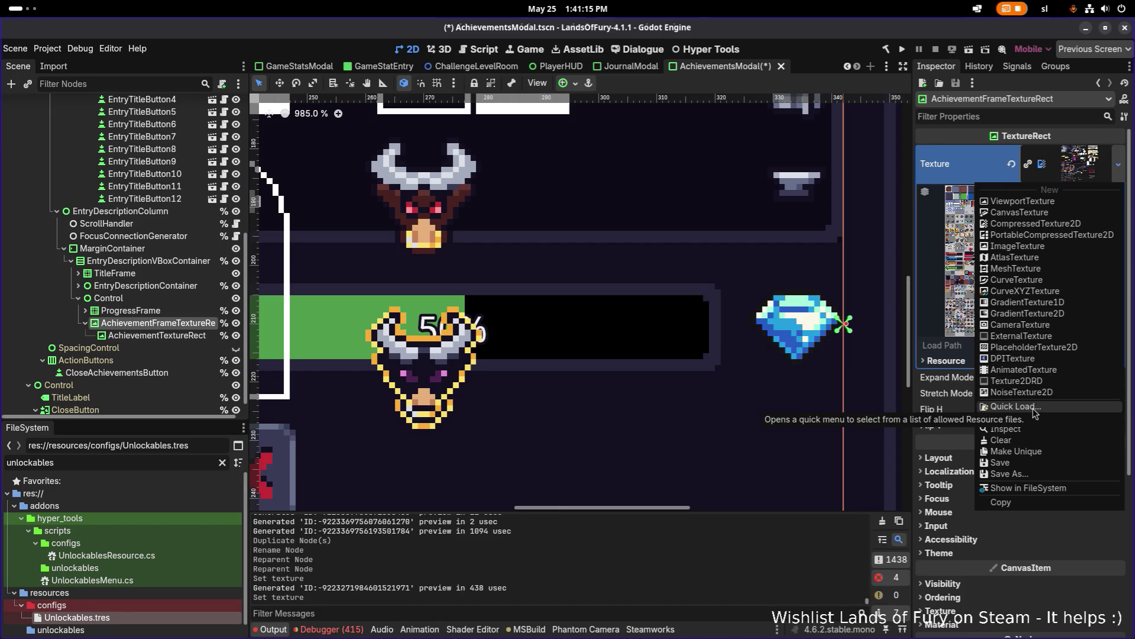
left_click(1016, 406)
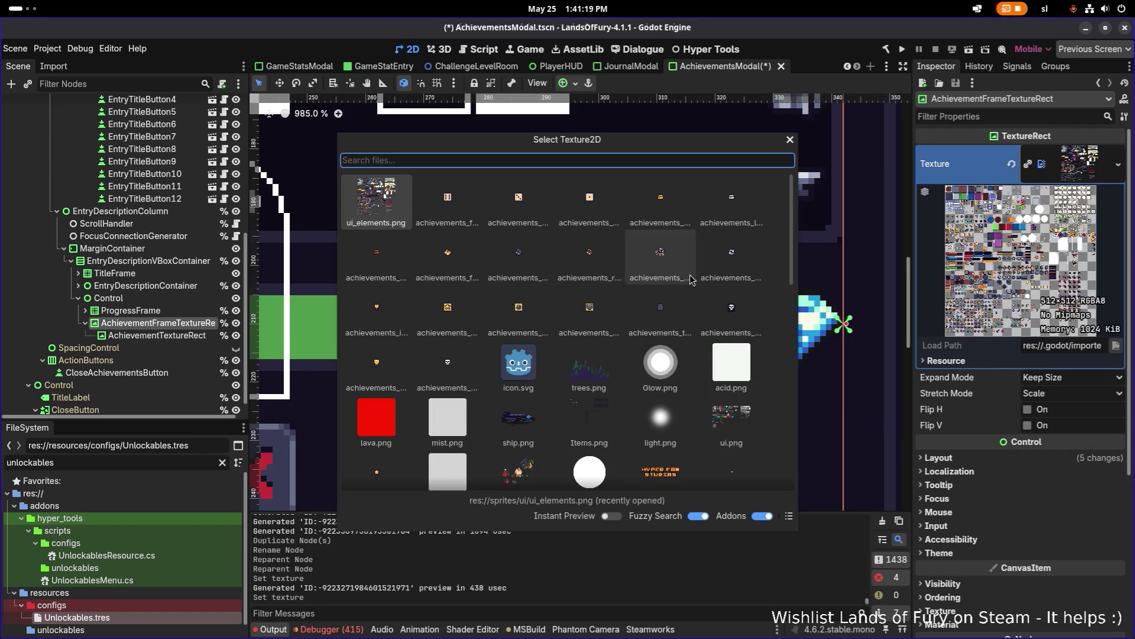
left_click(448, 198)
right_click(1074, 164)
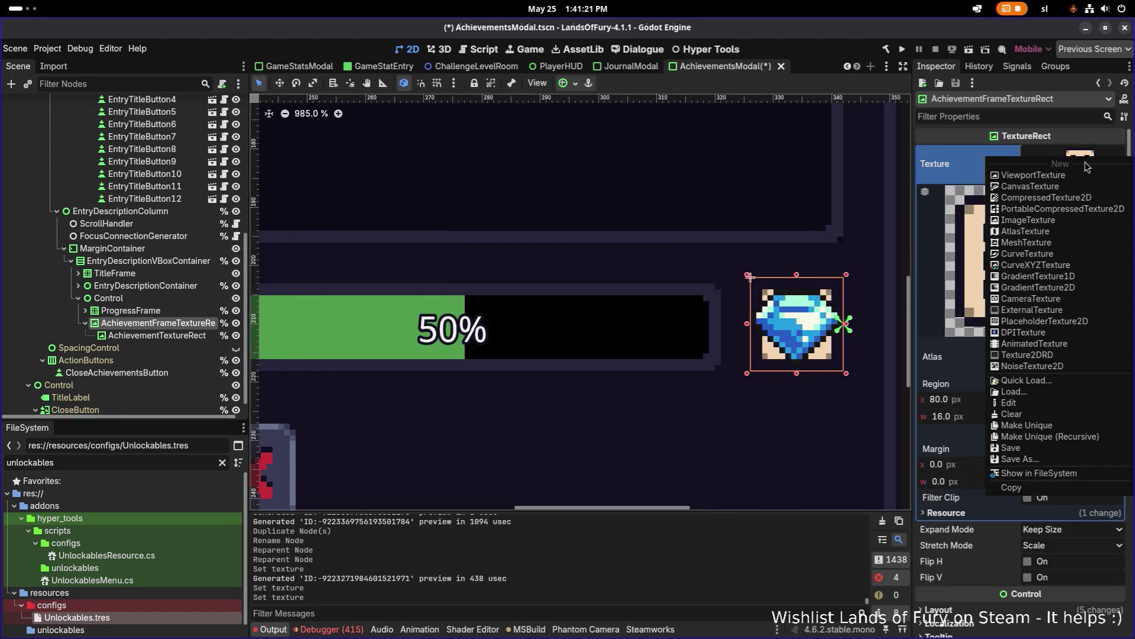
left_click(1058, 436)
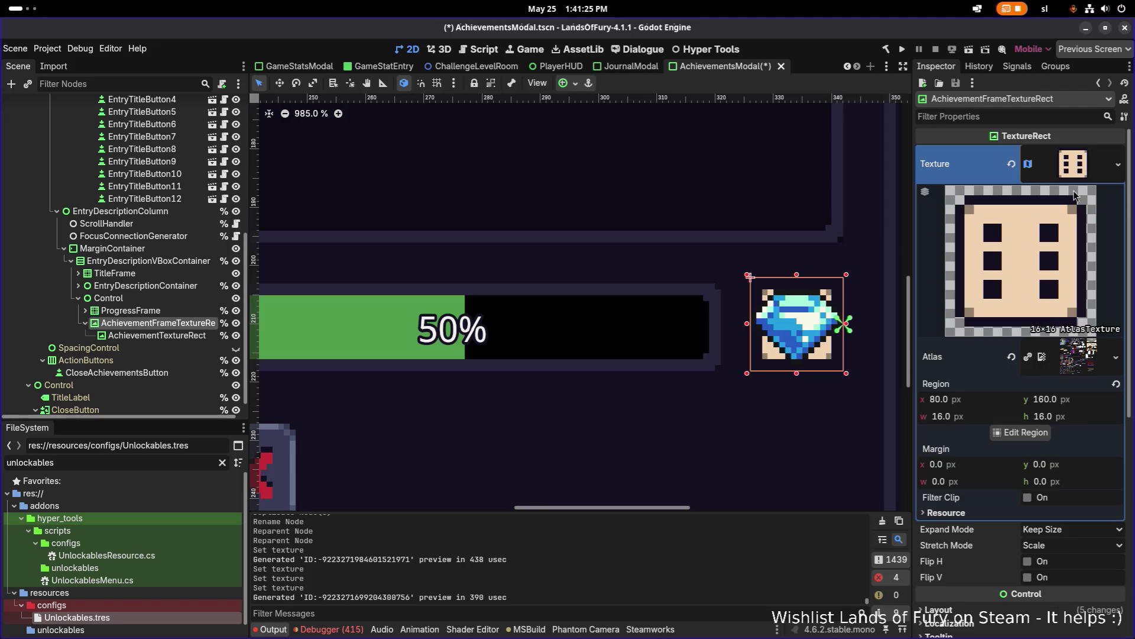
left_click(1026, 432)
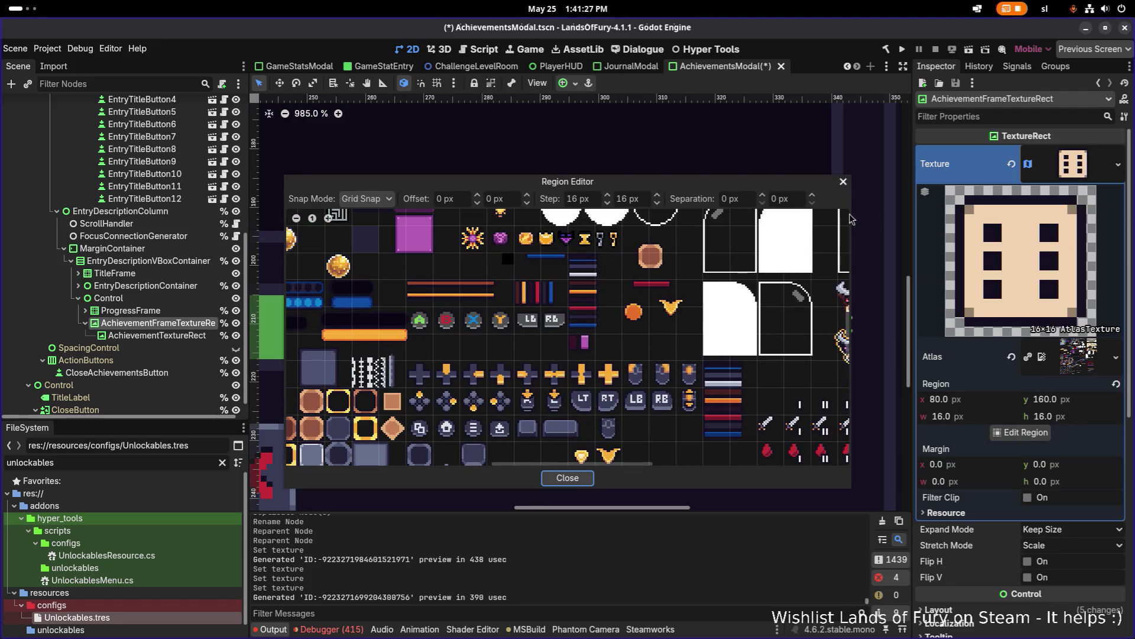
- In the Region Editor, pick the grey square frame tile from the atlas as the region
scroll(554, 312, "down", 2)
scroll(554, 312, "down", 2)
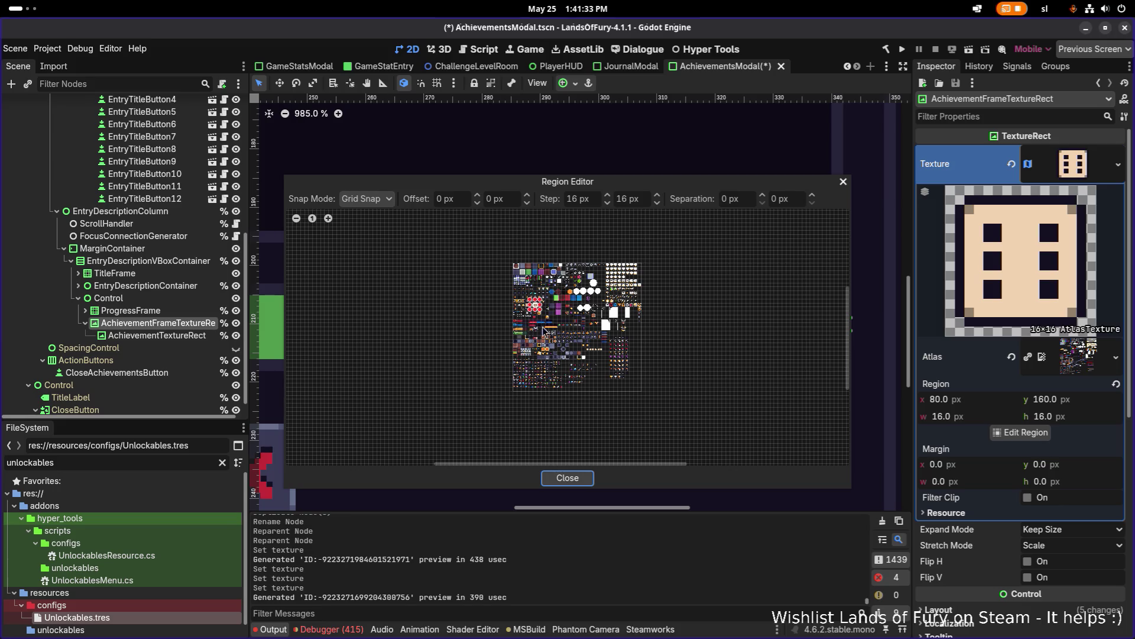
scroll(541, 335, "up", 5)
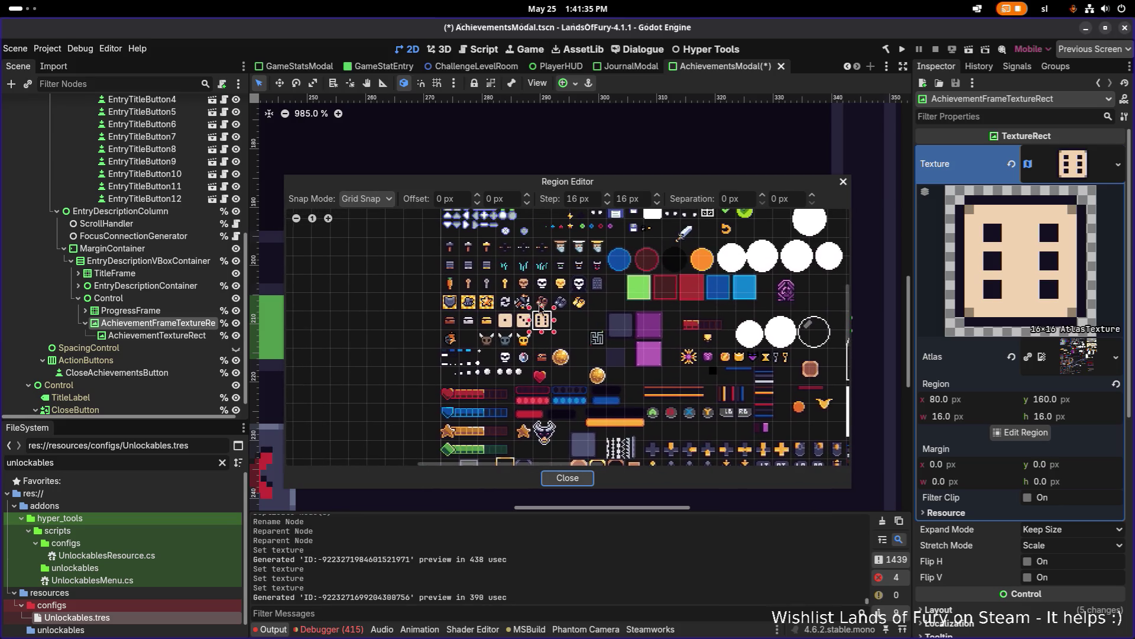
scroll(539, 304, "up", 4)
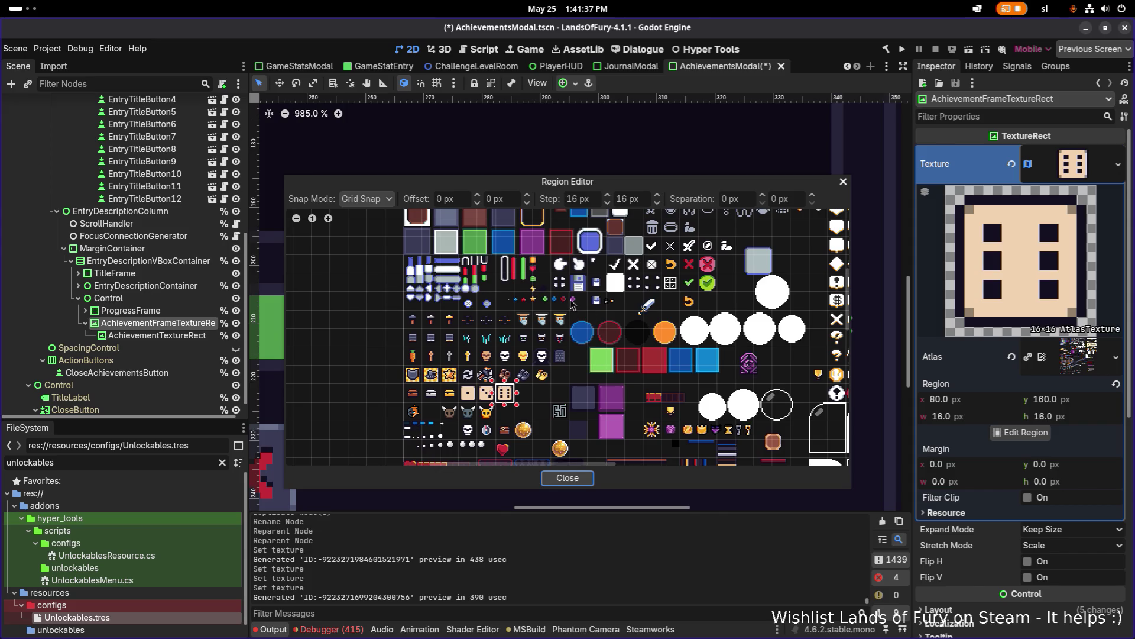
left_click_drag(572, 304, 531, 358)
scroll(485, 262, "up", 2)
scroll(532, 266, "down", 5)
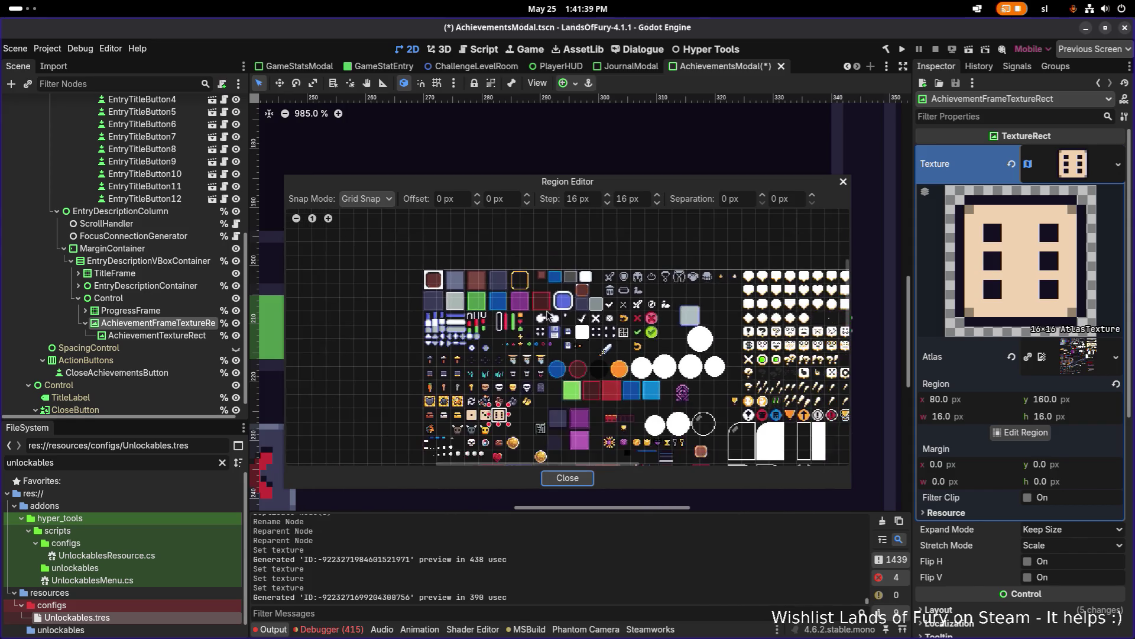
scroll(532, 290, "up", 5)
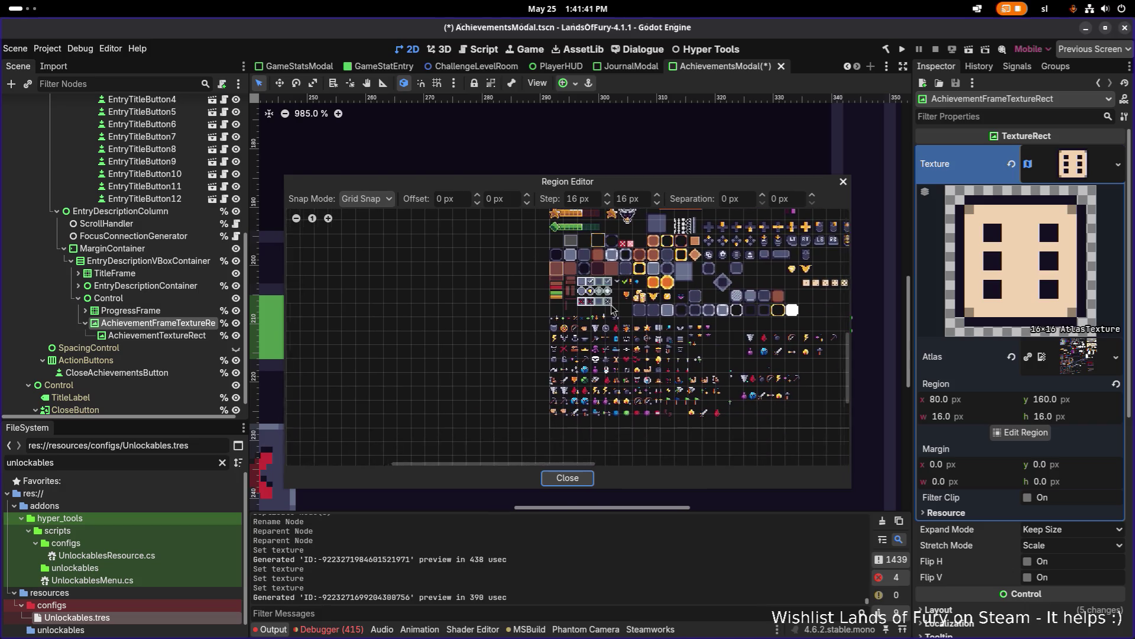
scroll(514, 299, "up", 4)
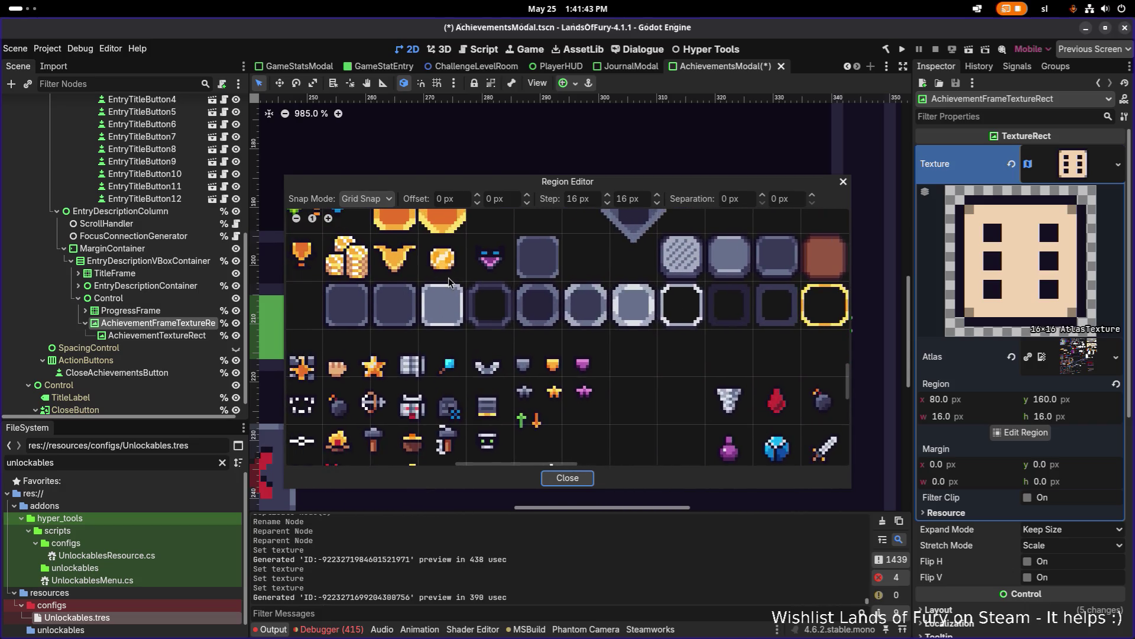
left_click(540, 294)
left_click(568, 478)
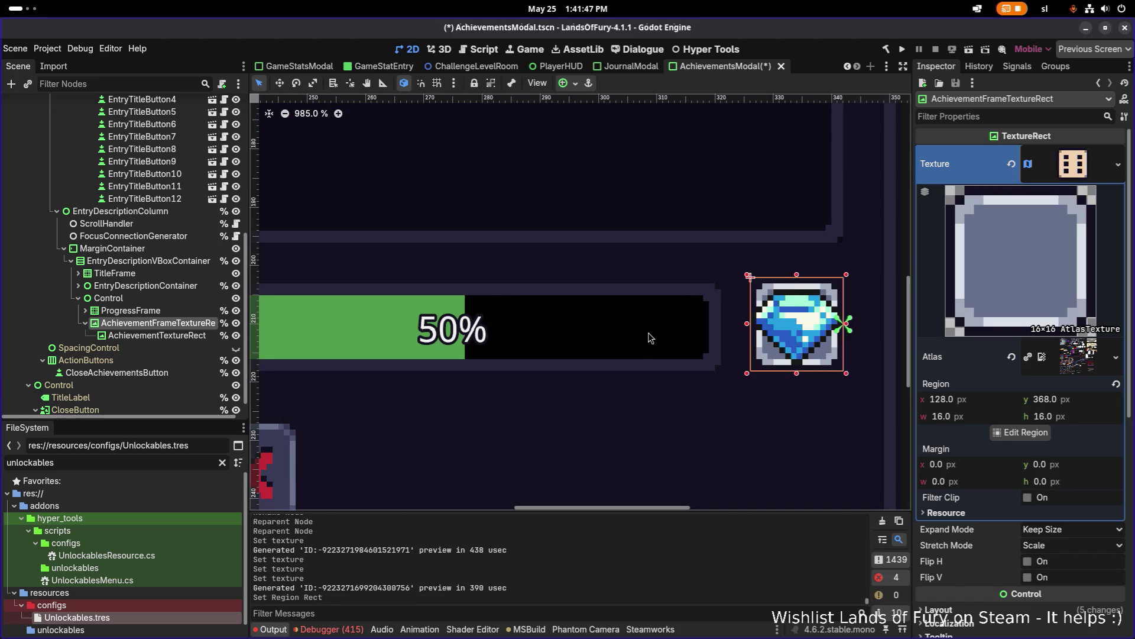
scroll(648, 333, "down", 4)
scroll(702, 329, "up", 3)
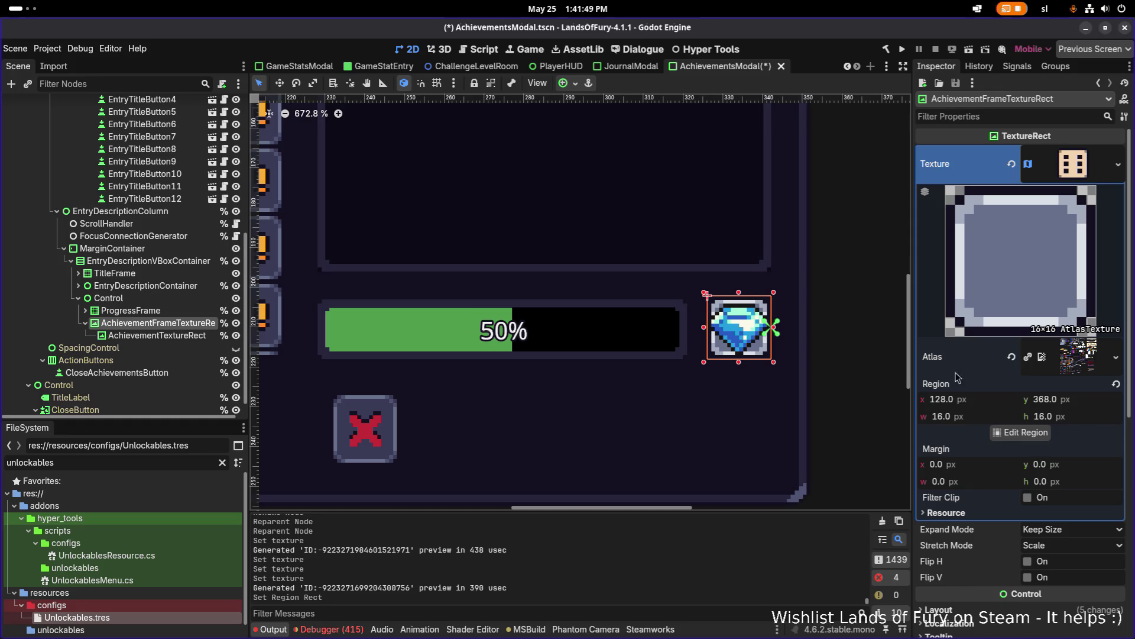
- Change the region to the solid white square tile (272, 368, 16×16), then clear the frame texture
left_click(1028, 432)
scroll(499, 342, "up", 5)
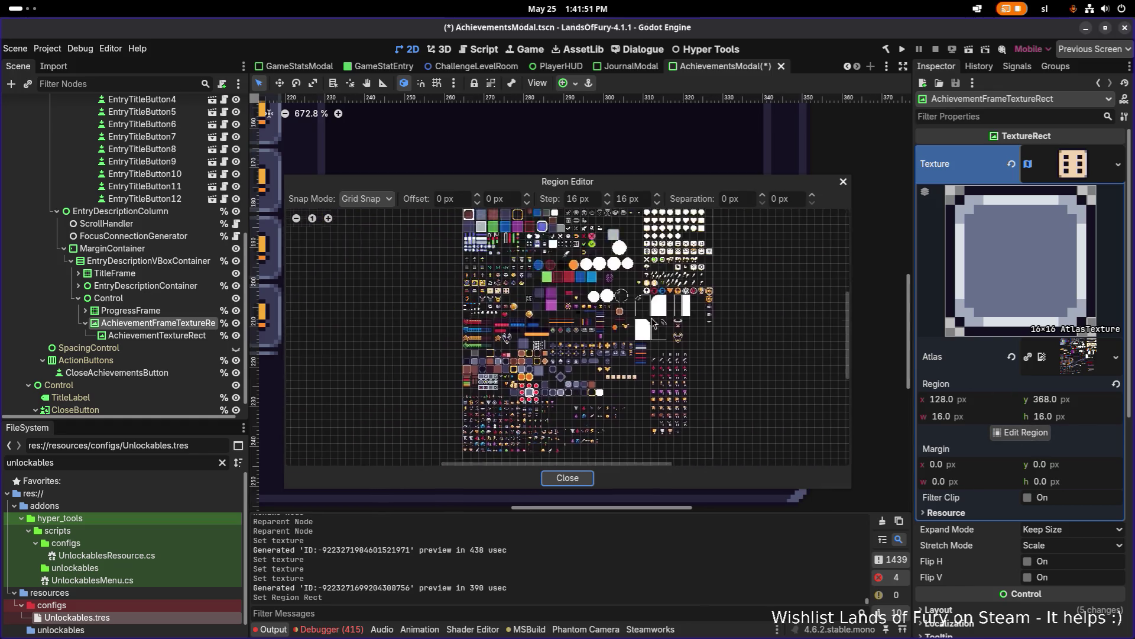
scroll(628, 331, "right", 3)
scroll(556, 311, "down", 1)
scroll(603, 307, "right", 2)
scroll(627, 317, "down", 1)
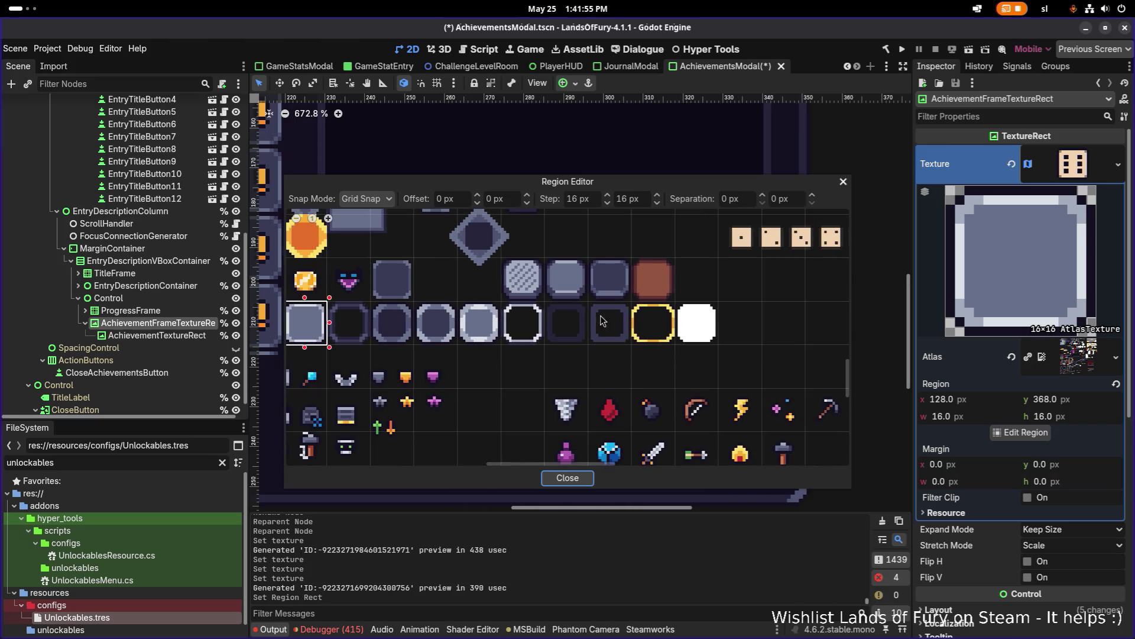
scroll(632, 313, "up", 3)
scroll(632, 313, "down", 1)
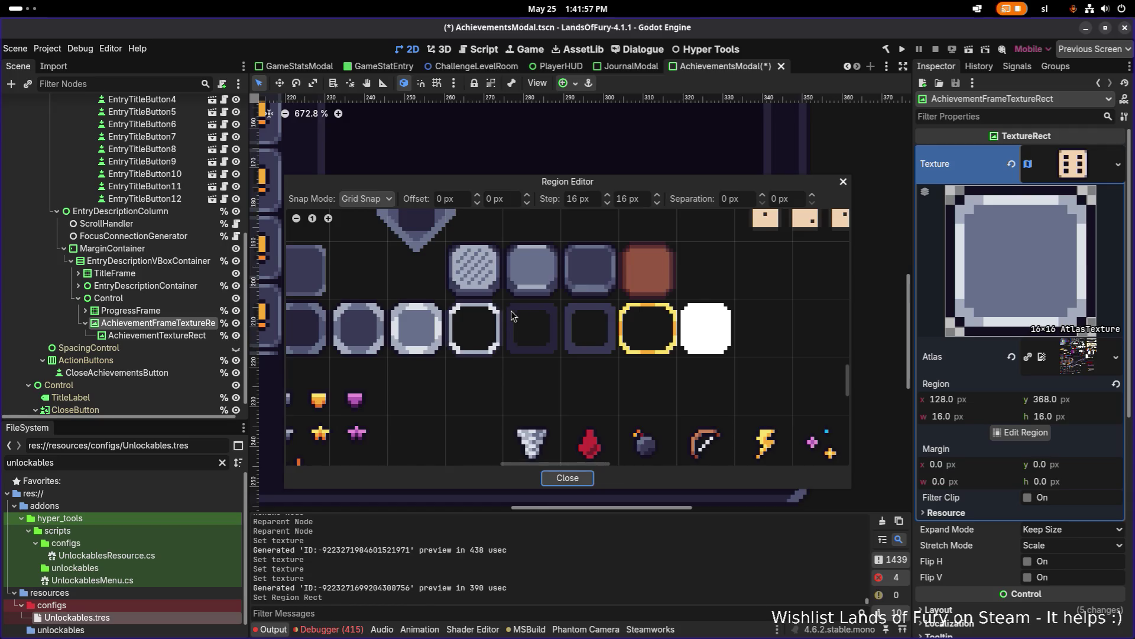
scroll(700, 320, "down", 1)
scroll(700, 320, "left", 8)
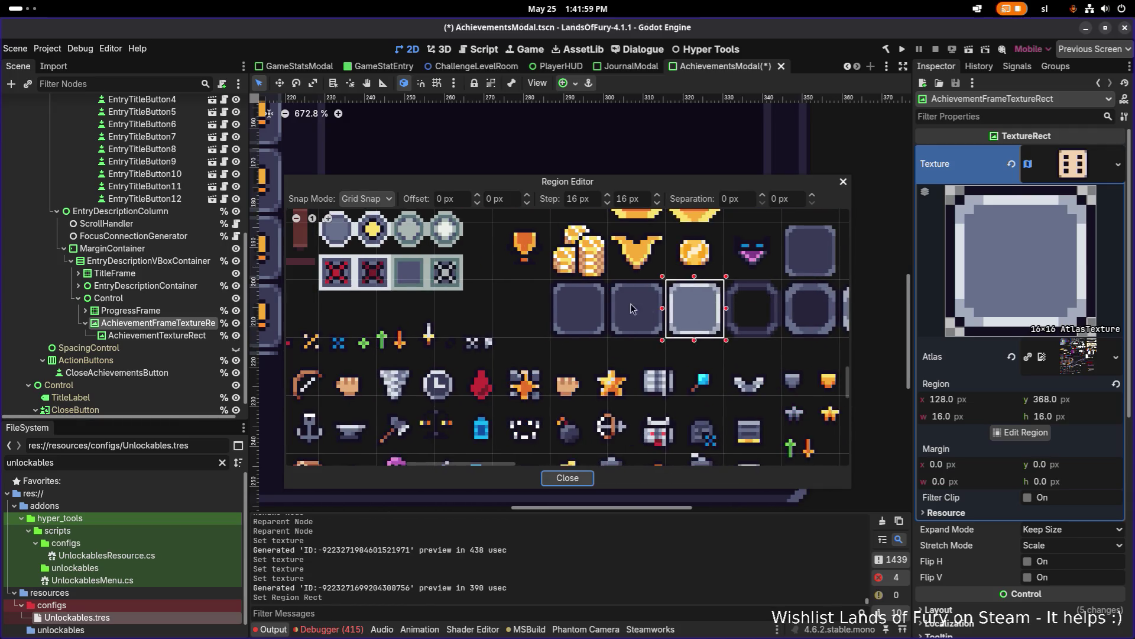
scroll(718, 327, "right", 9)
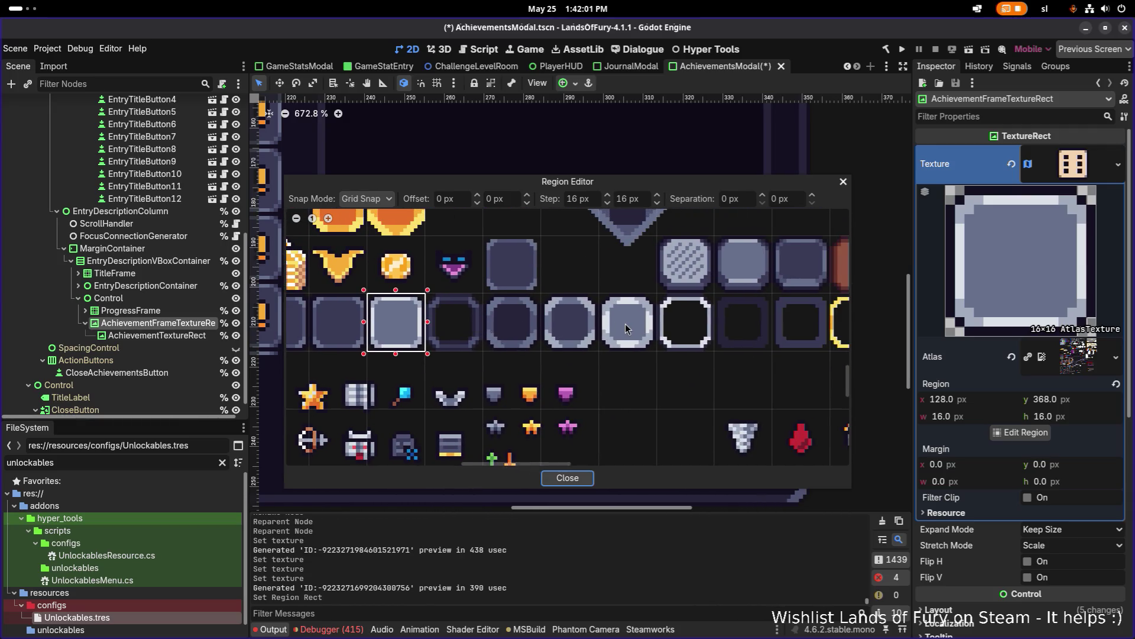
scroll(707, 321, "right", 2)
scroll(652, 308, "up", 2)
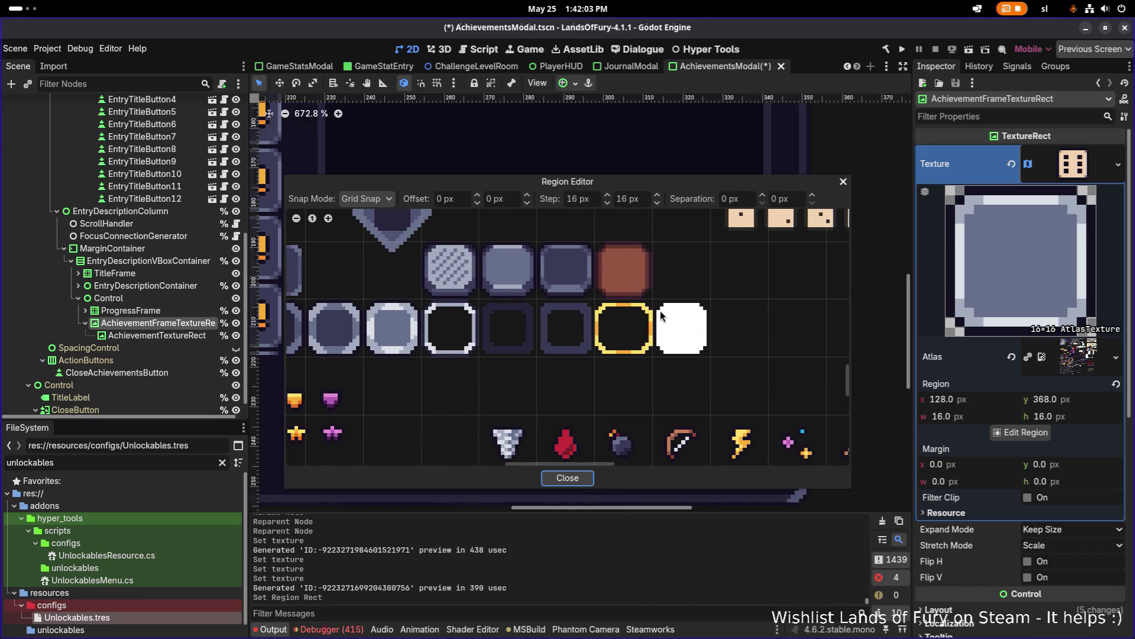
left_click(695, 327)
scroll(695, 327, "up", 1)
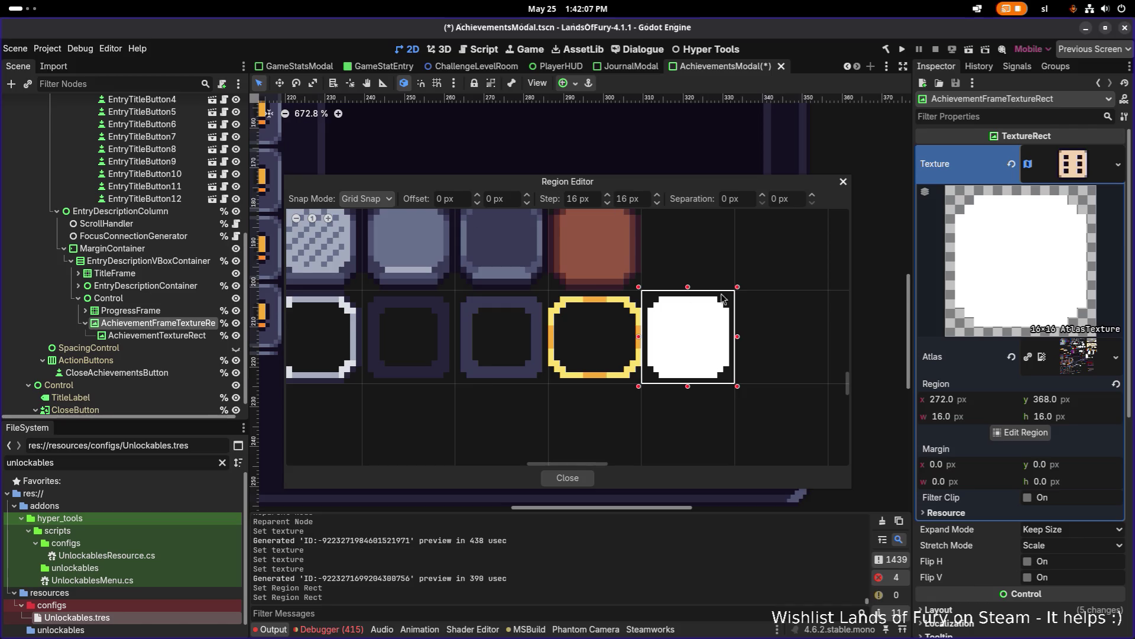
left_click(842, 183)
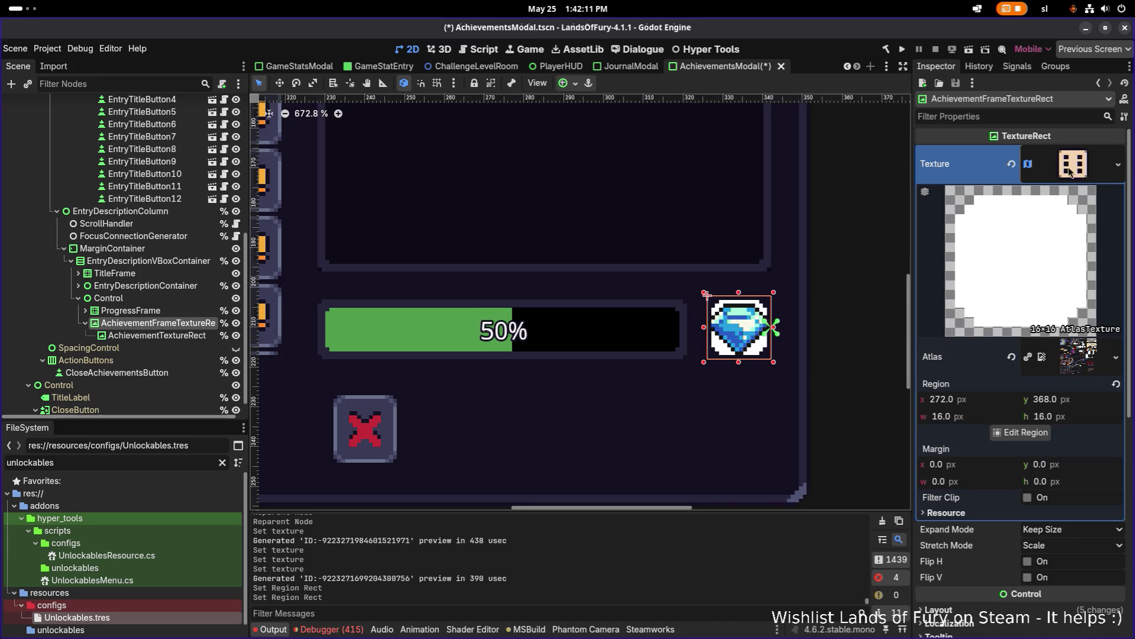
left_click(1012, 164)
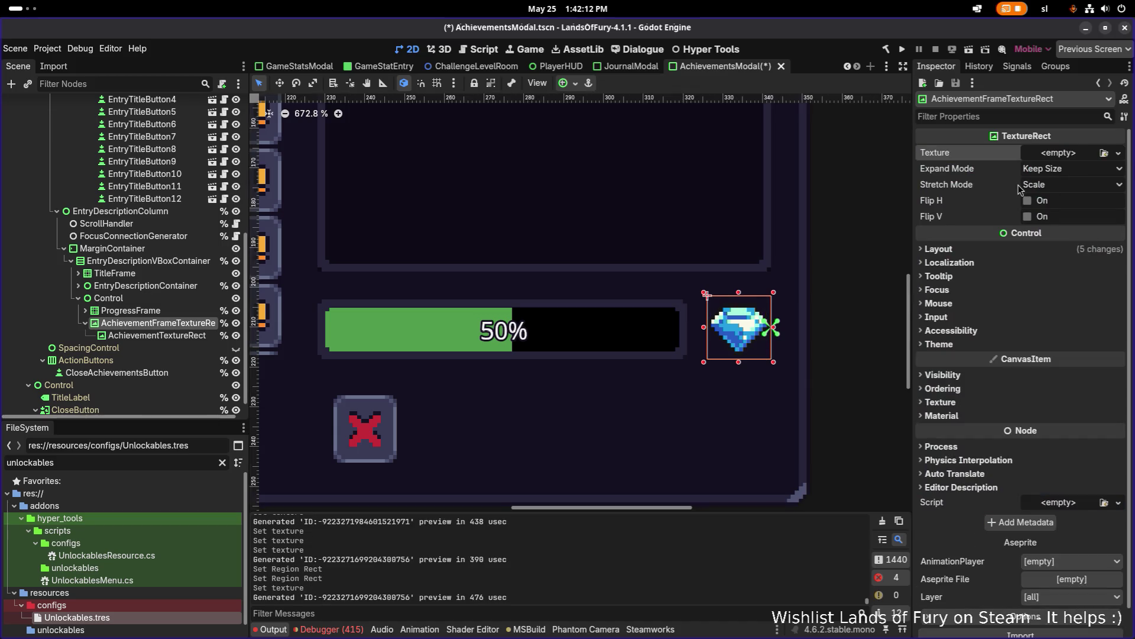
- Add a ColorRect child under Control, placed just below ProgressFrame
left_click(164, 302)
left_click(157, 323)
left_click(162, 313)
left_click(161, 323)
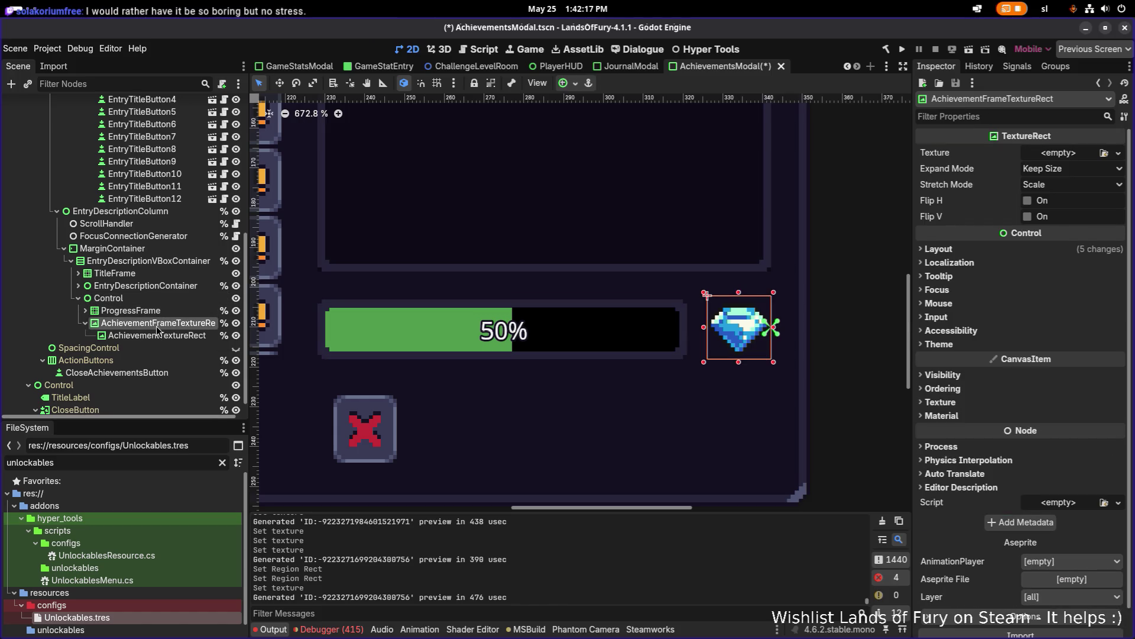
left_click(148, 298)
right_click(157, 298)
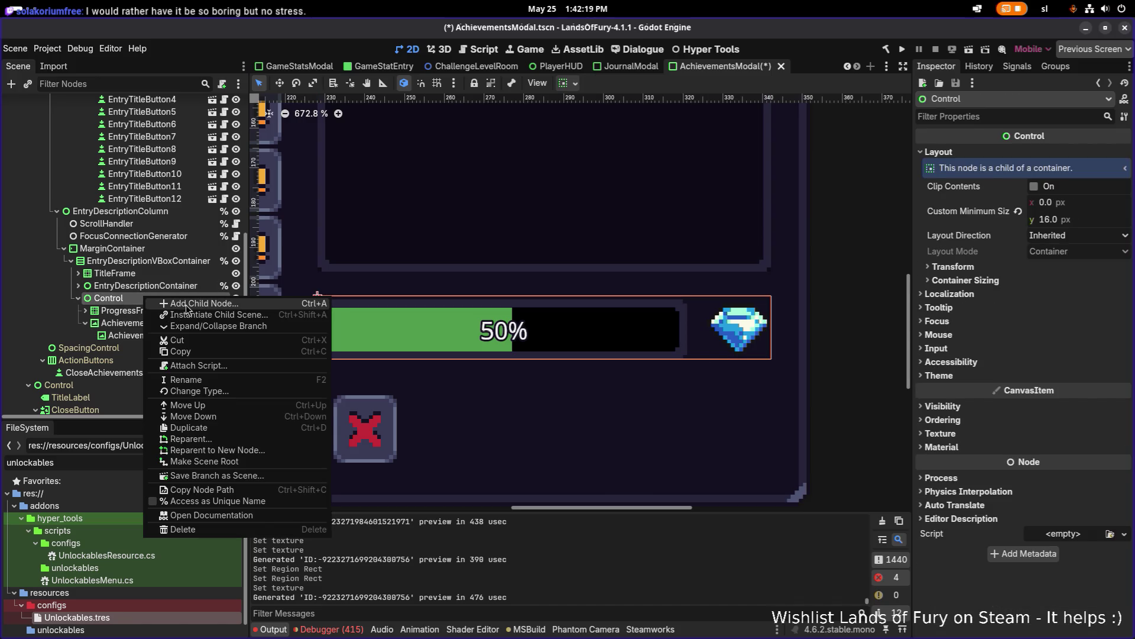
left_click(185, 304)
type("colorrect")
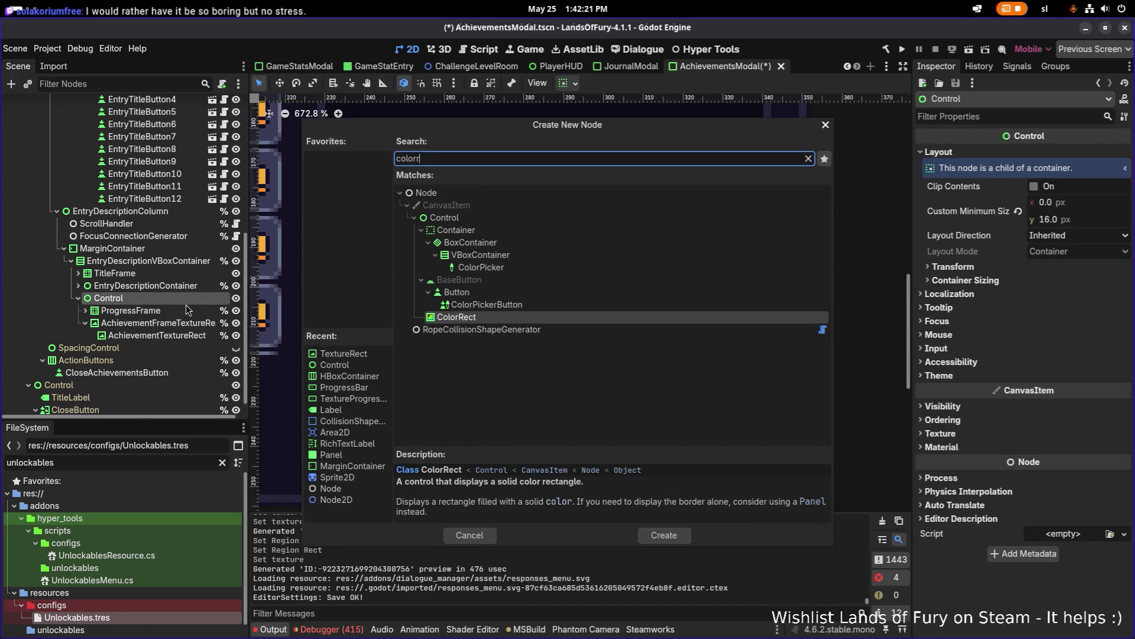
key("Return")
left_click_drag(155, 349, 172, 315)
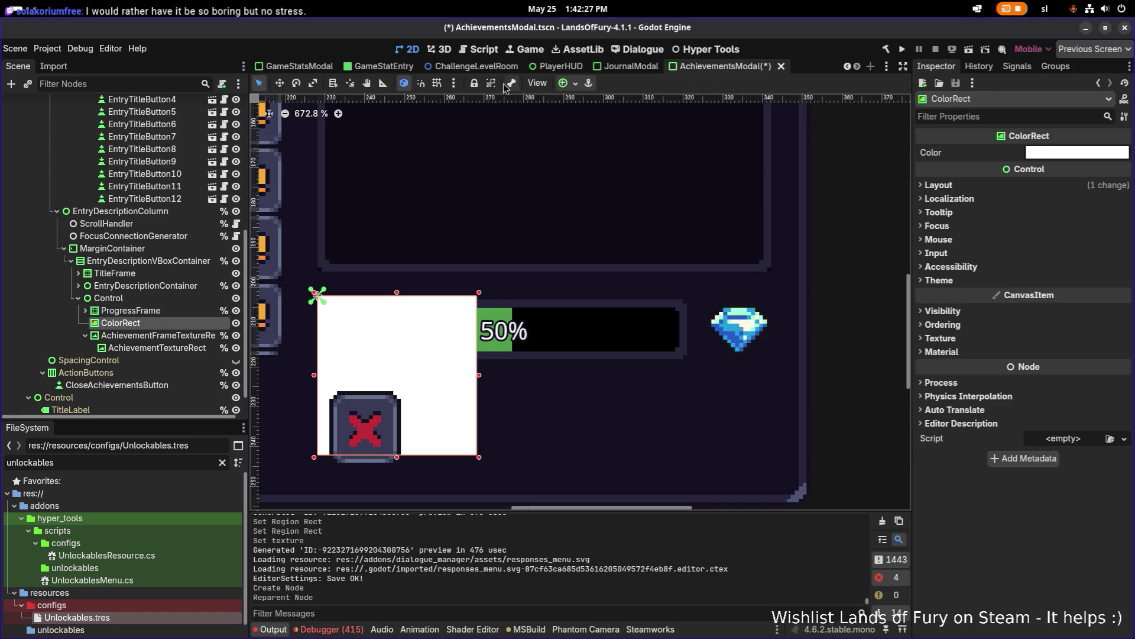
- Anchor the ColorRect Center Right and size it 22×22
left_click(568, 83)
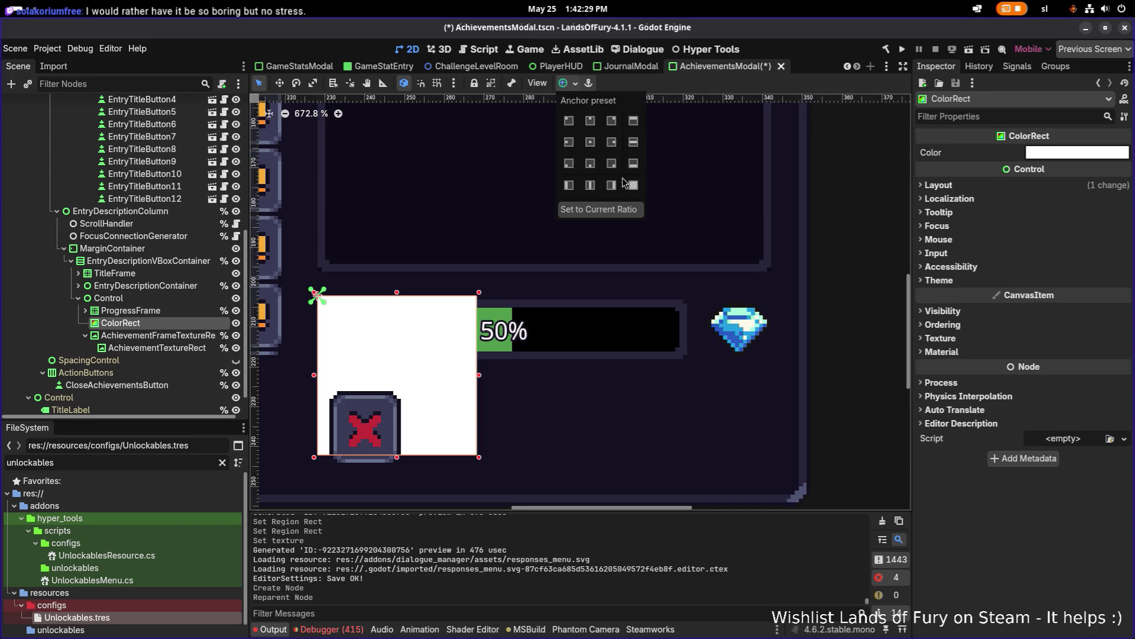
left_click(611, 142)
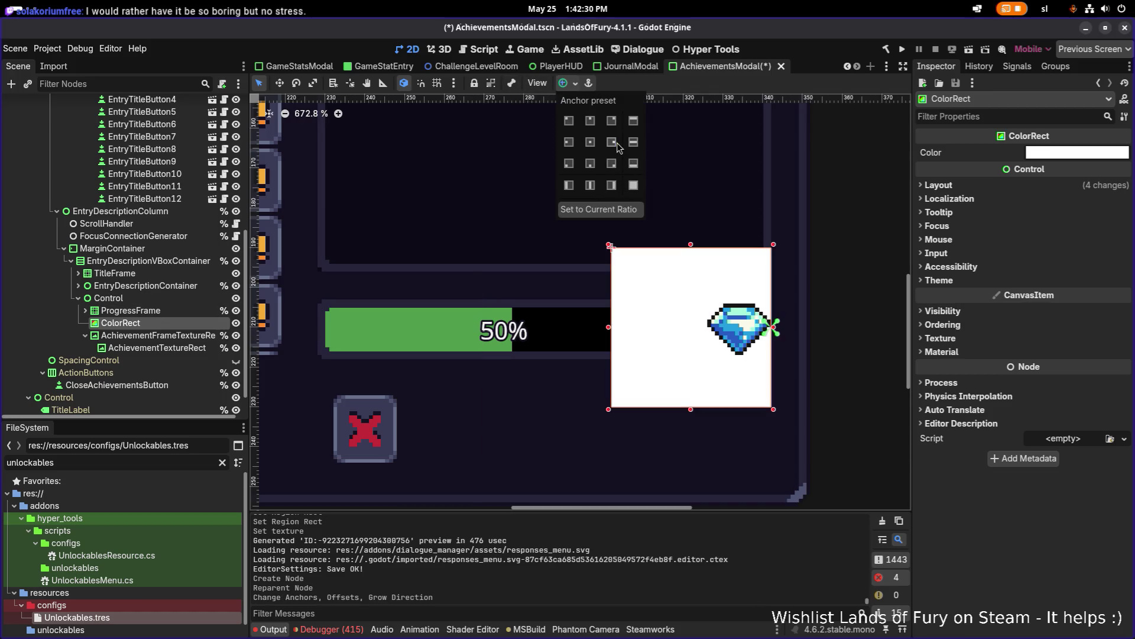
left_click(1035, 186)
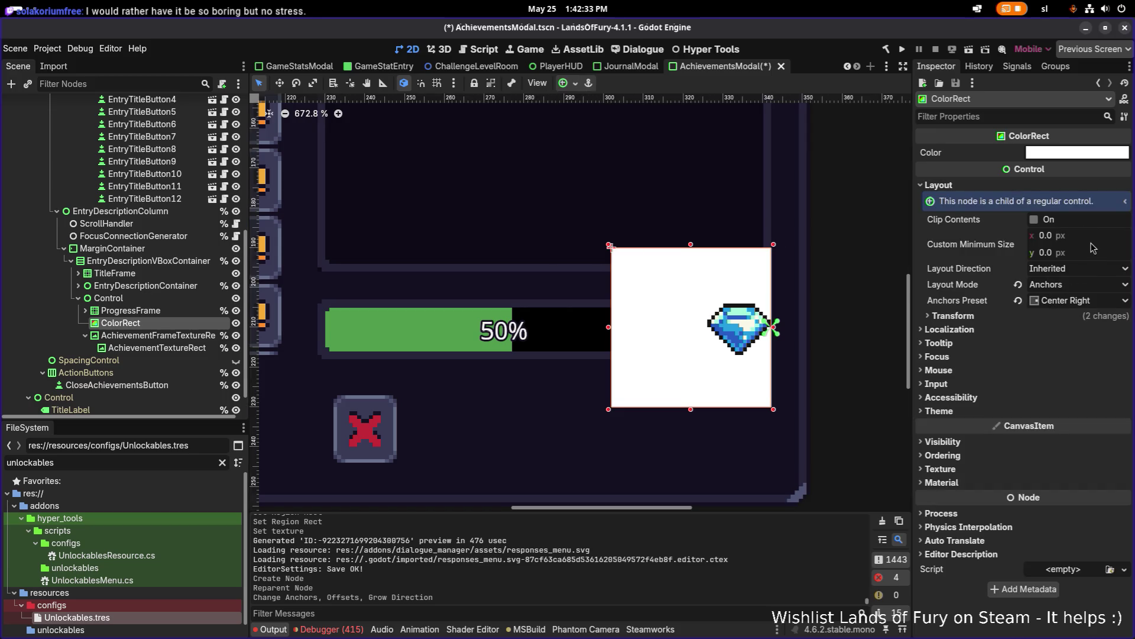
left_click(1037, 316)
left_click(1082, 329)
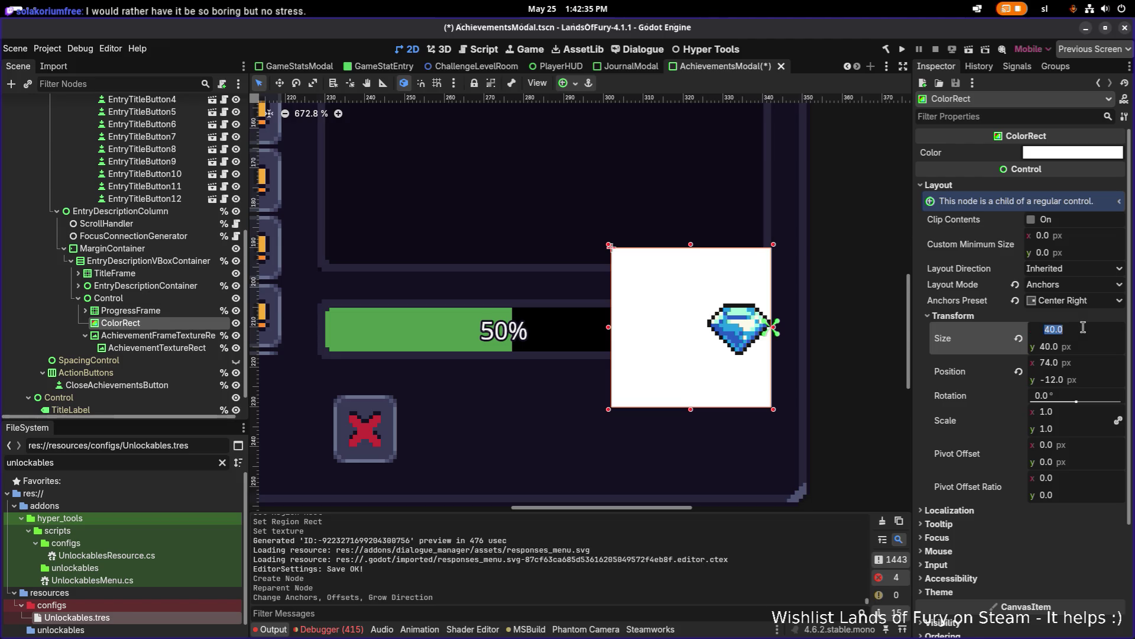
type("22")
key("Tab")
type("22")
key("Return")
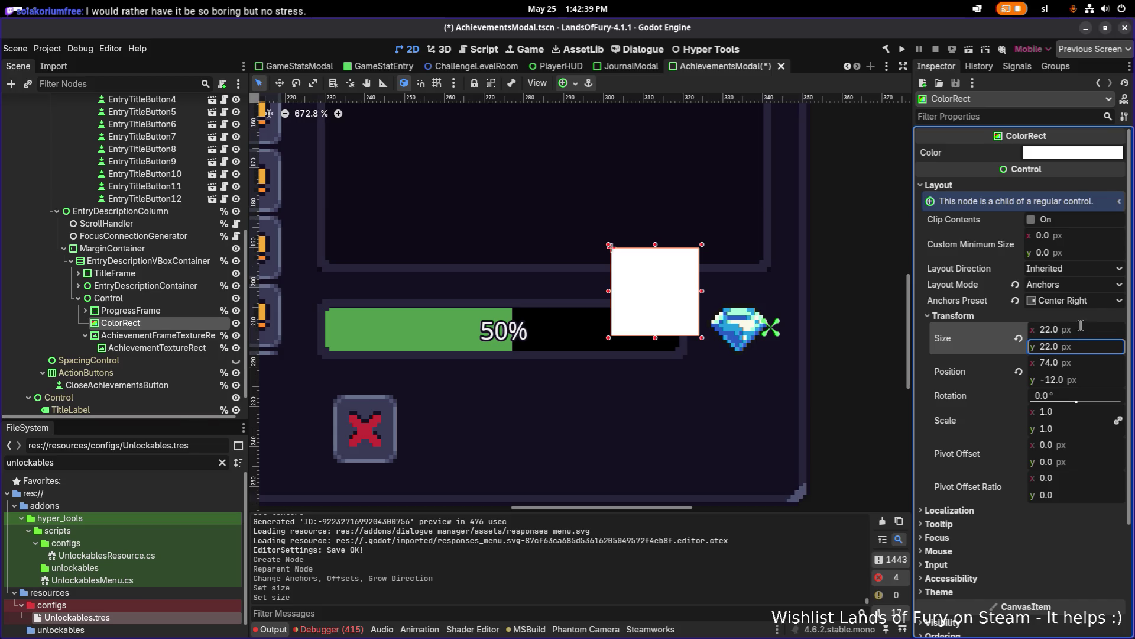
left_click(564, 83)
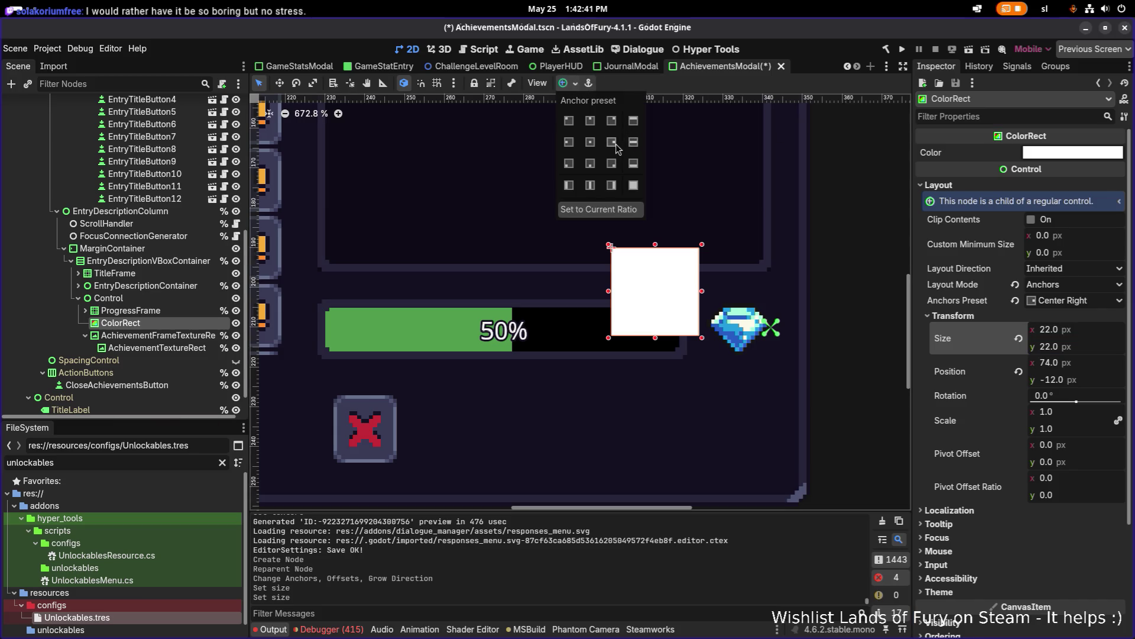
left_click(613, 143)
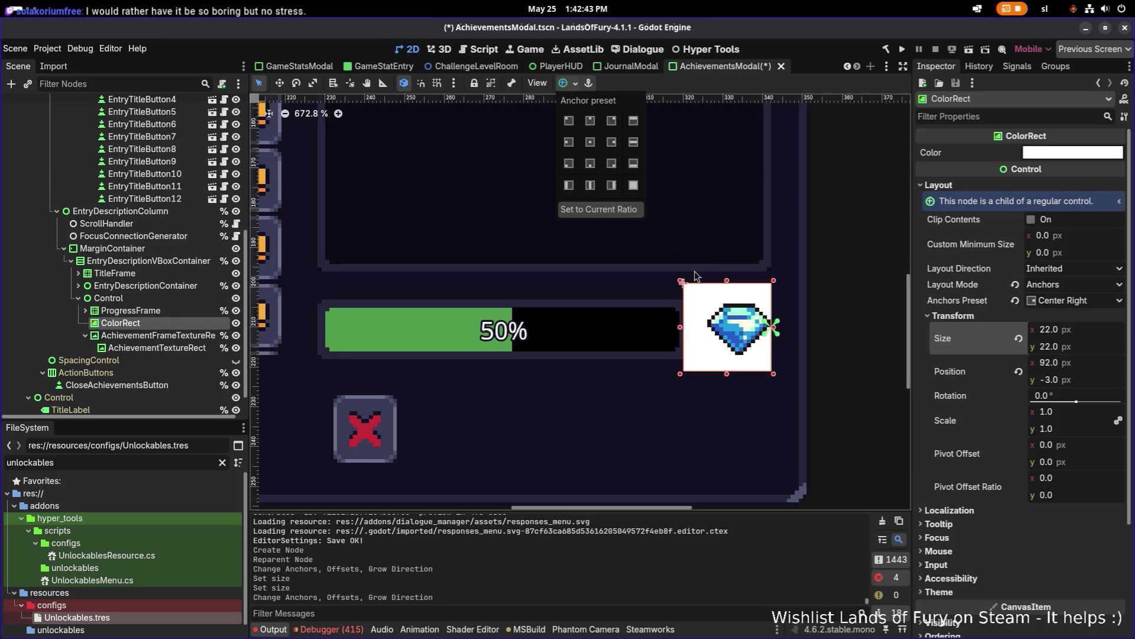
- Move AchievementTextureRect inside the ColorRect and anchor it Center
left_click_drag(158, 349, 177, 323)
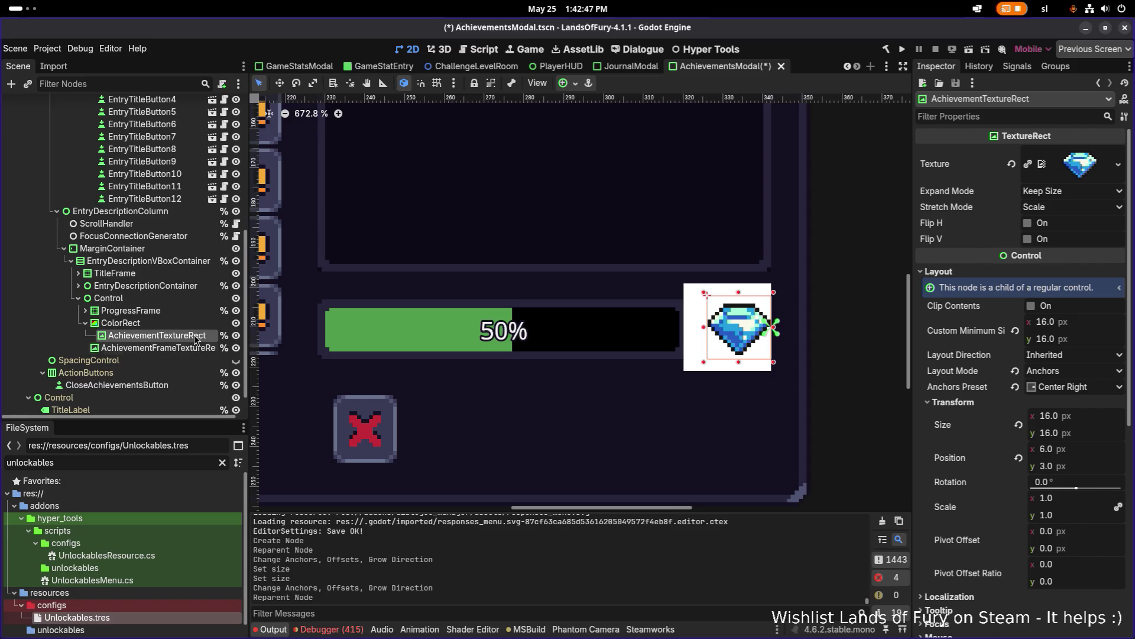
left_click(565, 84)
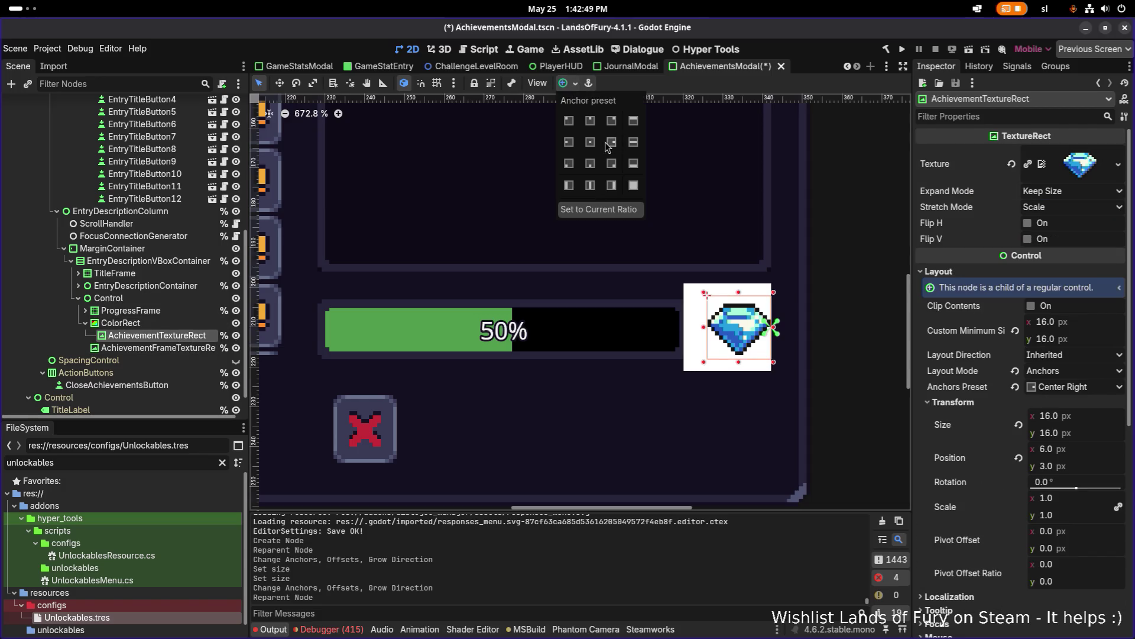
left_click(590, 142)
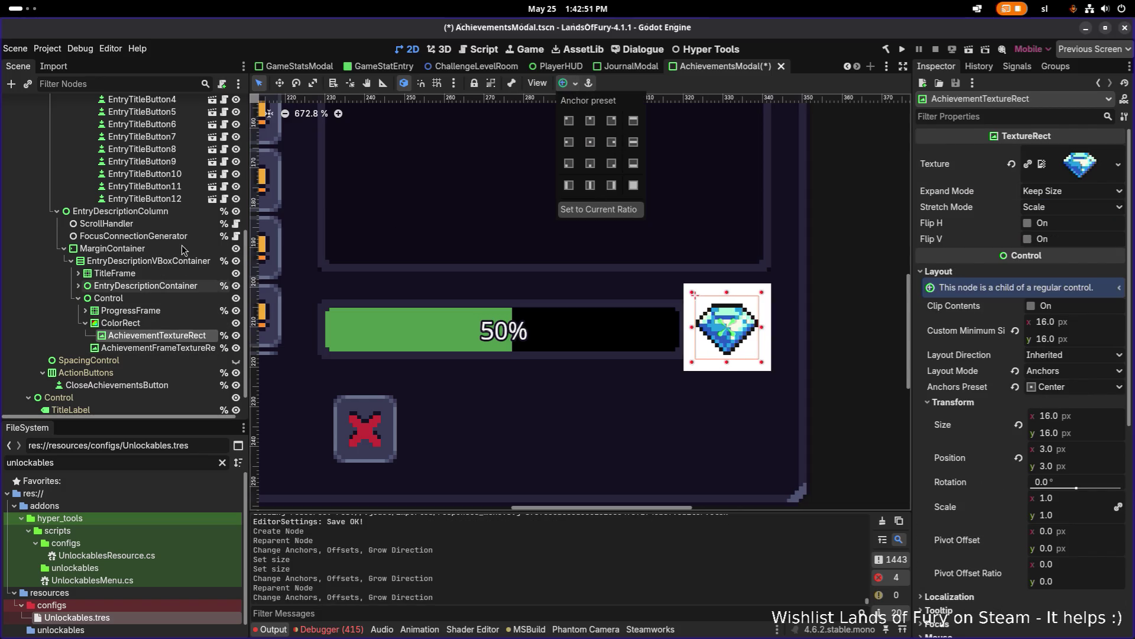
- Shorten ProgressFrame to 86×15 to leave a gap before the square
left_click(148, 310)
left_click(156, 327)
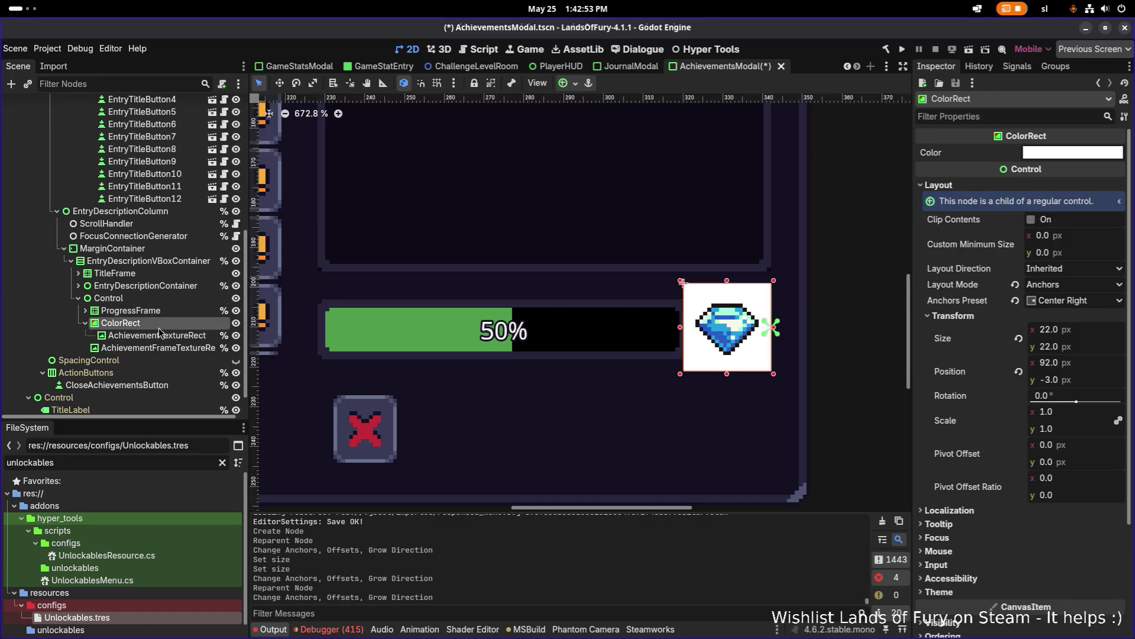
left_click(187, 314)
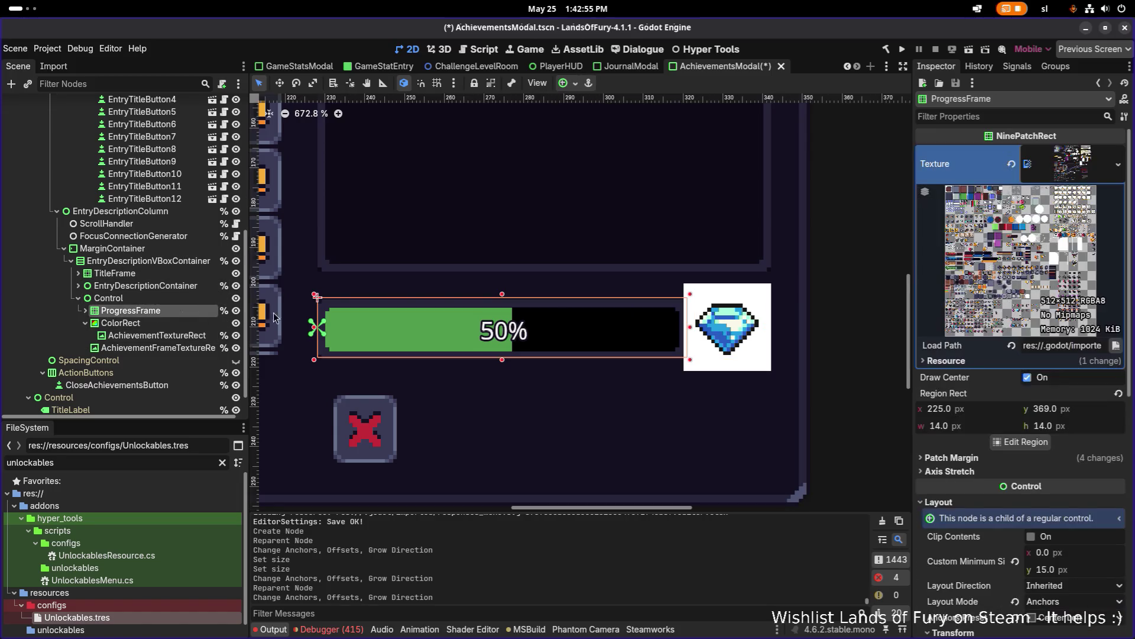
left_click_drag(685, 327, 659, 329)
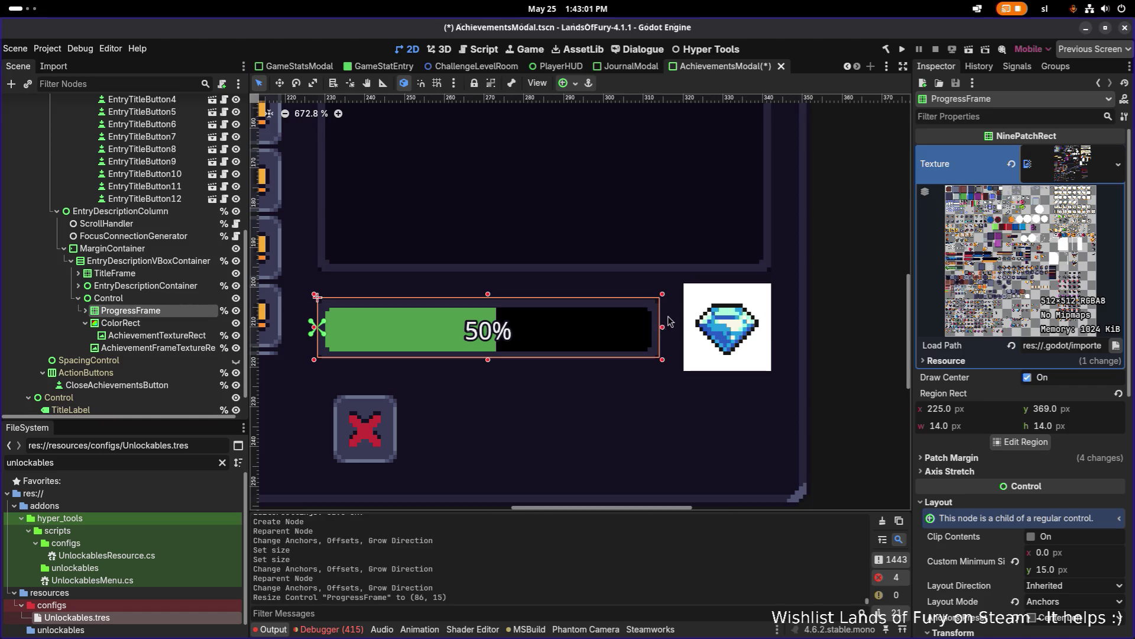
scroll(666, 324, "up", 10)
scroll(666, 317, "down", 12)
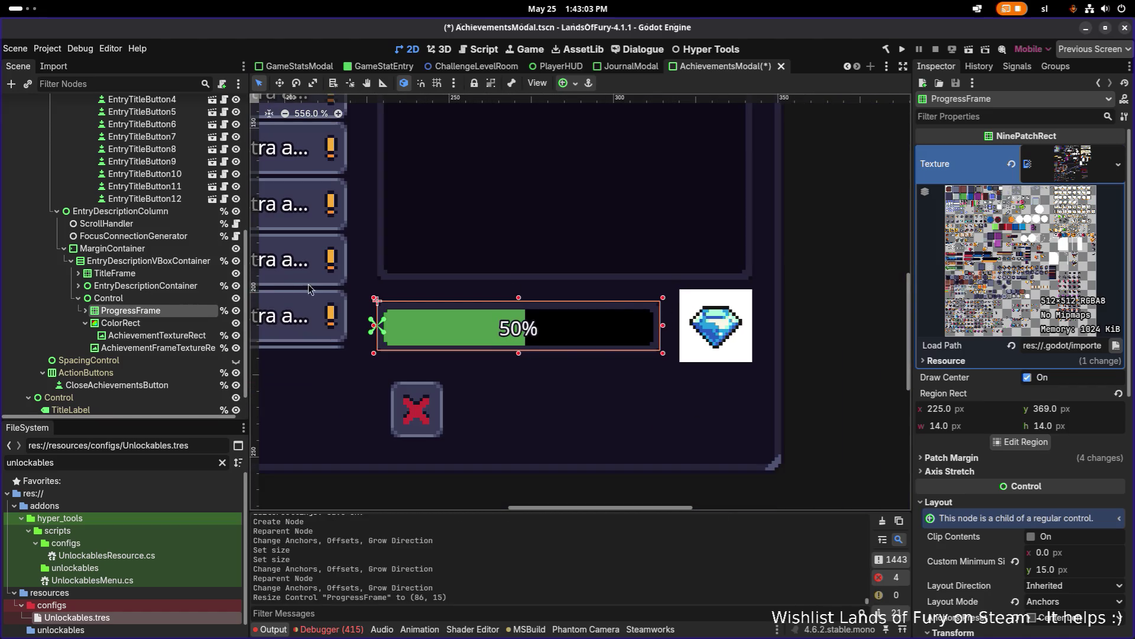
left_click(120, 323)
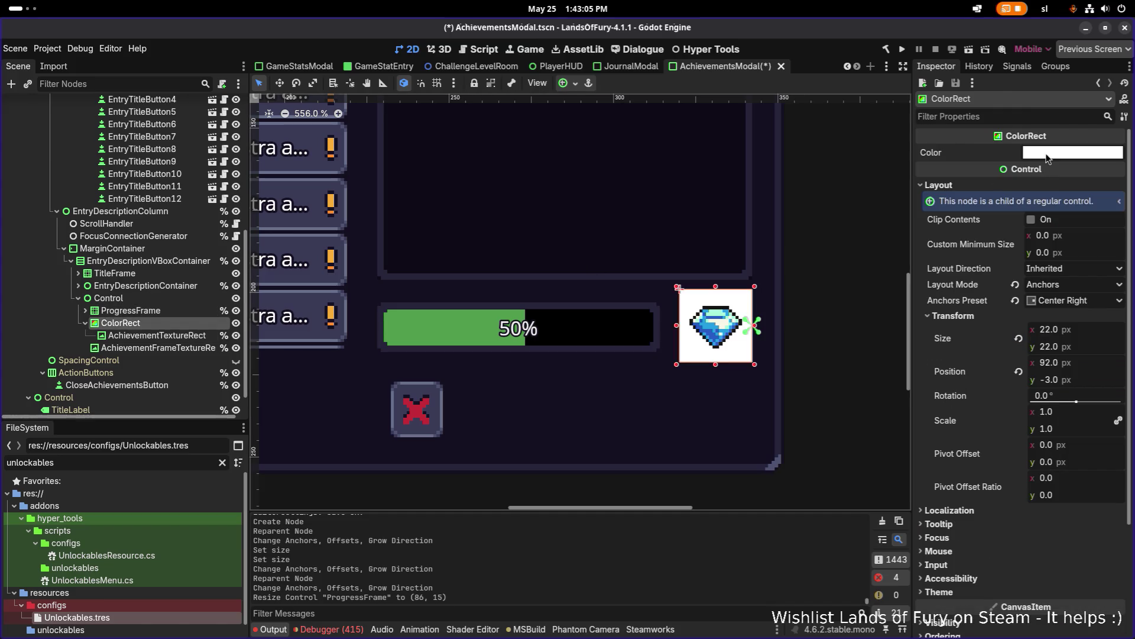
- Change the ColorRect's colour to black (000000) with lowered alpha
left_click(1047, 155)
left_click_drag(1059, 423, 1042, 427)
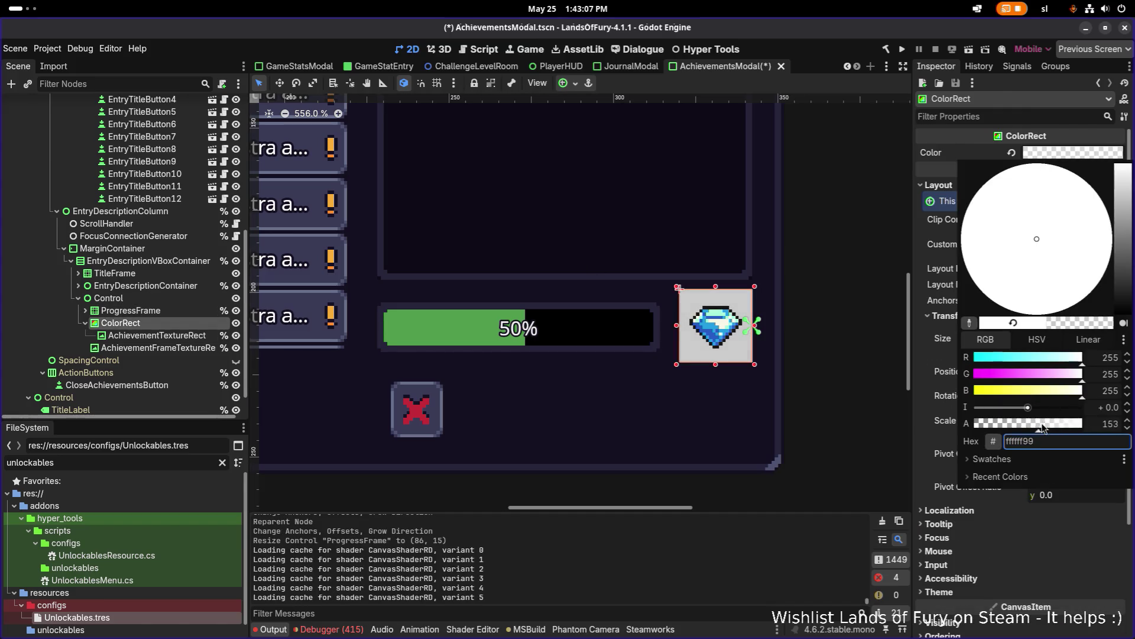
left_click_drag(1126, 252, 1122, 342)
mouse_move(1051, 426)
left_mouse_down()
mouse_move(1064, 426)
mouse_move(1023, 426)
mouse_move(1100, 426)
left_mouse_up()
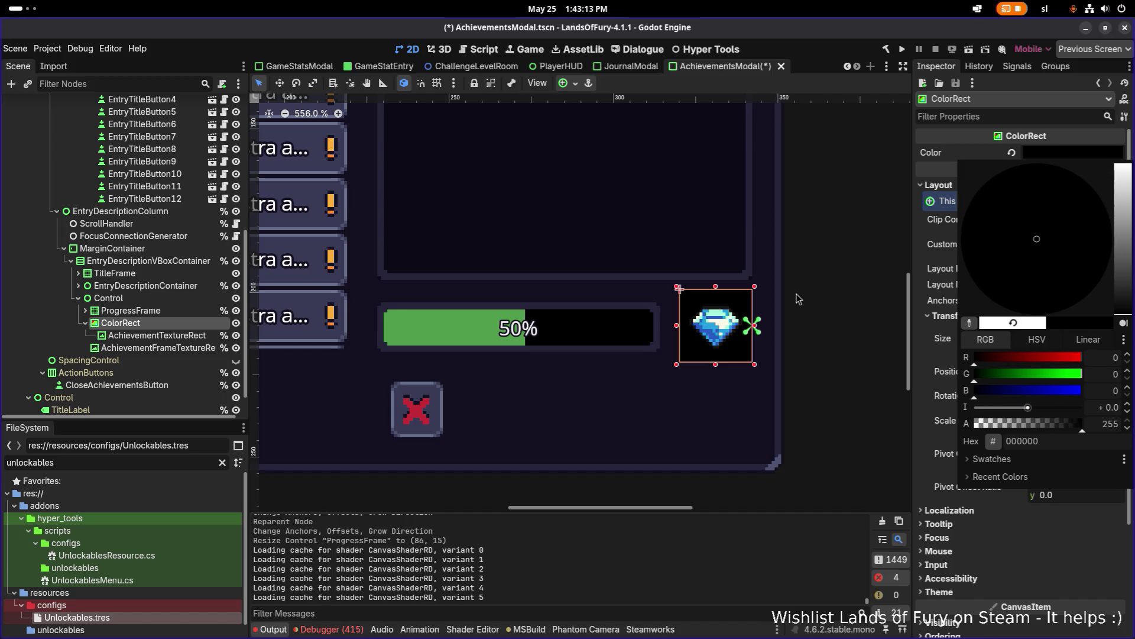
left_click(797, 284)
scroll(828, 243, "down", 3)
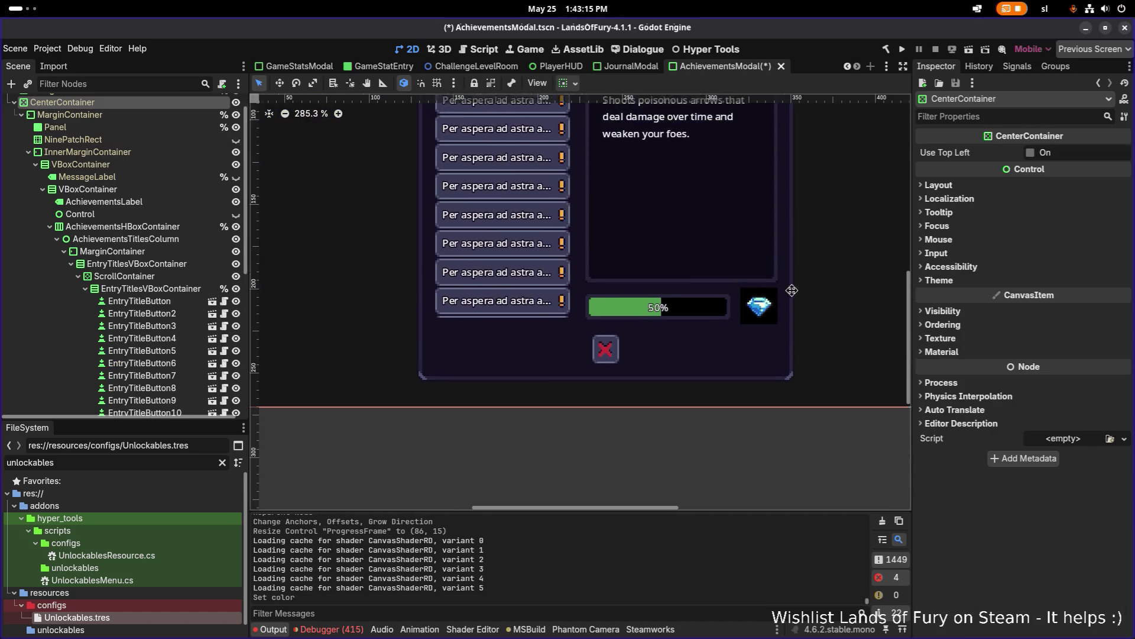
scroll(769, 331, "up", 5)
scroll(755, 337, "down", 4)
left_click(749, 338)
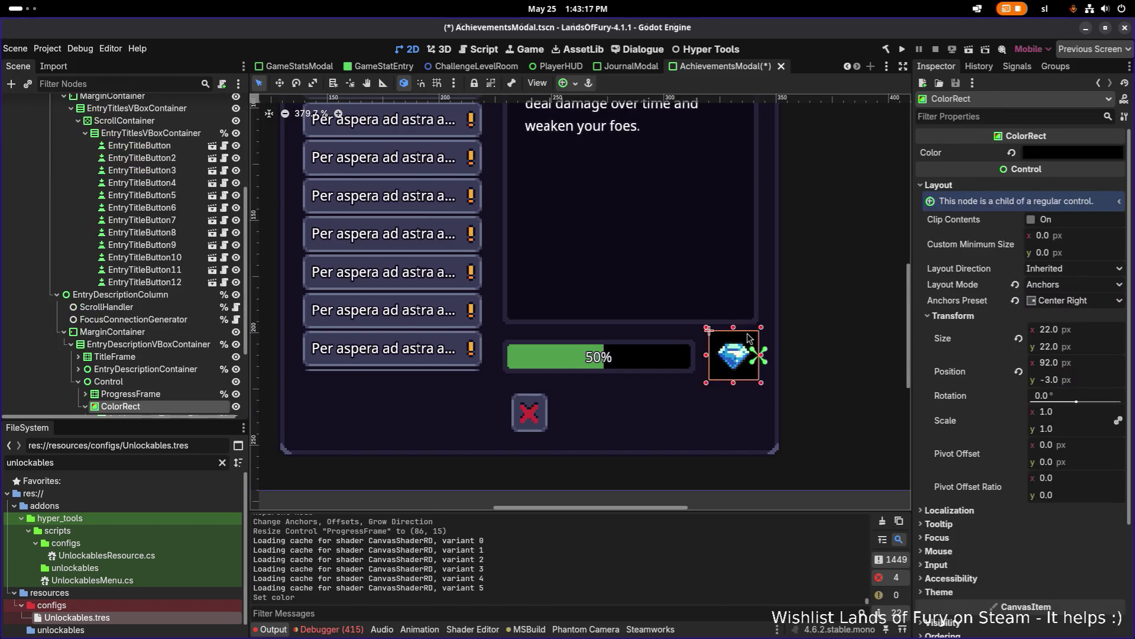
scroll(712, 362, "up", 5)
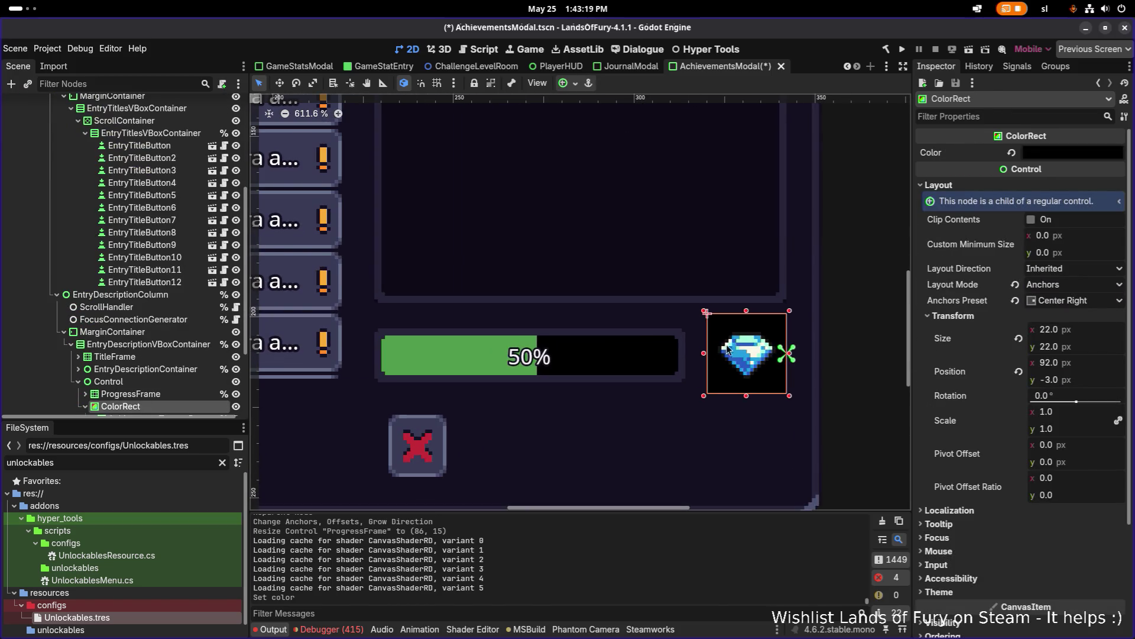
scroll(724, 305, "down", 3)
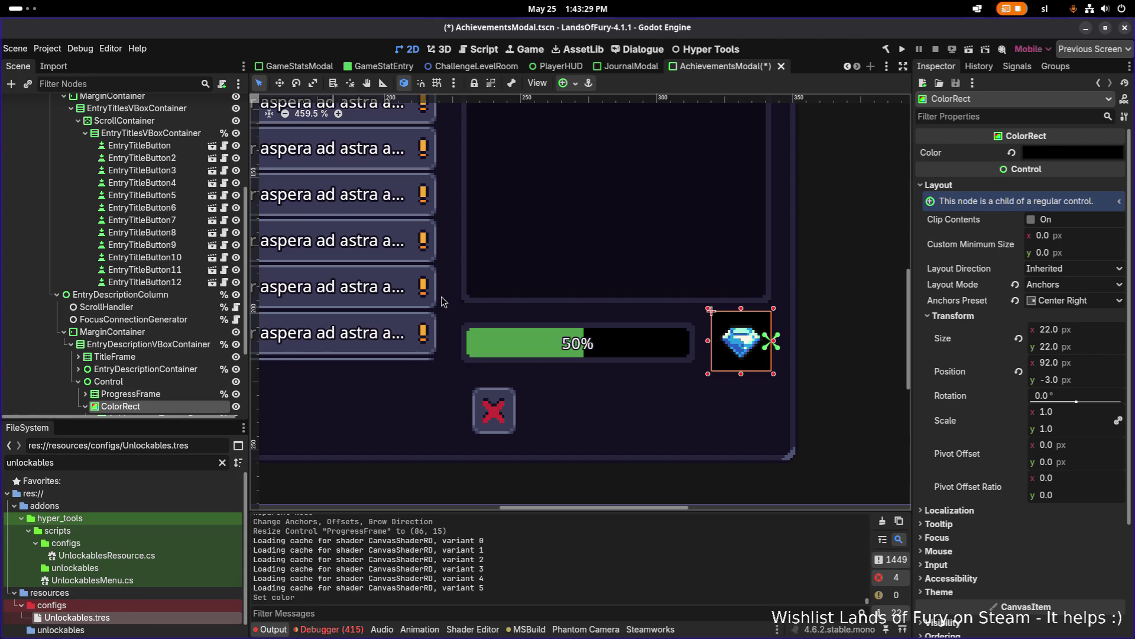
- Inspect the ProgressFrame, ColorRect, gem and frame nodes, checking the ColorRect's black colour
scroll(191, 317, "down", 3)
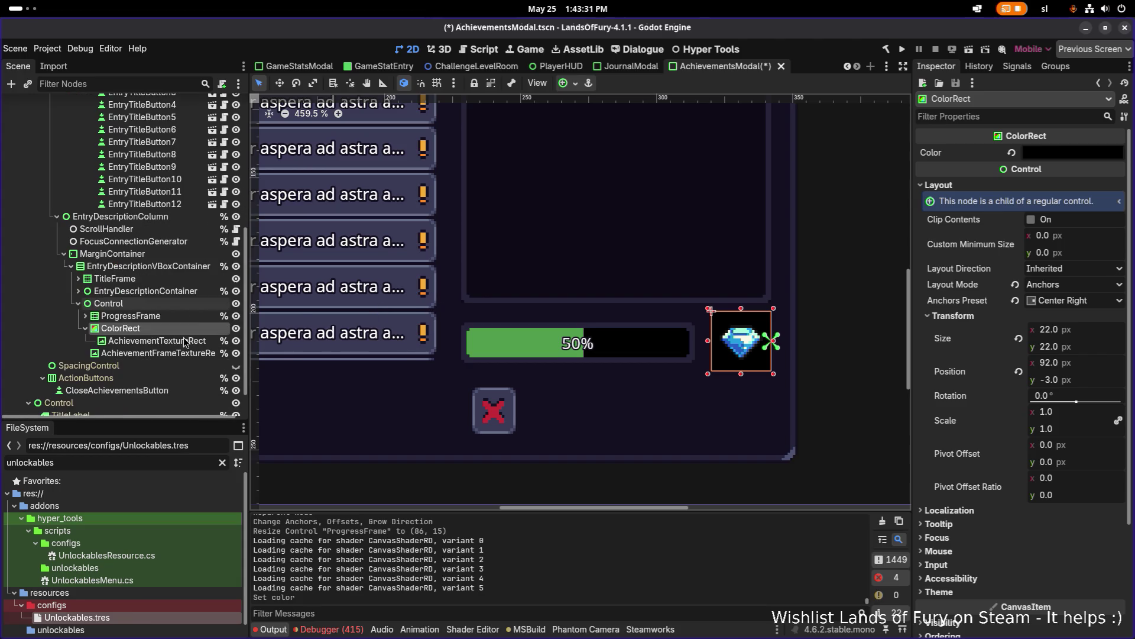
left_click(191, 316)
left_click(189, 330)
left_click(190, 342)
left_click(190, 330)
left_click(193, 352)
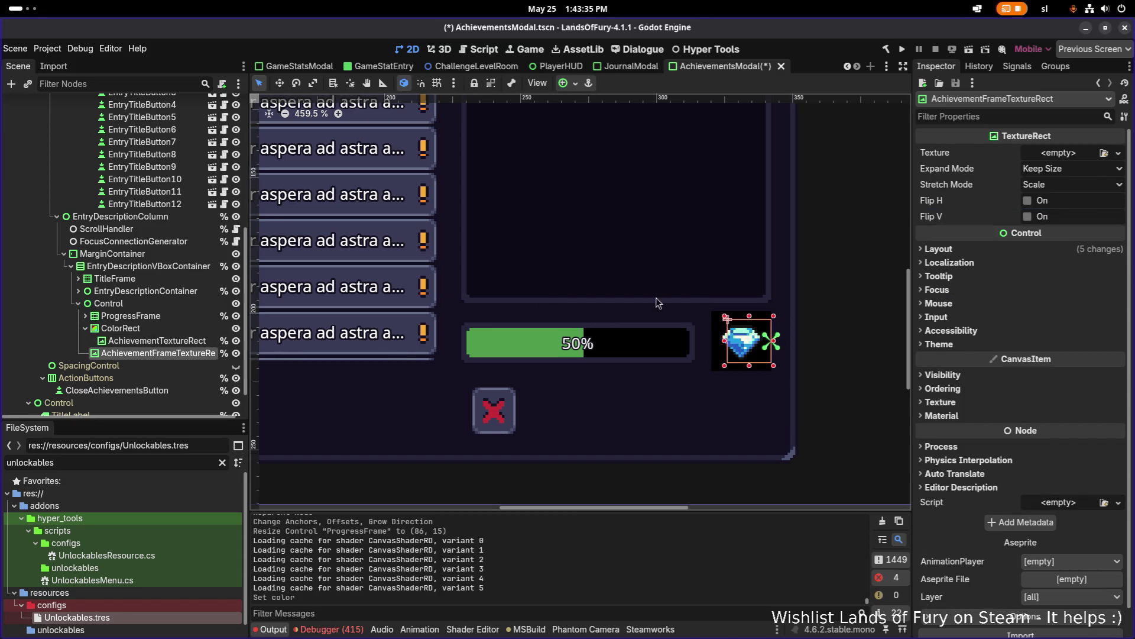
left_click(210, 328)
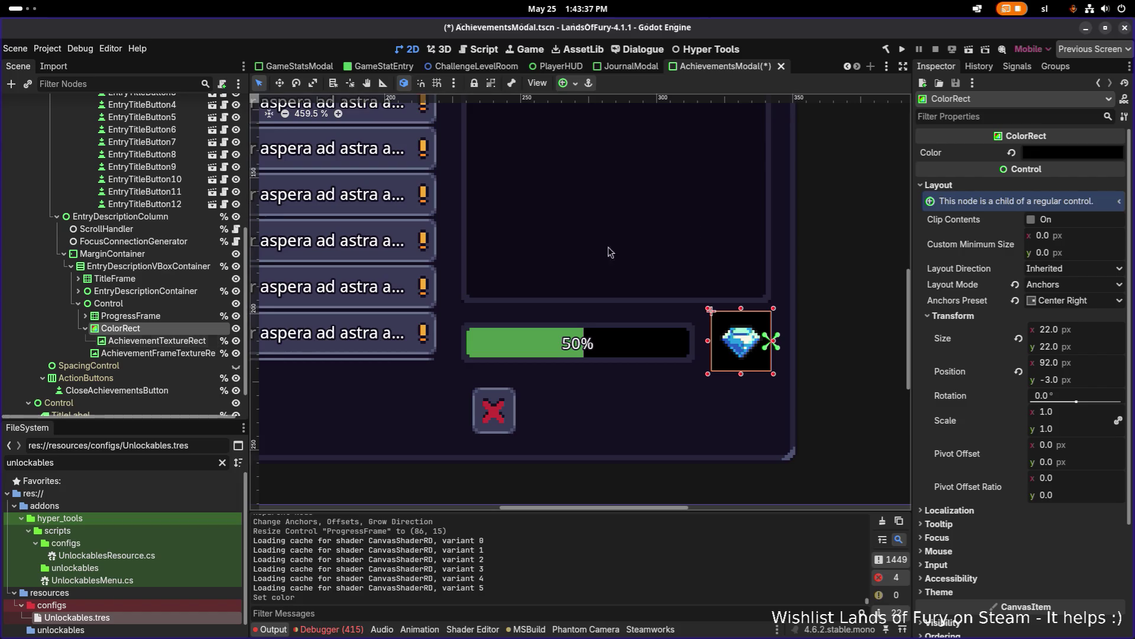
left_click(1053, 157)
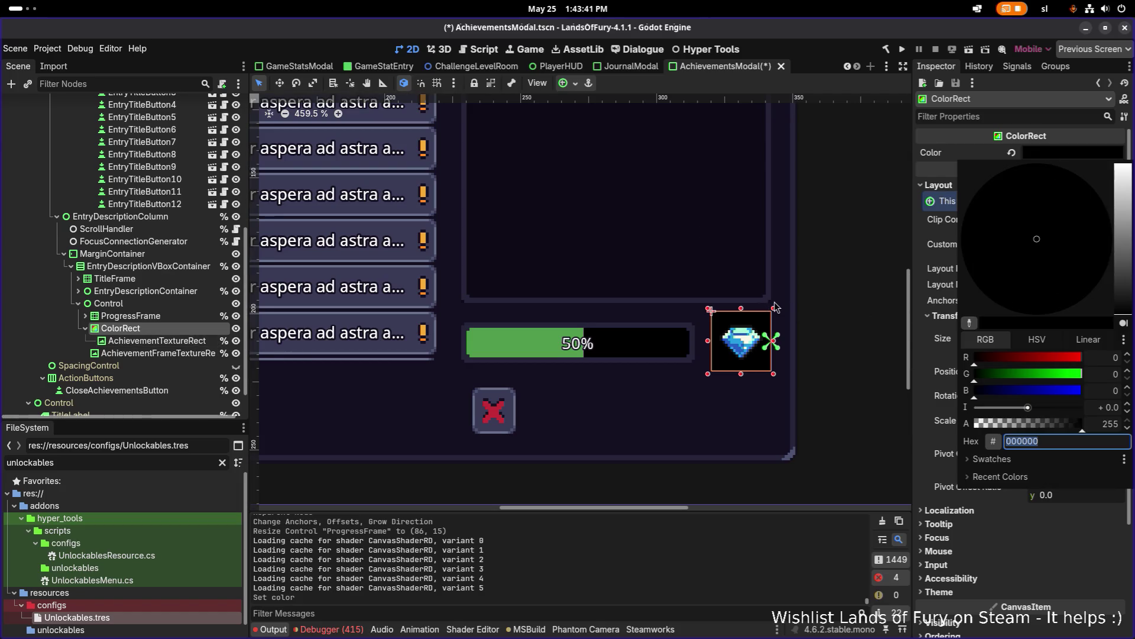
left_click(165, 342)
- Move AchievementFrameTextureRect directly under Control and delete the ColorRect node
left_click(166, 329)
right_click(168, 330)
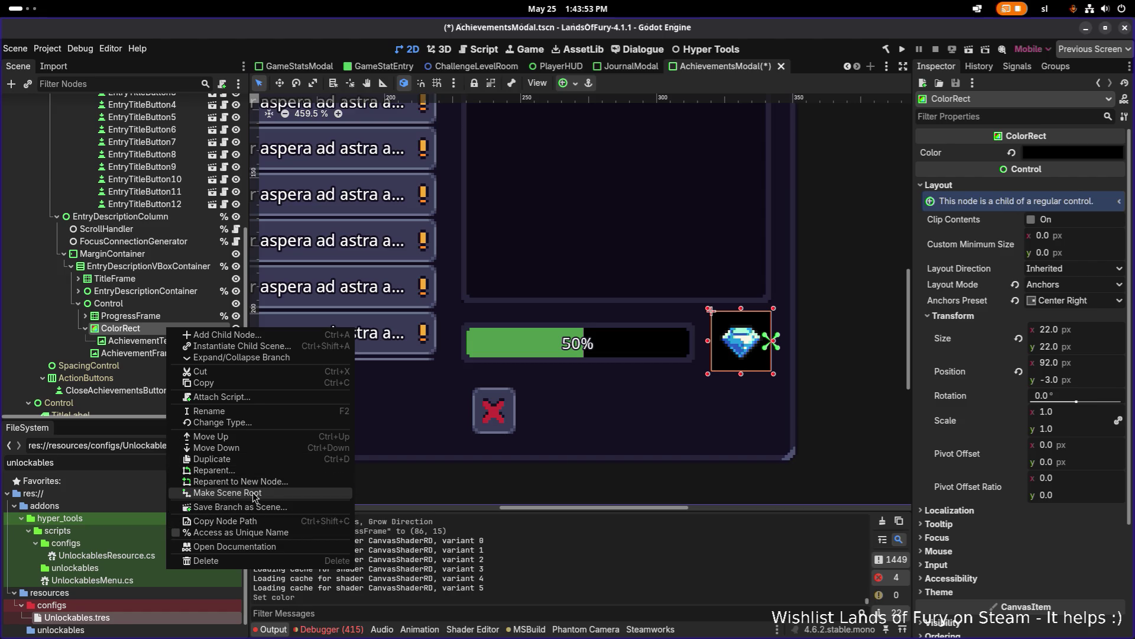
left_click(159, 316)
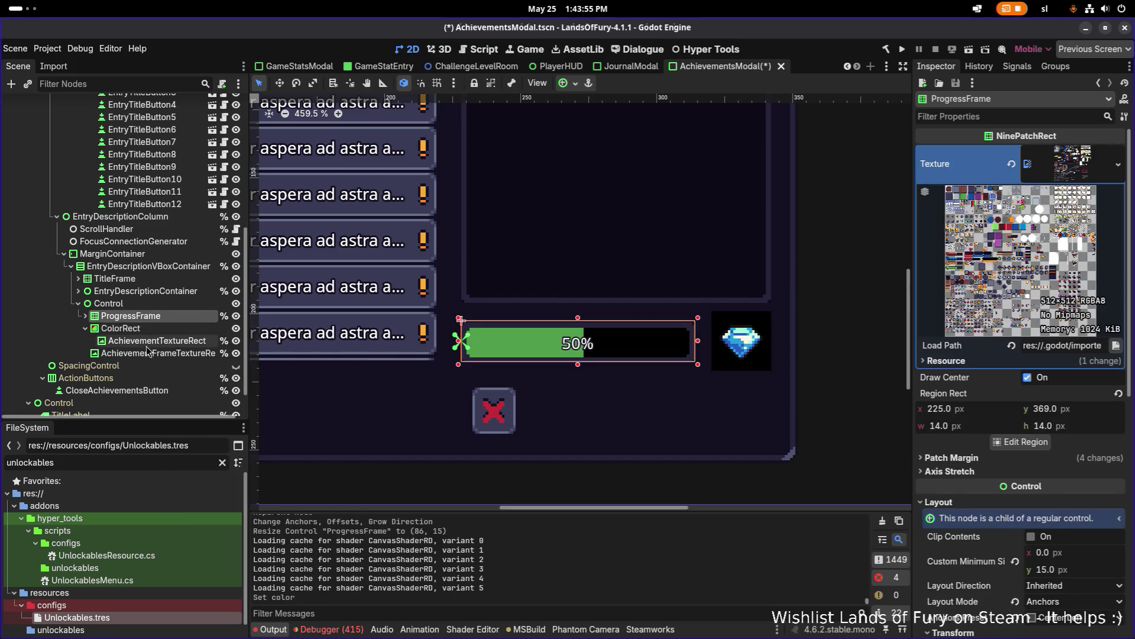
mouse_move(165, 352)
left_mouse_down()
mouse_move(182, 336)
mouse_move(155, 339)
mouse_move(168, 329)
mouse_move(170, 347)
mouse_move(167, 329)
left_mouse_up()
left_click(158, 352)
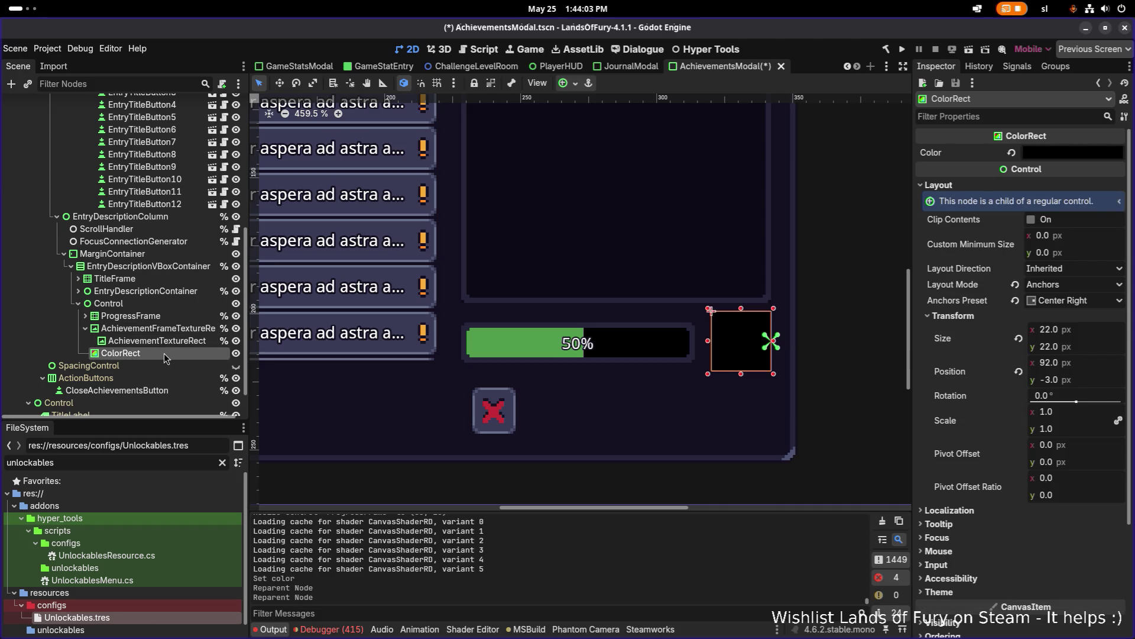
key("Delete")
left_click(168, 329)
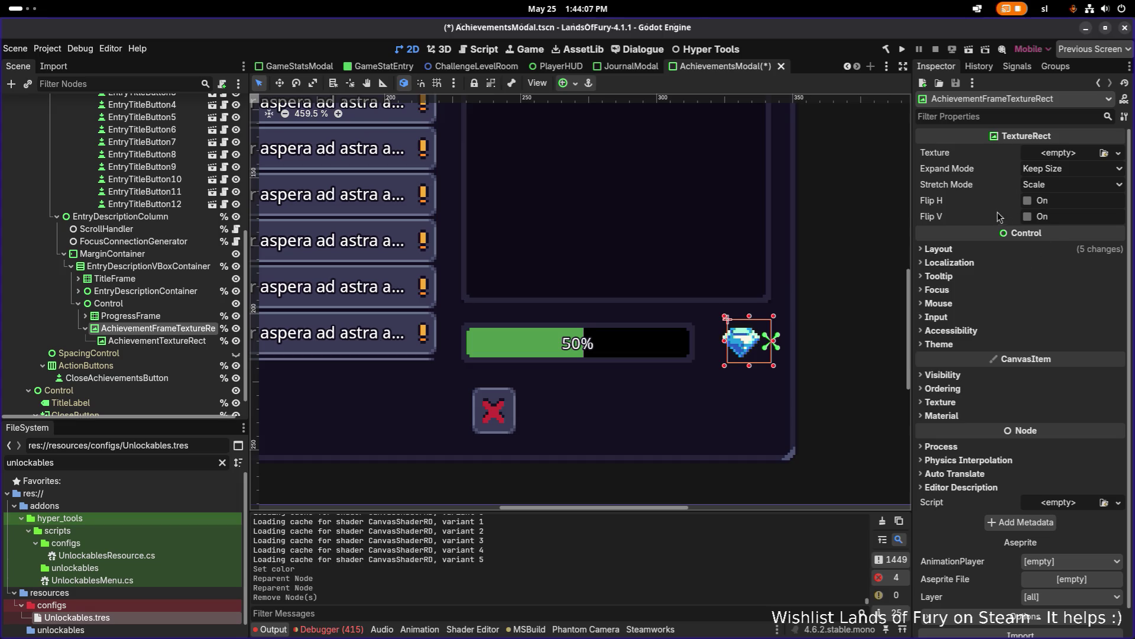
- Give AchievementFrameTextureRect a 22×22 Custom Minimum Size and save the scene
left_click(973, 249)
left_click(1090, 302)
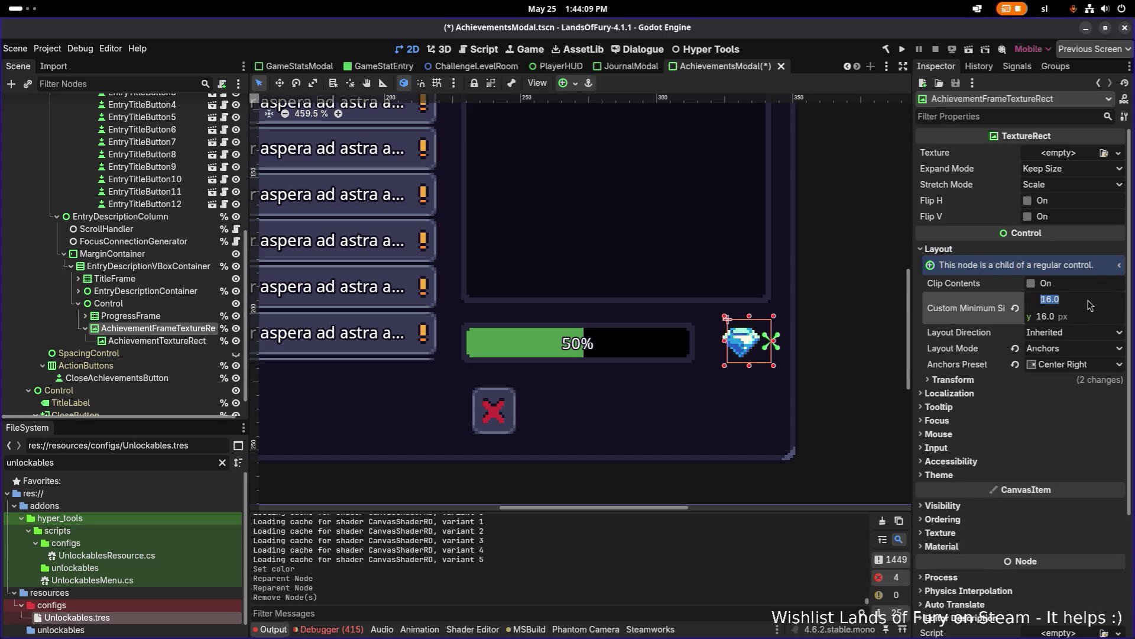
type("22")
key("Tab")
type("22")
key("Return")
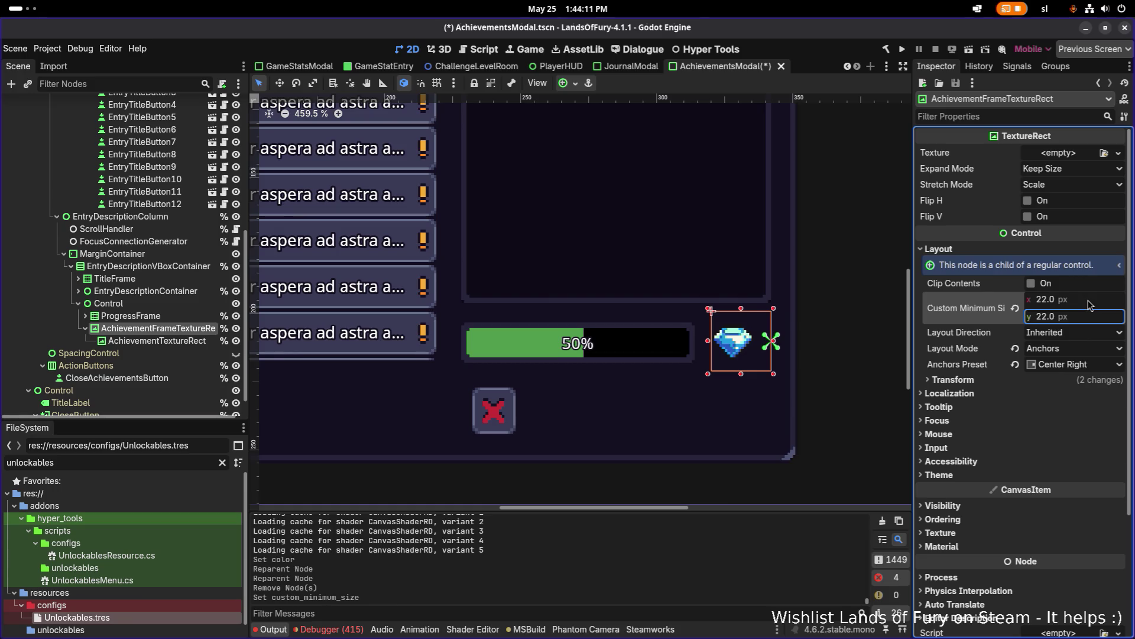
key("ctrl+s")
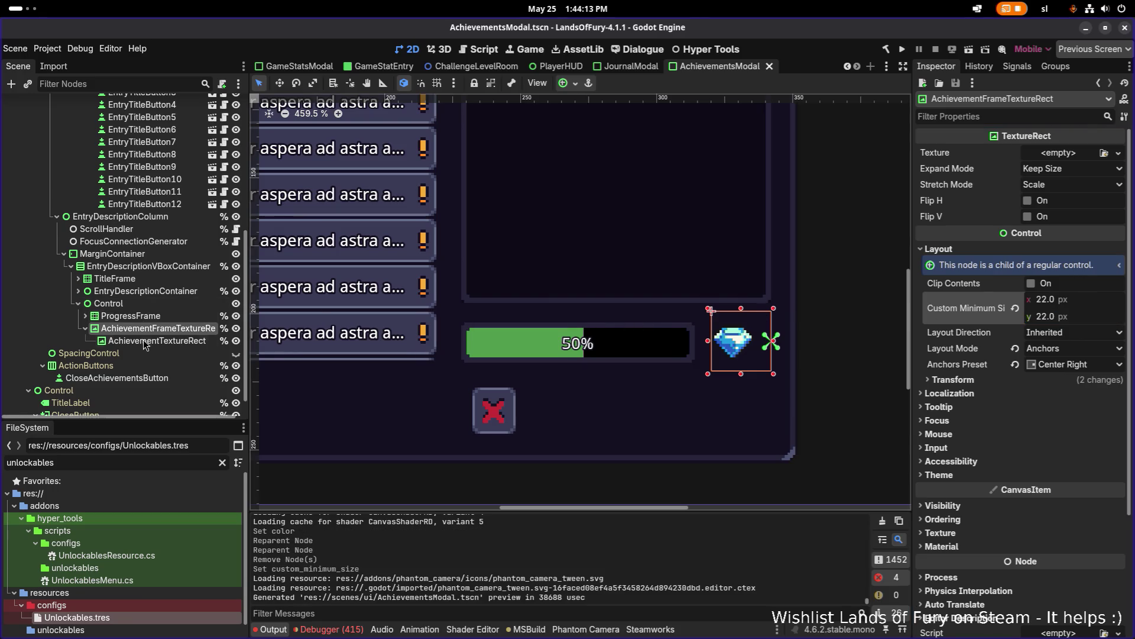
- Centre the AchievementTextureRect gem in its frame with the Center anchor preset
left_click(148, 341)
left_click(564, 85)
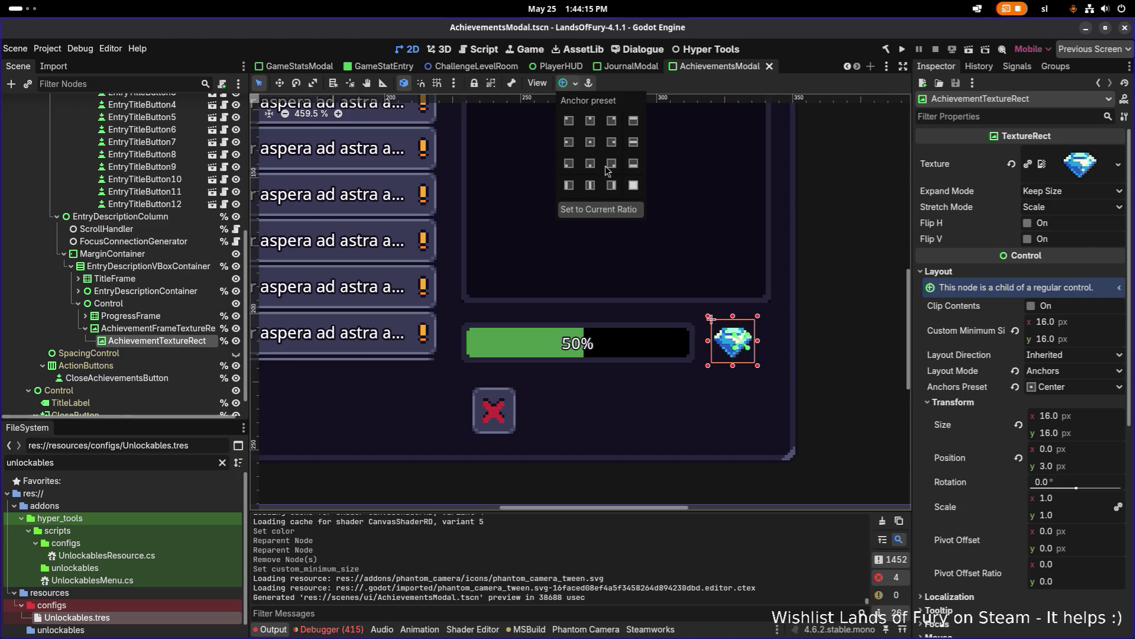
left_click(590, 142)
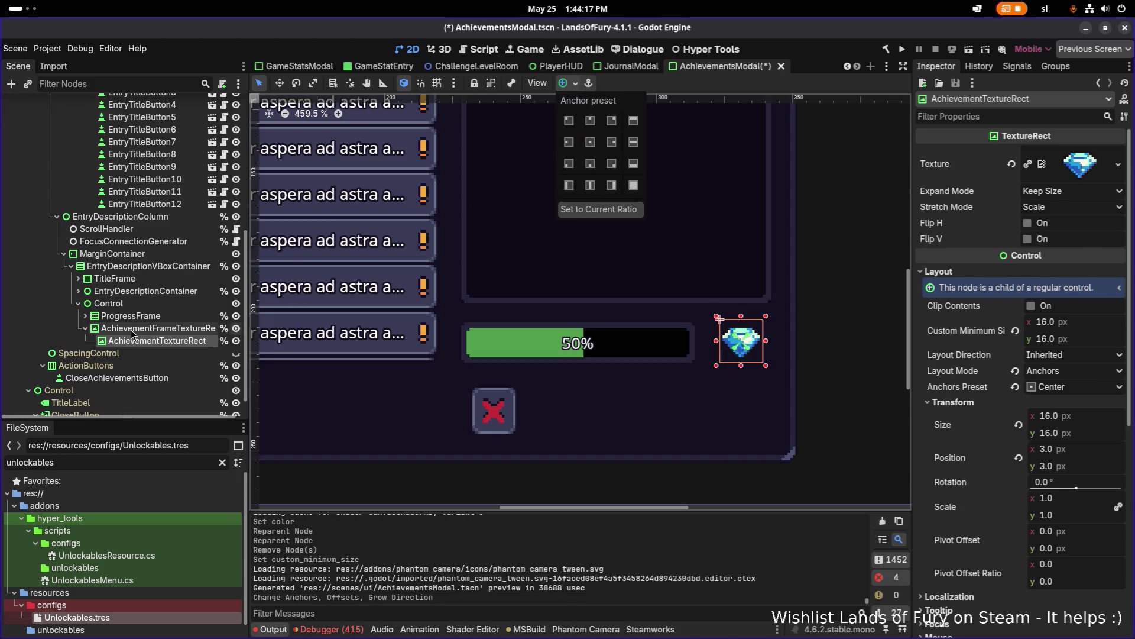
left_click(148, 328)
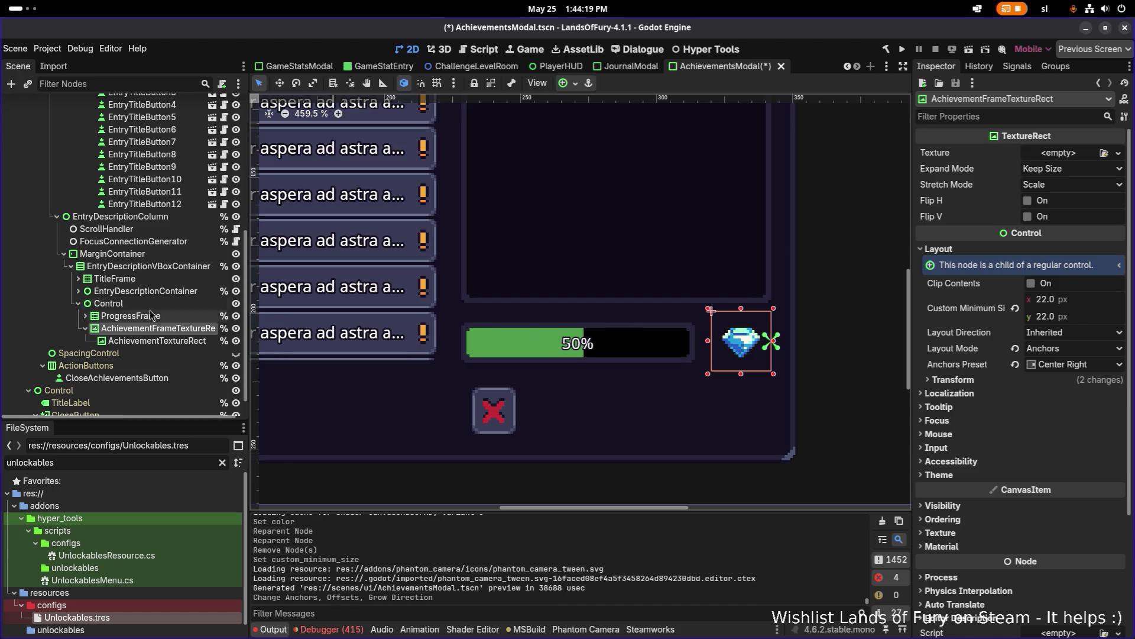
left_click(136, 315)
key("Up")
key("Down")
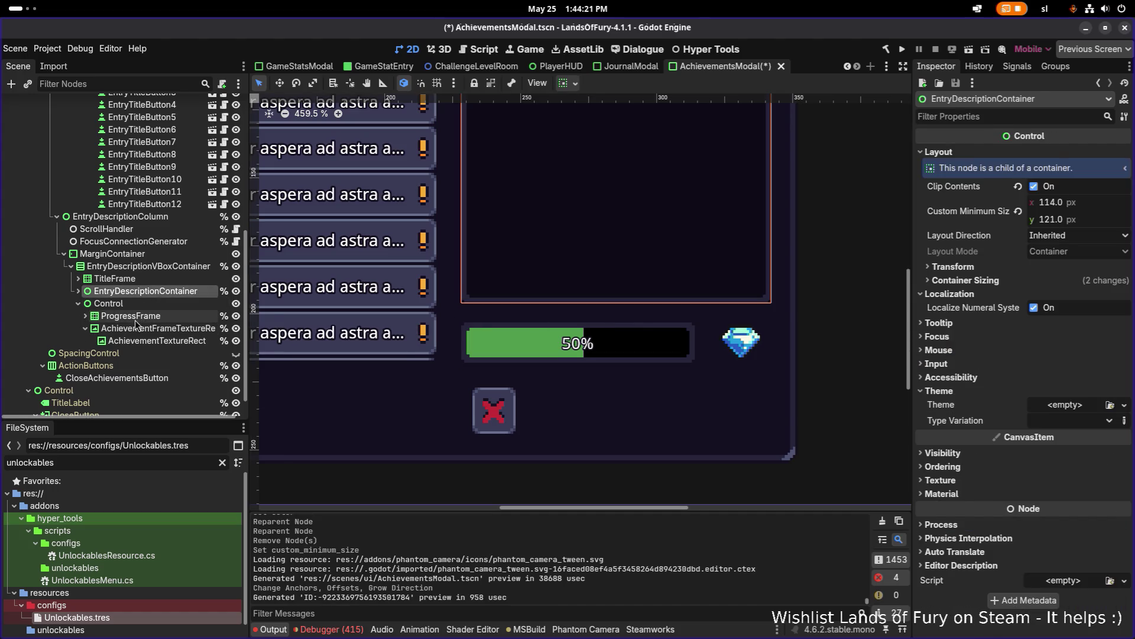
left_click(136, 333)
left_click(137, 306)
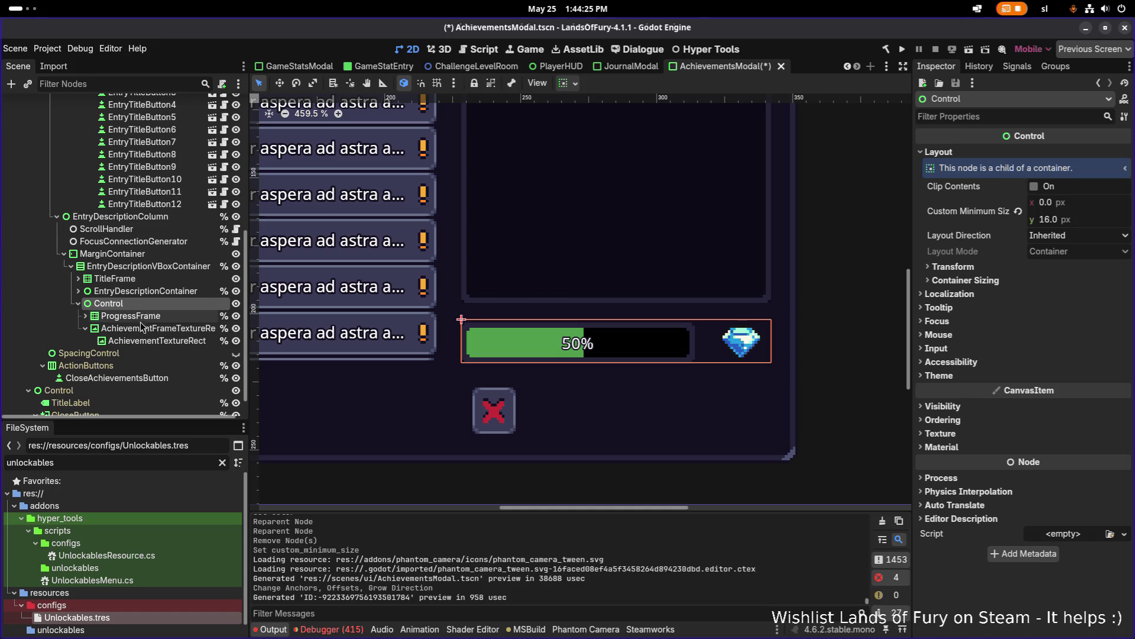
scroll(139, 312, "up", 2)
left_click(137, 367)
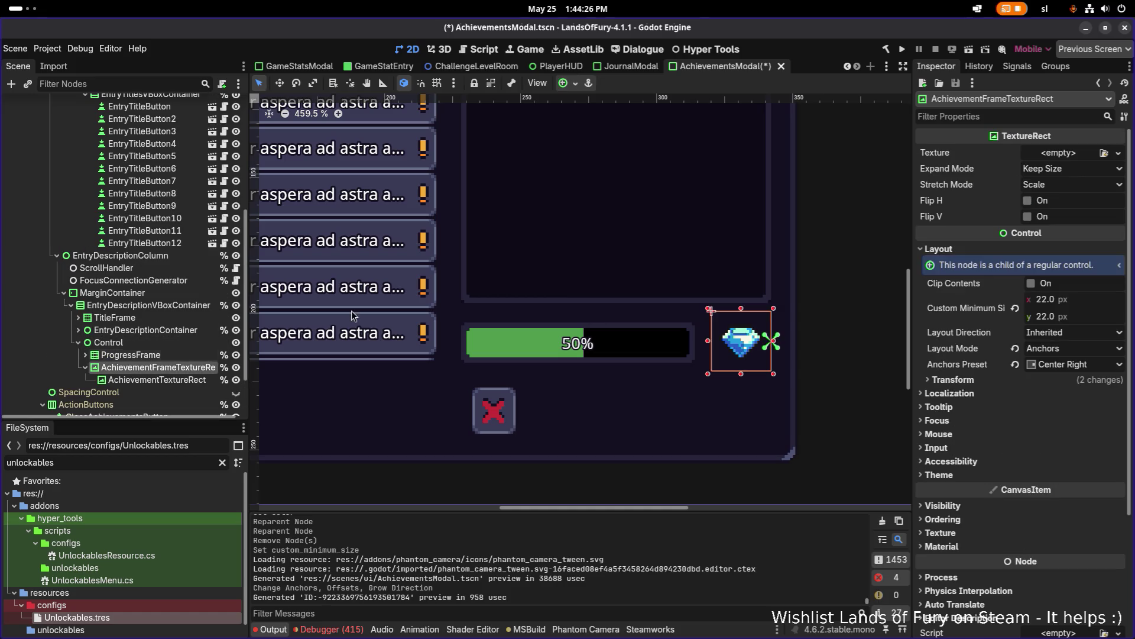
- Quick Load the ui_elements atlas as the frame node's texture
left_click(1087, 155)
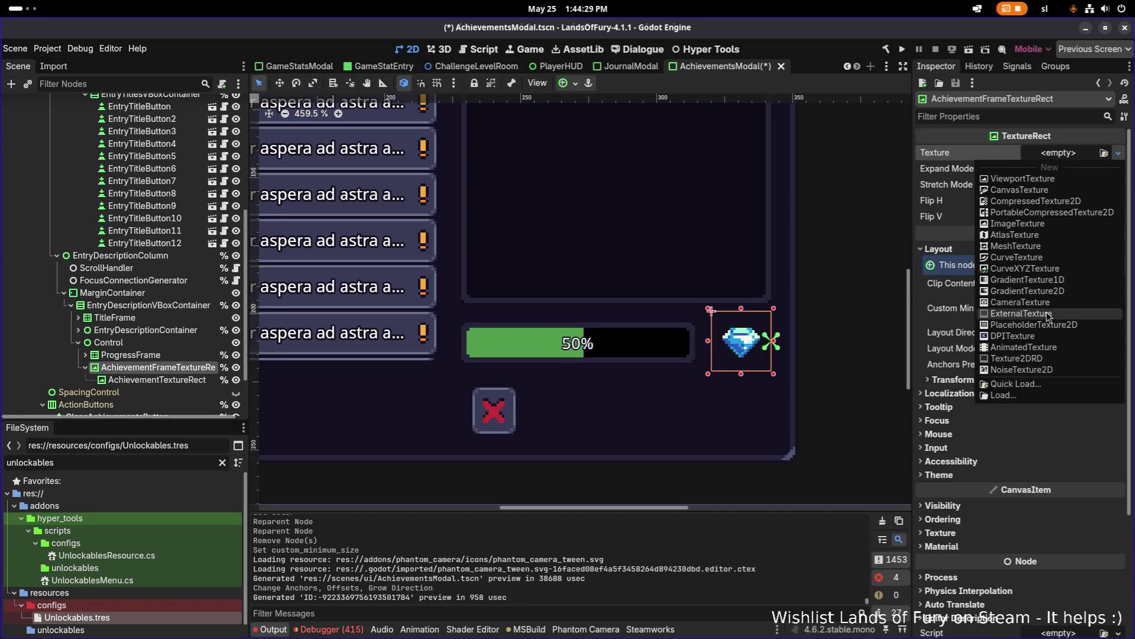
left_click(1021, 384)
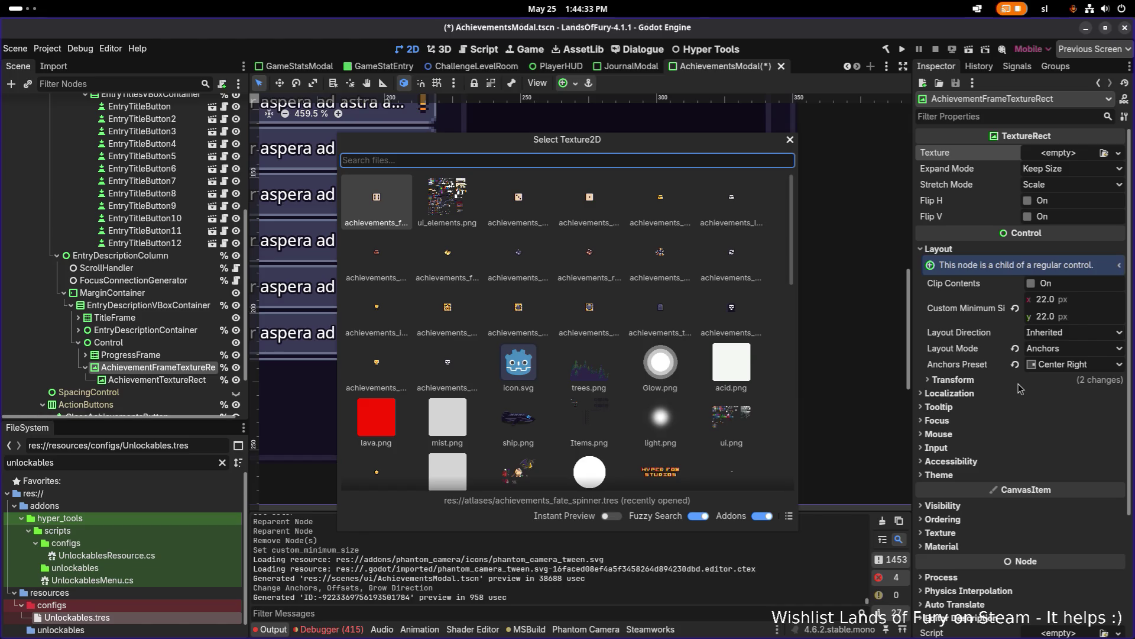
type("ui_elments")
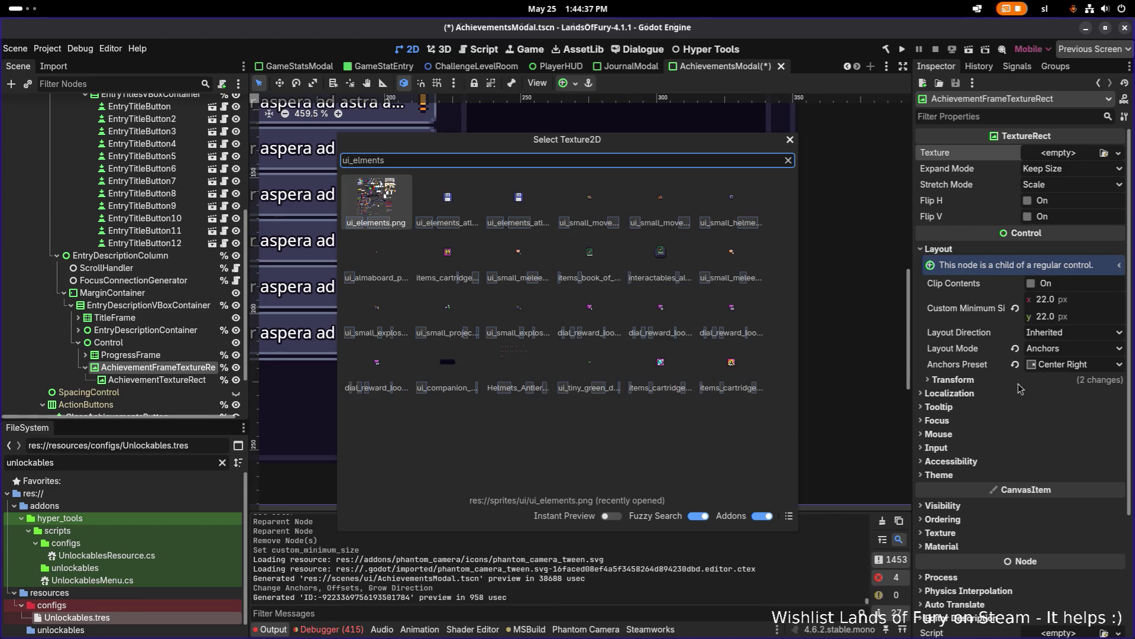
key("Right")
key("Return")
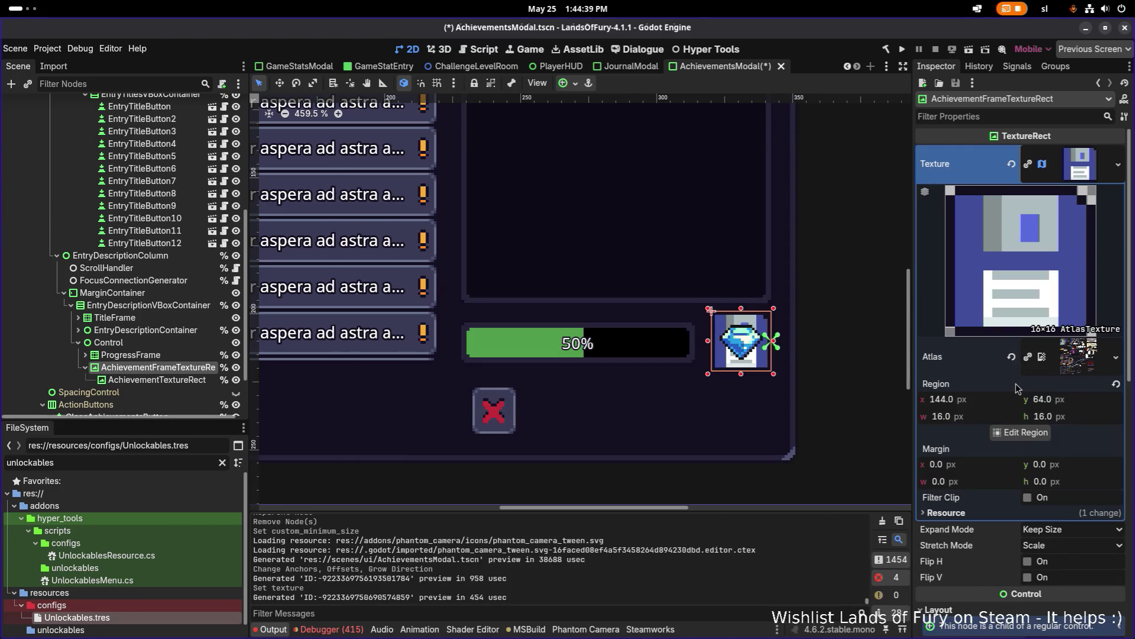
- Make the atlas texture unique (recursive) and open its Region Editor
right_click(1077, 163)
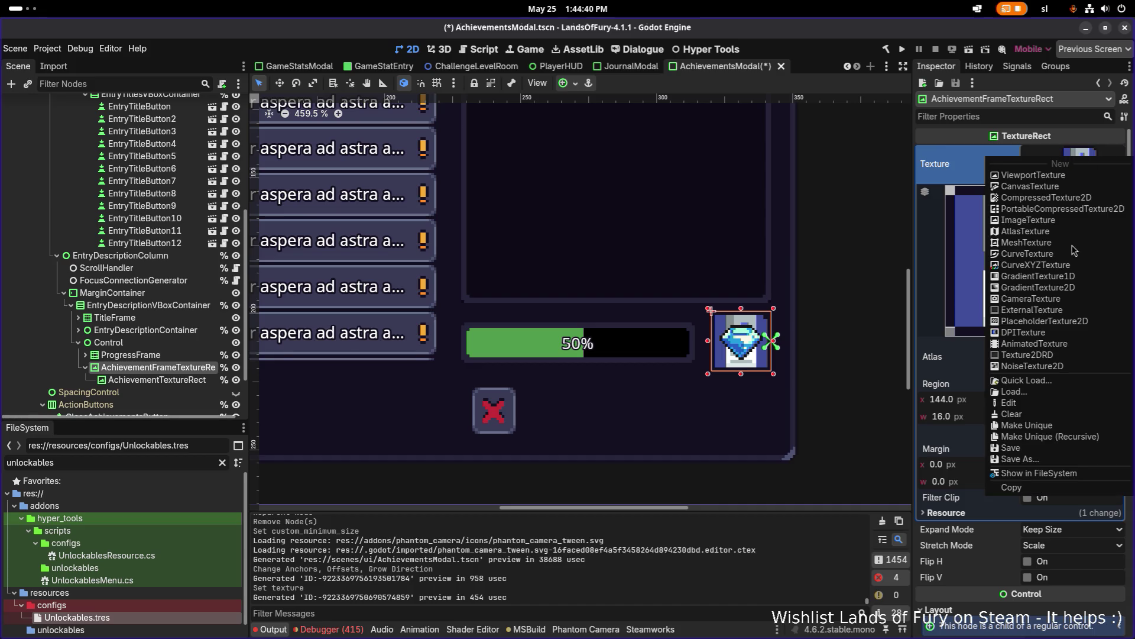
left_click(1050, 437)
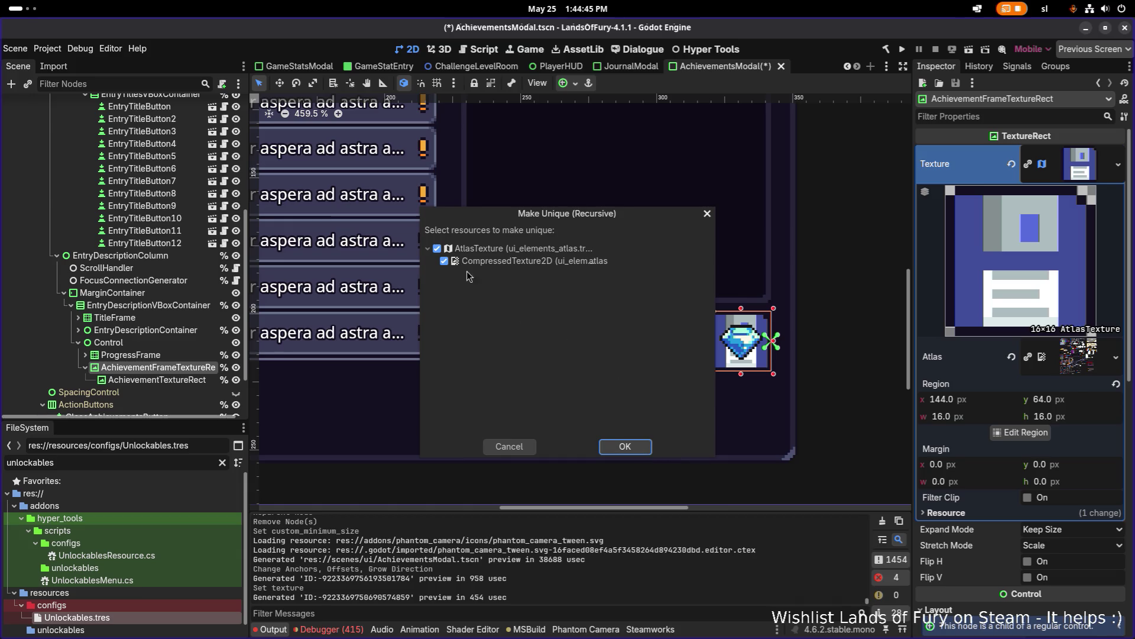
left_click(645, 448)
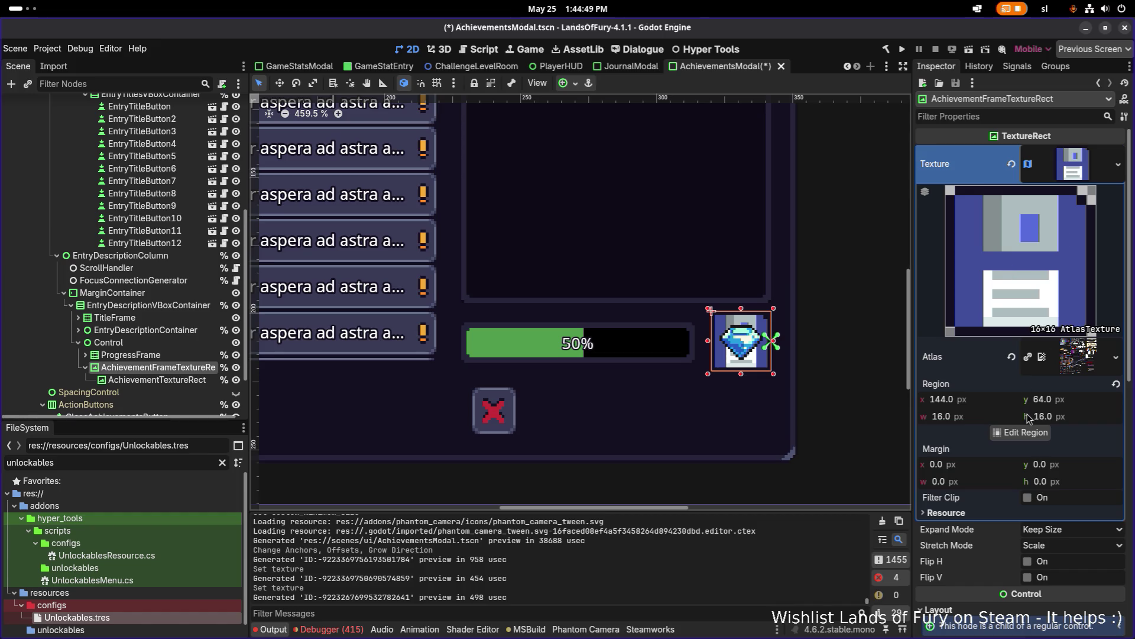
left_click(1023, 433)
scroll(506, 339, "down", 5)
scroll(435, 263, "up", 3)
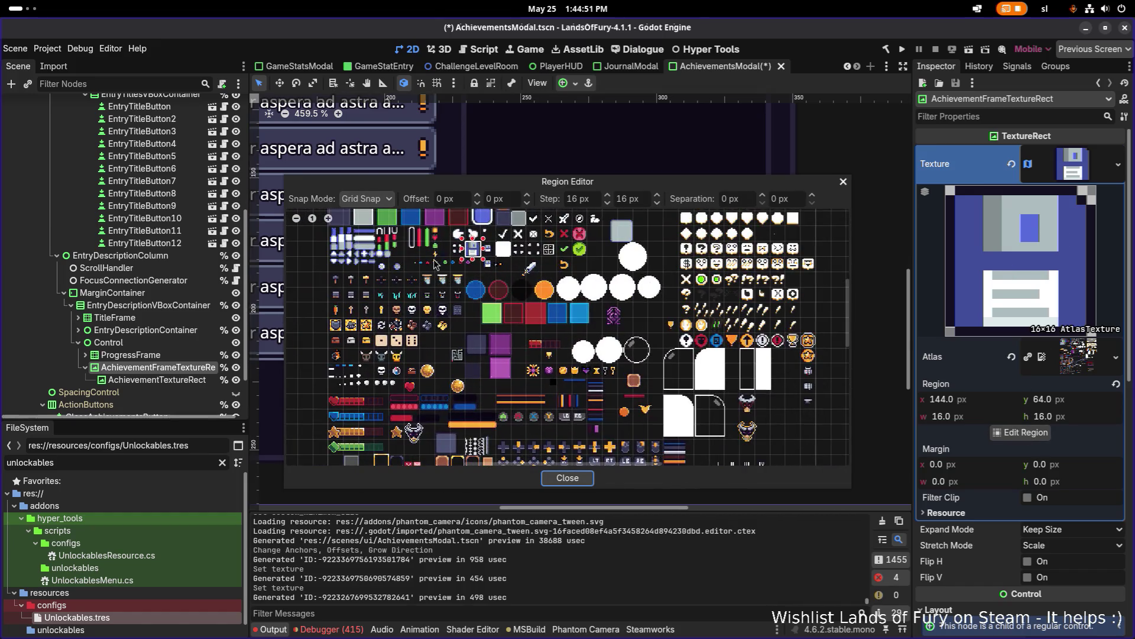
- Turn off snapping and drag a rough region around the dark outline frame tile
left_click(367, 198)
left_click(362, 214)
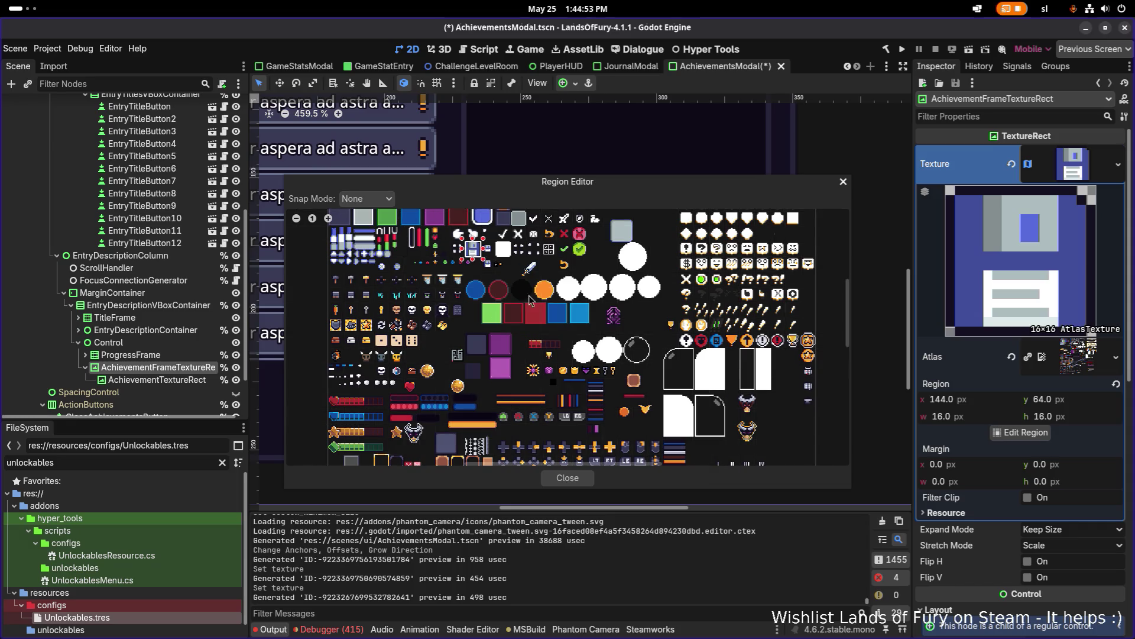
scroll(626, 323, "down", 3)
scroll(512, 322, "up", 6)
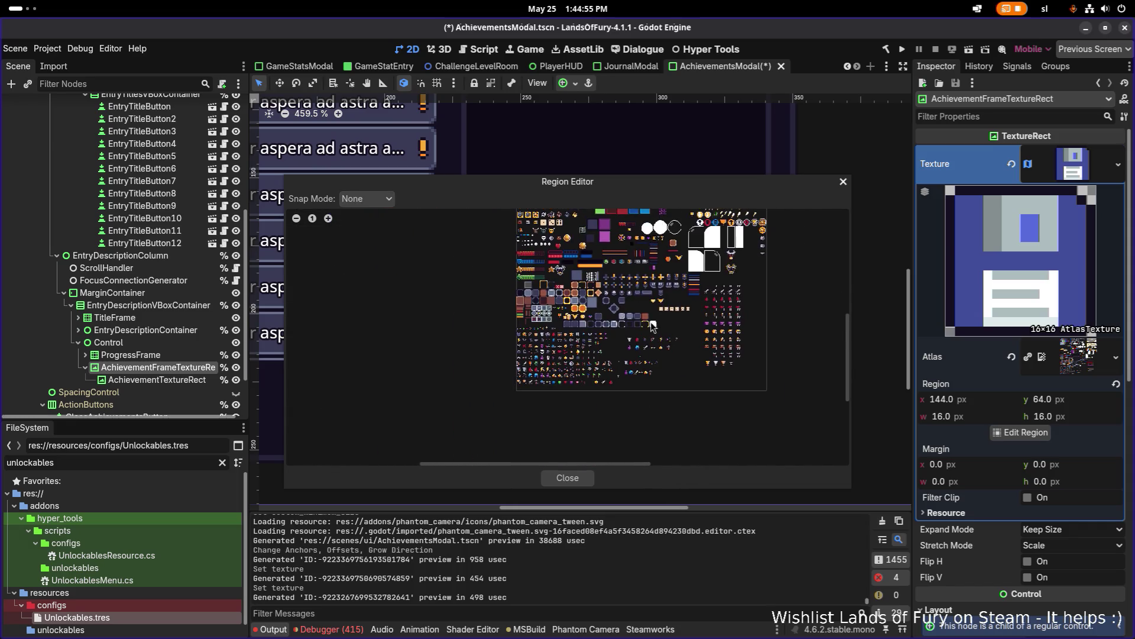
scroll(455, 319, "up", 3)
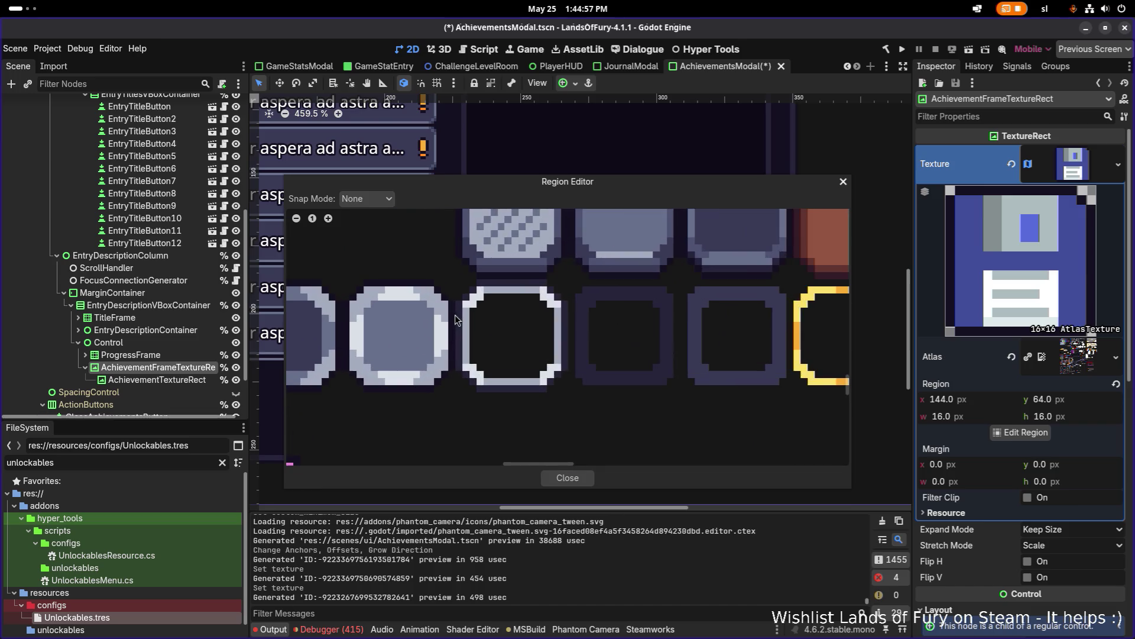
scroll(515, 289, "up", 1)
left_click_drag(396, 270, 536, 419)
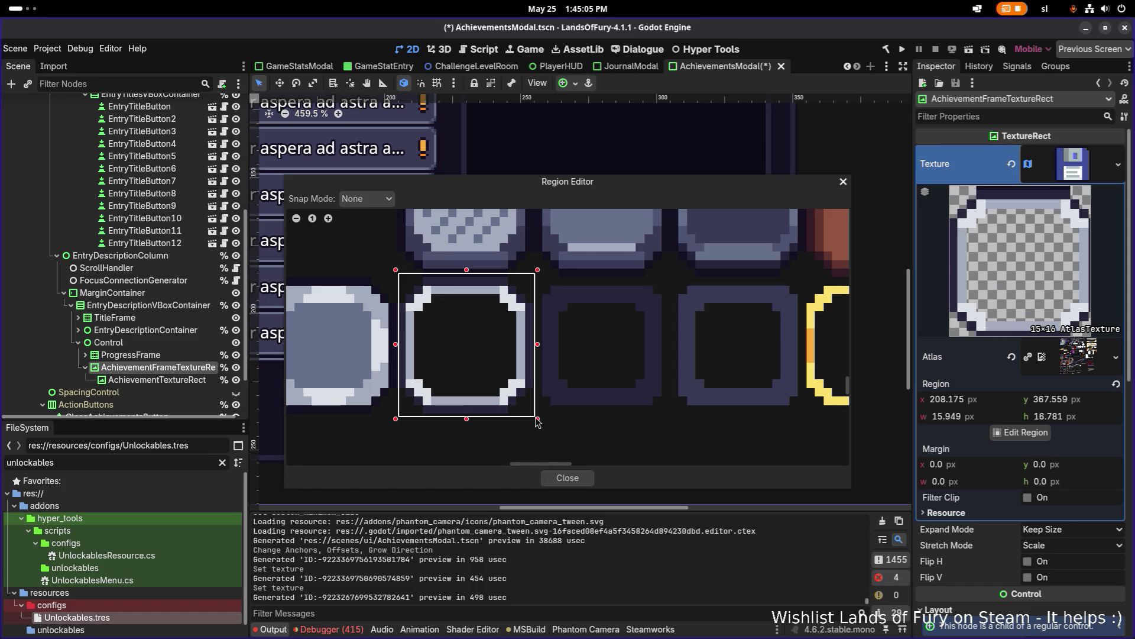
left_click_drag(537, 422, 536, 419)
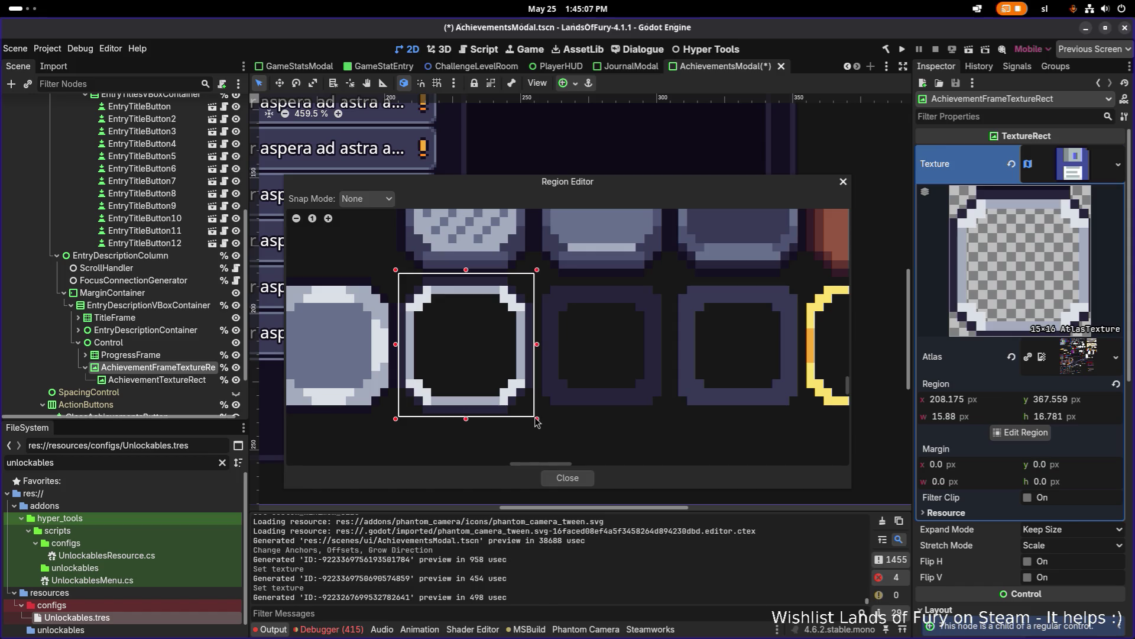
- Switch to Pixel Snap, fit the region to 208, 368 at 16×16, and close the editor
left_click(366, 199)
left_click(376, 226)
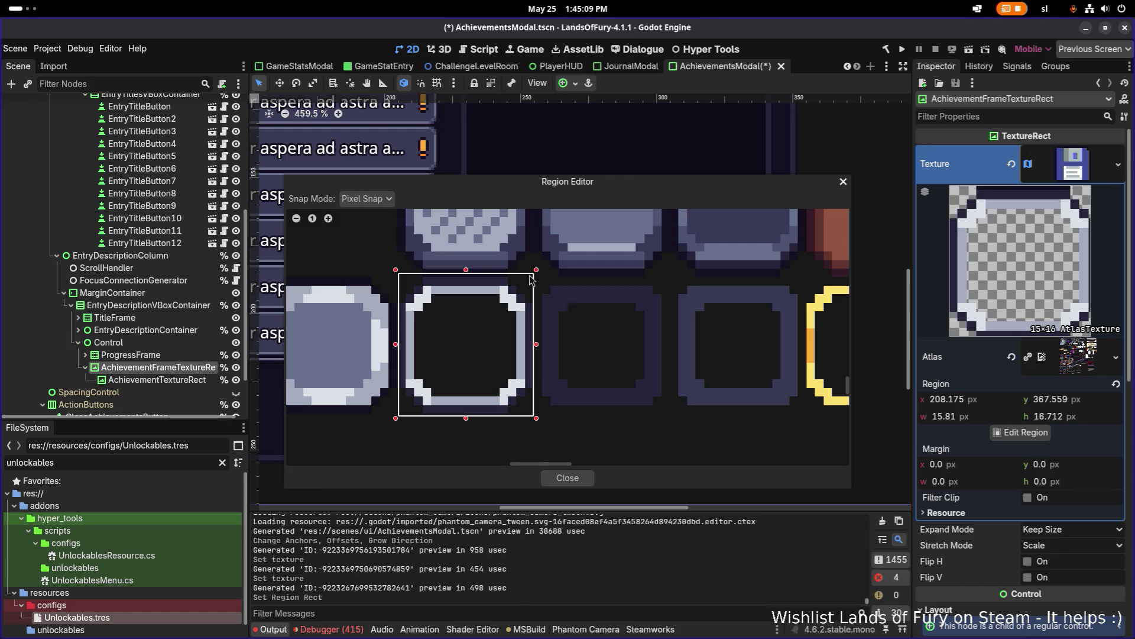
left_click_drag(537, 345, 527, 340)
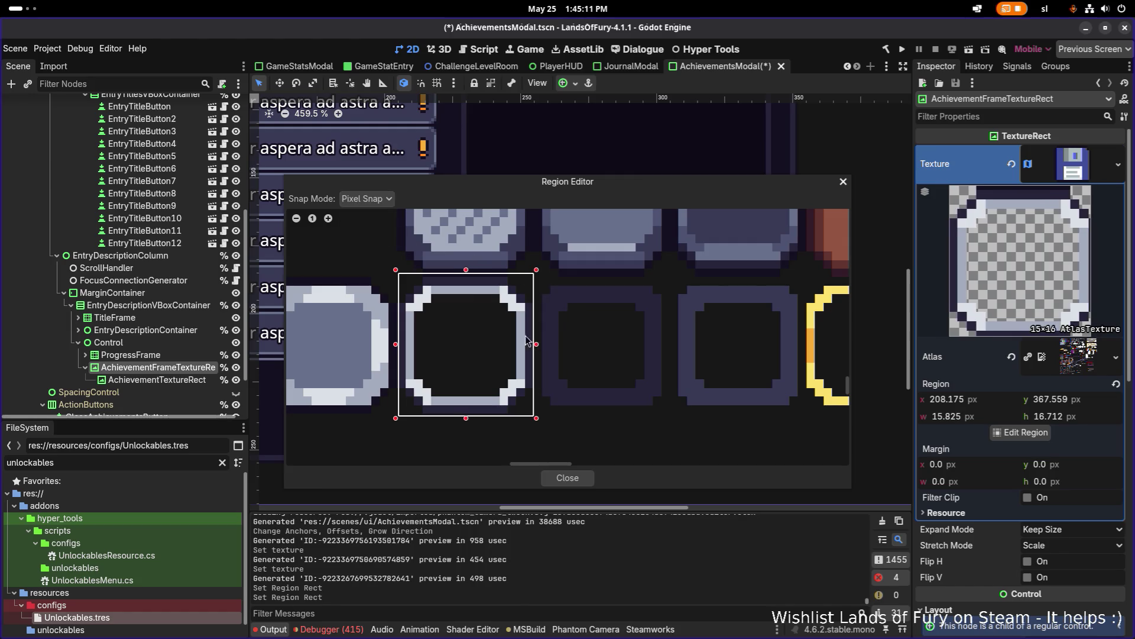
left_click_drag(465, 273, 465, 277)
mouse_move(395, 418)
left_mouse_down()
mouse_move(400, 428)
mouse_move(409, 417)
left_mouse_up()
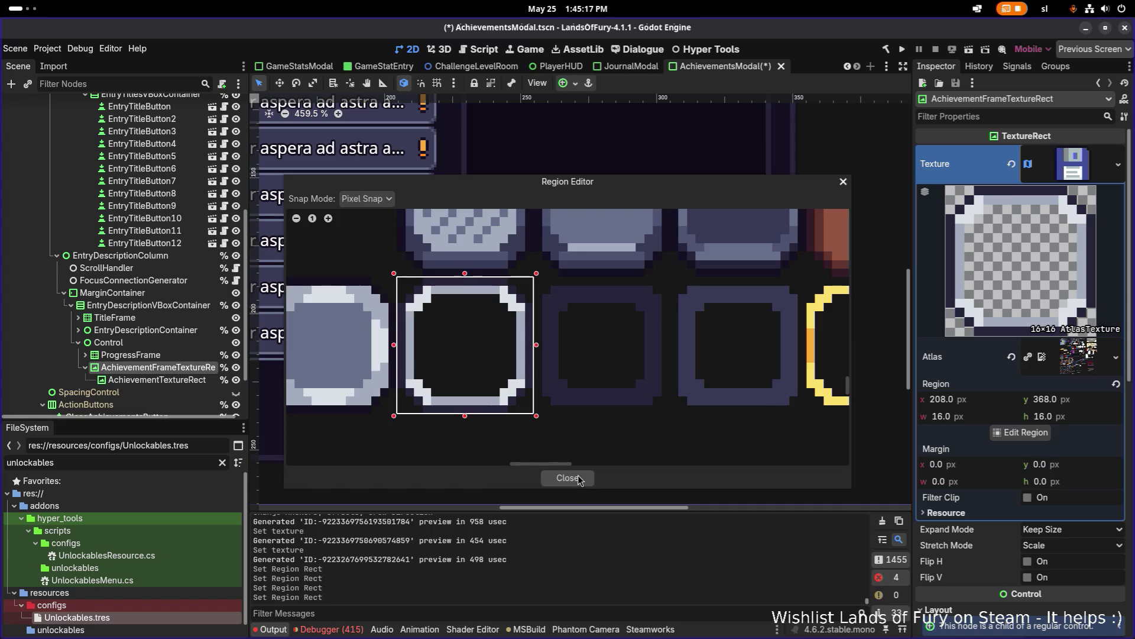
left_click(567, 478)
- Review the frame's texture, keeping Expand Mode at Keep Size and Stretch Mode at Scale
scroll(708, 388, "down", 5)
scroll(709, 388, "up", 4)
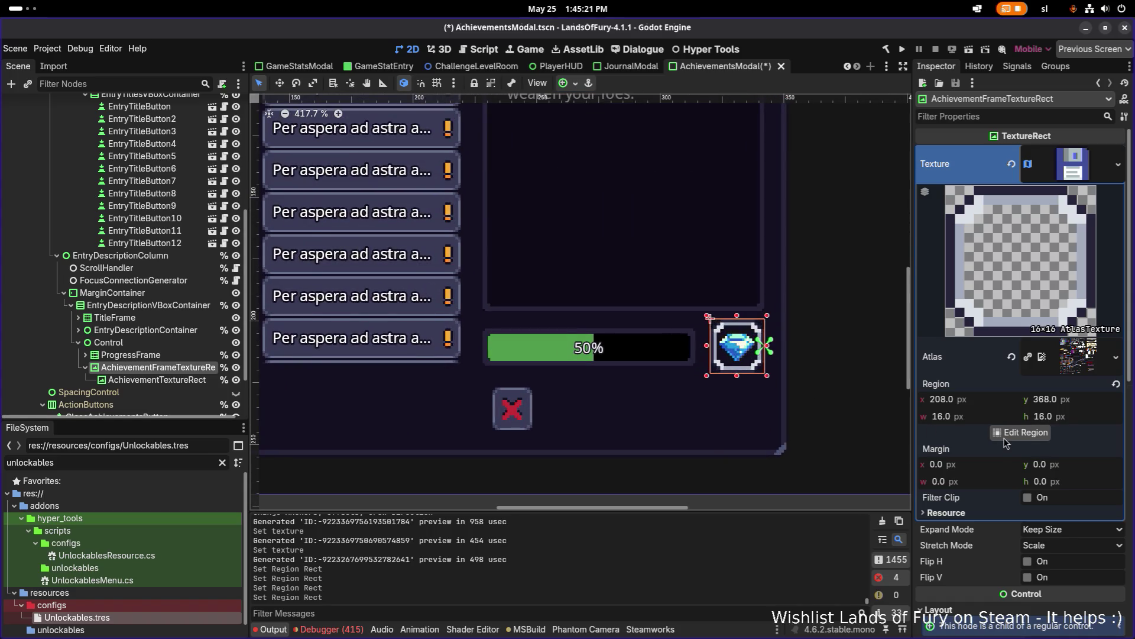
scroll(746, 379, "up", 2)
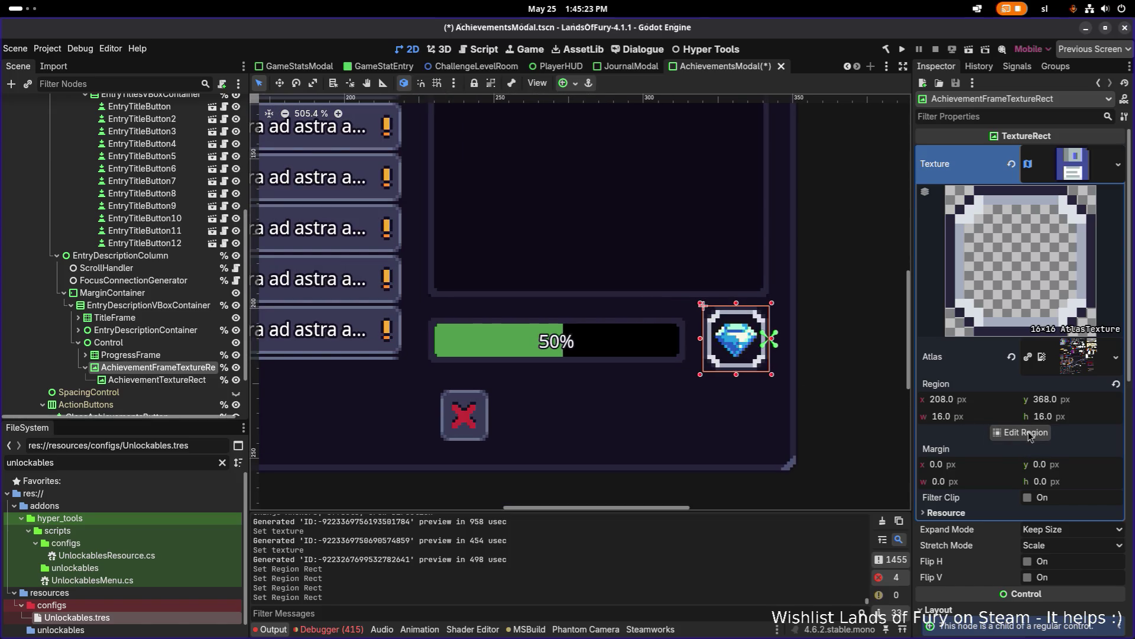
left_click(1120, 165)
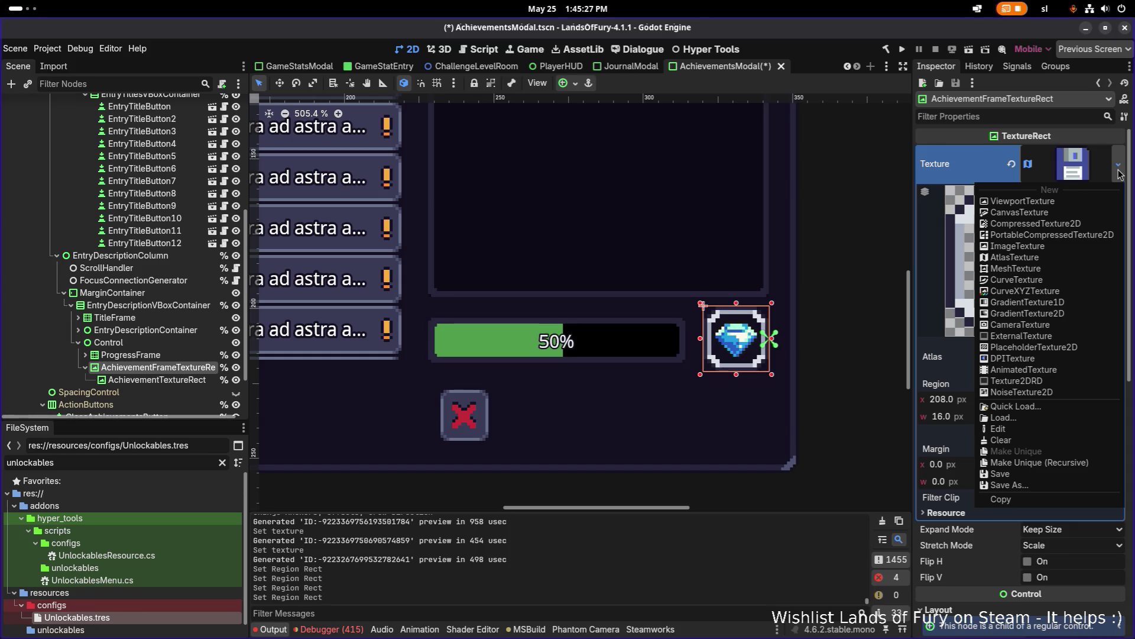
left_click(975, 170)
scroll(999, 502, "down", 2)
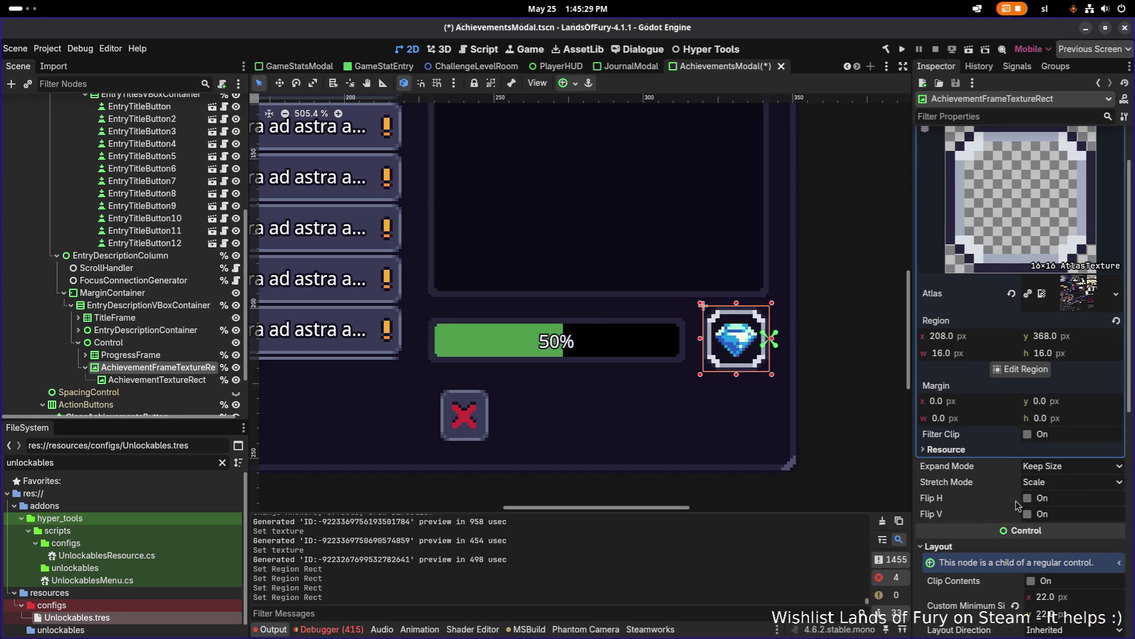
left_click(1061, 471)
left_click(1061, 471)
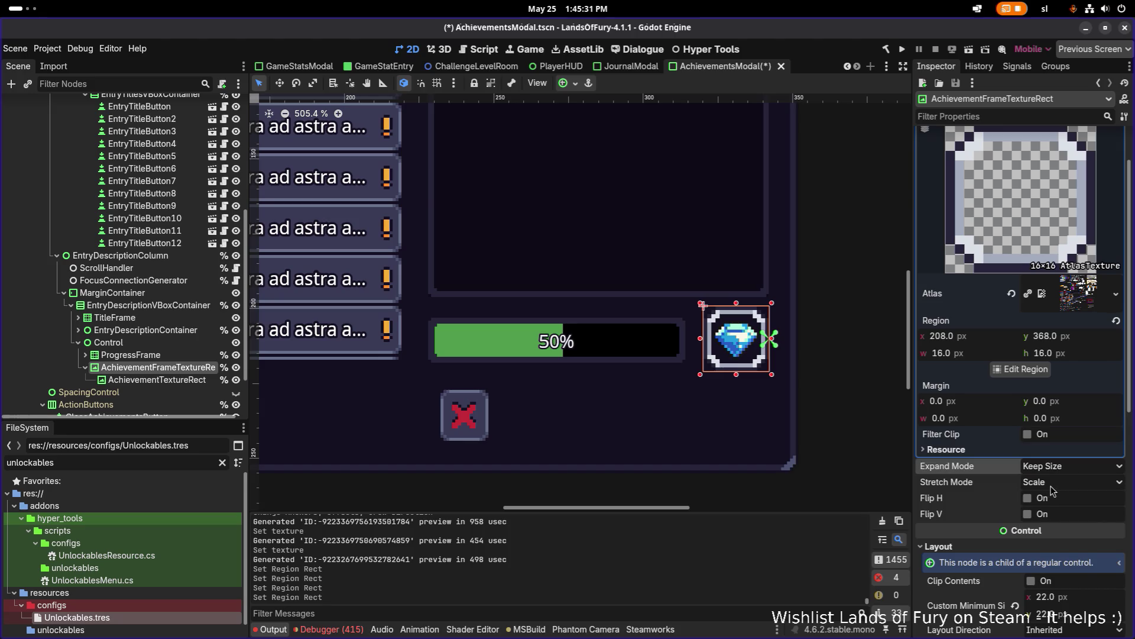
left_click(1053, 483)
left_click(1051, 491)
scroll(1045, 485, "down", 5)
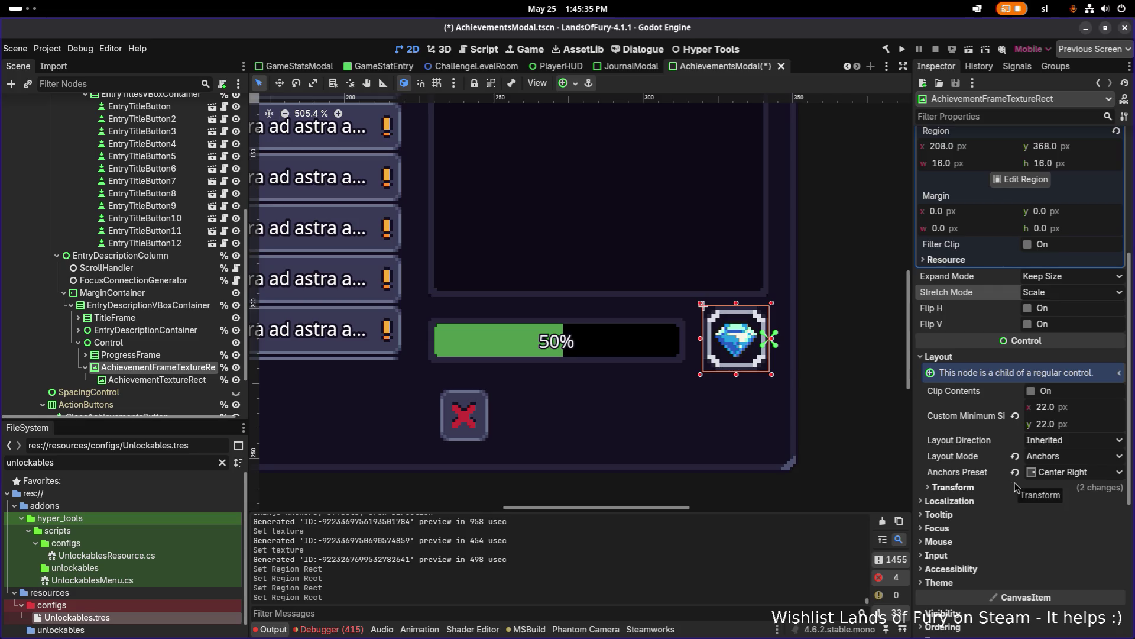
- Add a NinePatchRect child node under Control
left_click(170, 358)
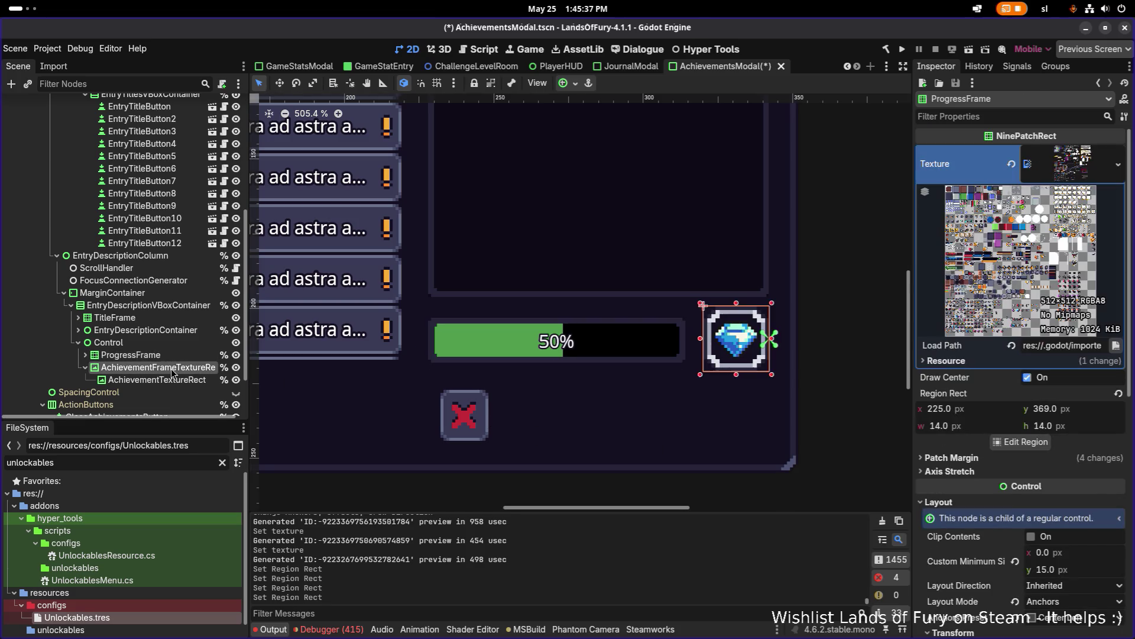
left_click(157, 343)
right_click(160, 342)
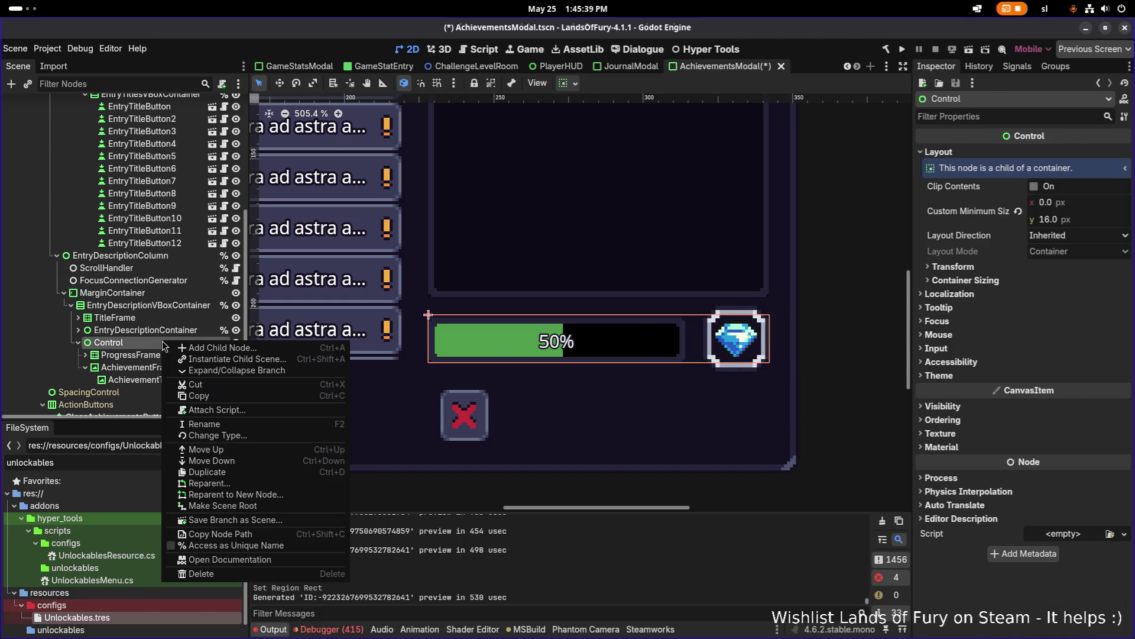
left_click(260, 353)
type("ninepatch")
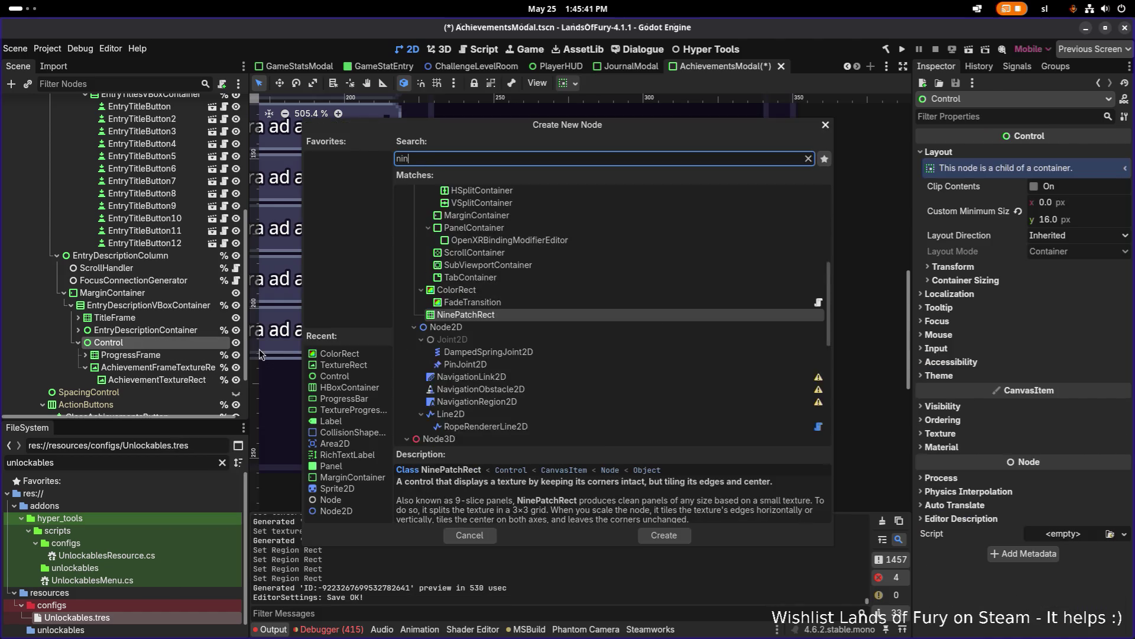
key("Return")
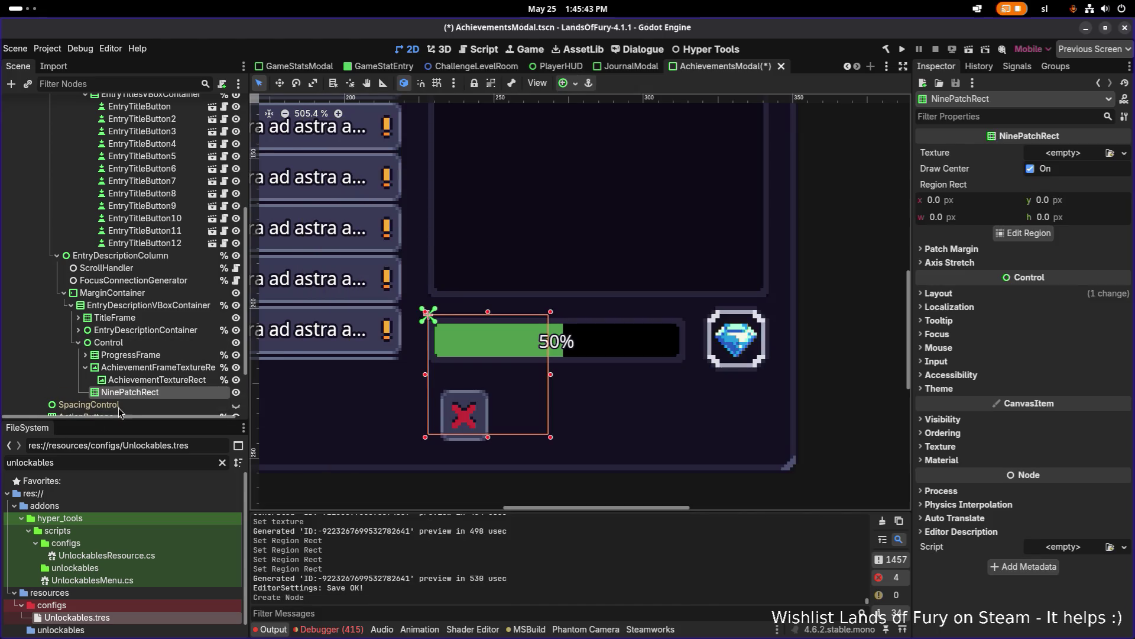
- Move the gem under the NinePatchRect and delete the old frame node
left_click_drag(136, 393, 177, 369)
left_click(169, 395)
left_click(174, 395)
key("Return")
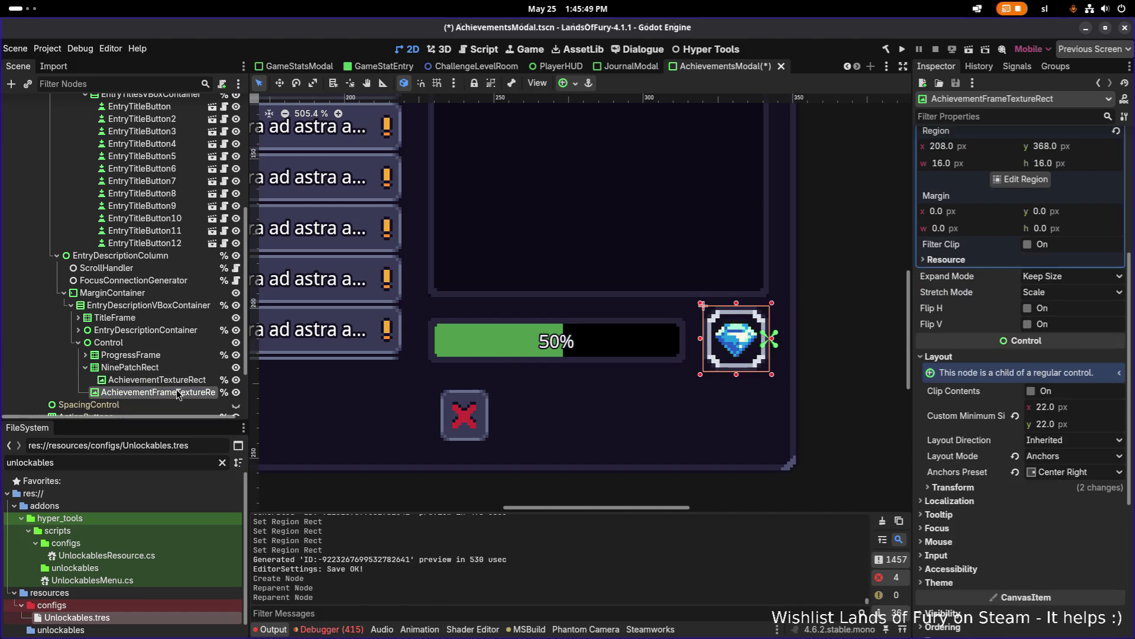
key("Delete")
key("Return")
- Rename the NinePatchRect to AchievementFrameTextureRect
left_click(175, 367)
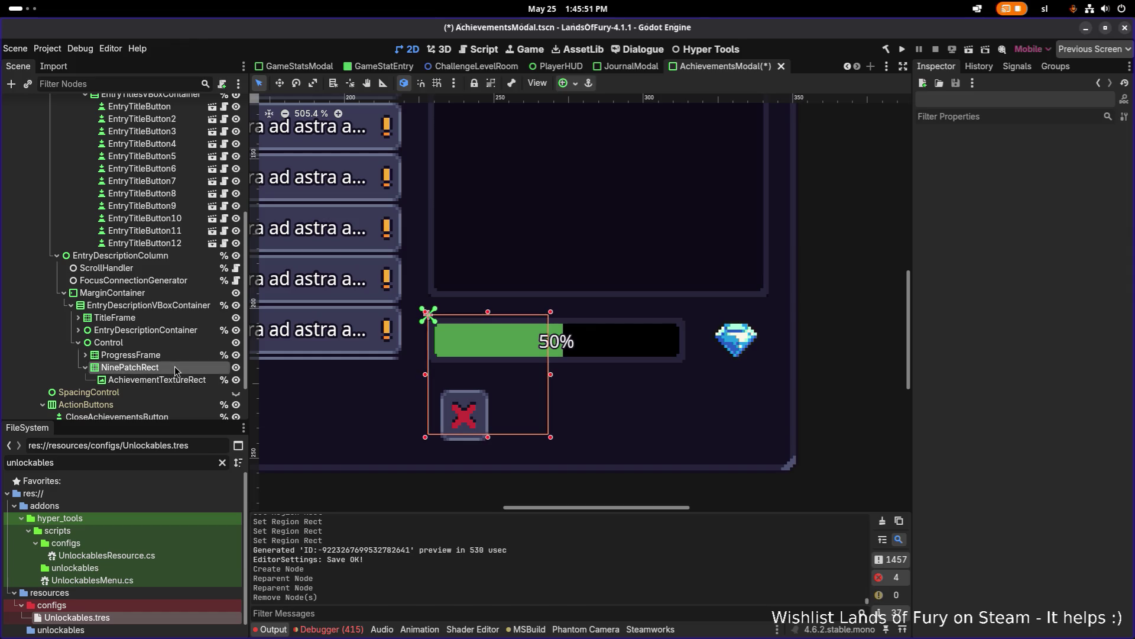
type("AchievementFrameTextureRect")
key("Return")
left_click(181, 375)
left_click(181, 369)
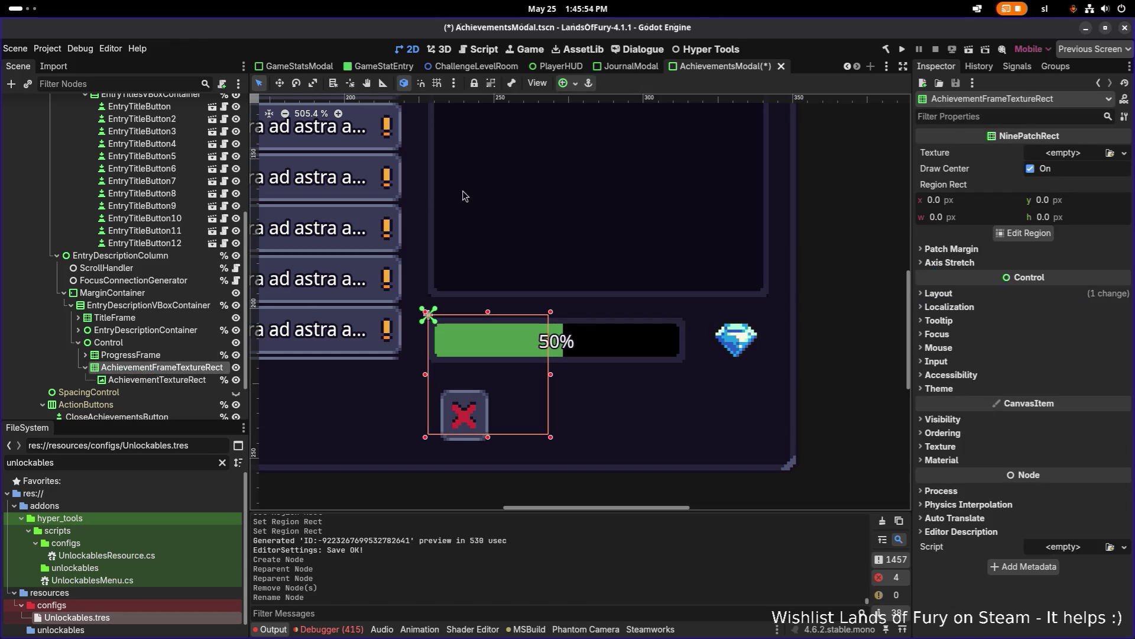
- Anchor the new frame Center Right and set its size to 22×22
left_click(562, 83)
left_click(611, 142)
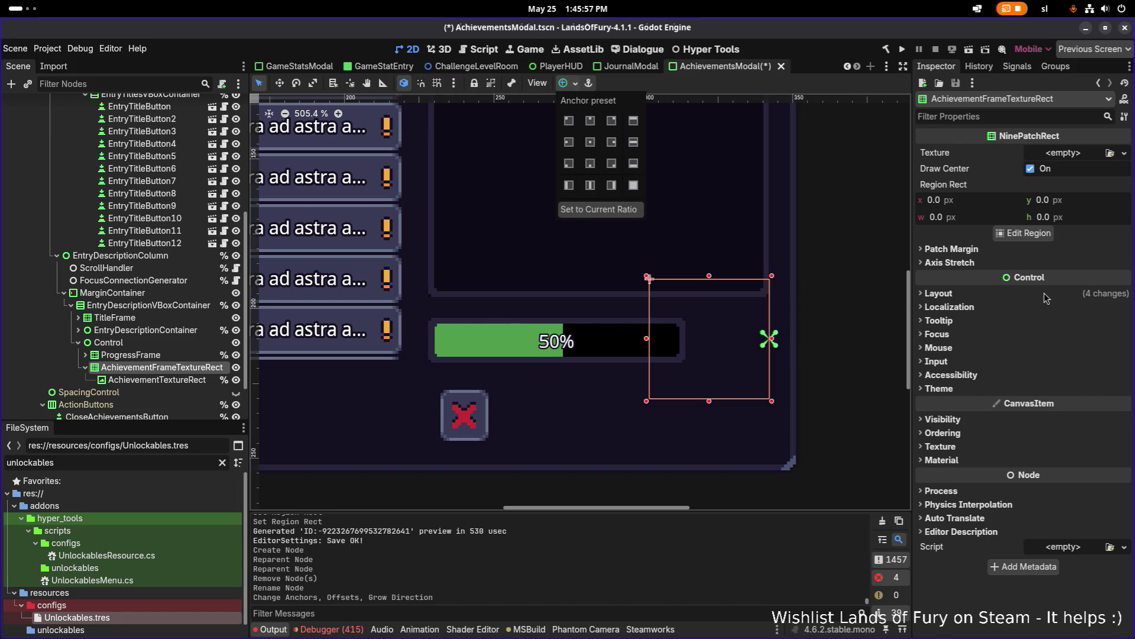
left_click(980, 295)
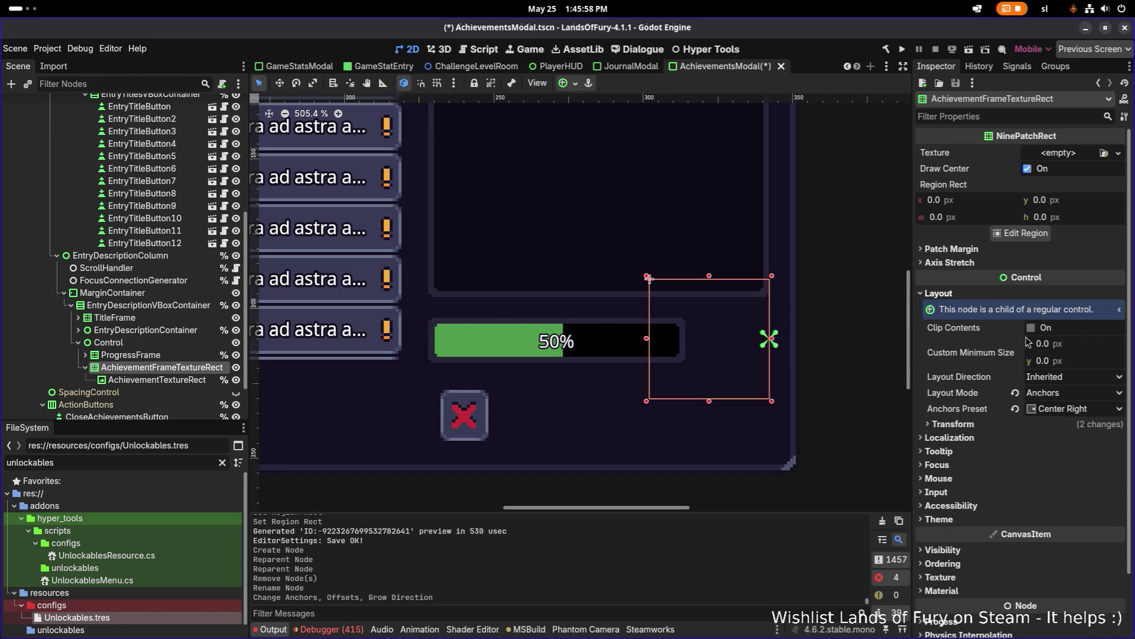
left_click(1017, 424)
left_click(1083, 439)
type("22")
key("Tab")
type("22")
key("Return")
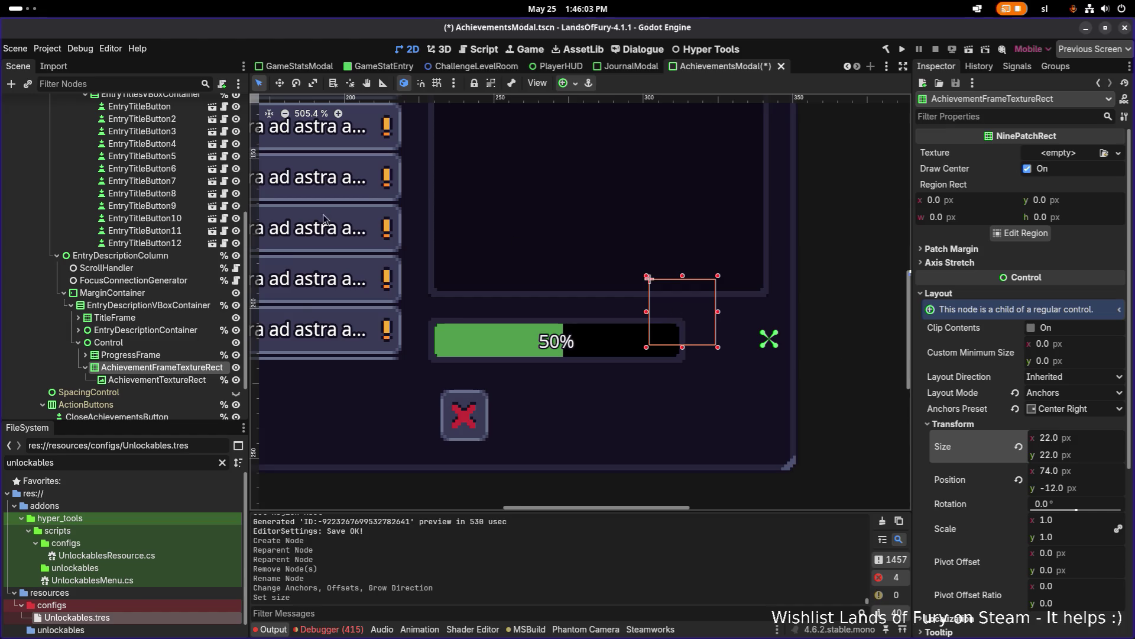
left_click(569, 83)
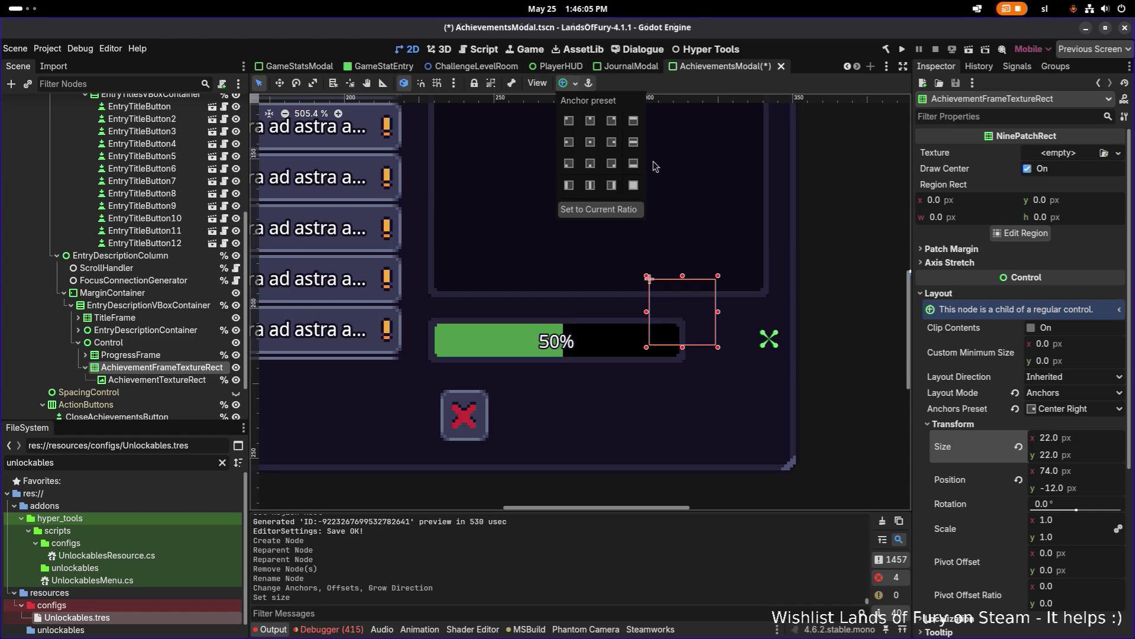
left_click(612, 142)
- Apply the Center anchor preset to the gem icon inside the frame
left_click(131, 354)
left_click(157, 379)
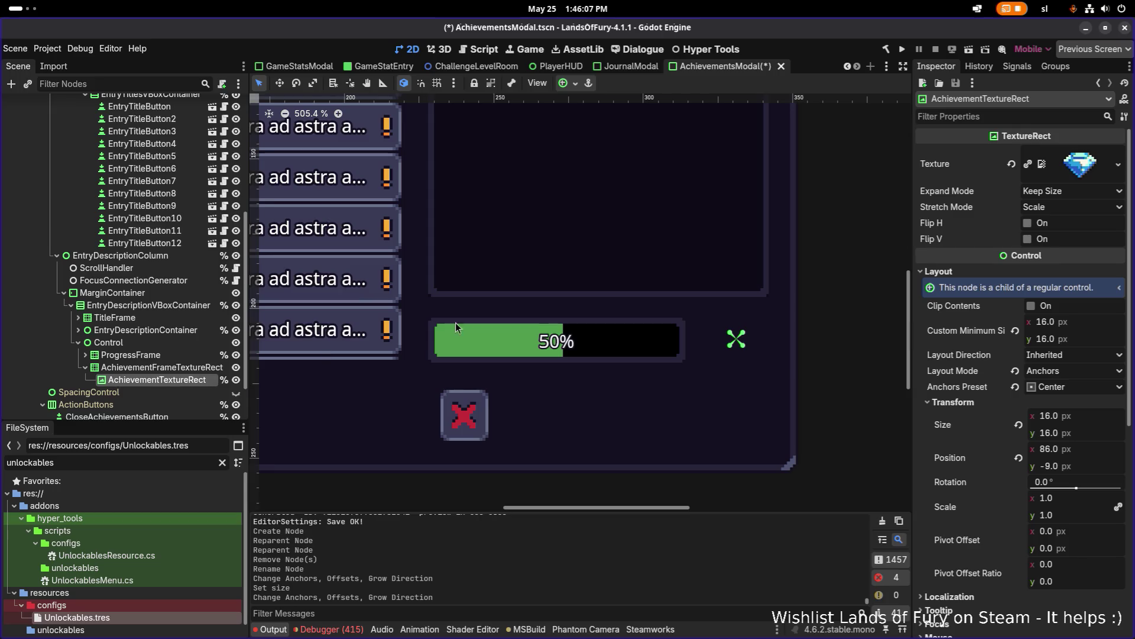
left_click(565, 83)
left_click(595, 142)
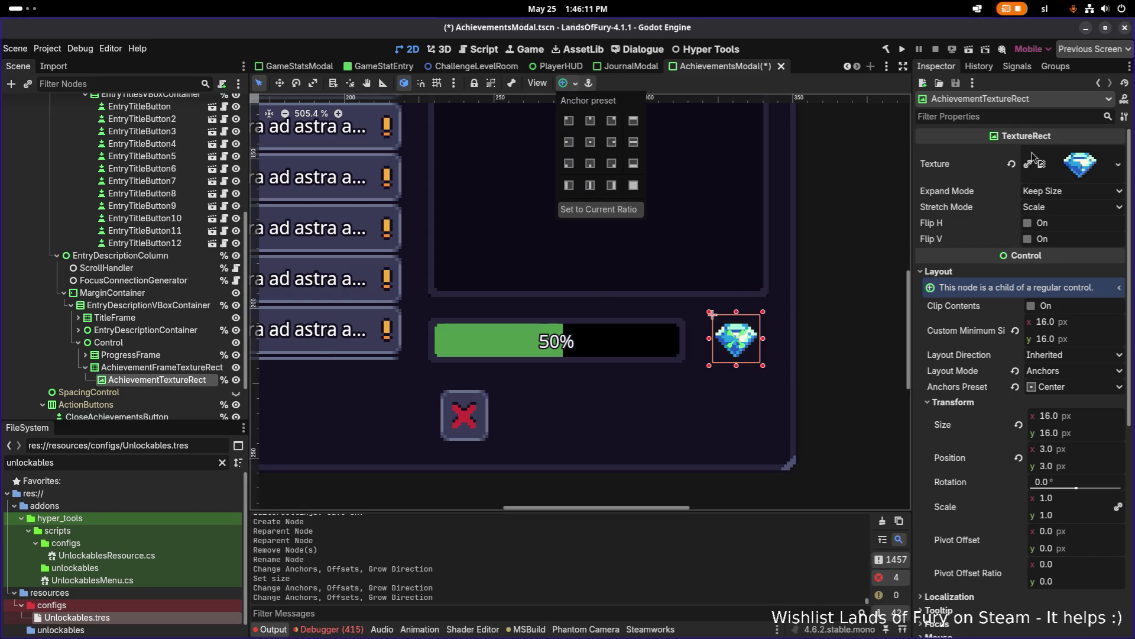
left_click(1118, 164)
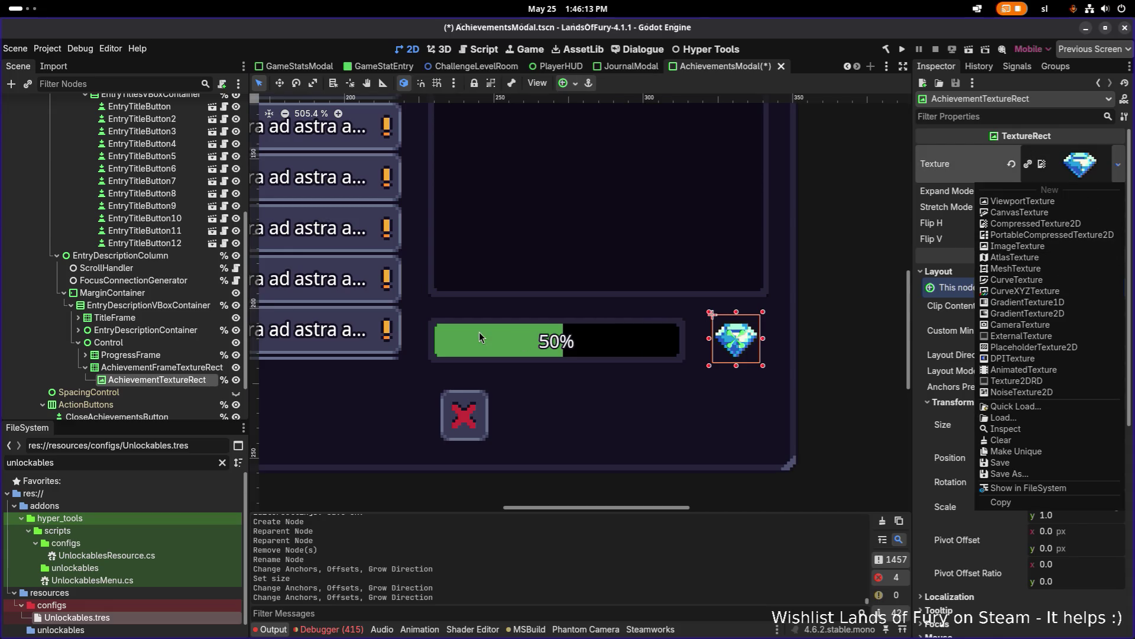
left_click(160, 370)
- Assign ui_elements.png to the frame and select the gold square tile region 128, 288, 16×16
left_click(1104, 153)
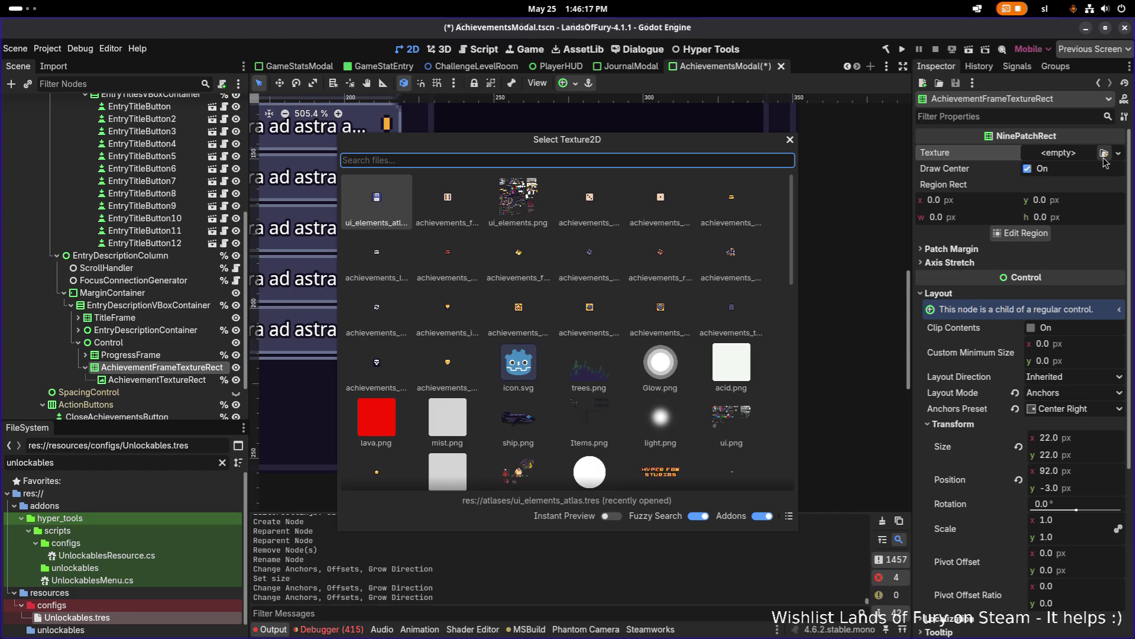
left_click(518, 198)
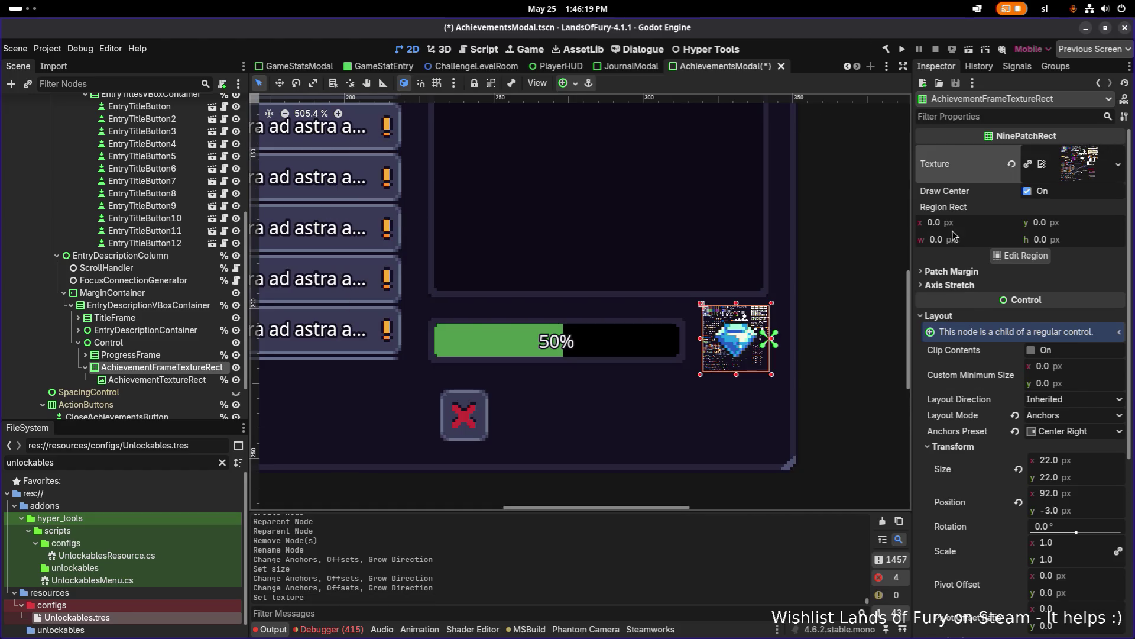
left_click(1026, 256)
scroll(676, 300, "down", 4)
scroll(569, 368, "up", 5)
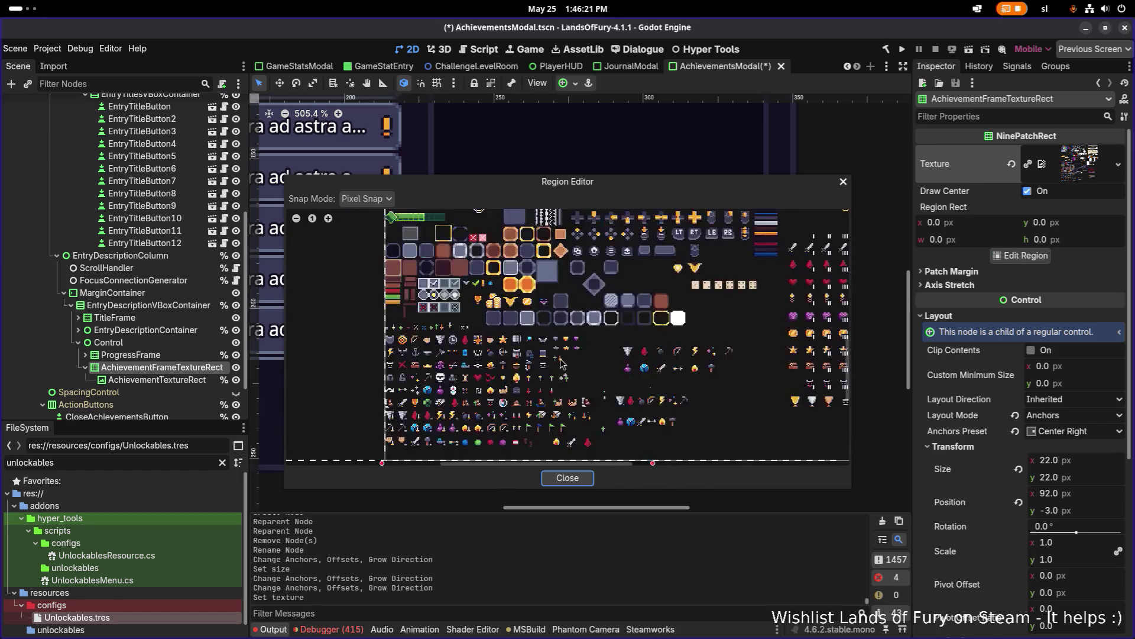
scroll(569, 368, "down", 5)
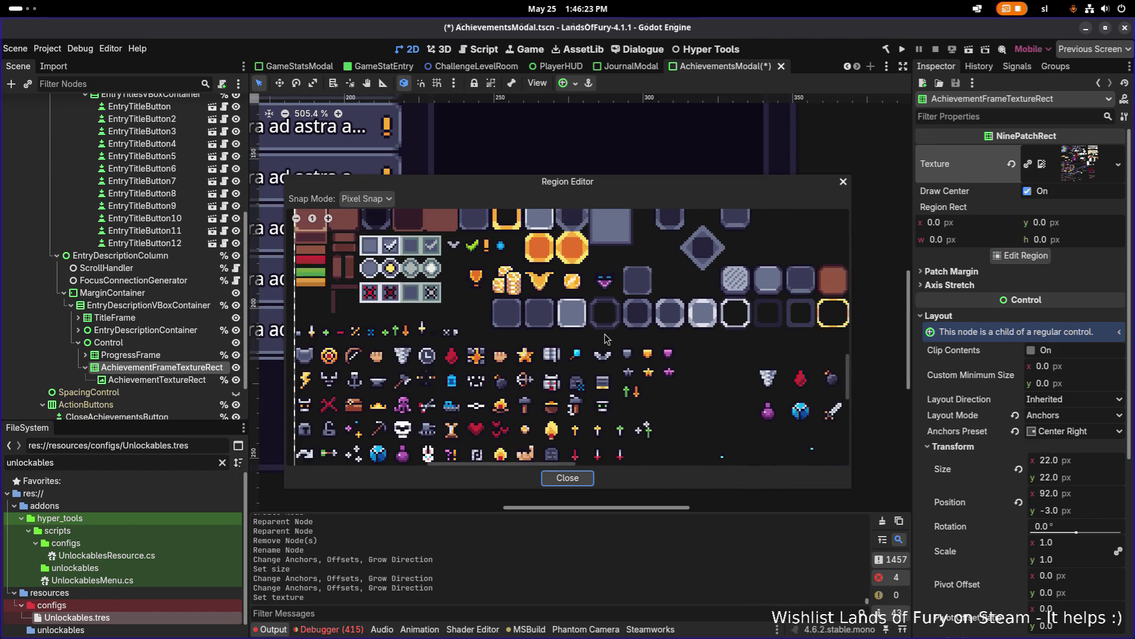
scroll(580, 308, "up", 2)
scroll(580, 307, "right", 2)
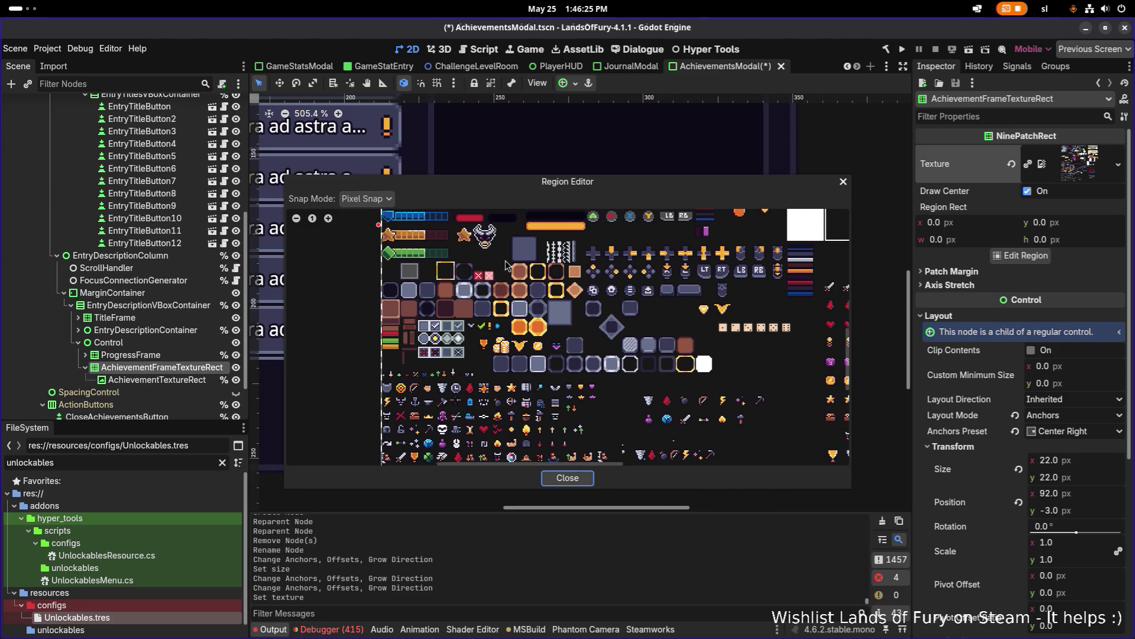
scroll(512, 284, "up", 2)
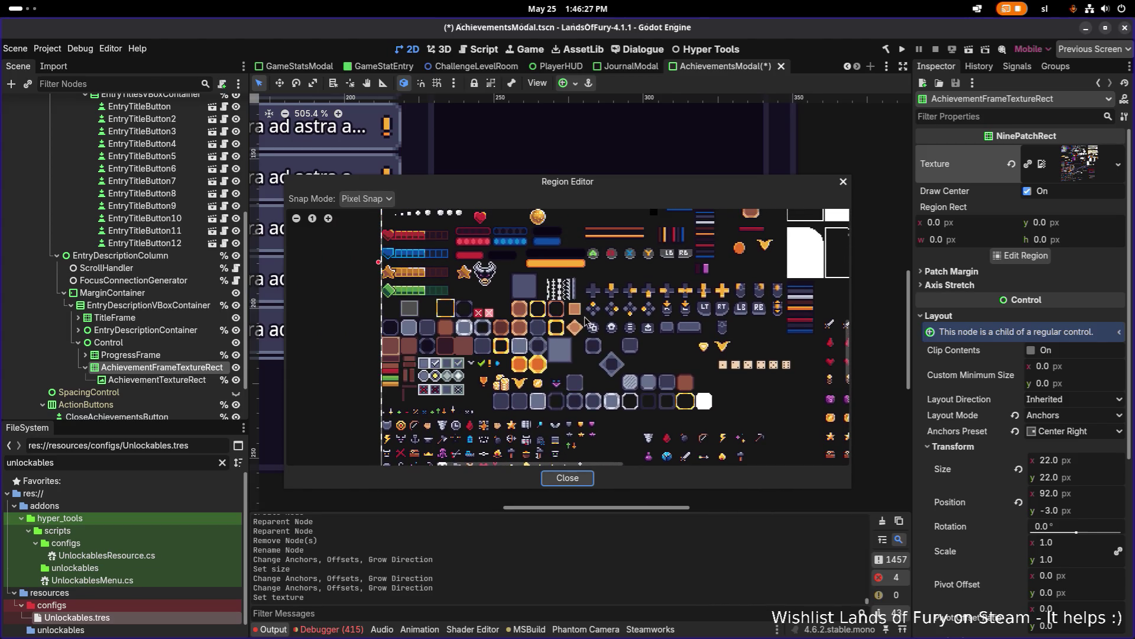
mouse_move(585, 322)
left_mouse_down()
mouse_move(579, 343)
mouse_move(495, 381)
left_mouse_up()
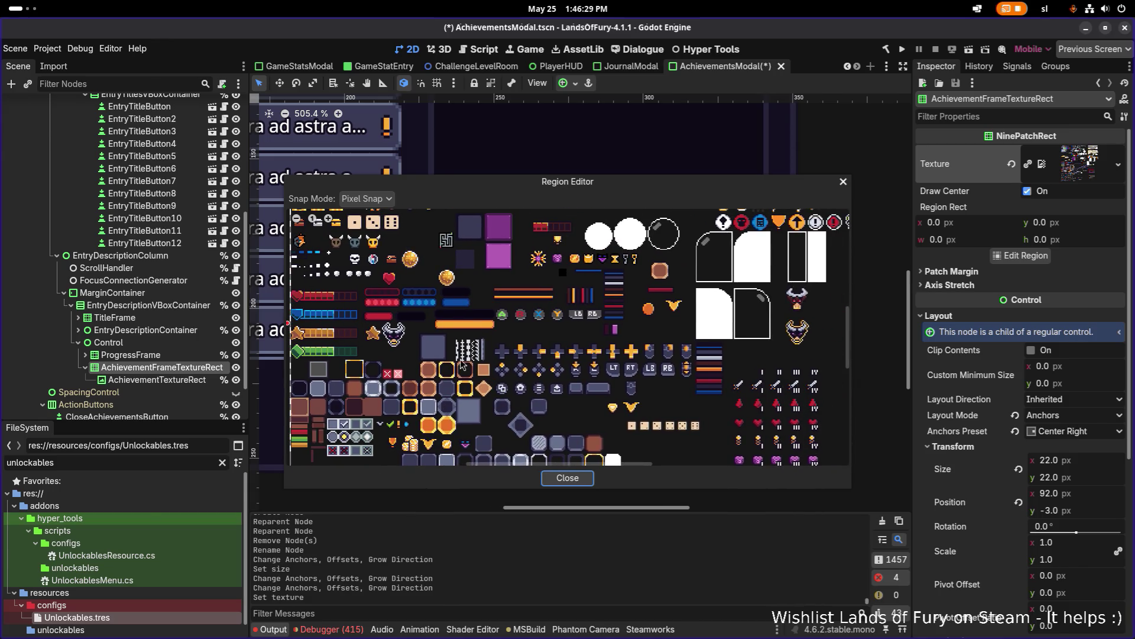
scroll(463, 364, "up", 10)
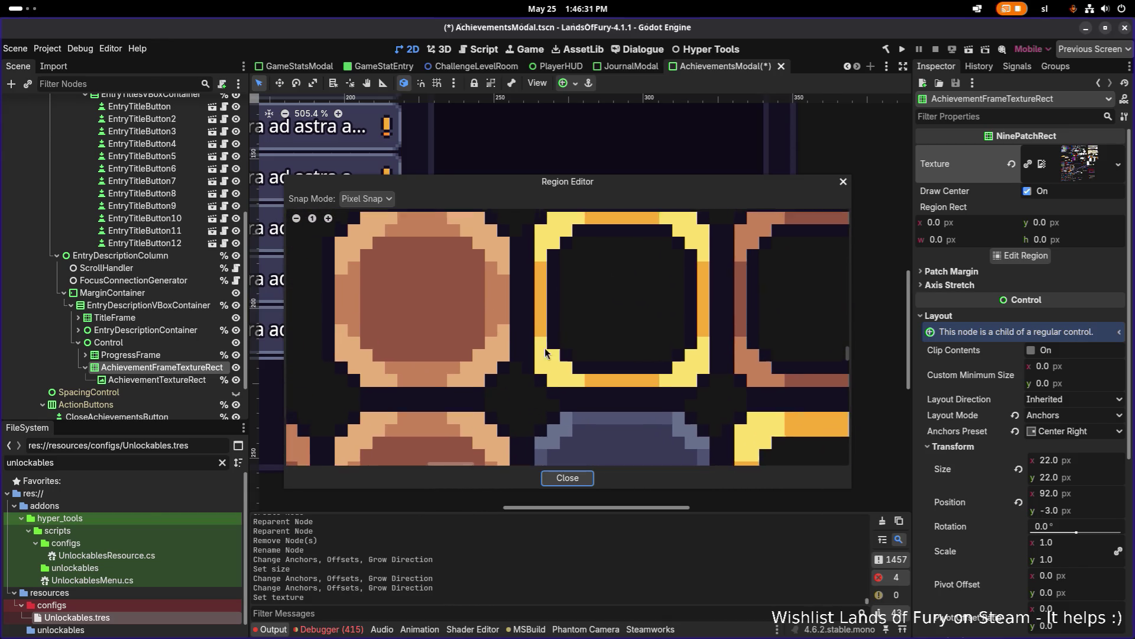
scroll(532, 346, "down", 2)
mouse_move(491, 264)
left_mouse_down()
mouse_move(562, 295)
mouse_move(660, 427)
left_mouse_up()
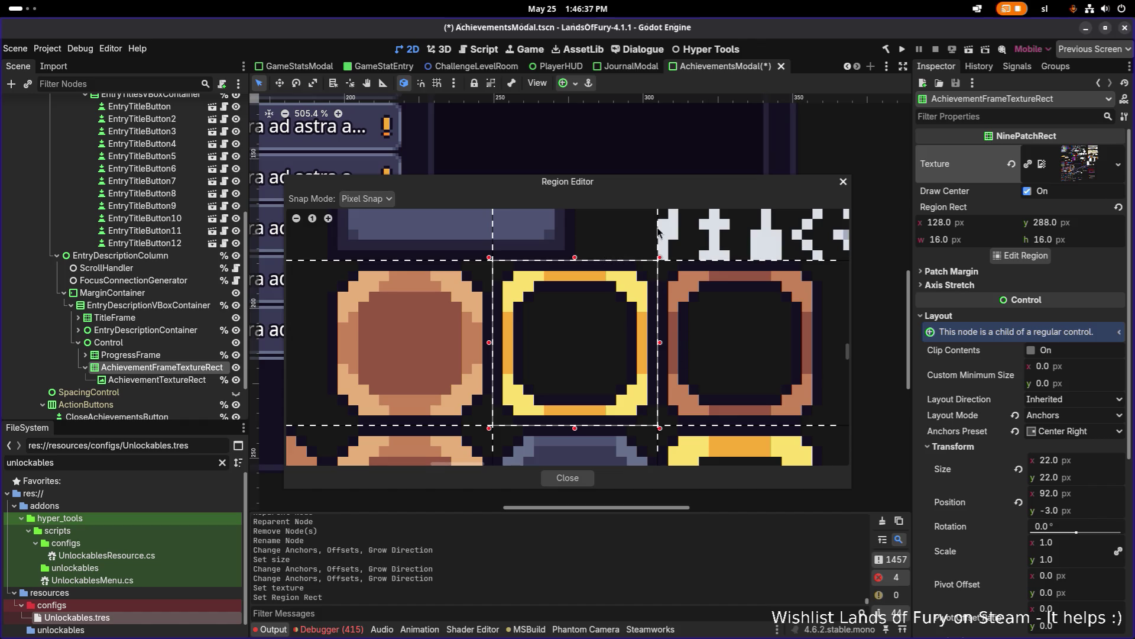
- Set the left, right, top and bottom nine-patch margins, close the editor, and save
left_click_drag(658, 229, 606, 231)
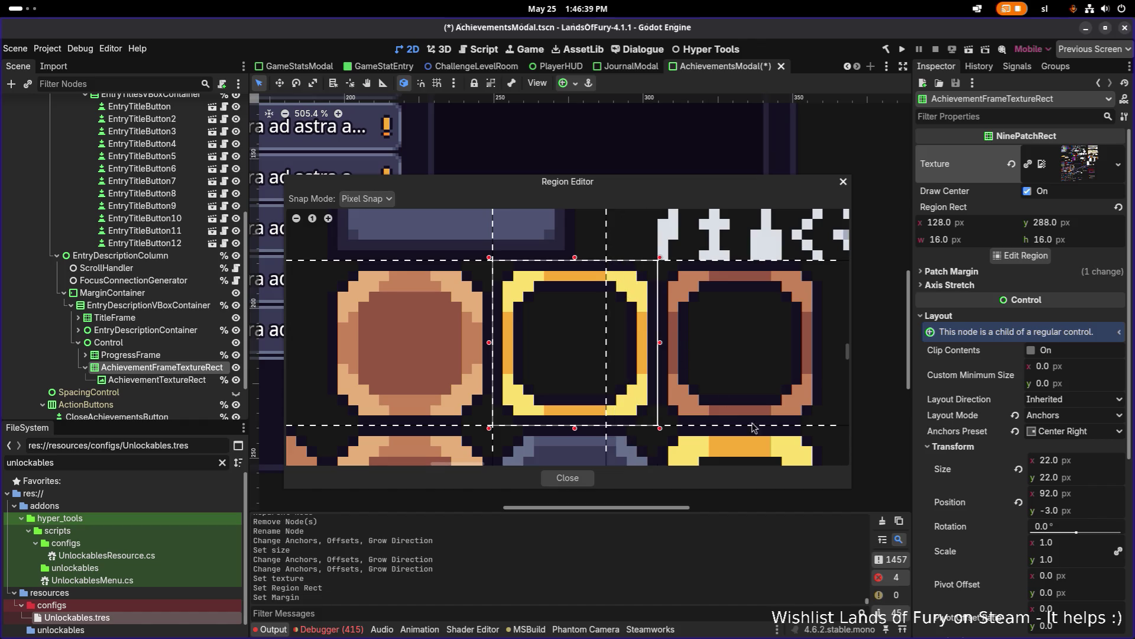
left_click_drag(744, 426, 748, 375)
left_click_drag(752, 263, 747, 320)
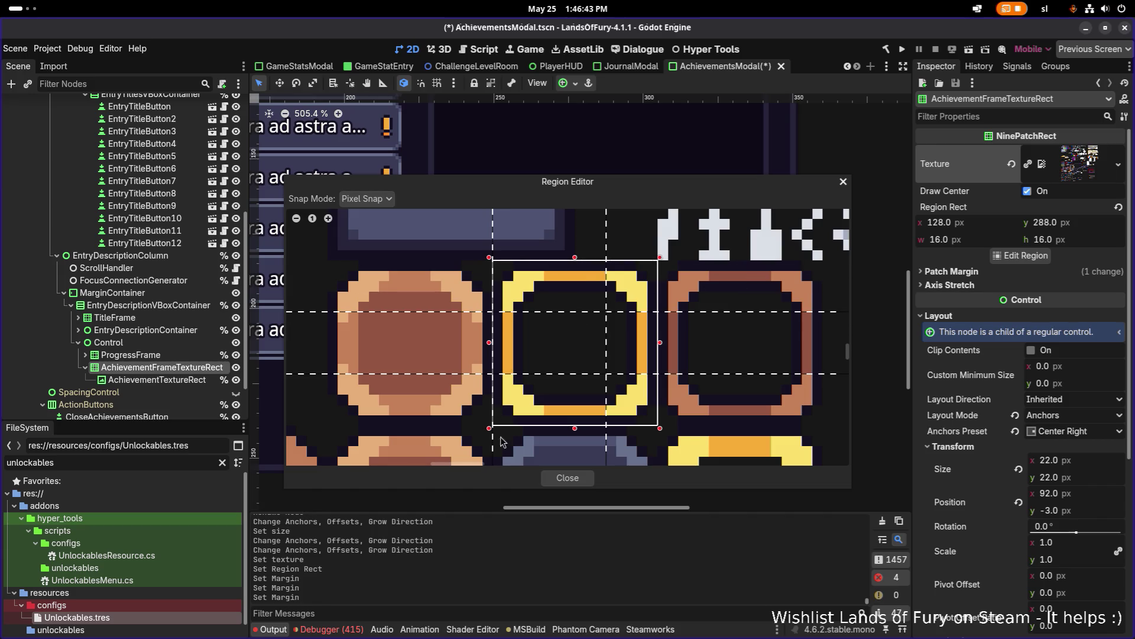
left_click_drag(493, 452, 544, 453)
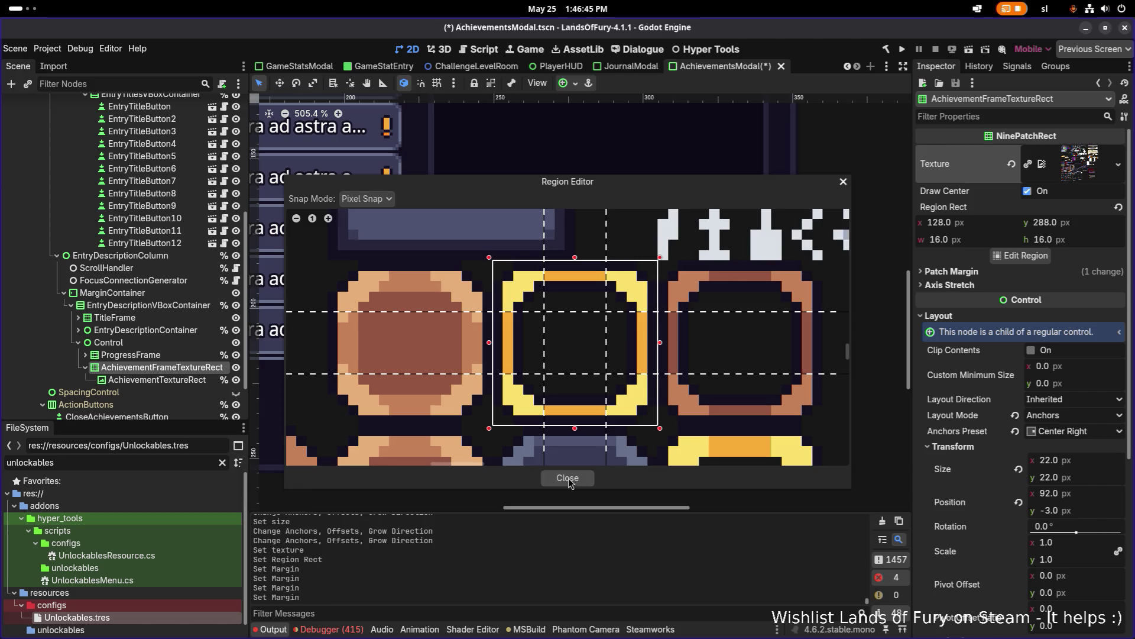
left_click(567, 478)
key("ctrl+s")
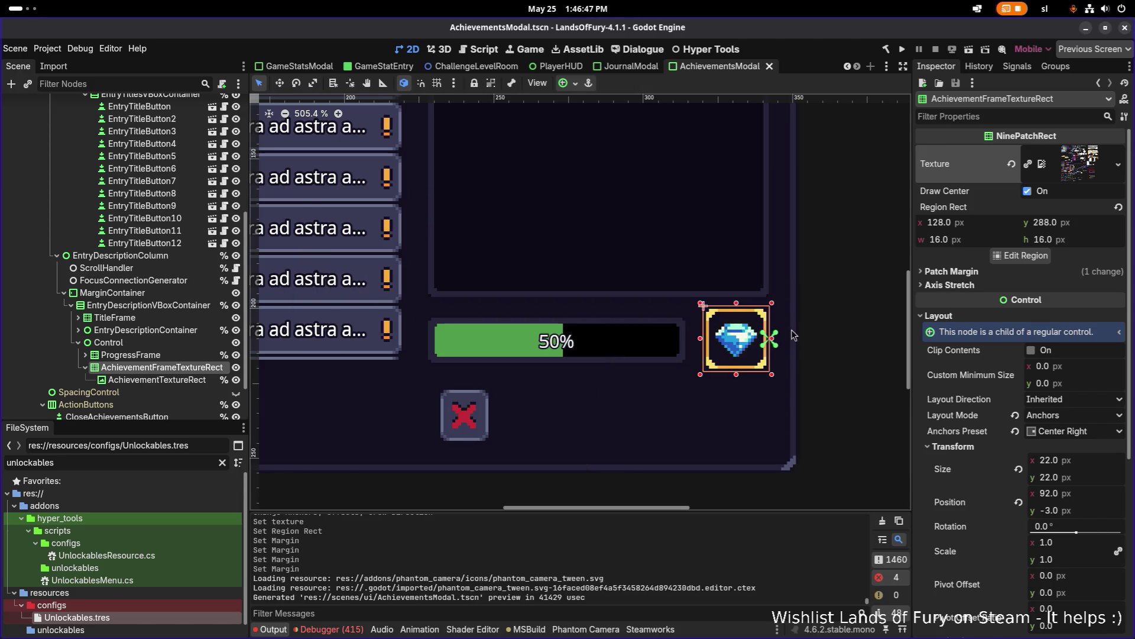
- Select the modal's inner margin and center containers while zooming into the gem
left_click(798, 313)
scroll(798, 319, "down", 10)
left_click(836, 297)
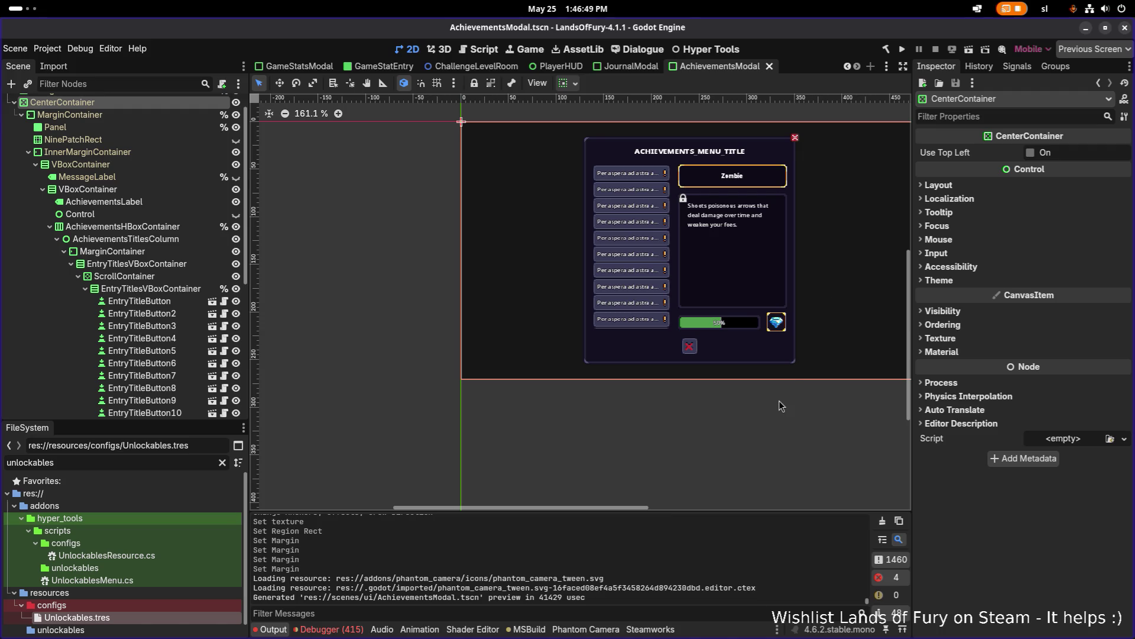
scroll(675, 403, "up", 8)
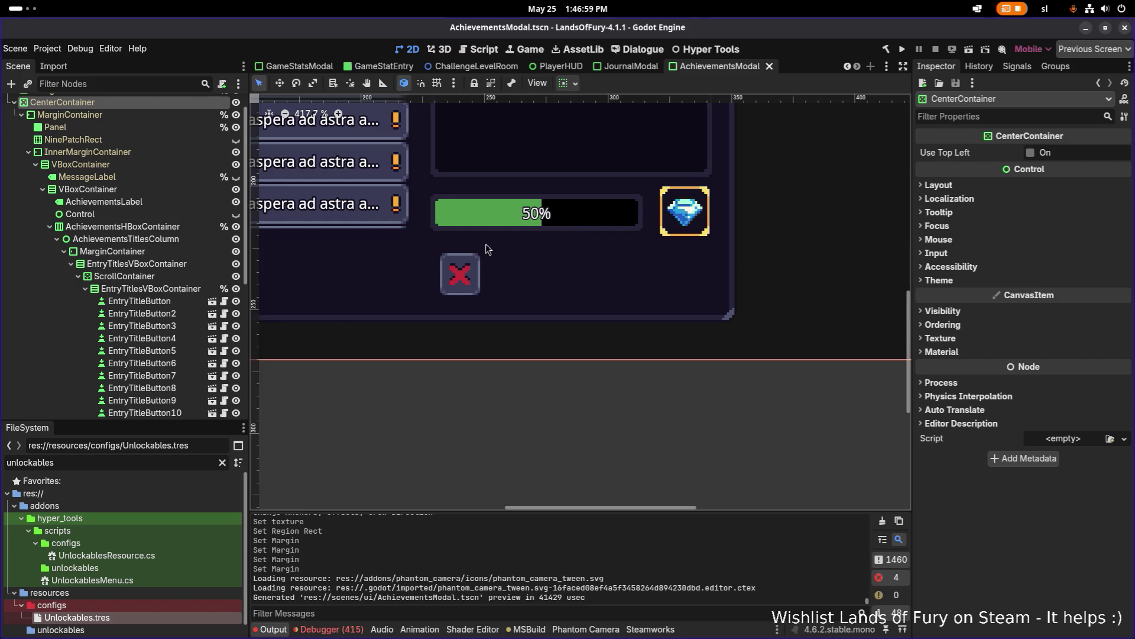
scroll(514, 255, "down", 7)
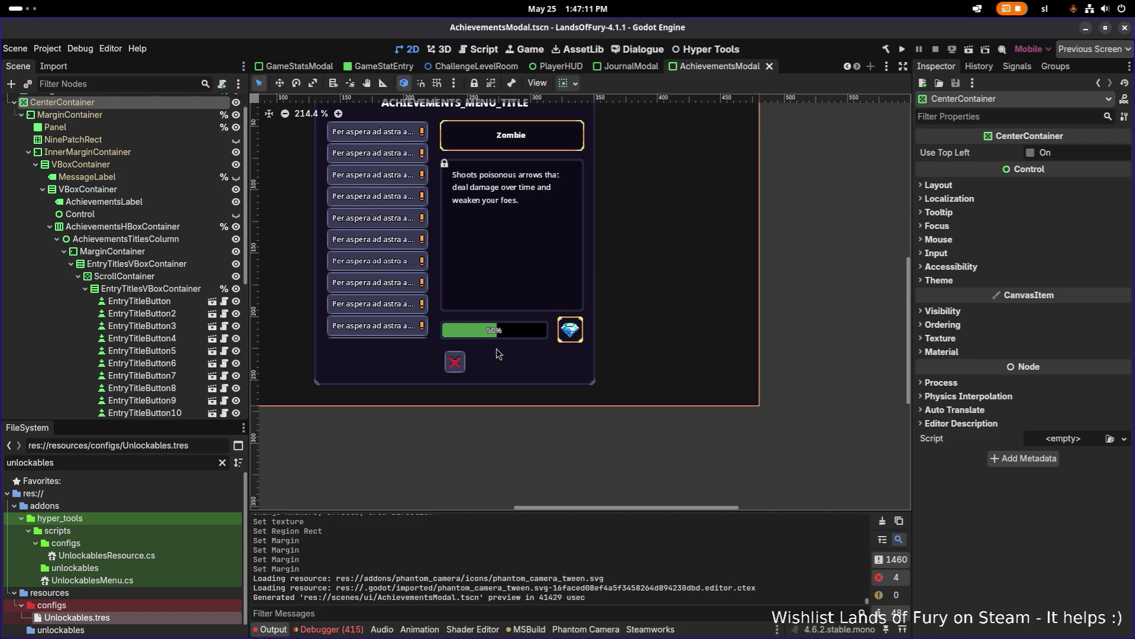
scroll(155, 327, "down", 5)
- Step through the progress row nodes and open the action menu for AchievementFrameTextureRect
left_click(155, 323)
left_click(162, 310)
scroll(550, 340, "up", 8)
scroll(549, 333, "up", 2)
left_click(177, 287)
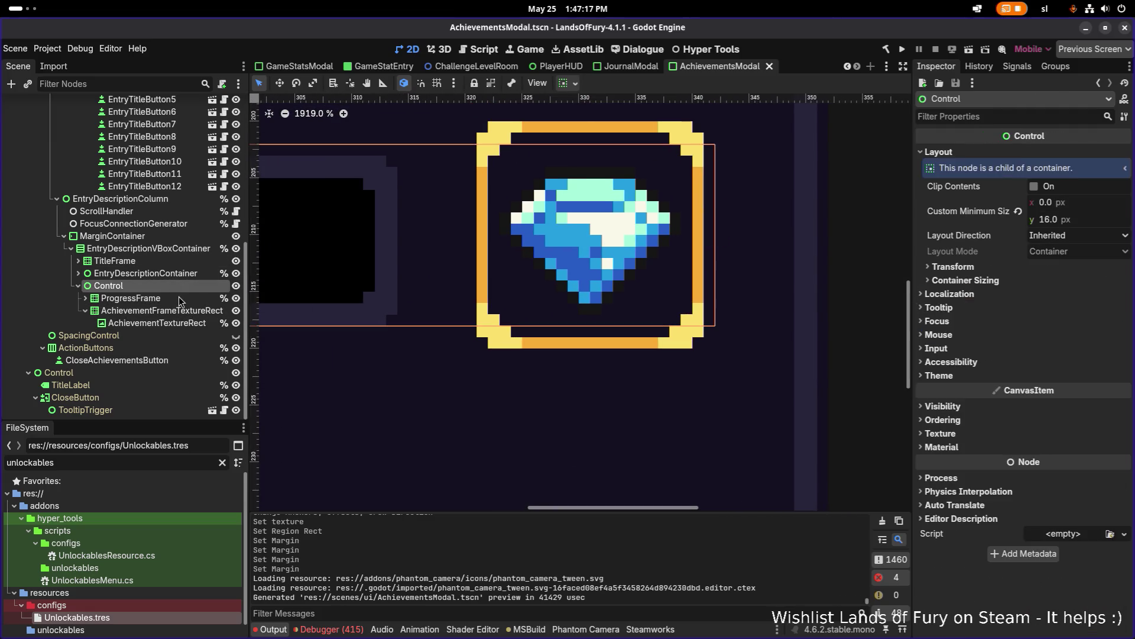
left_click(179, 300)
key("Down")
key("Down")
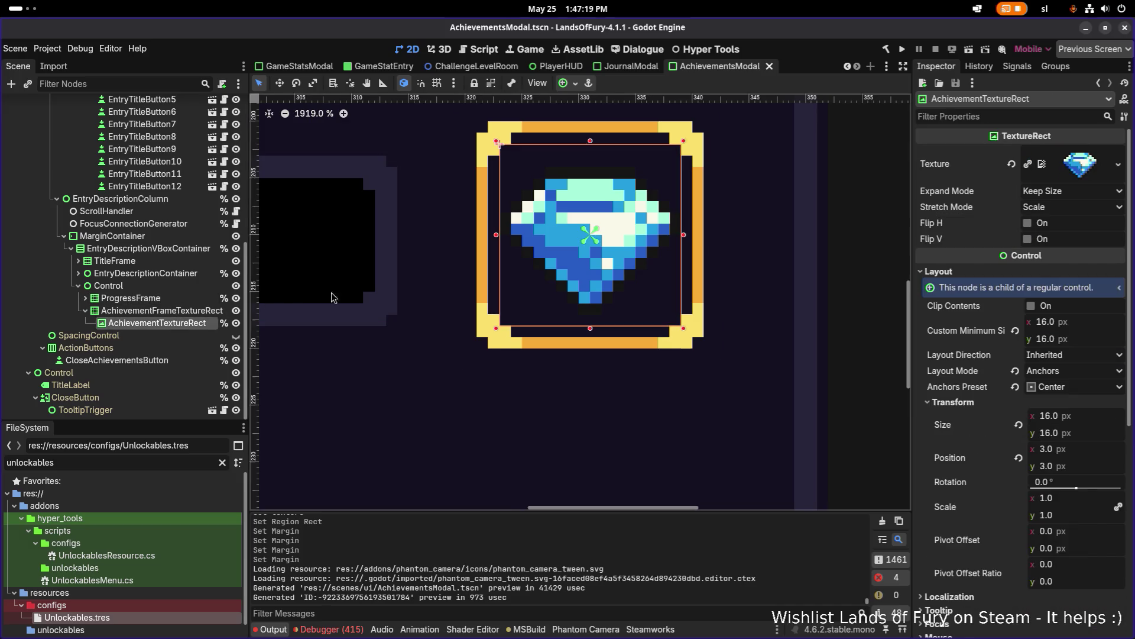
scroll(323, 298, "down", 3)
left_click(161, 310)
right_click(191, 315)
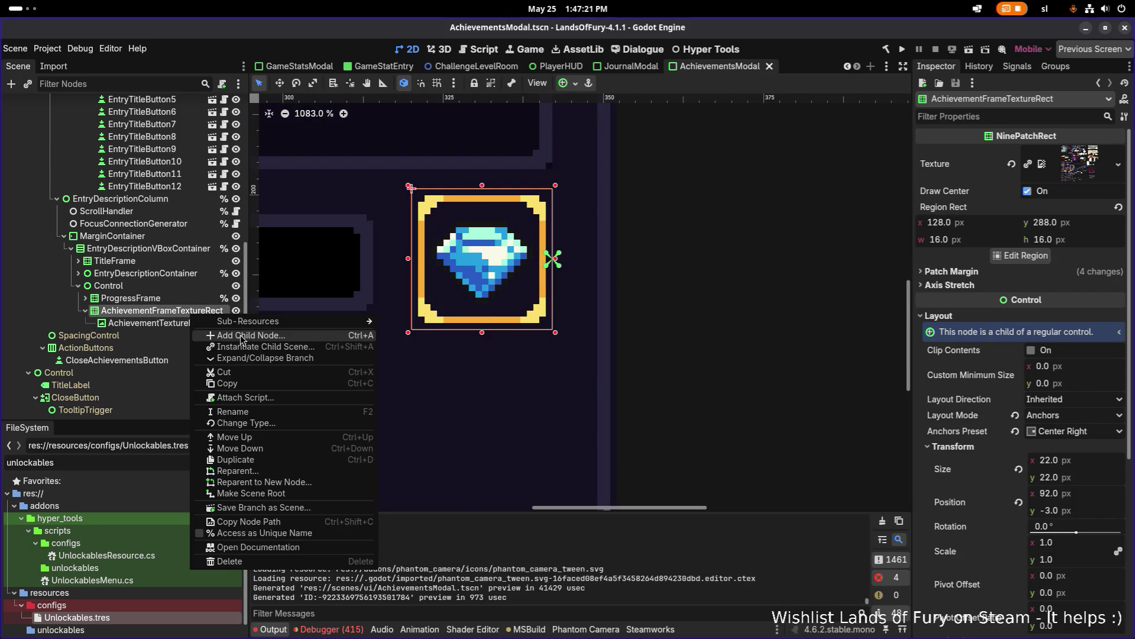
- Add a ColorRect child to the gem frame above AchievementTextureRect and enable Show Behind Parent
left_click(241, 335)
type("color")
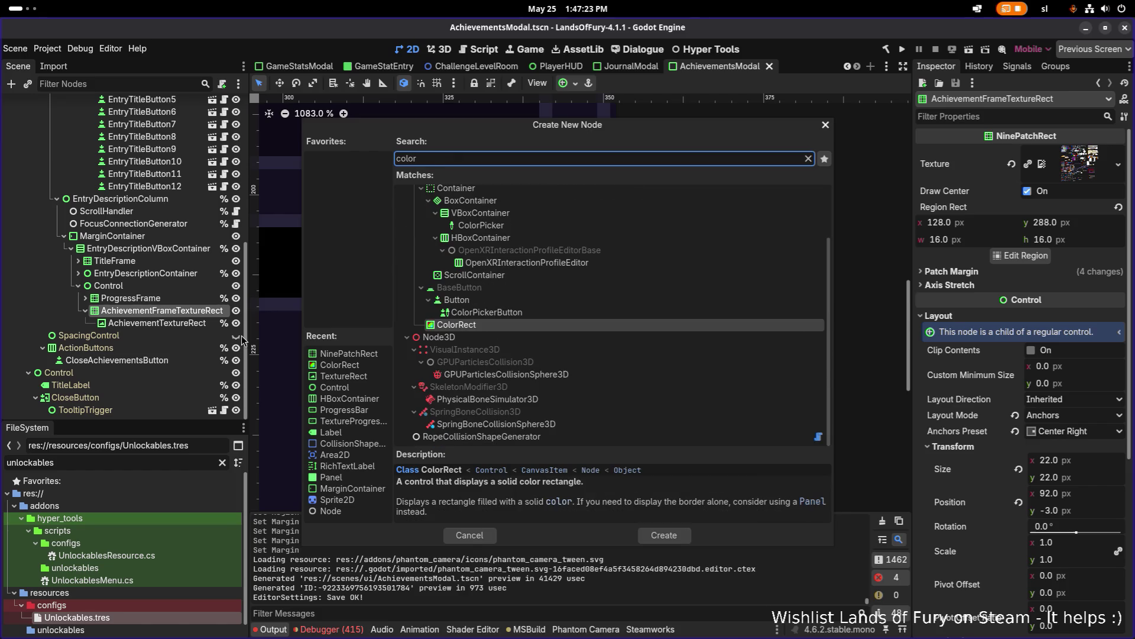
key("Return")
mouse_move(239, 335)
left_mouse_down()
mouse_move(174, 336)
mouse_move(187, 323)
left_mouse_up()
left_click(188, 312)
left_click(190, 324)
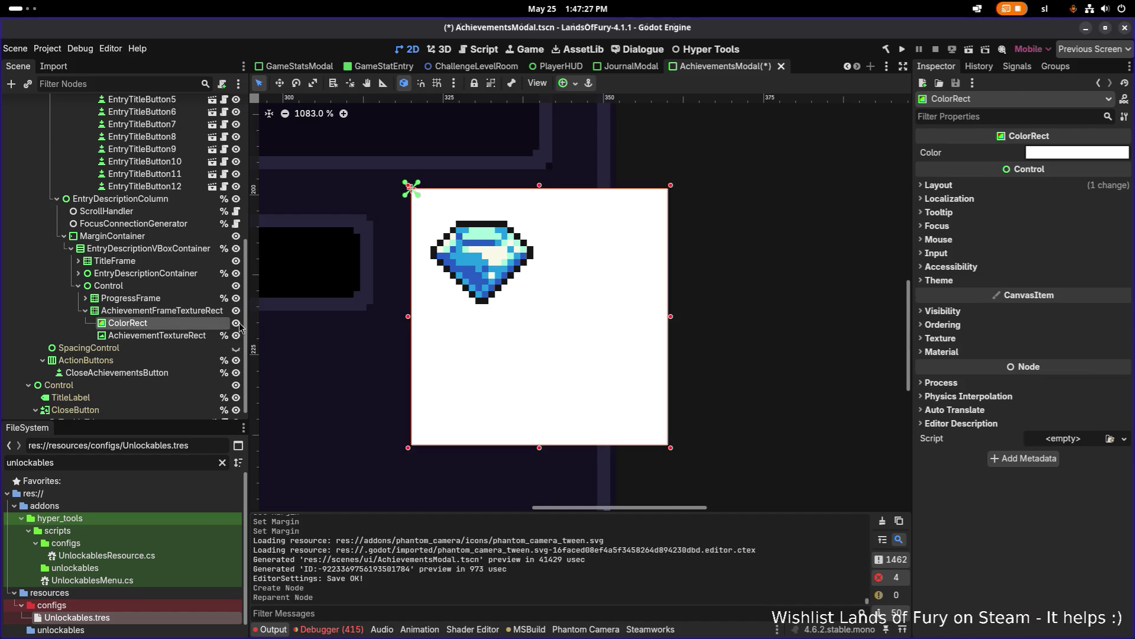
left_click(969, 316)
left_click(1031, 372)
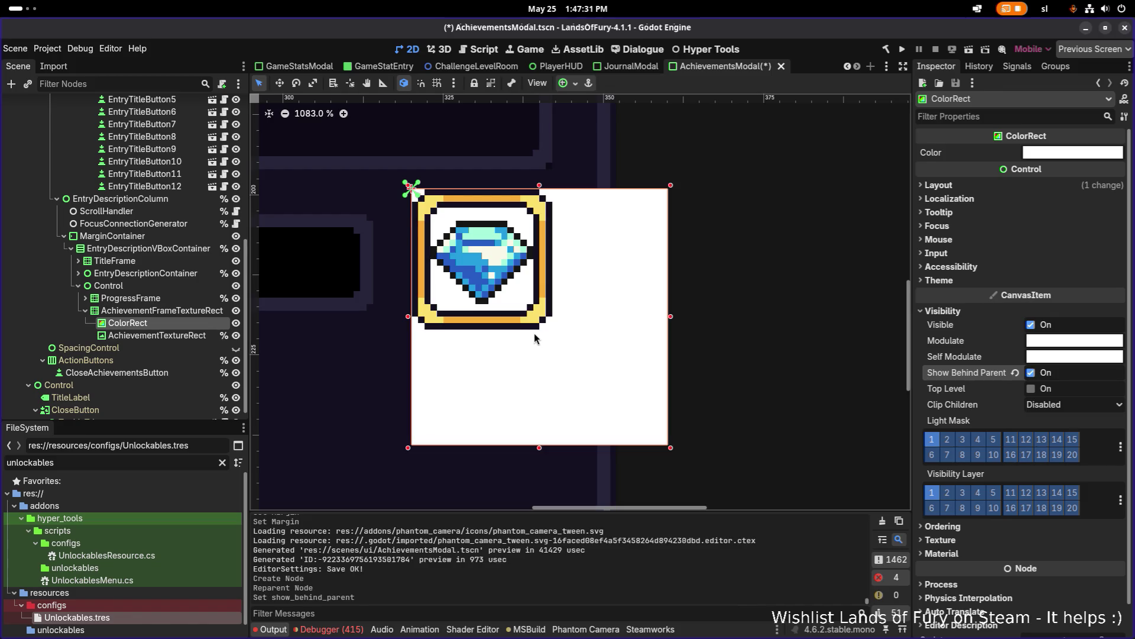
- Apply Full Rect anchors to the ColorRect, then pull its edges inward to 18×18
left_click(569, 83)
left_click(633, 185)
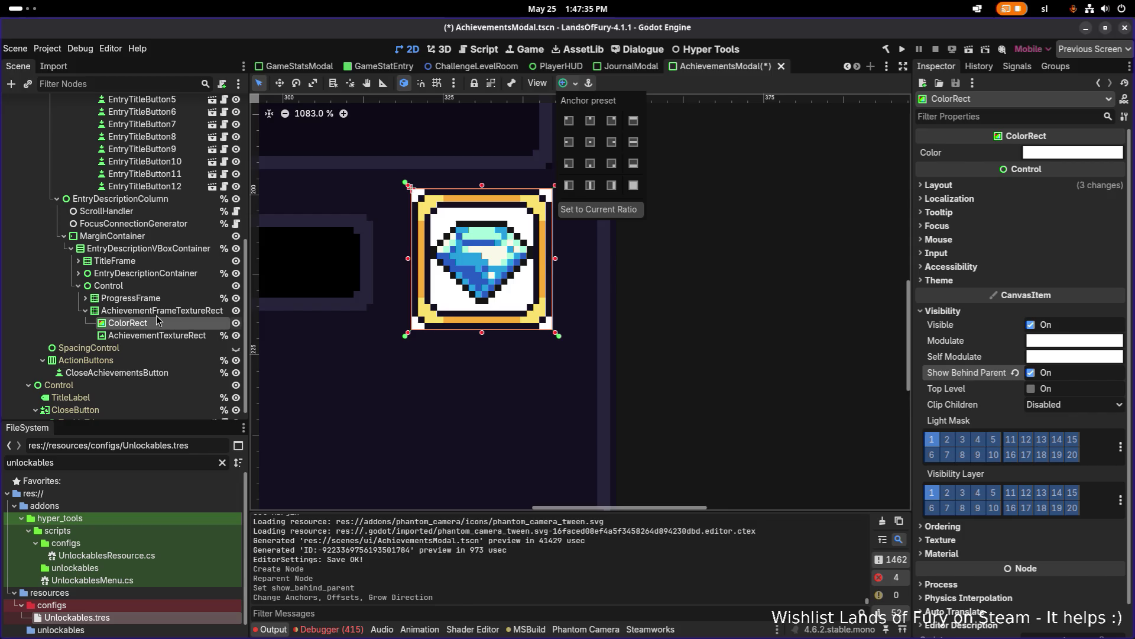
left_click(375, 322)
left_click(416, 262)
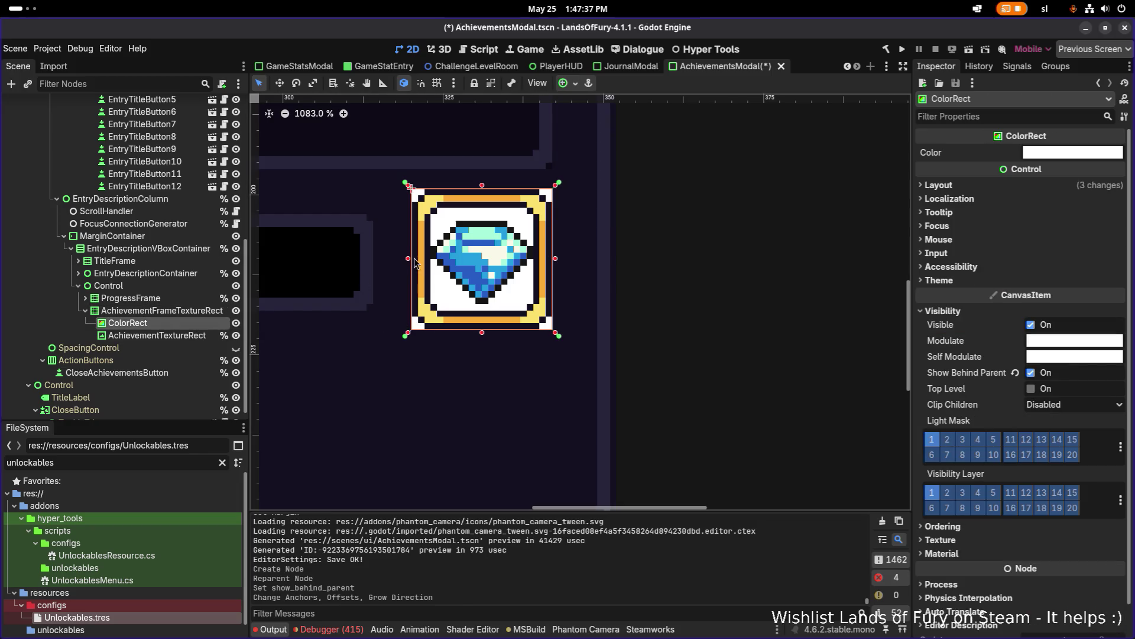
left_click_drag(411, 258, 425, 257)
left_click_drag(483, 332, 485, 320)
left_click_drag(556, 252, 543, 253)
mouse_move(482, 187)
left_mouse_down()
mouse_move(482, 221)
mouse_move(481, 199)
left_mouse_up()
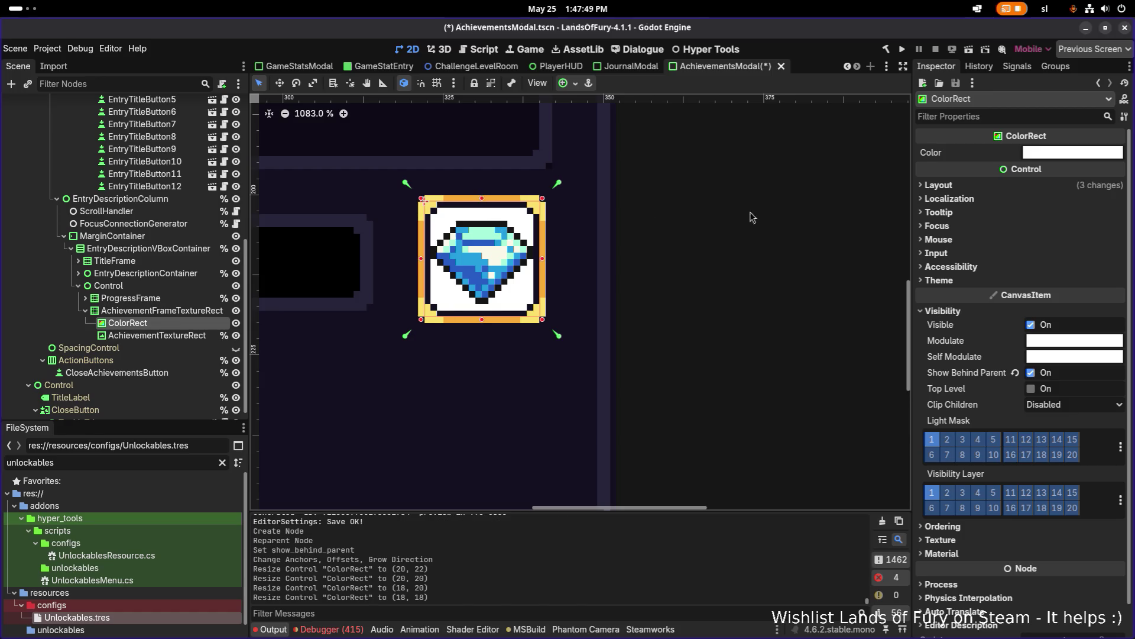
- Set the ColorRect colour to a faint translucent white (ffffff14)
left_click(1072, 152)
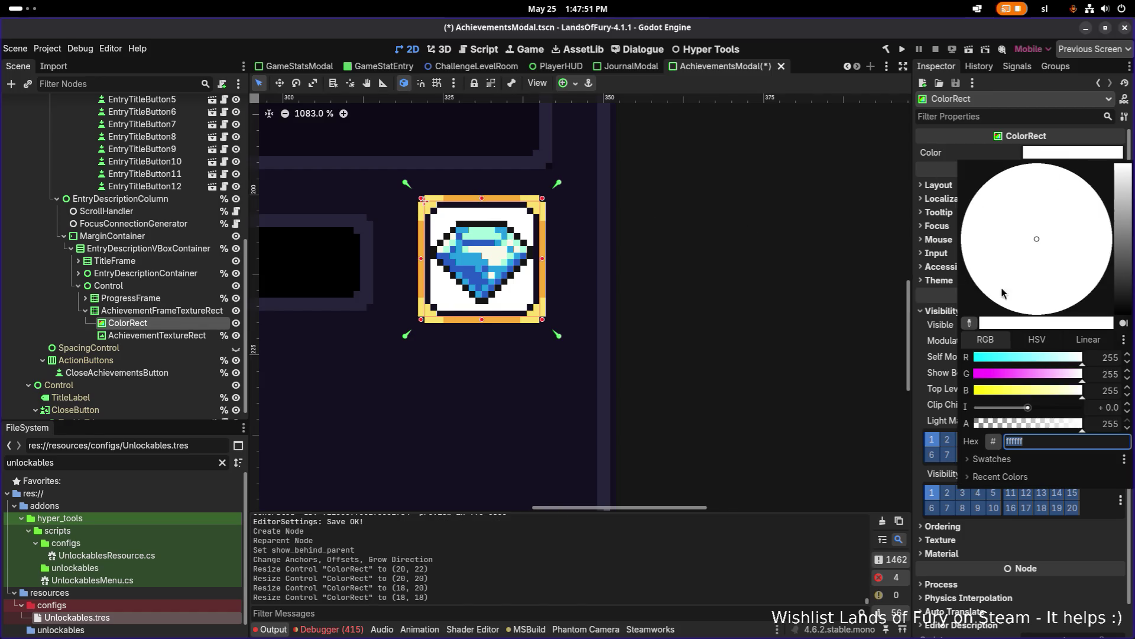
left_click_drag(1128, 266, 1123, 331)
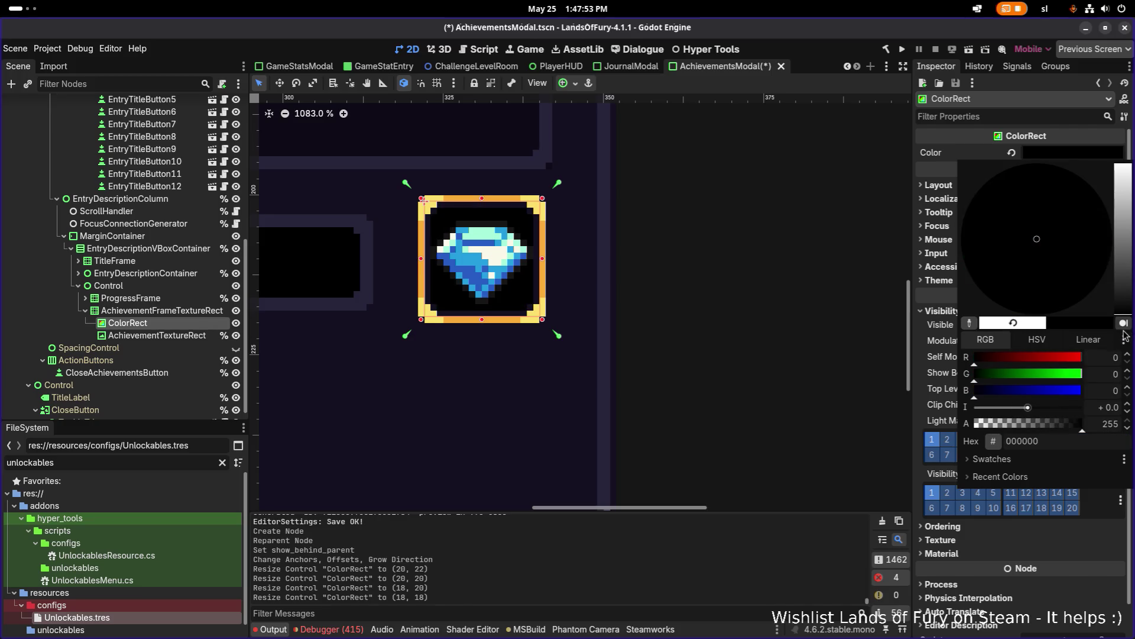
left_click_drag(1027, 423, 998, 426)
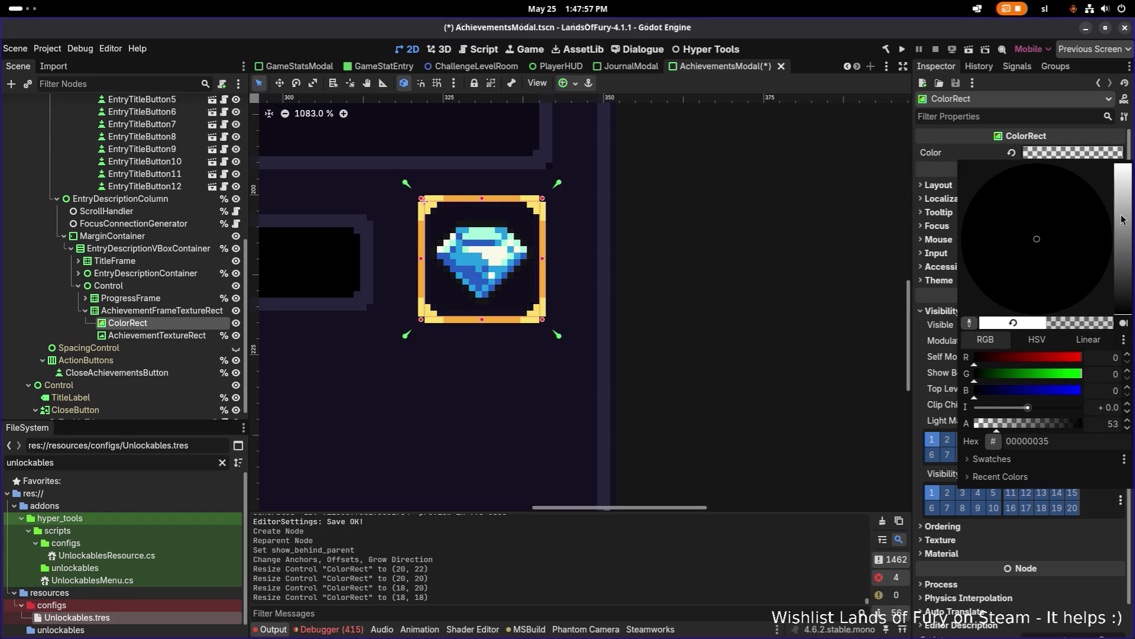
left_click_drag(1121, 214, 1117, 148)
mouse_move(1040, 423)
left_mouse_down()
mouse_move(979, 430)
mouse_move(1082, 424)
left_mouse_up()
left_click(757, 324)
- Save the AchievementsModal scene
scroll(758, 324, "down", 5)
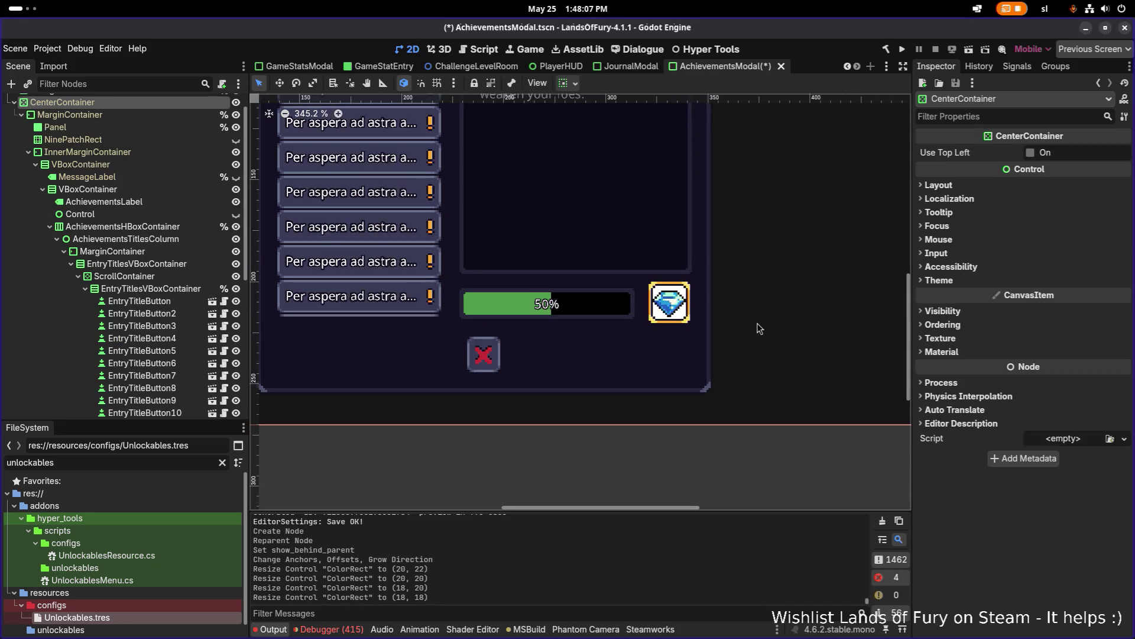
scroll(729, 322, "down", 4)
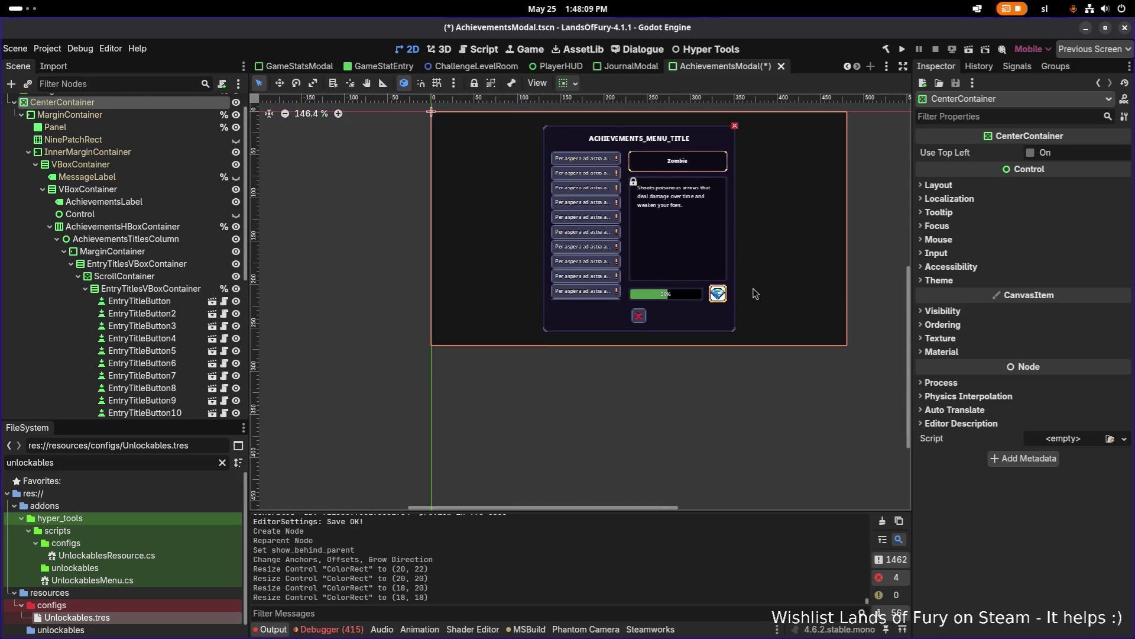
scroll(749, 288, "up", 5)
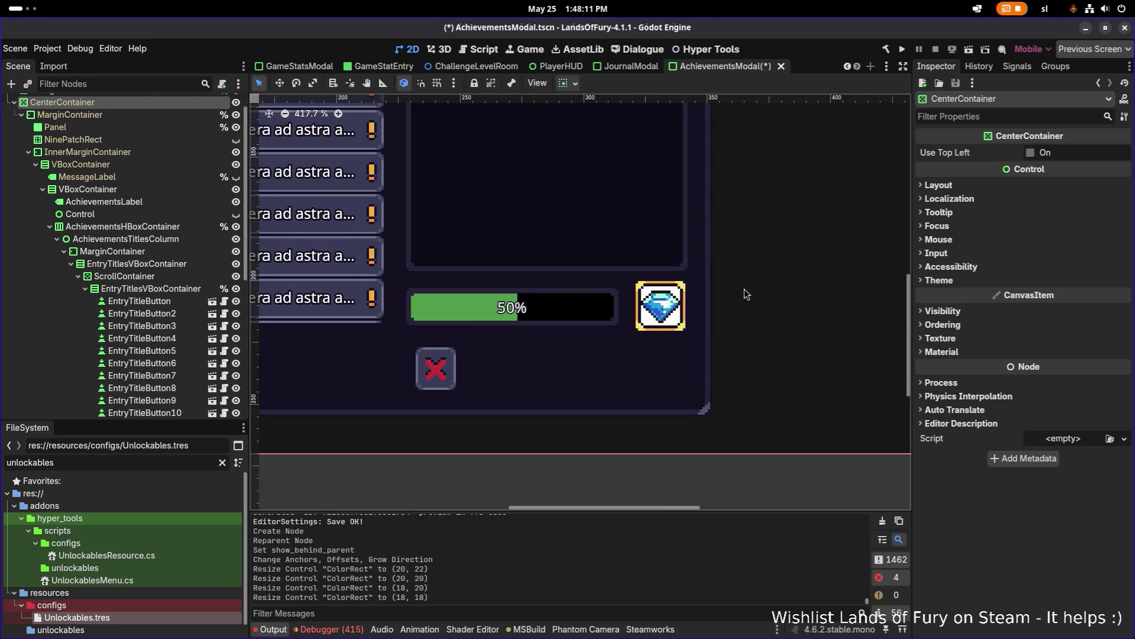
key("ctrl+s")
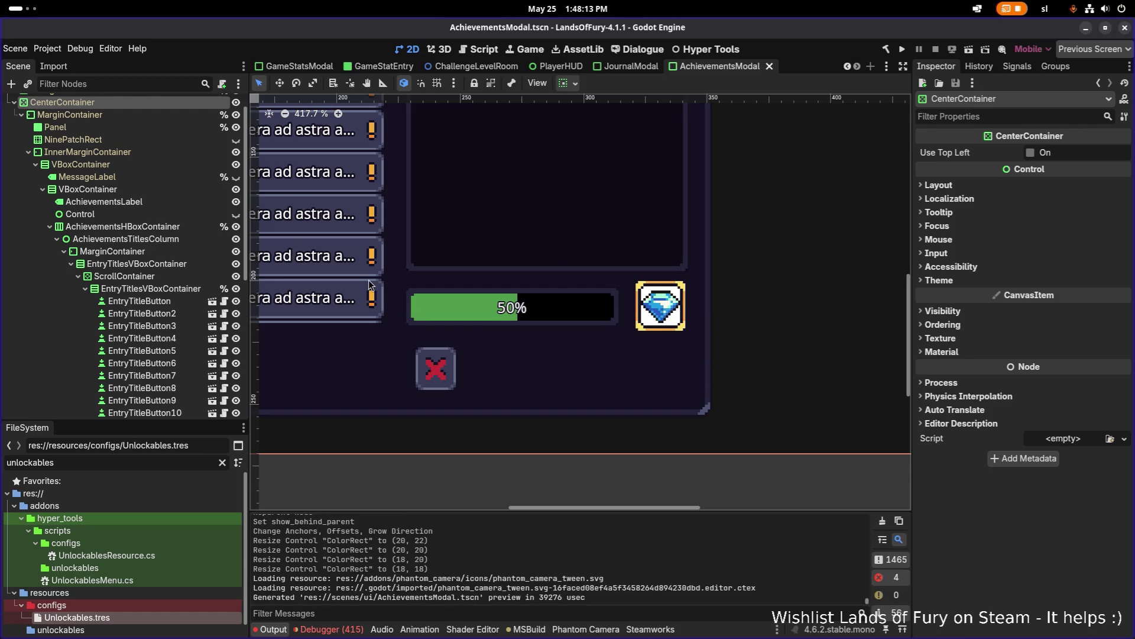
scroll(293, 246, "up", 1)
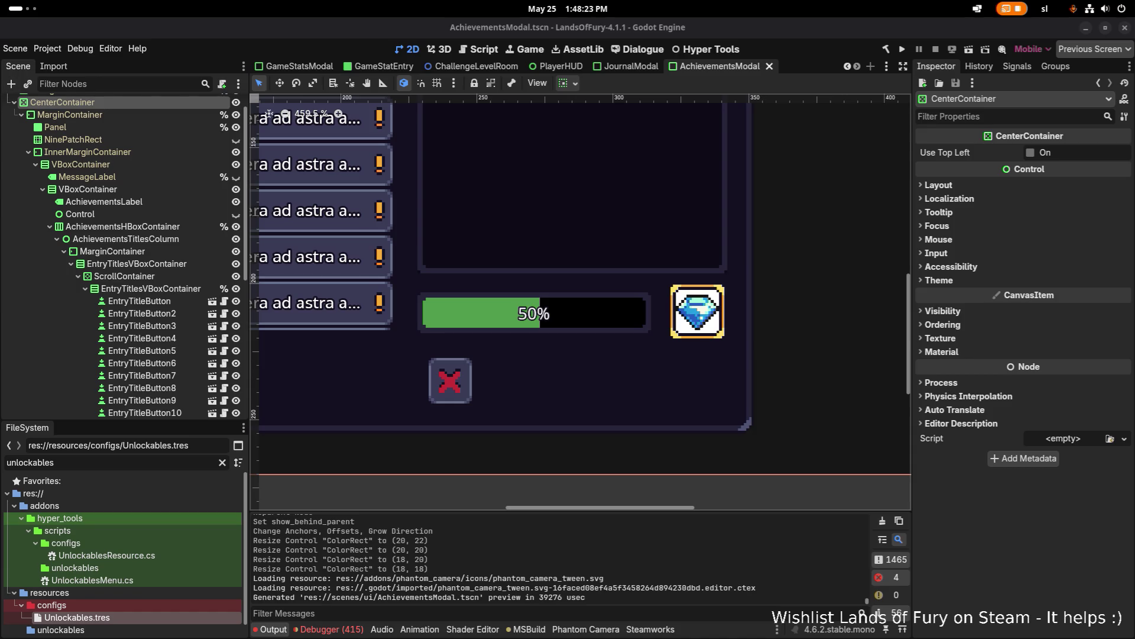
key("super")
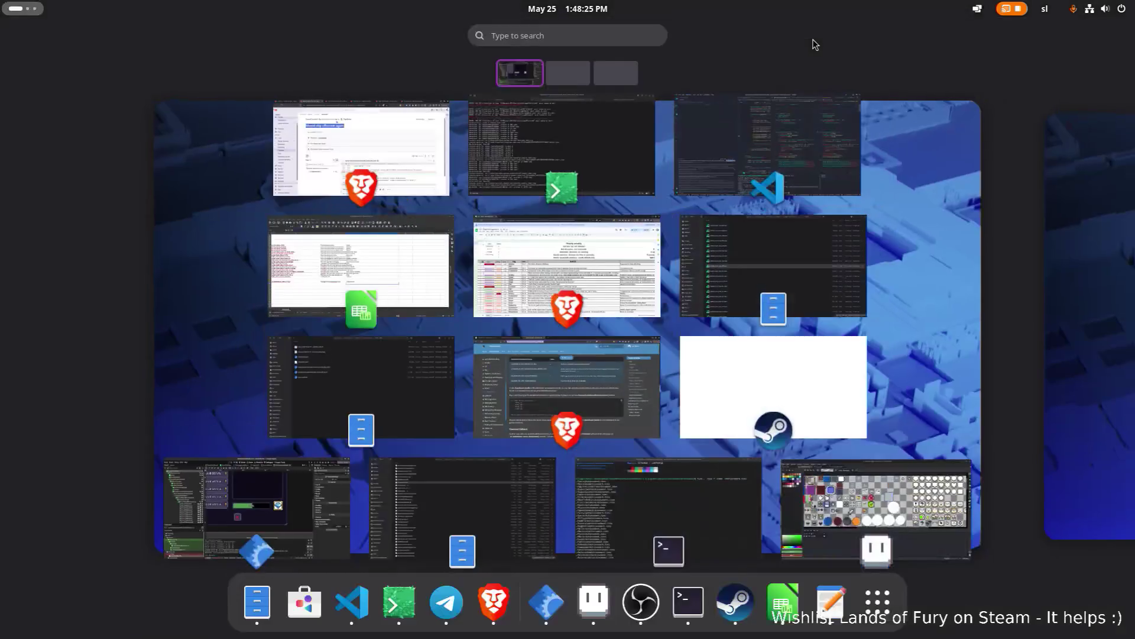
- Launch Reynard by searching 'rey' in Activities and continue from its title screen
type("rey")
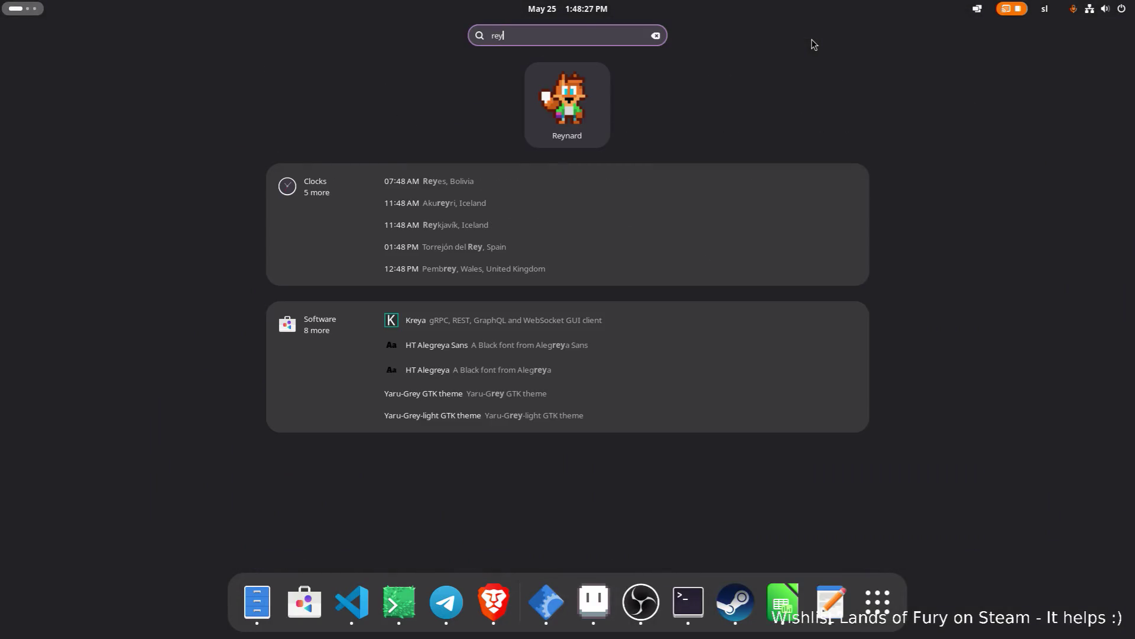
key("Return")
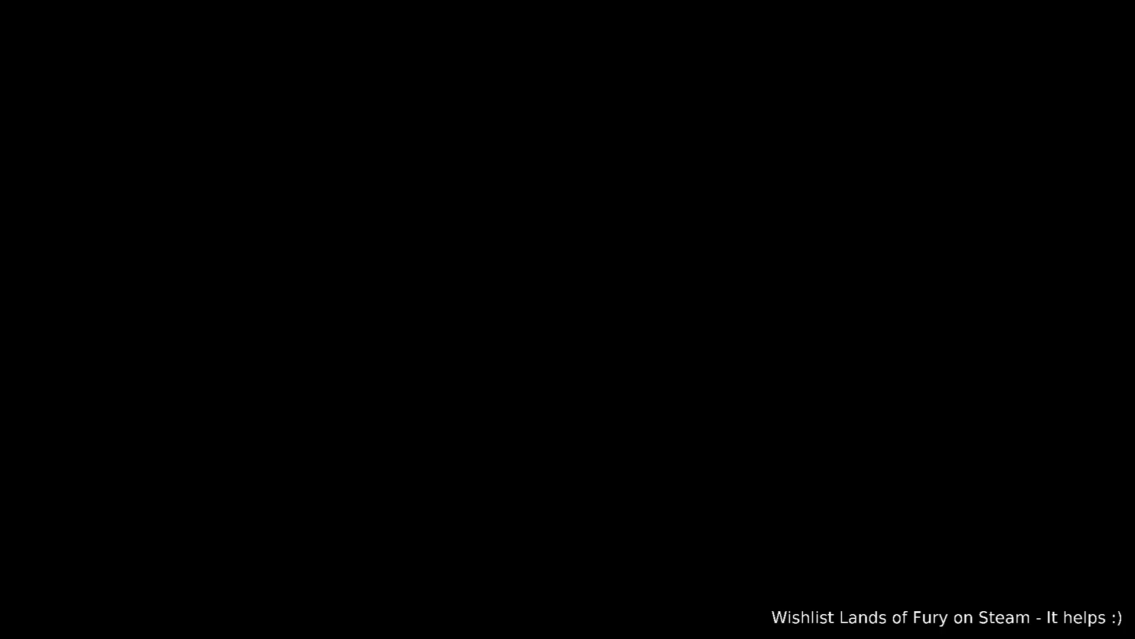
key("Return")
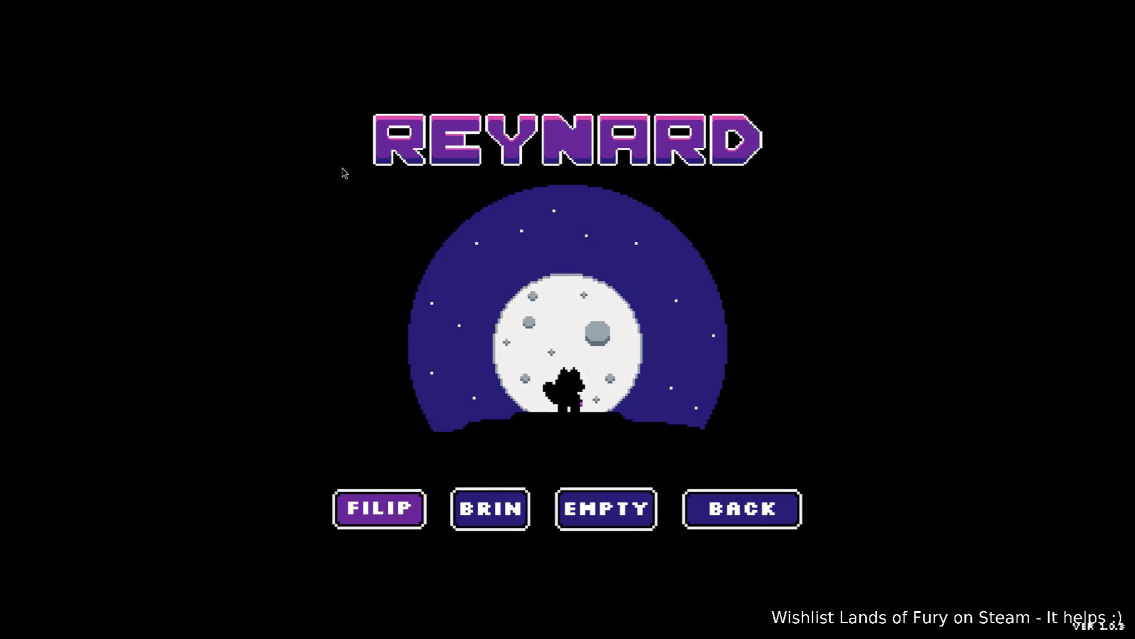
- Load the first save, walk into the mushroom house and open Achievements at the bookshelf
key("Return")
key("Return")
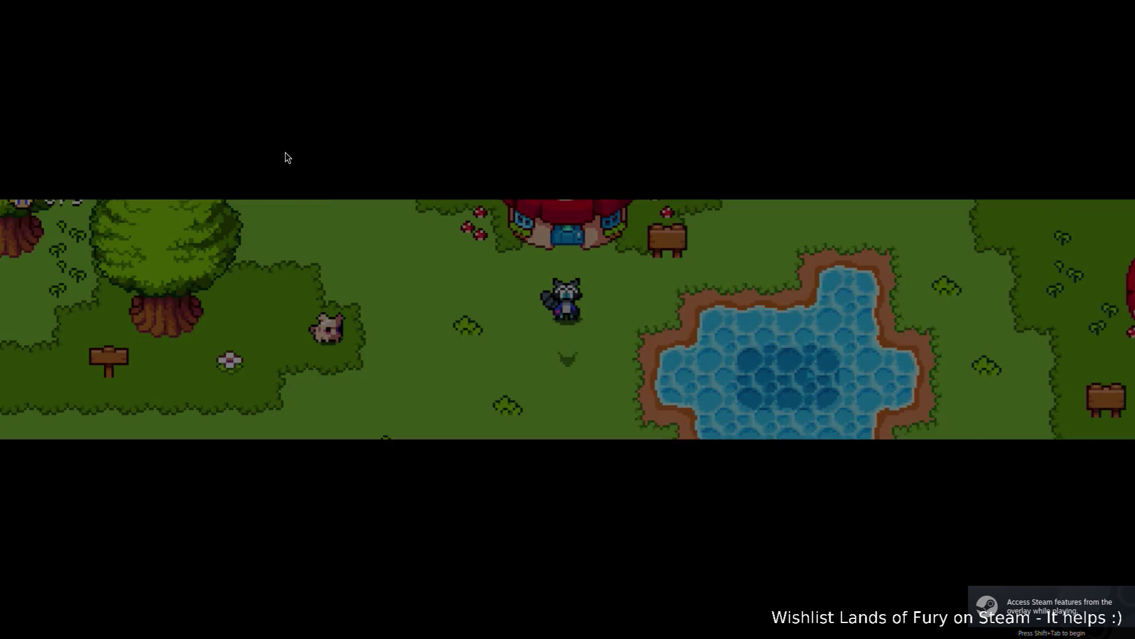
key("s")
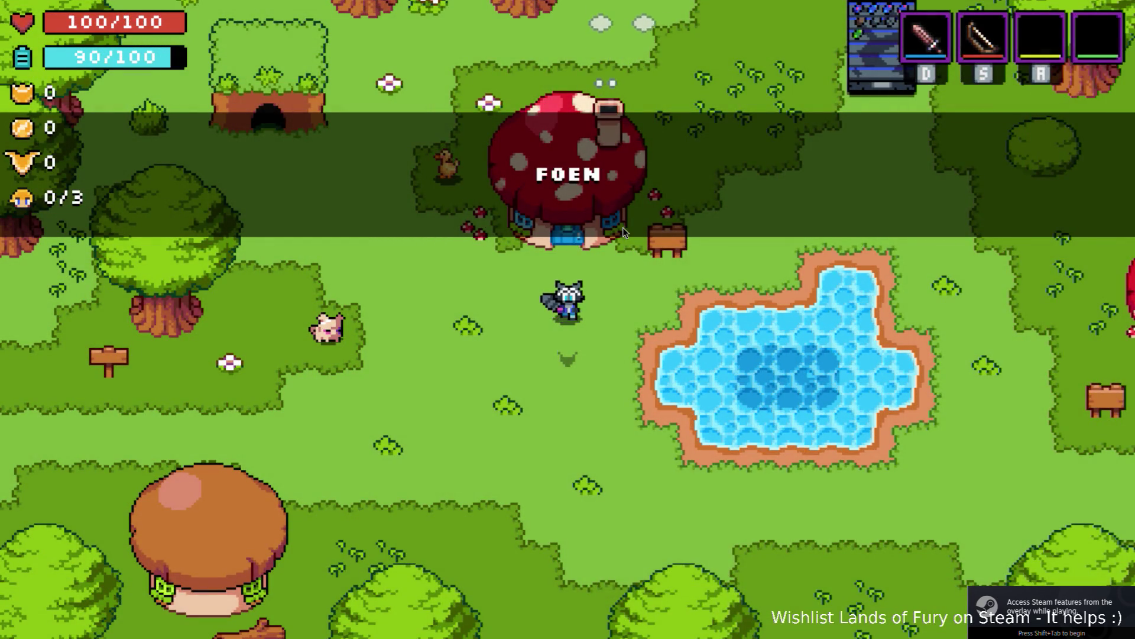
key("Up")
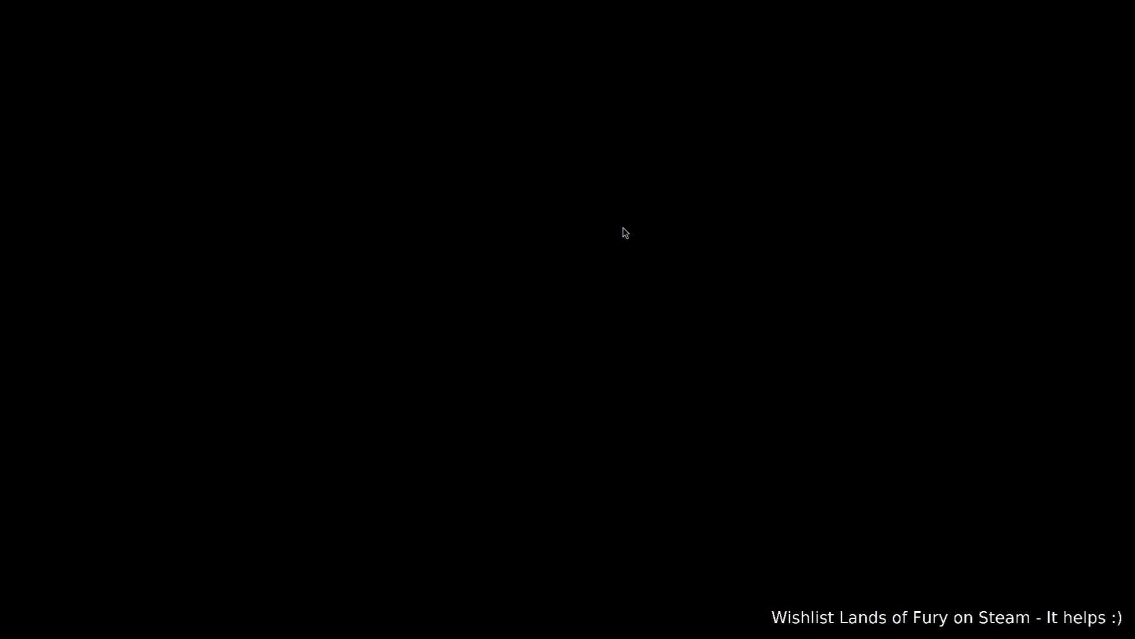
key("Up")
key("e")
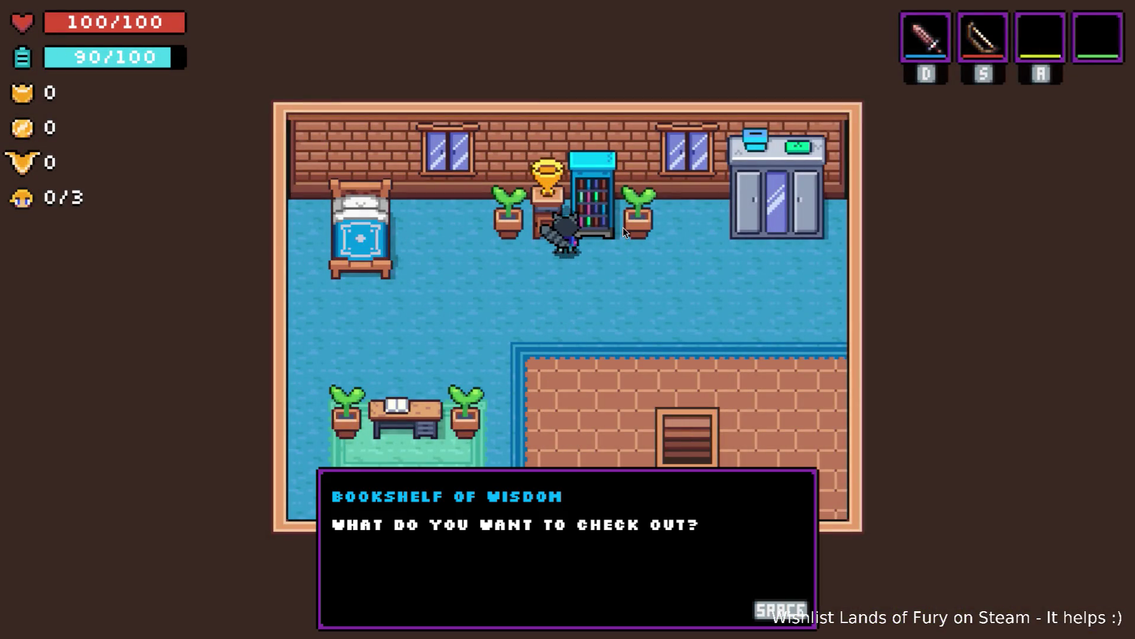
key("Down")
key("Up")
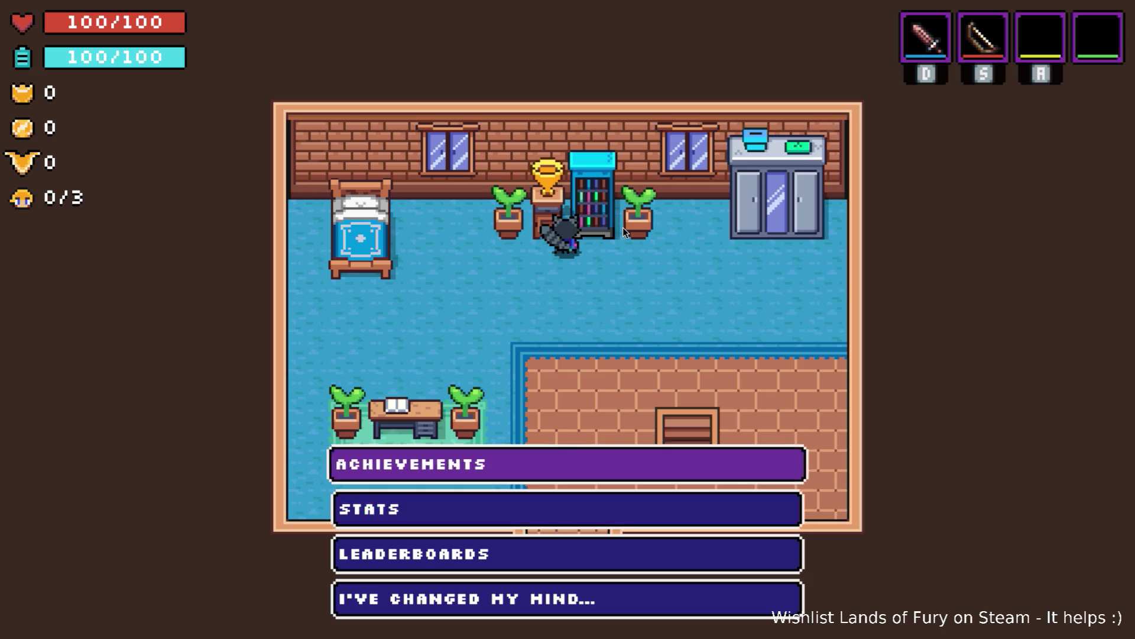
key("e")
- Browse the achievements list down past The God of War to Meeny's icon
key("Down")
key("Down")
key("Down")
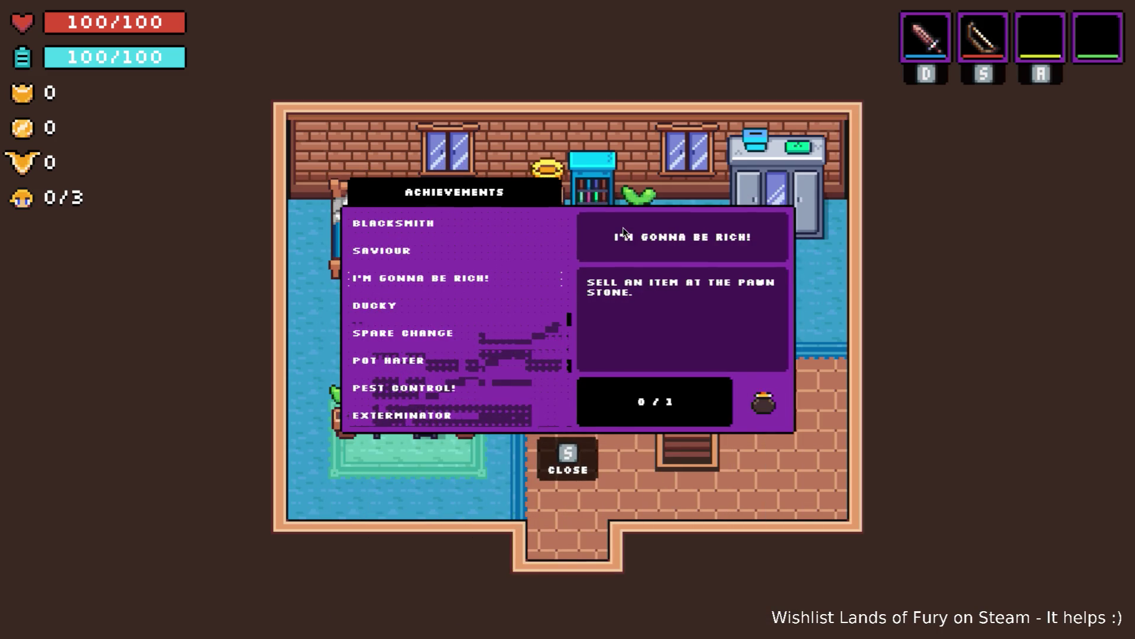
key("Down")
key("Down")
key("Down")
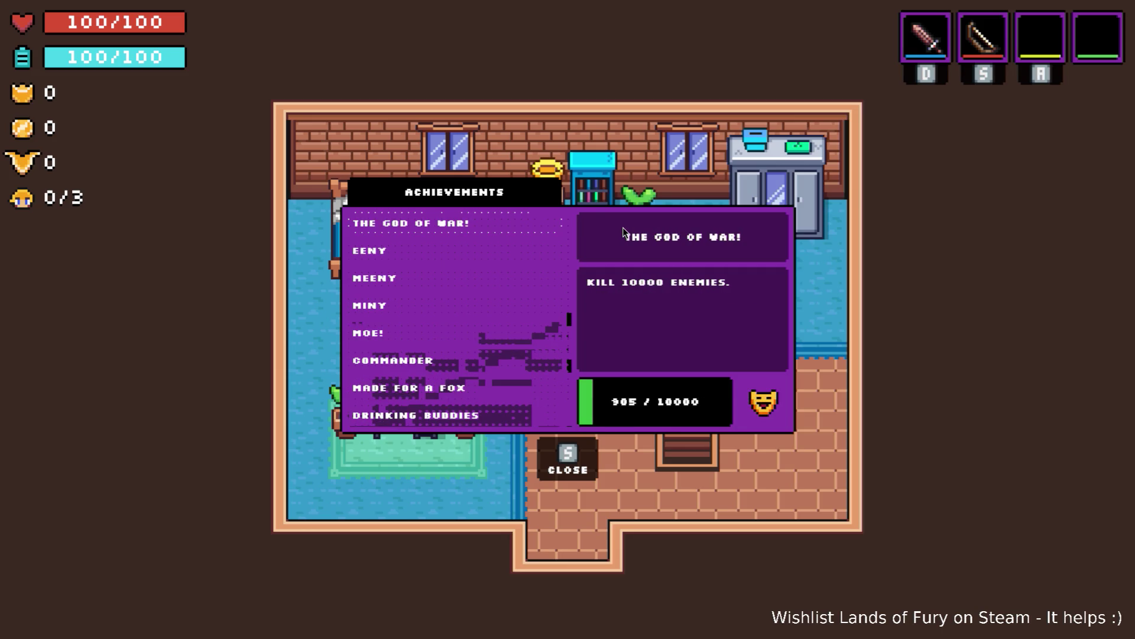
key("Down")
key("Down")
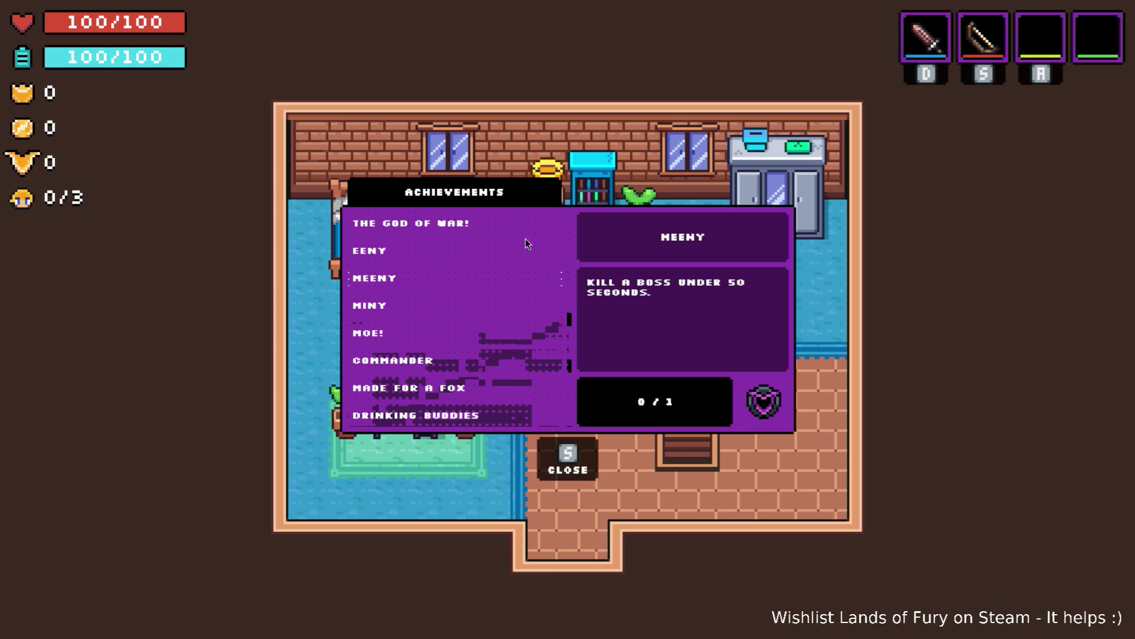
- Close the panel, quit from the pause menu to the title screen, and stop the game
key("s")
key("Escape")
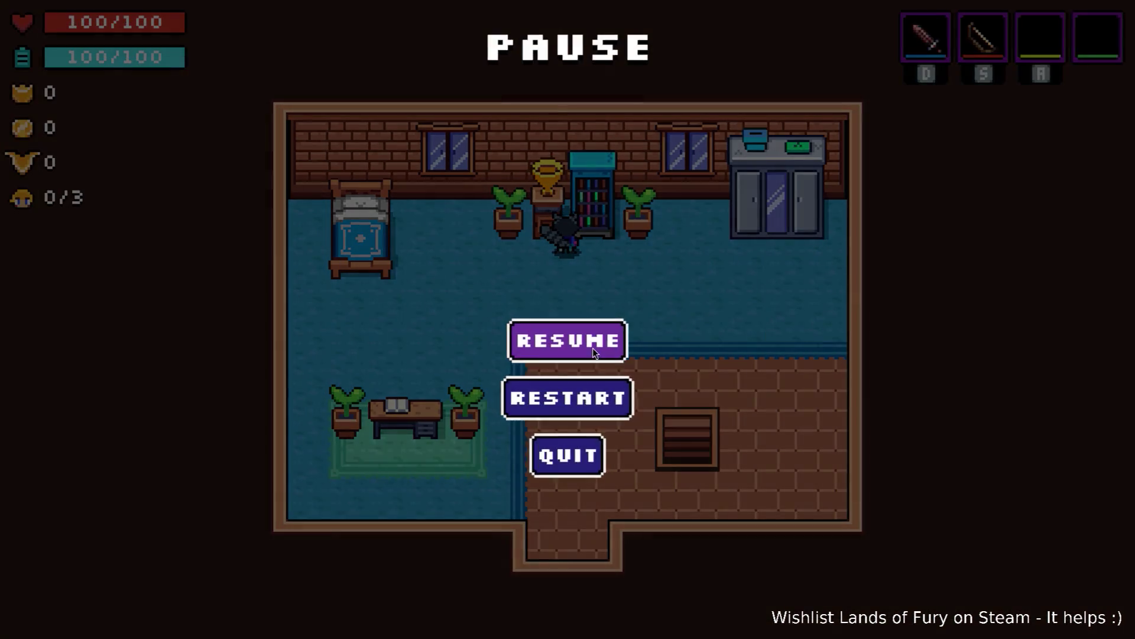
left_click(593, 454)
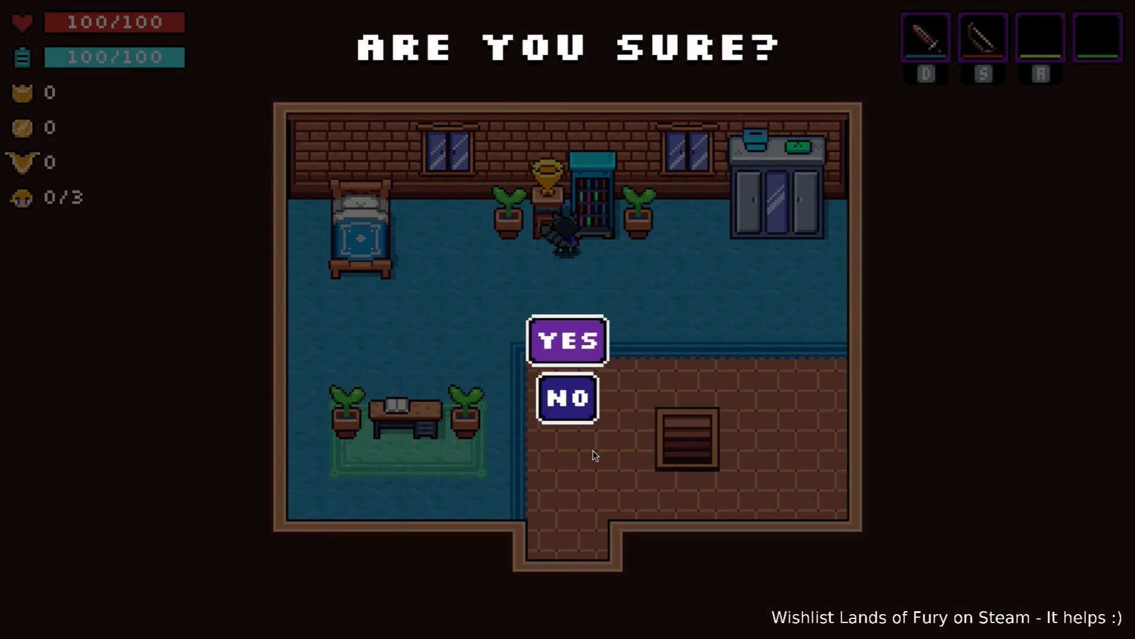
key("Return")
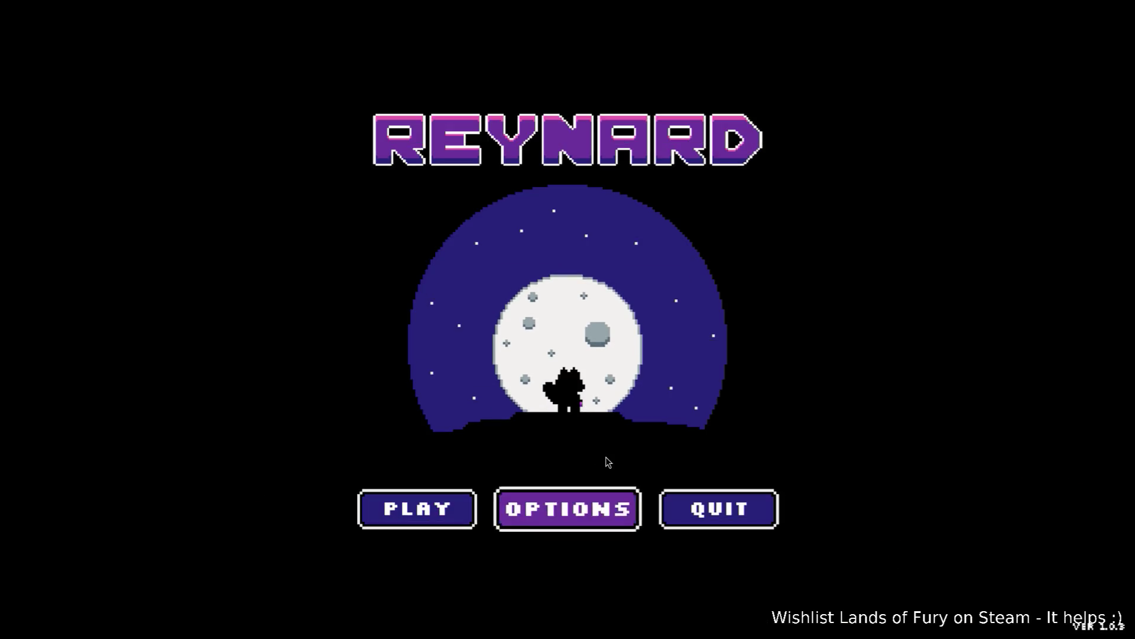
key("F8")
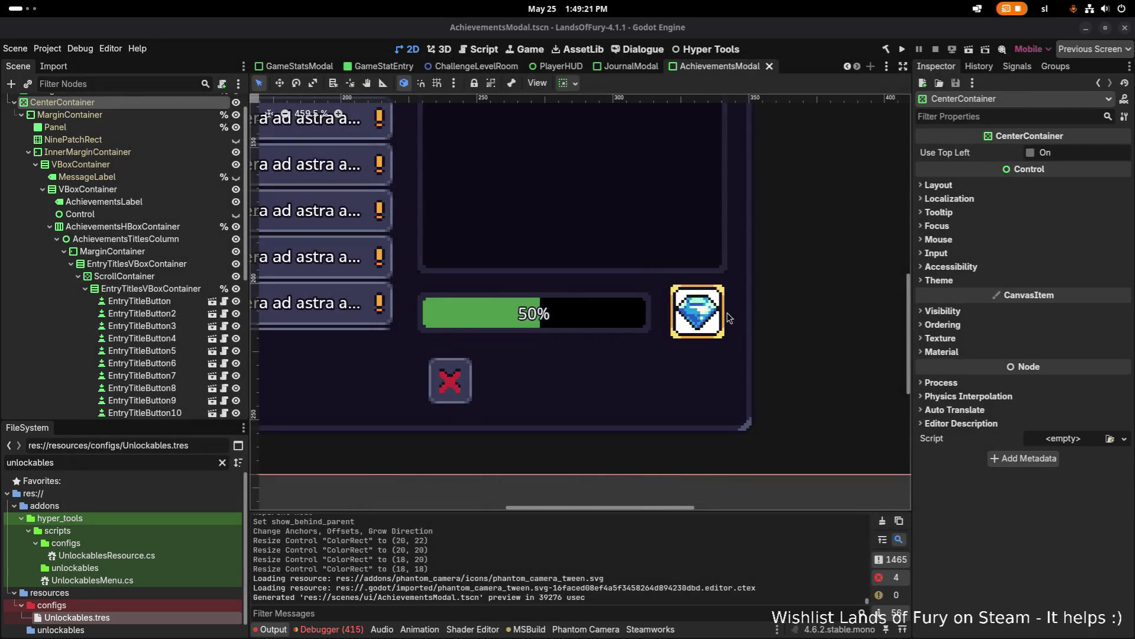
- Paste the copied texture onto the gem's AchievementFrameTextureRect
scroll(718, 314, "down", 1)
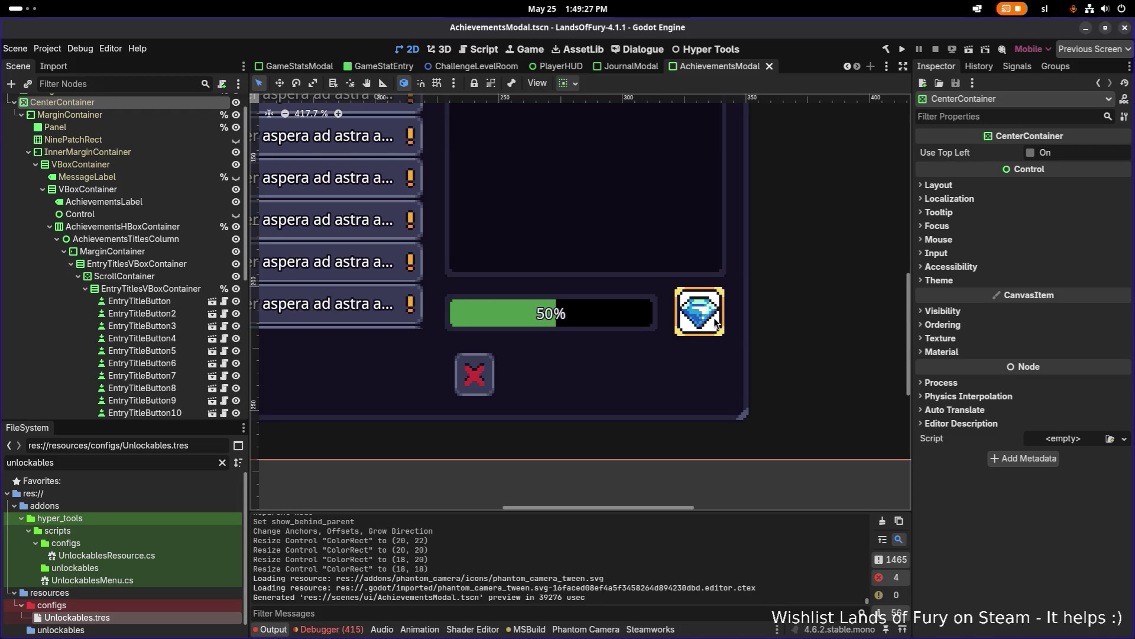
scroll(658, 318, "up", 6)
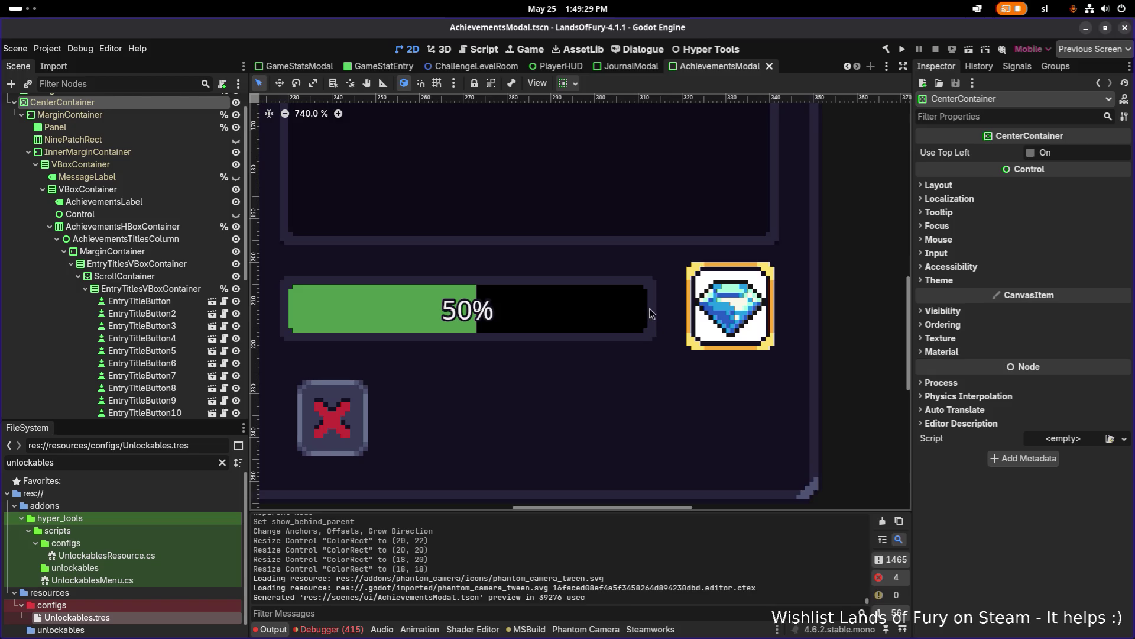
left_click(651, 312)
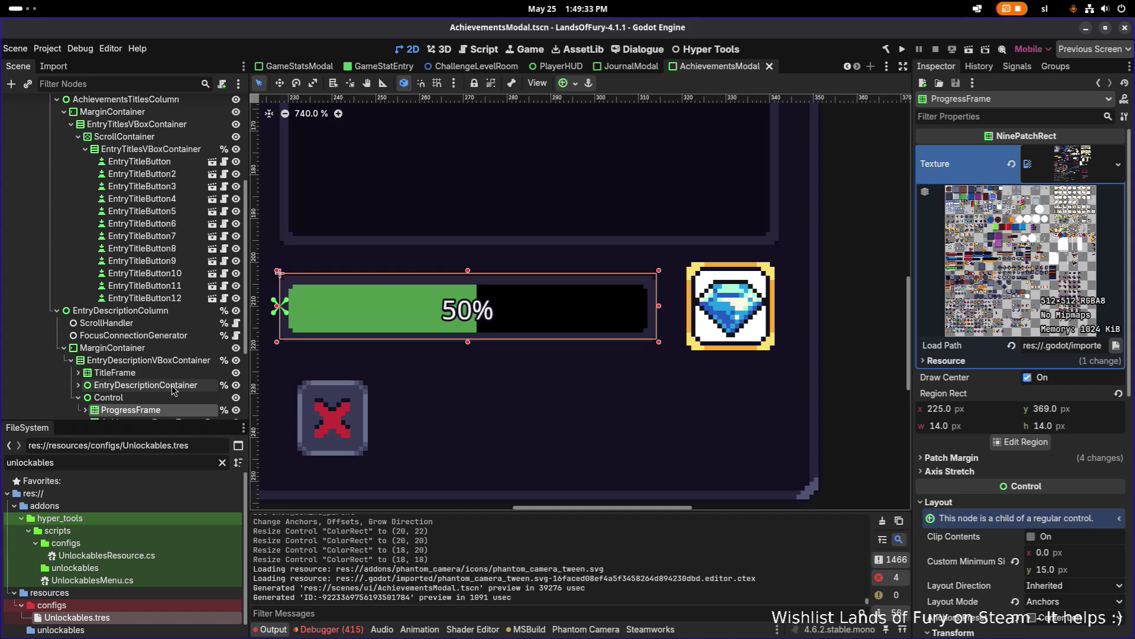
scroll(172, 385, "down", 2)
left_click(165, 361)
left_click(161, 371)
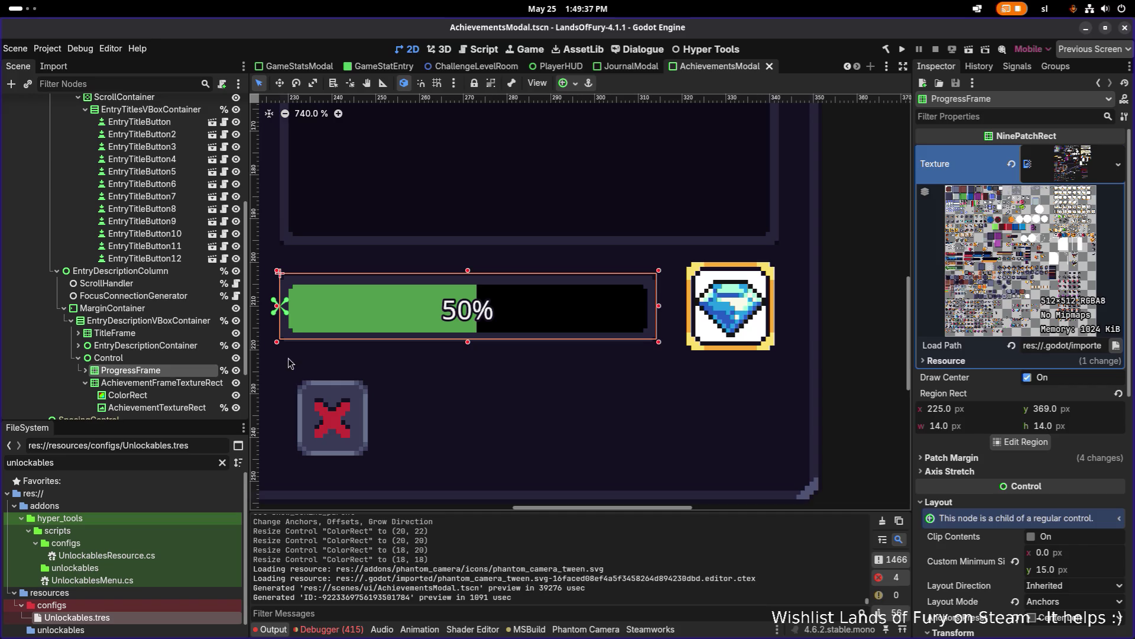
left_click(161, 383)
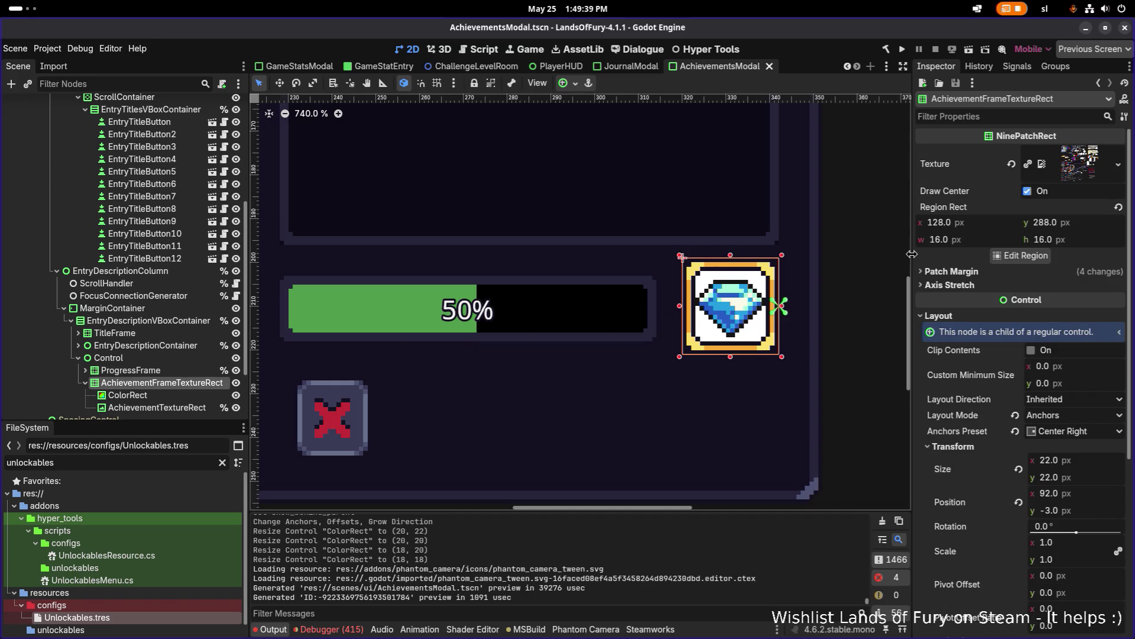
right_click(961, 161)
left_click(987, 179)
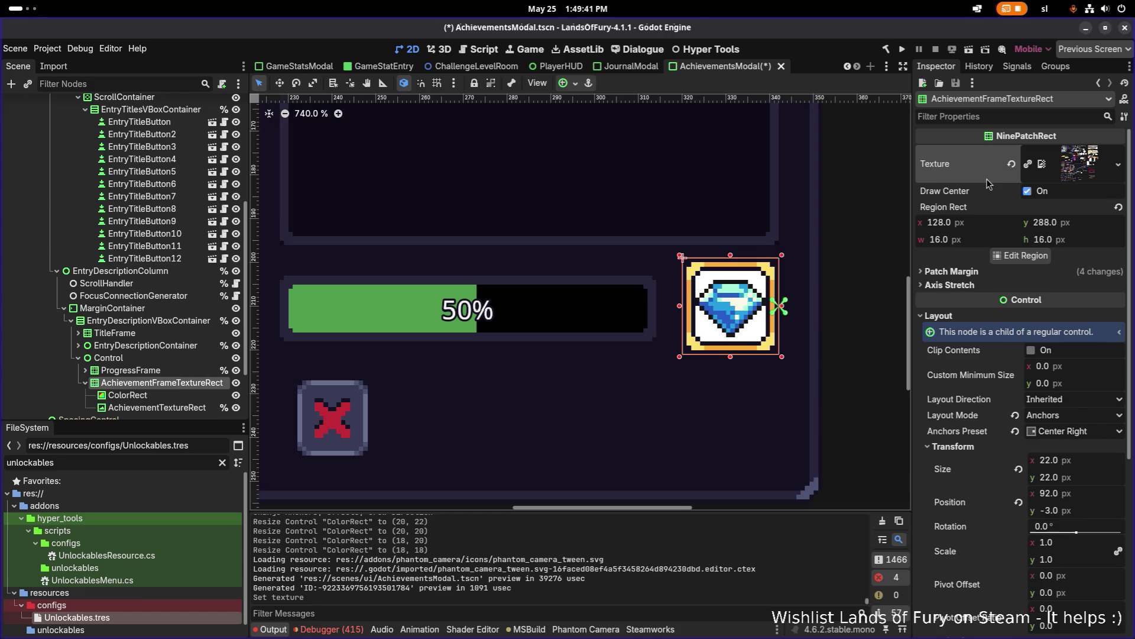
- Toggle ProgressFrame's visibility to compare, then paste the progress frame texture onto the gem frame again
left_click(160, 373)
left_click(236, 370)
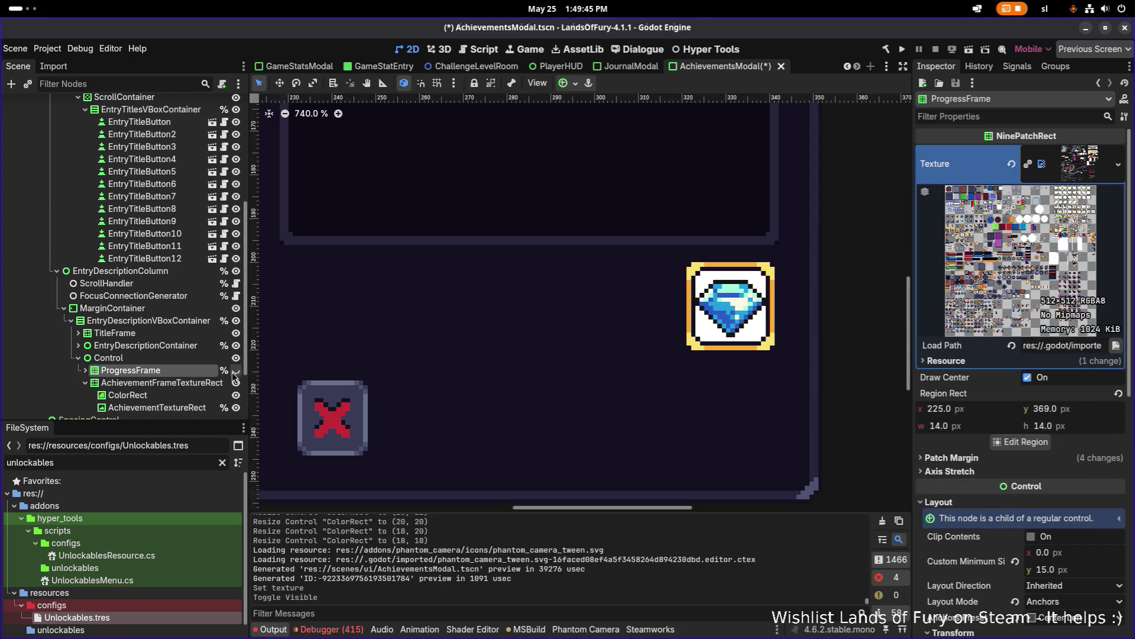
left_click(236, 370)
left_click(87, 370)
scroll(136, 355, "down", 3)
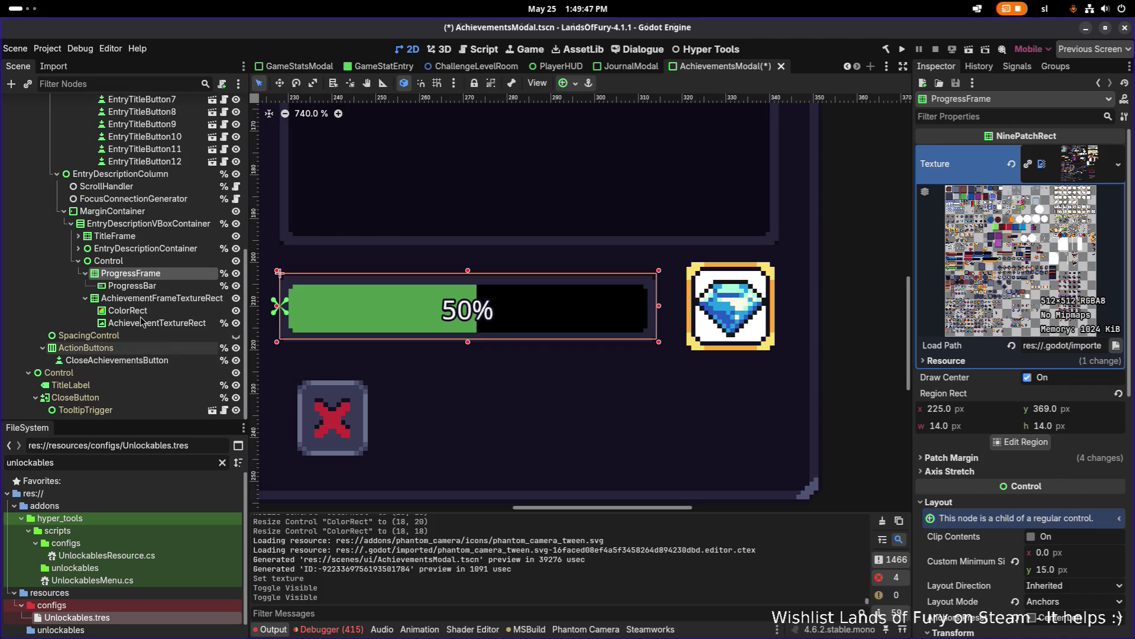
left_click(179, 300)
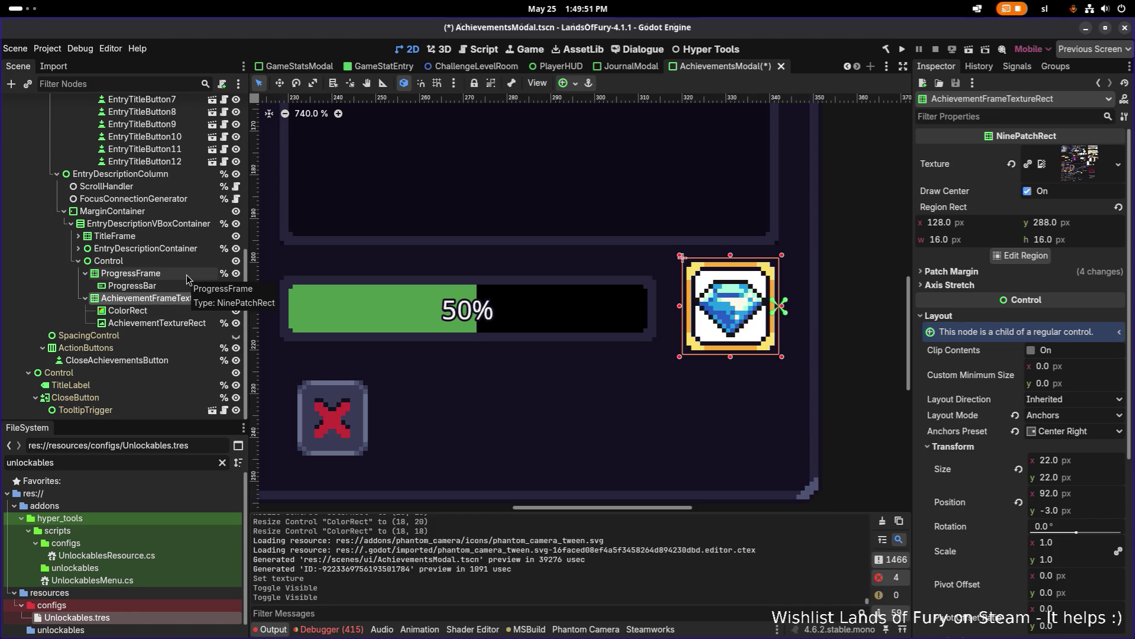
left_click(166, 325)
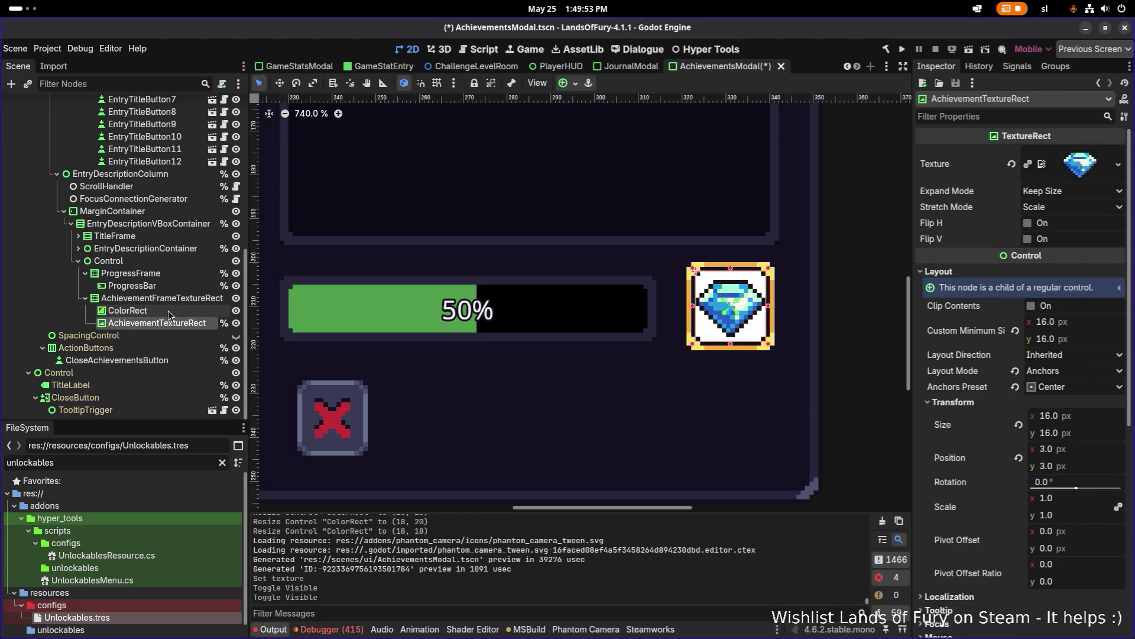
left_click(168, 310)
left_click(173, 299)
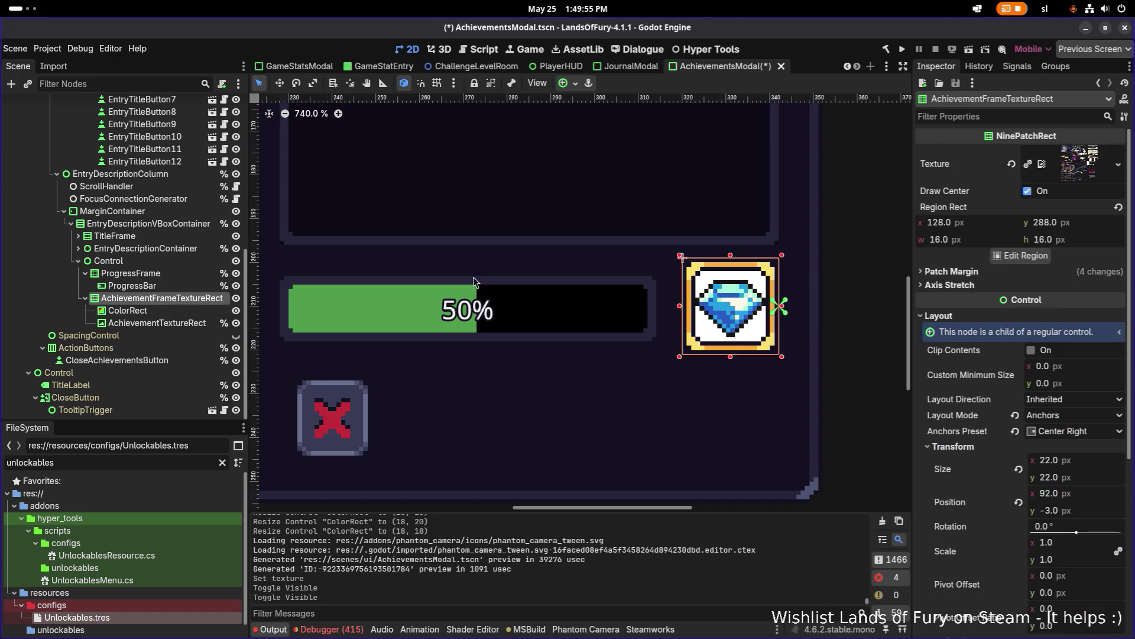
right_click(948, 168)
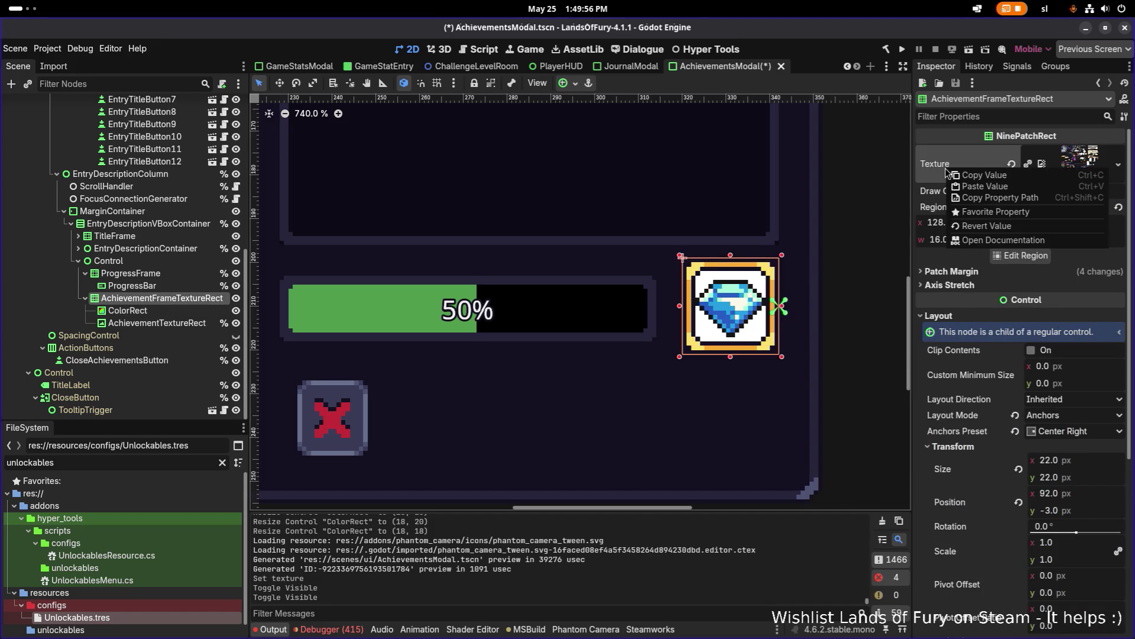
left_click(977, 189)
- Copy ProgressFrame's Region Rect and paste it into the gem frame, using the dark 14×14 region at 225, 369
left_click(386, 310)
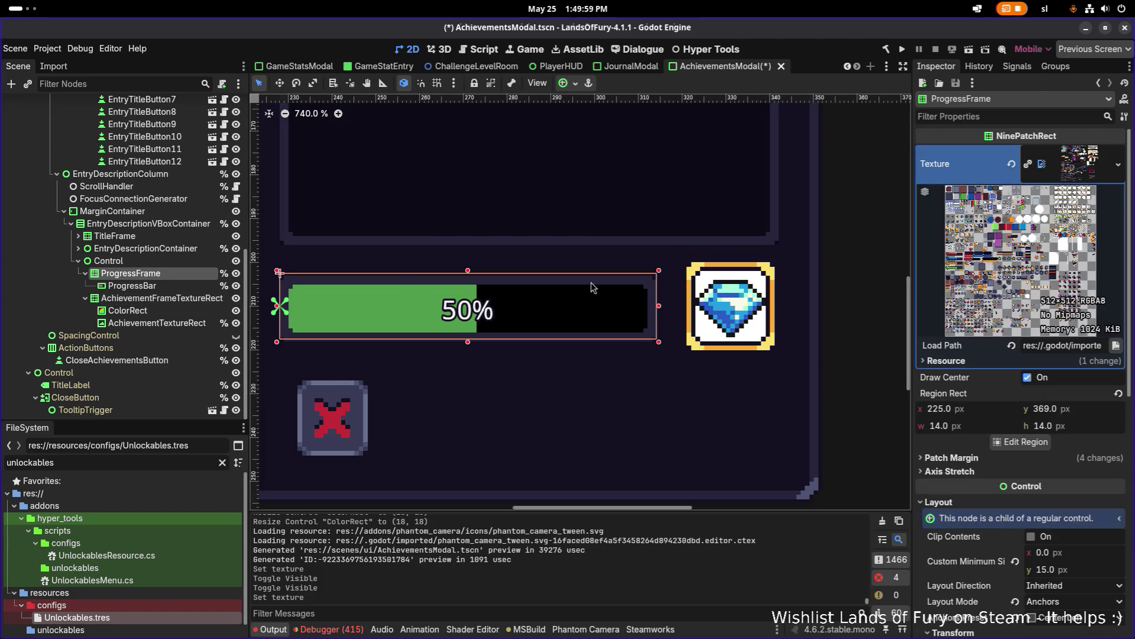
right_click(964, 401)
left_click(985, 414)
left_click(158, 297)
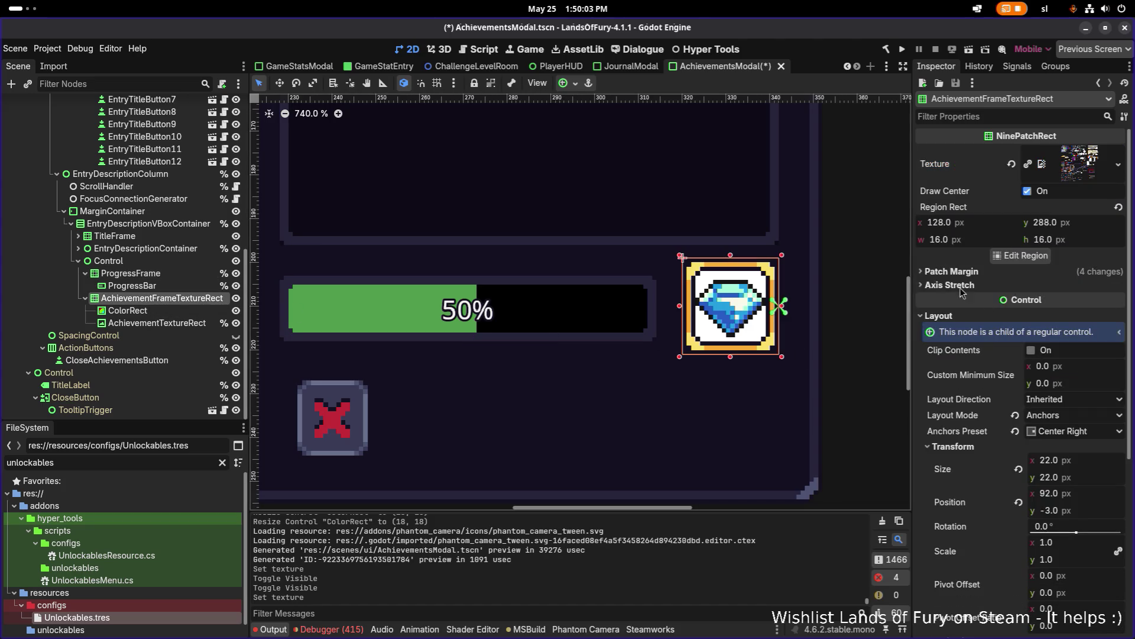
right_click(951, 207)
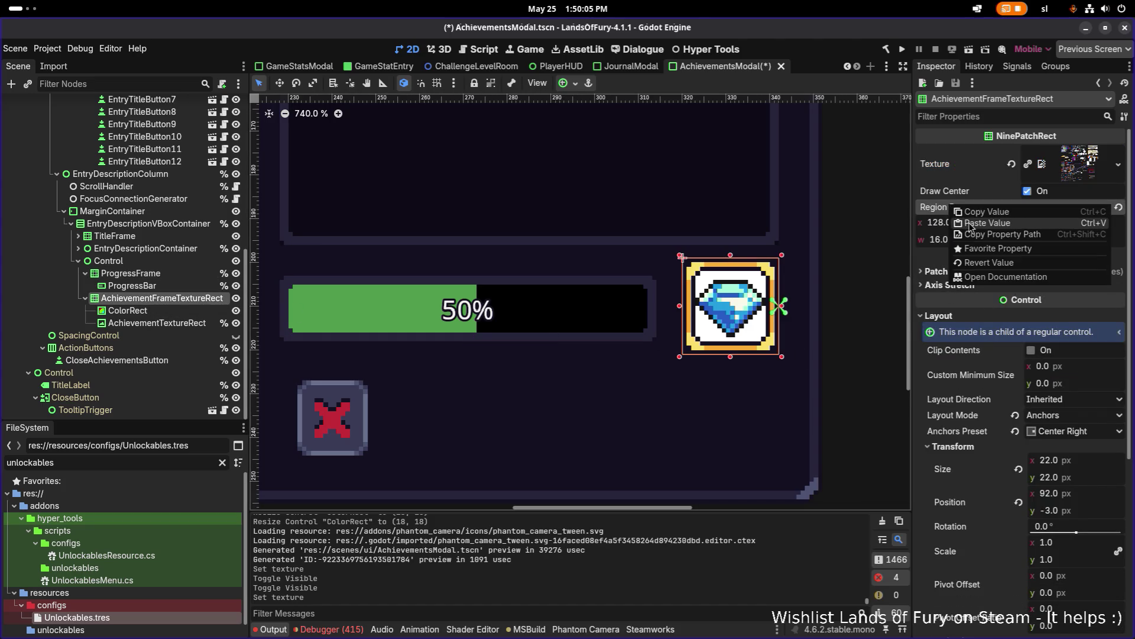
left_click(970, 226)
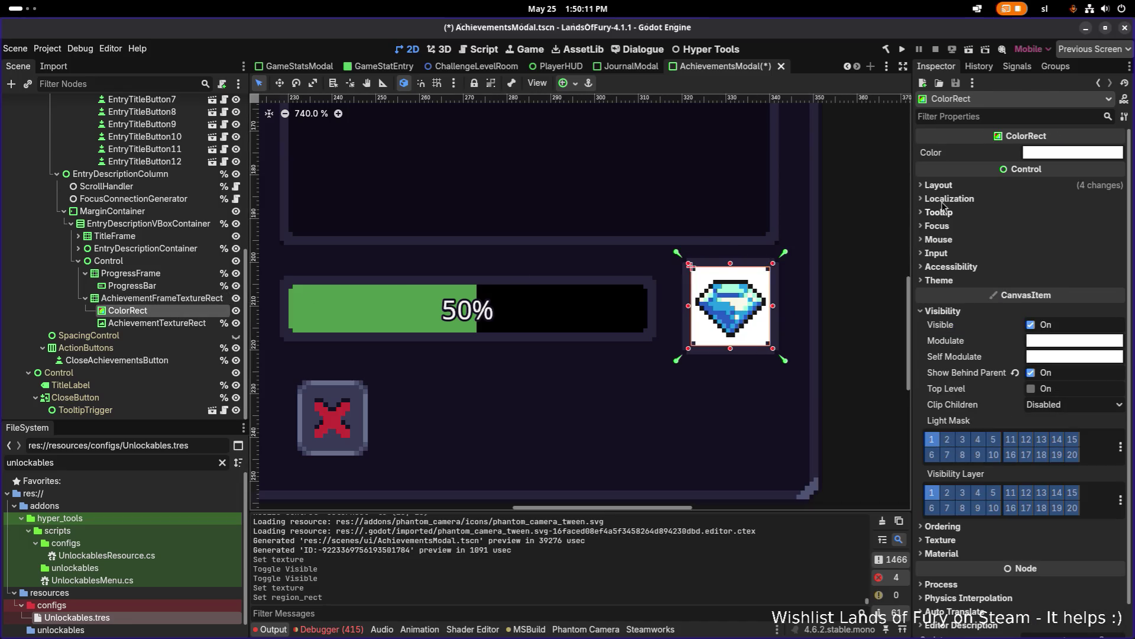
- Set the gem backing's colour to the dark #26243a, sampled with the eyedropper from the modal background
left_click(1035, 155)
left_click(969, 323)
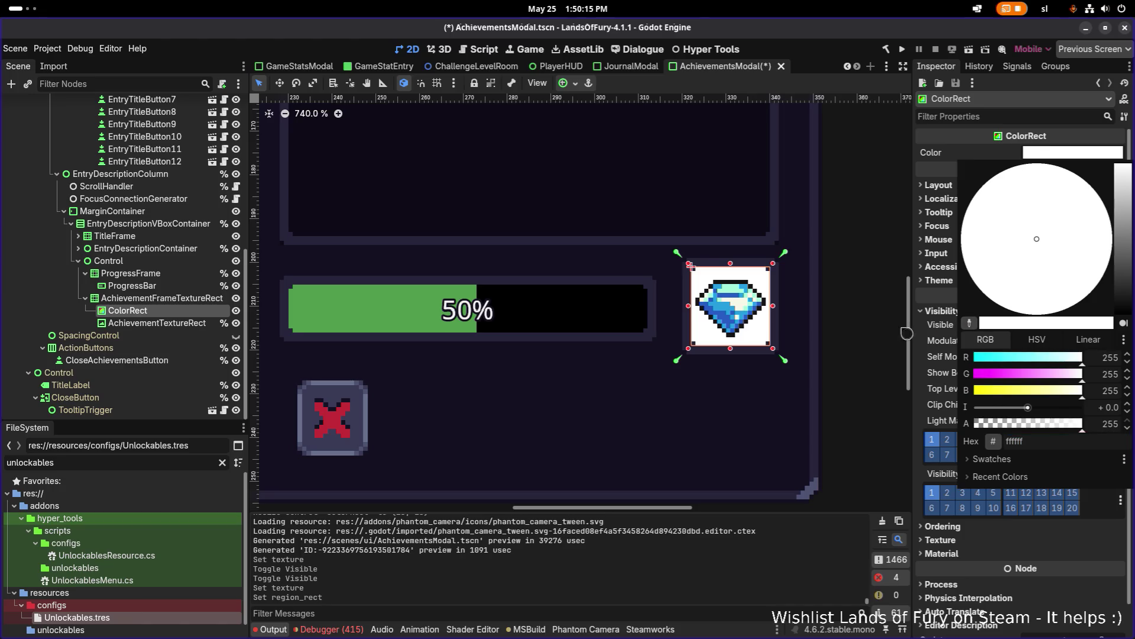
left_click(657, 304)
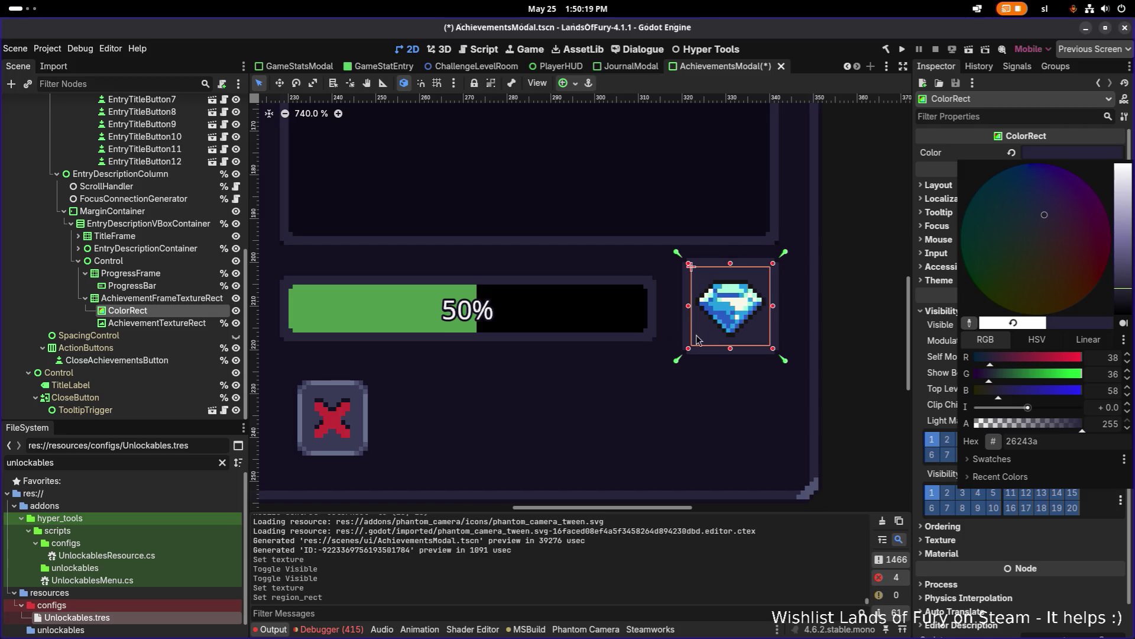
left_click(171, 298)
- Look over the modal's lower part and save the AchievementsModal scene
left_click(364, 236)
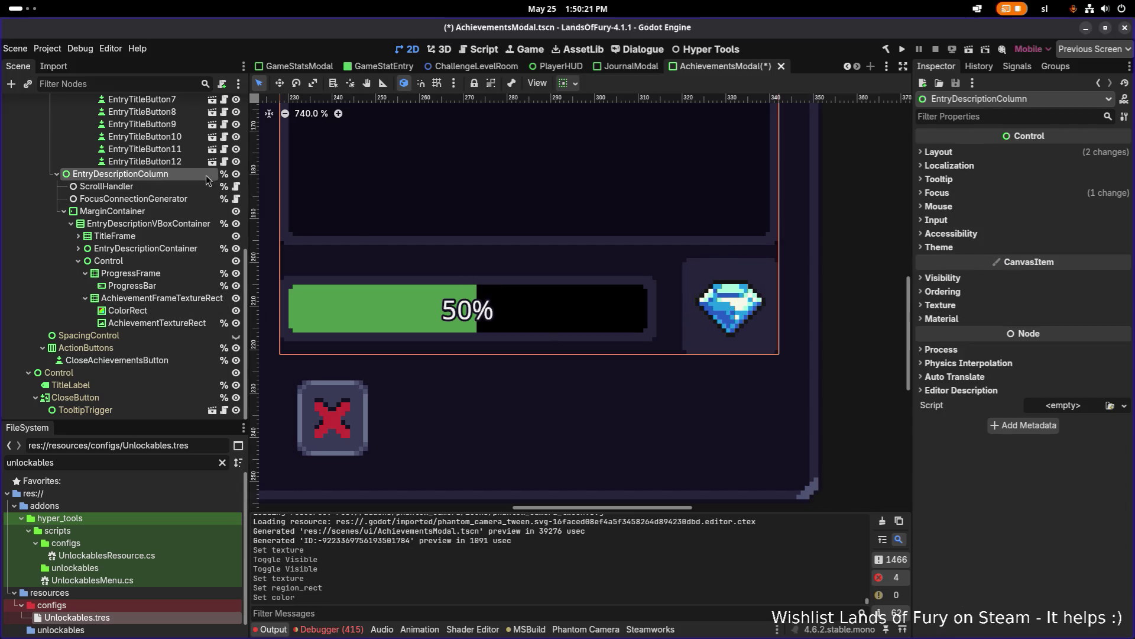
scroll(469, 224, "down", 4)
left_click(690, 243)
scroll(727, 279, "down", 1)
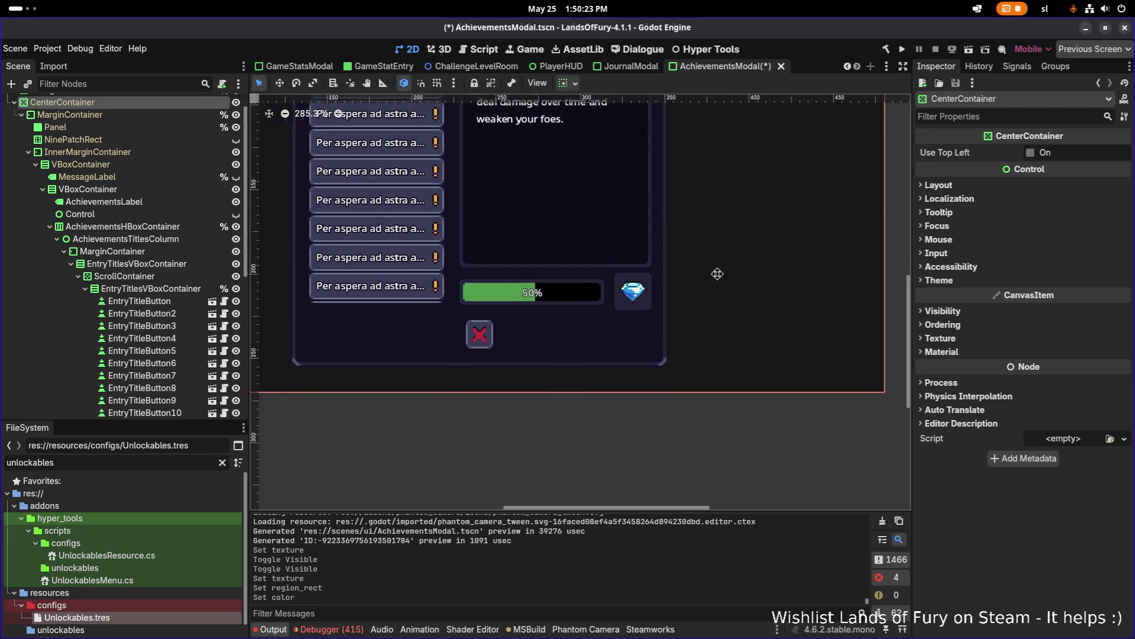
left_click_drag(726, 279, 715, 318)
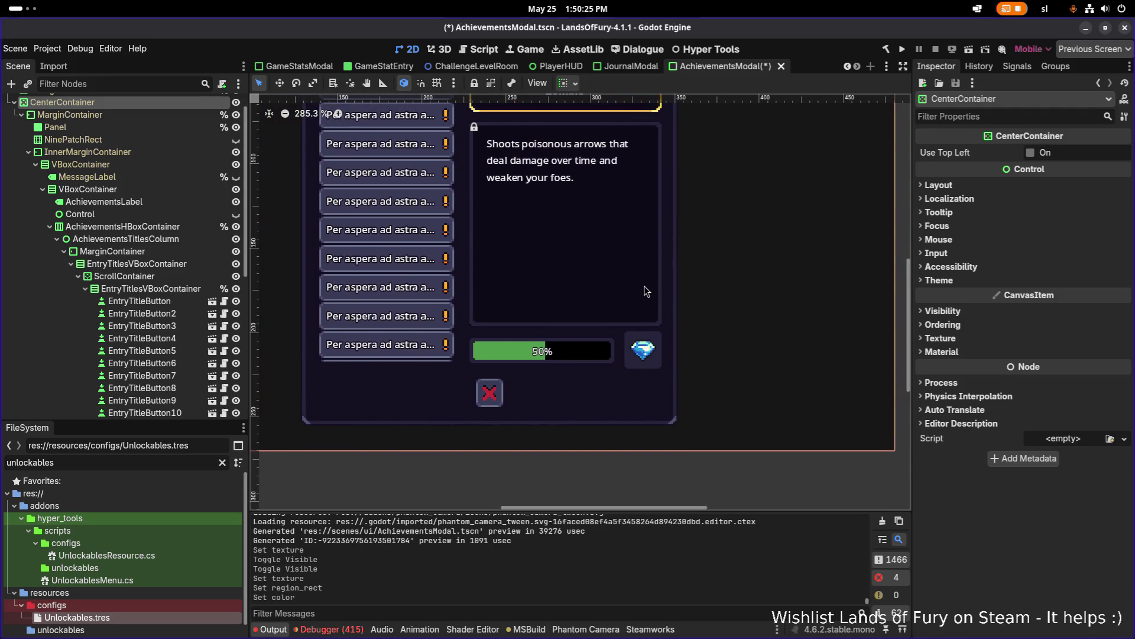
scroll(649, 320, "up", 2)
scroll(645, 319, "right", 3)
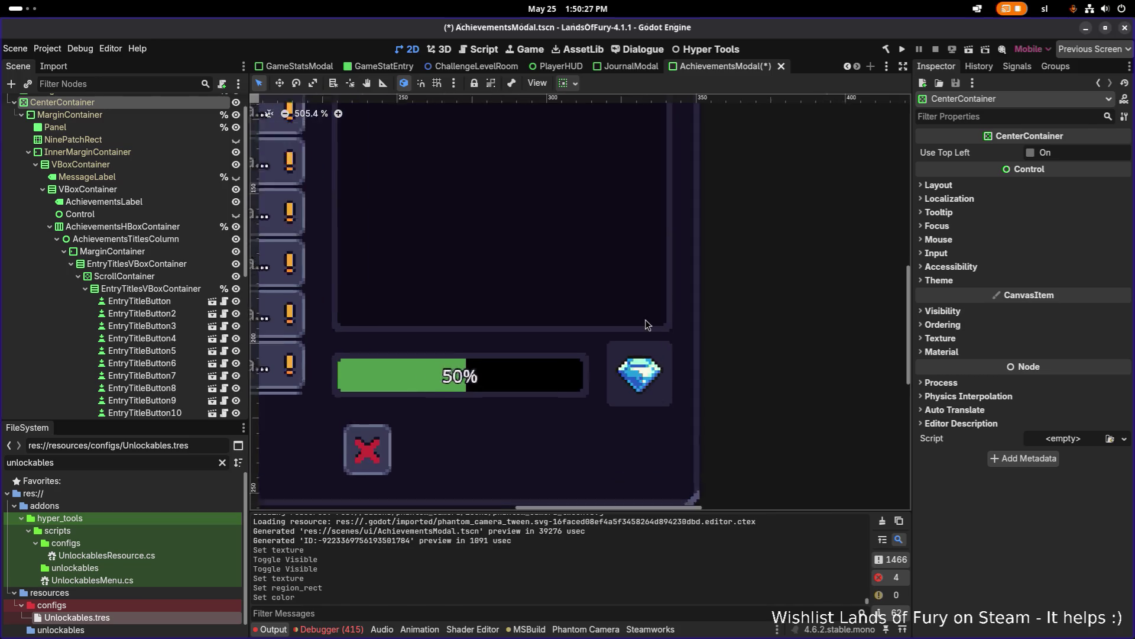
scroll(644, 320, "left", 6)
scroll(676, 339, "down", 3)
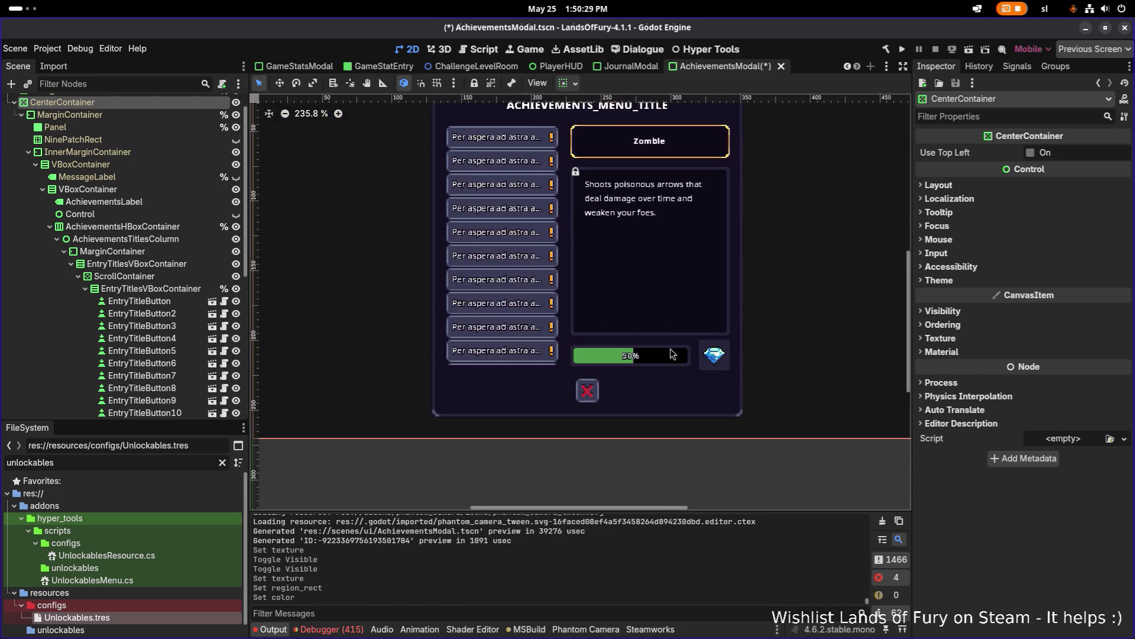
scroll(676, 339, "up", 8)
scroll(639, 331, "right", 3)
scroll(526, 323, "down", 8)
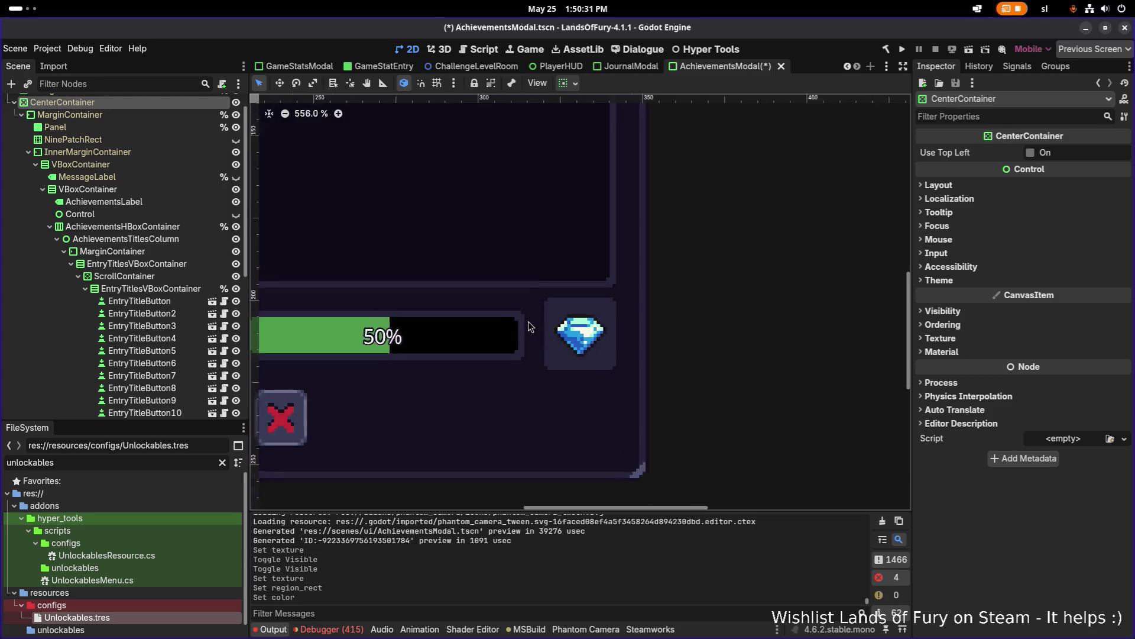
key("ctrl+s")
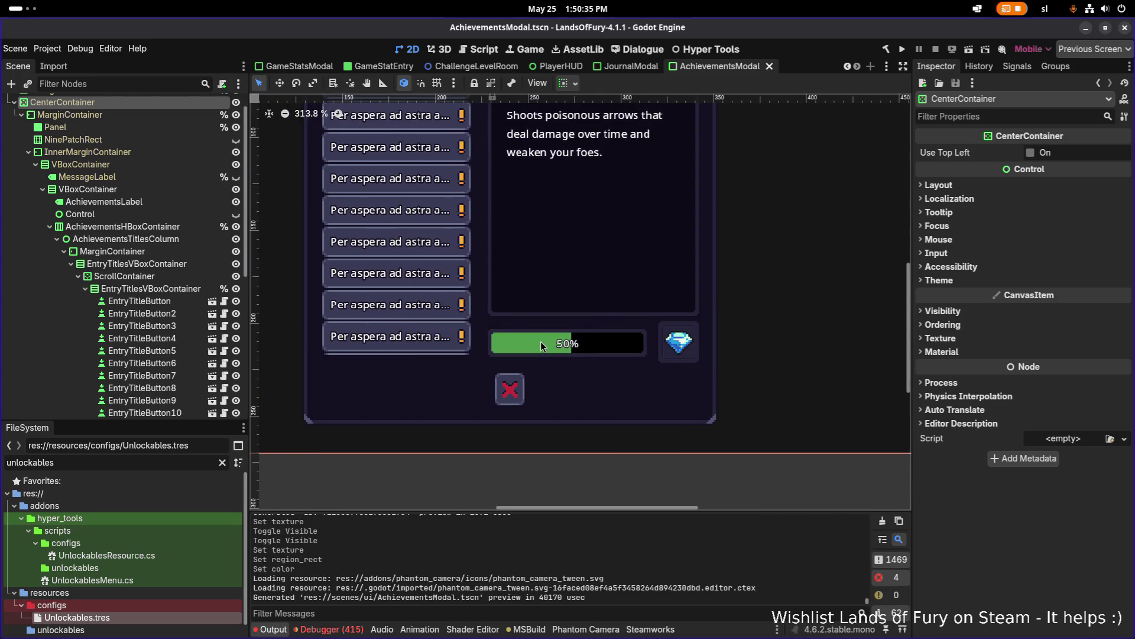
scroll(634, 352, "up", 5)
scroll(180, 328, "down", 5)
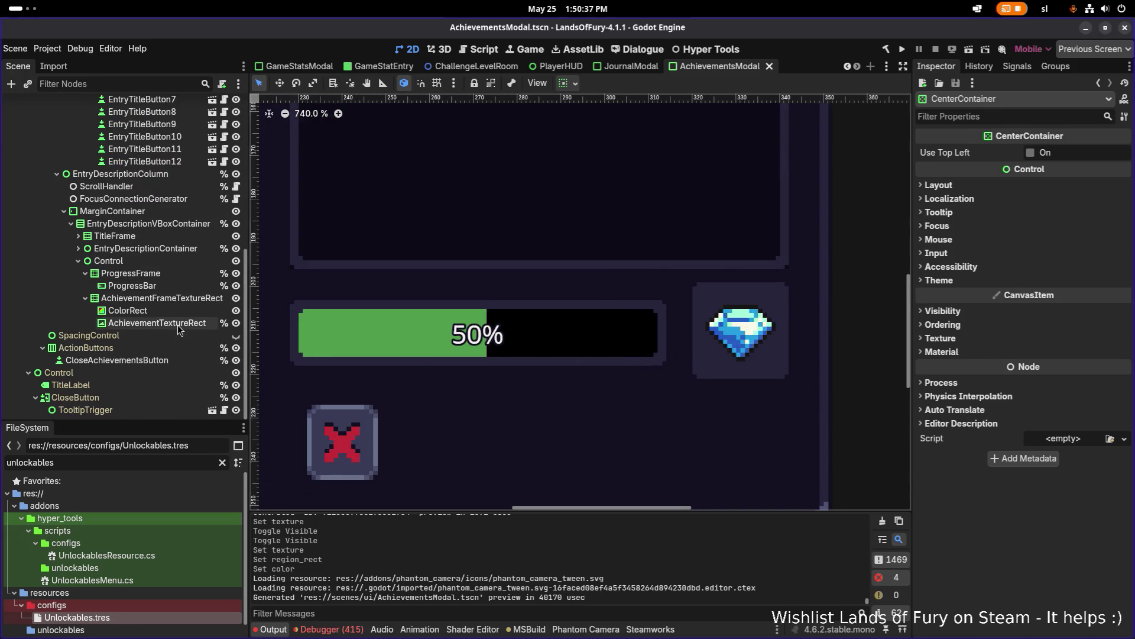
left_click(188, 299)
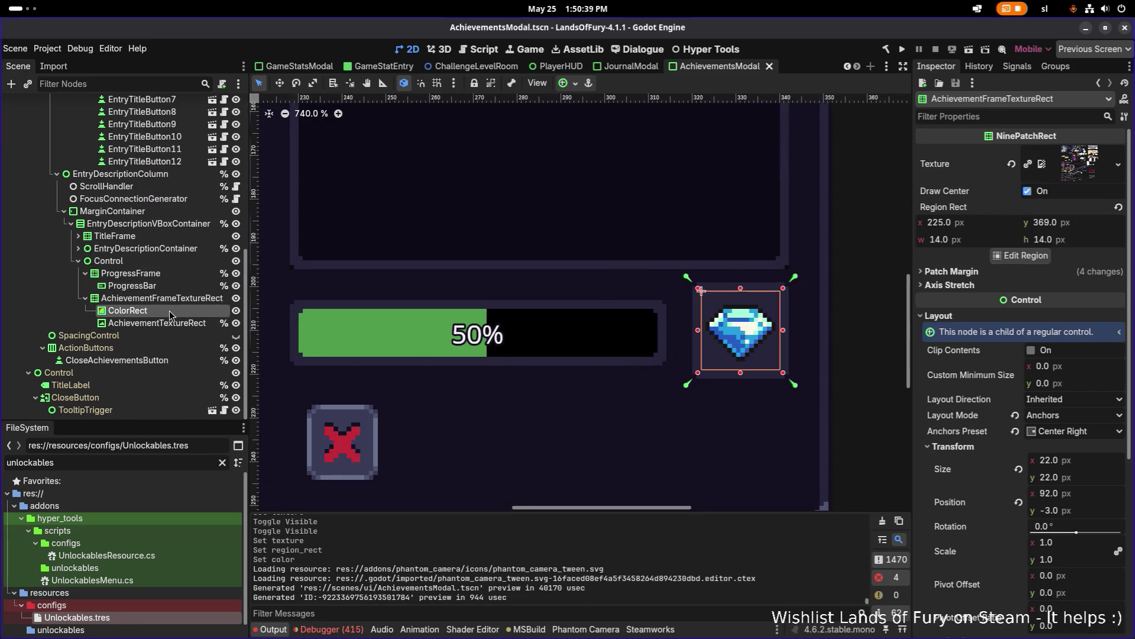
- Resize the dark ColorRect backing to 20×20, undoing an accidental gem frame move, and save
left_click(169, 310)
left_click(792, 325)
left_click(710, 349)
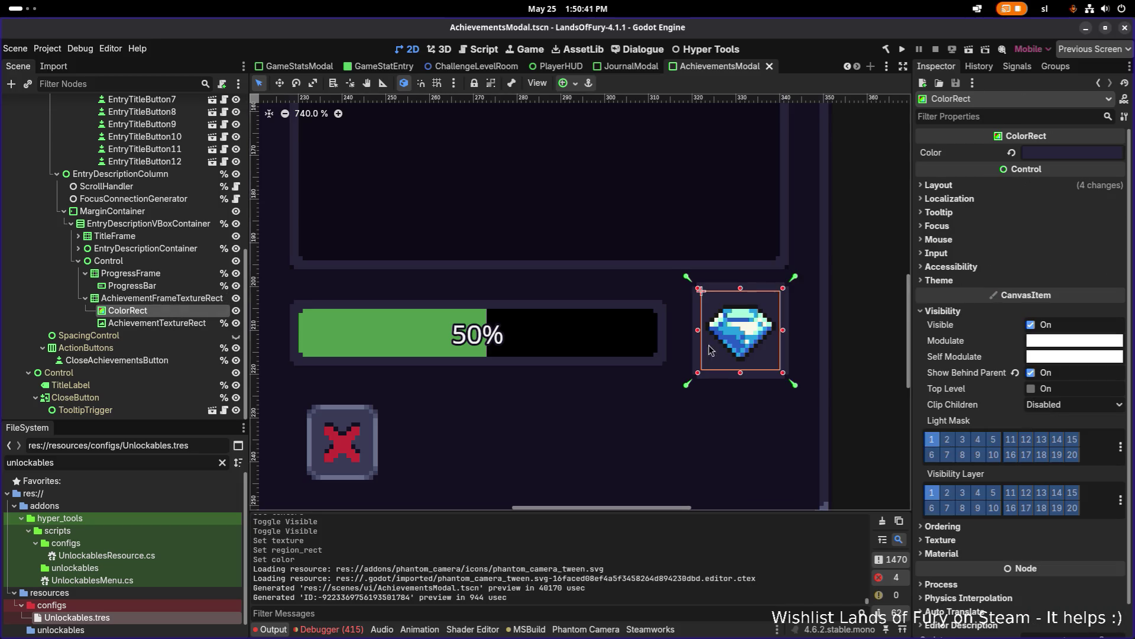
scroll(732, 339, "up", 4)
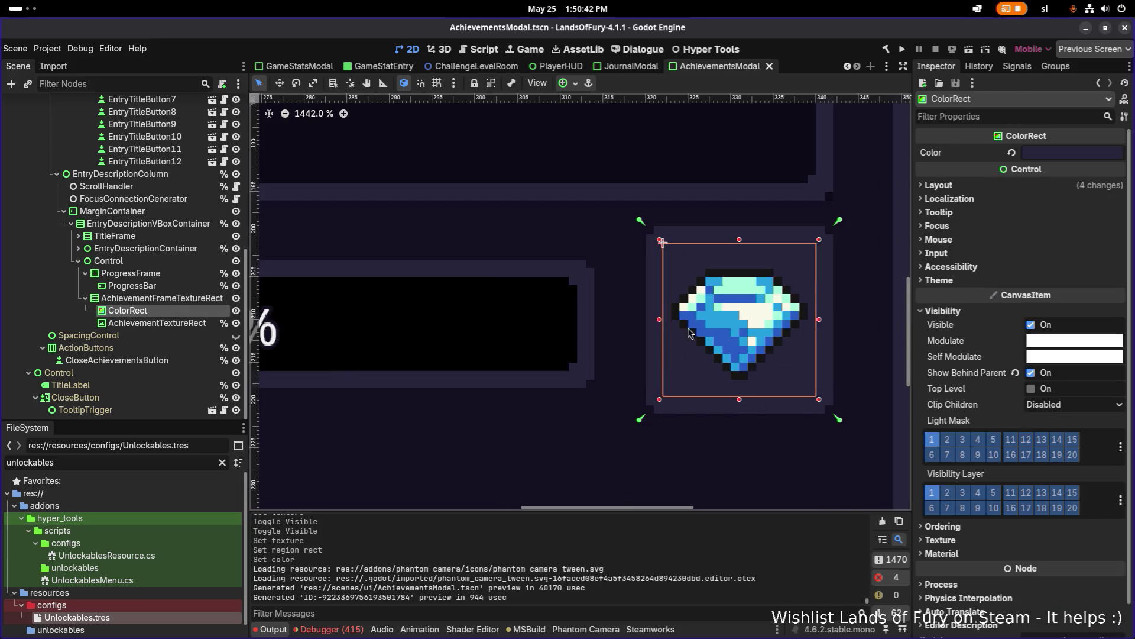
left_click(653, 318)
left_click_drag(736, 245, 735, 231)
left_click_drag(827, 318, 827, 318)
key("ctrl+z")
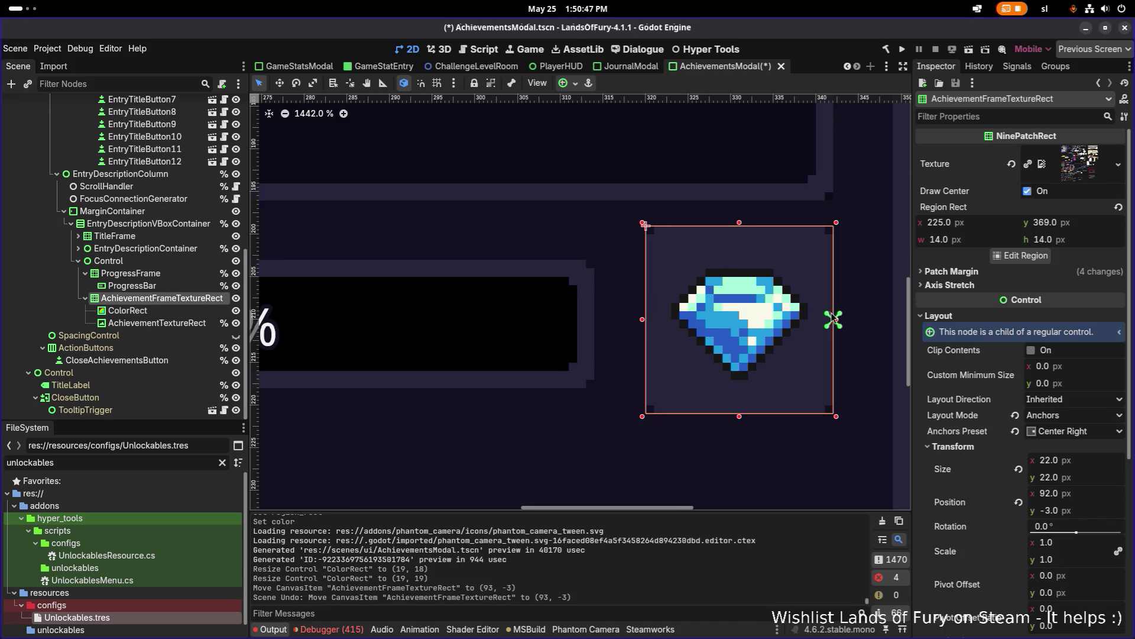
left_click(128, 311)
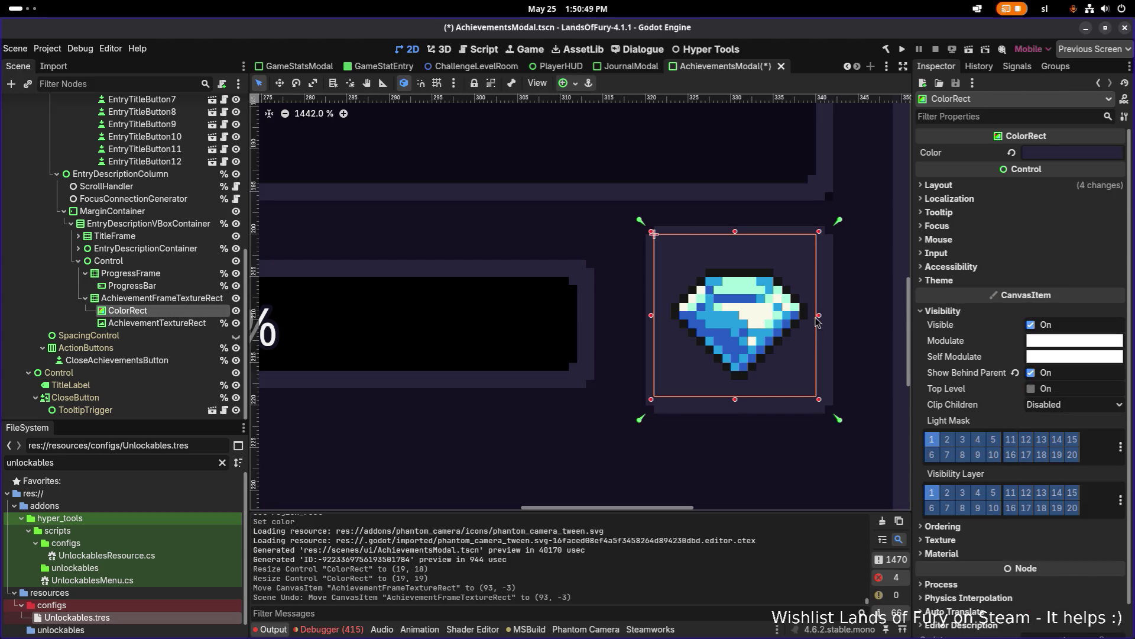
left_click_drag(821, 315, 829, 315)
left_click_drag(739, 404, 740, 412)
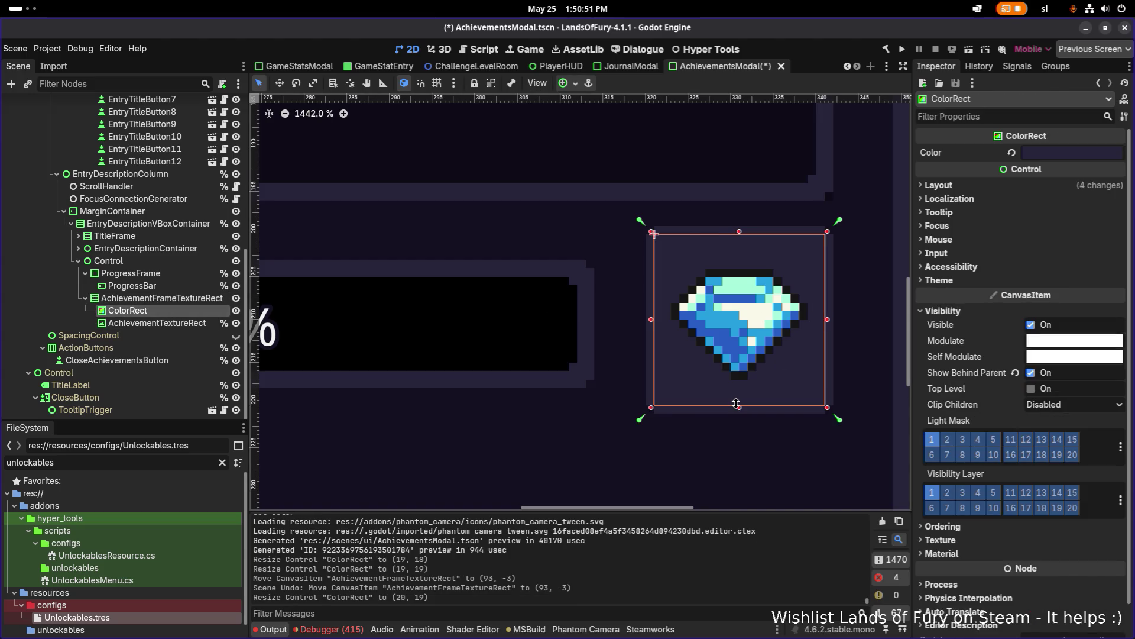
key("ctrl+s")
- Set the AchievementFrameTextureRect gem frame's size to 16×16
scroll(602, 334, "down", 4)
scroll(602, 334, "down", 3)
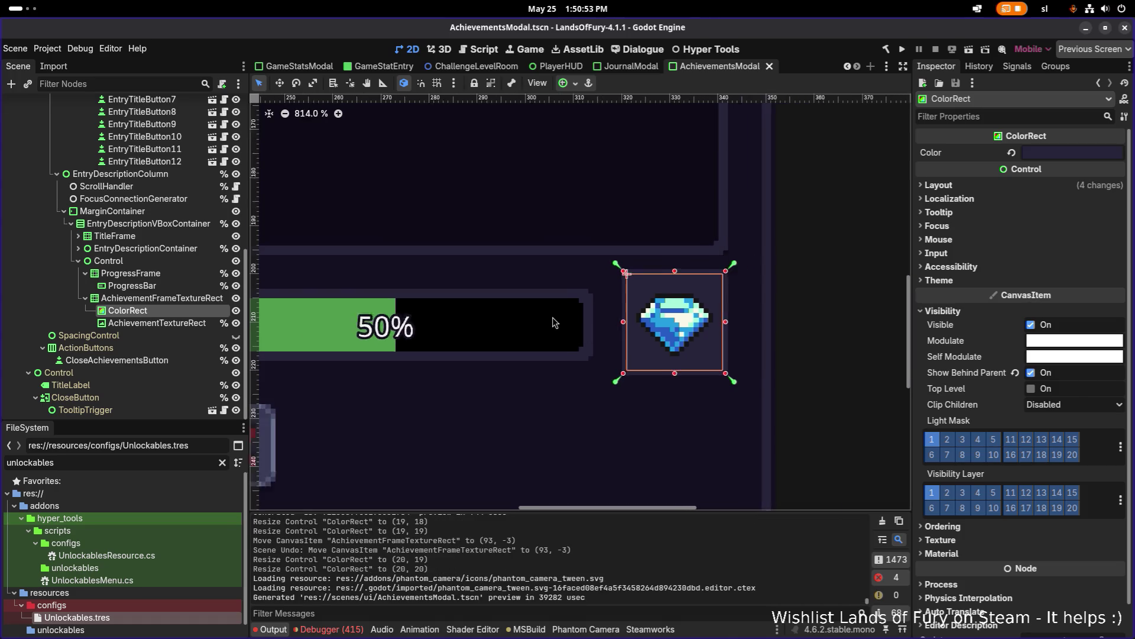
left_click(177, 298)
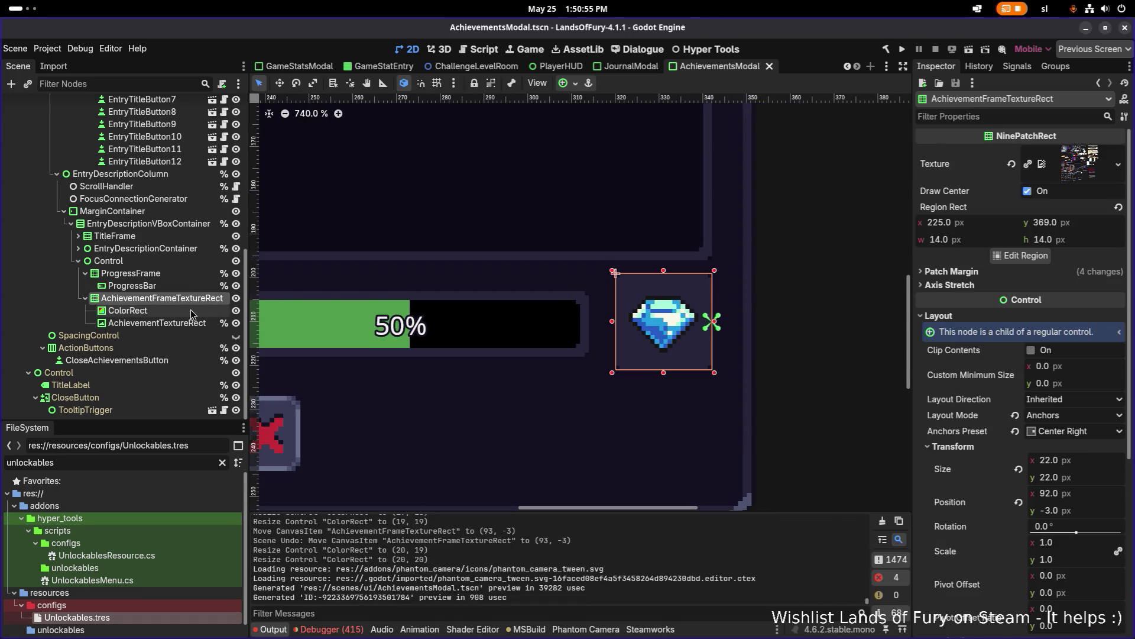
double_click(177, 273)
left_click(199, 338)
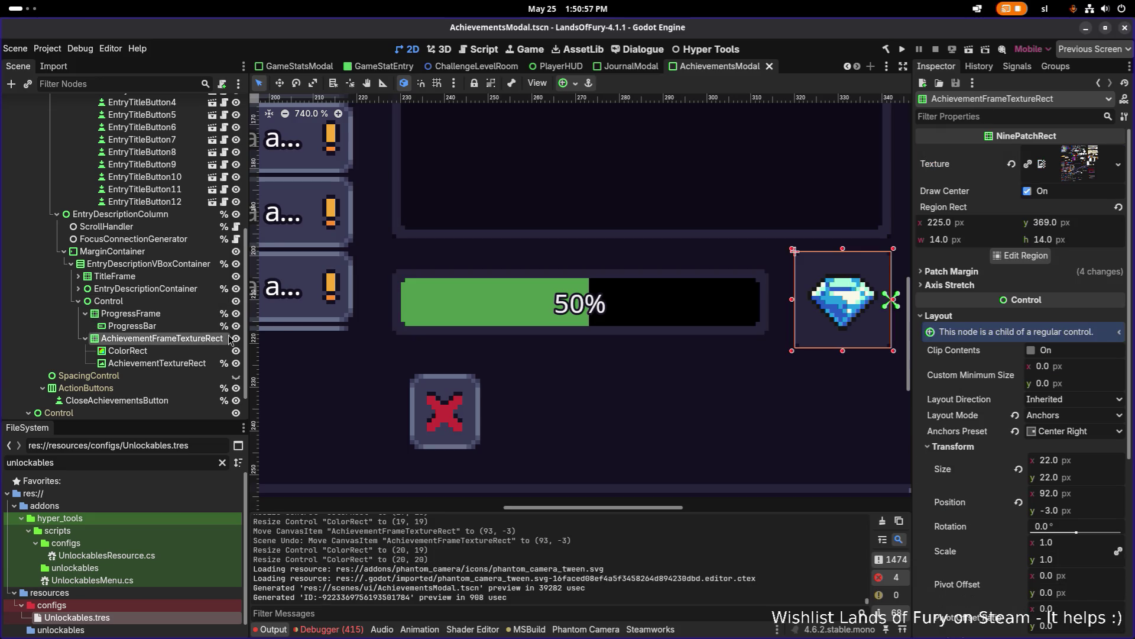
key("f")
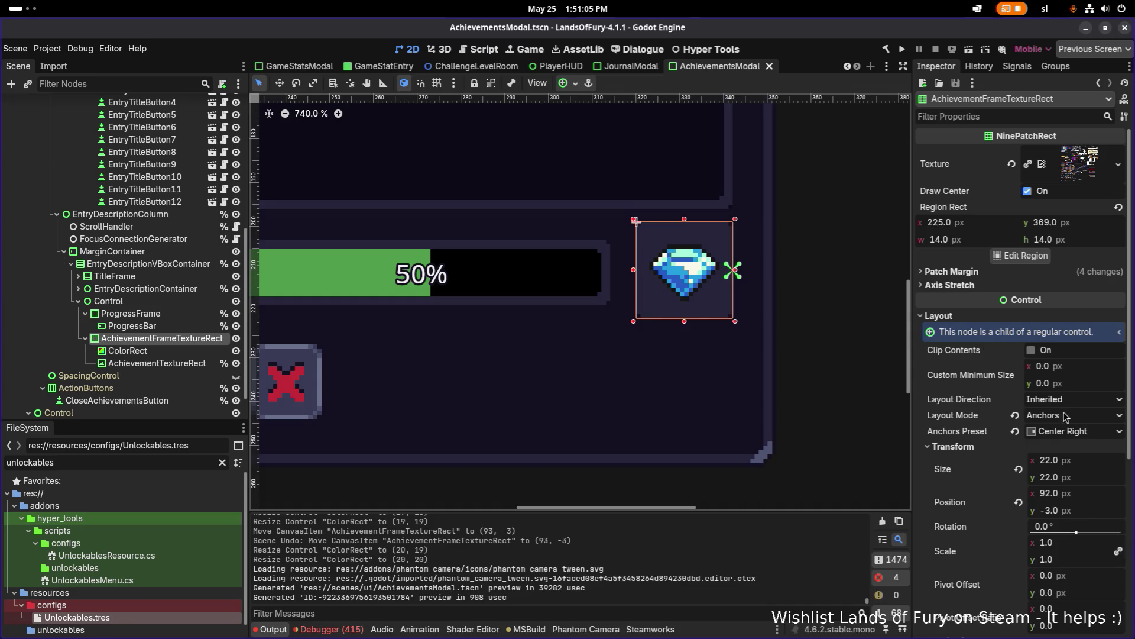
left_click(1070, 463)
type("16")
key("Tab")
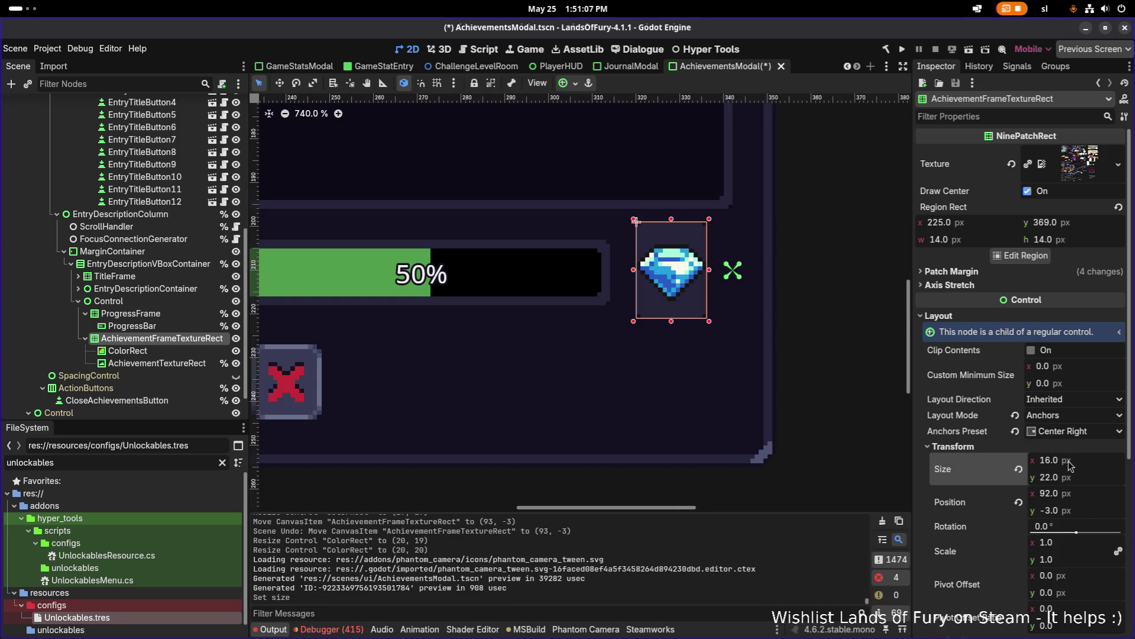
type("16")
key("Return")
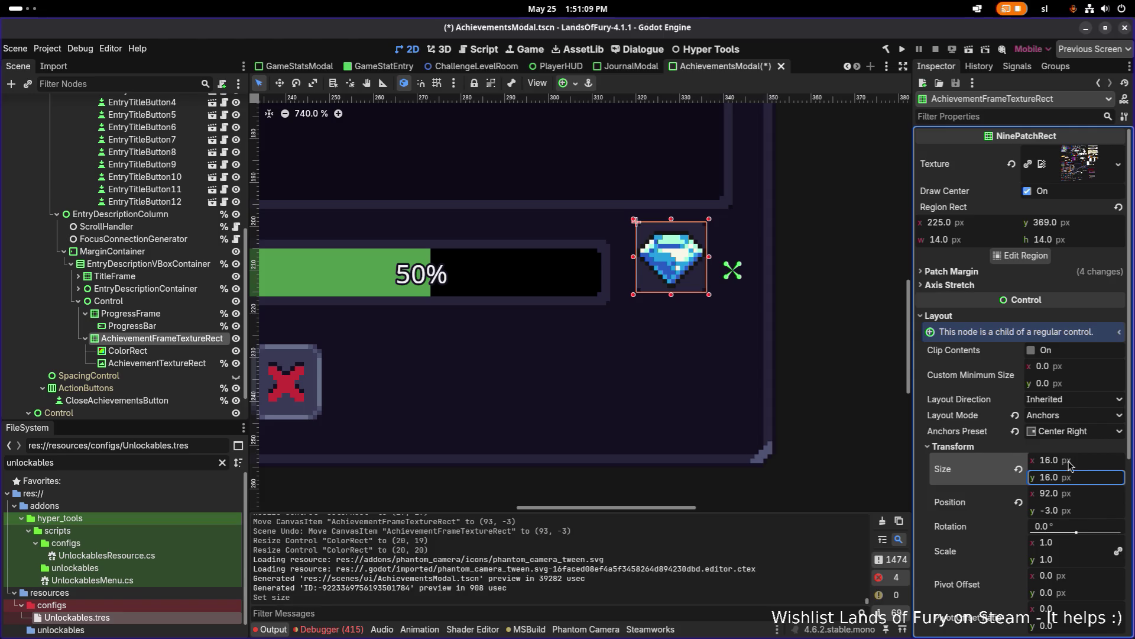
- Compare with the ProgressBar's size and apply an anchor preset to the gem frame
left_click(159, 327)
left_click(154, 340)
left_click(589, 84)
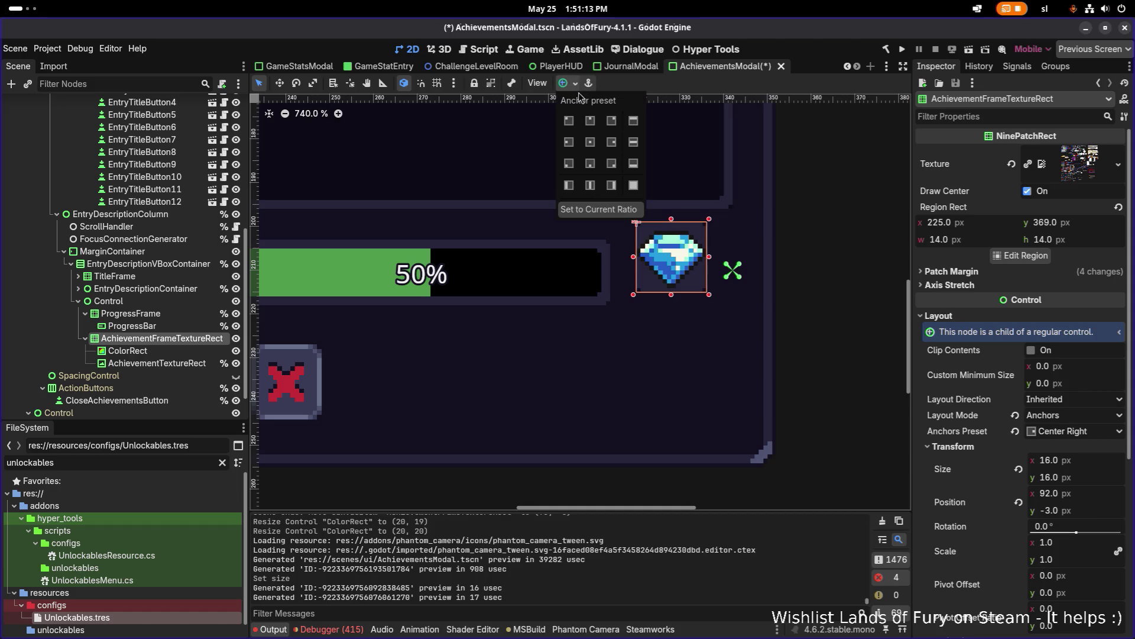
left_click(613, 146)
left_click(852, 211)
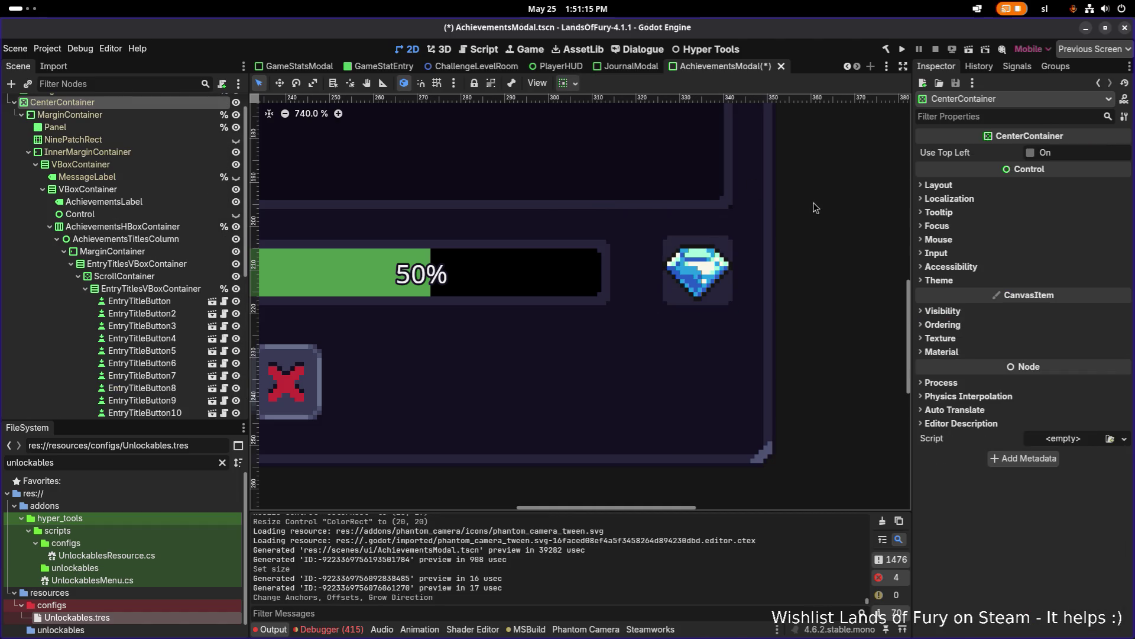
scroll(805, 202, "down", 5)
scroll(805, 201, "up", 2)
scroll(801, 207, "up", 2)
scroll(800, 207, "down", 4)
scroll(799, 207, "up", 4)
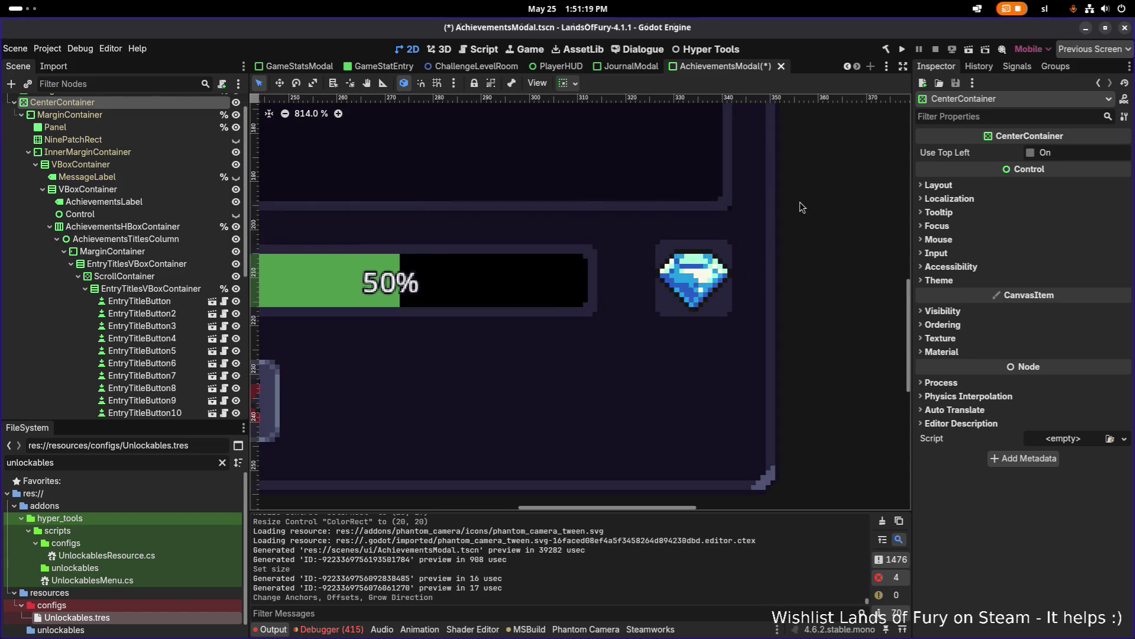
left_click(151, 288)
- Resize the ProgressFrame to about 90 by 15 by dragging its right handle
left_click(574, 259)
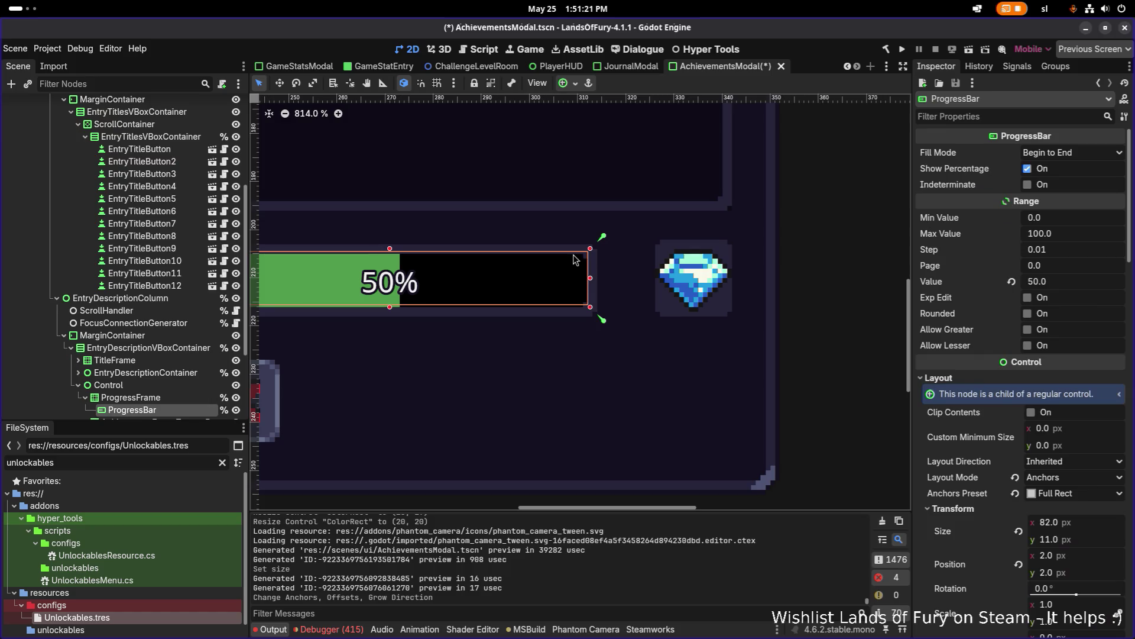
left_click(169, 398)
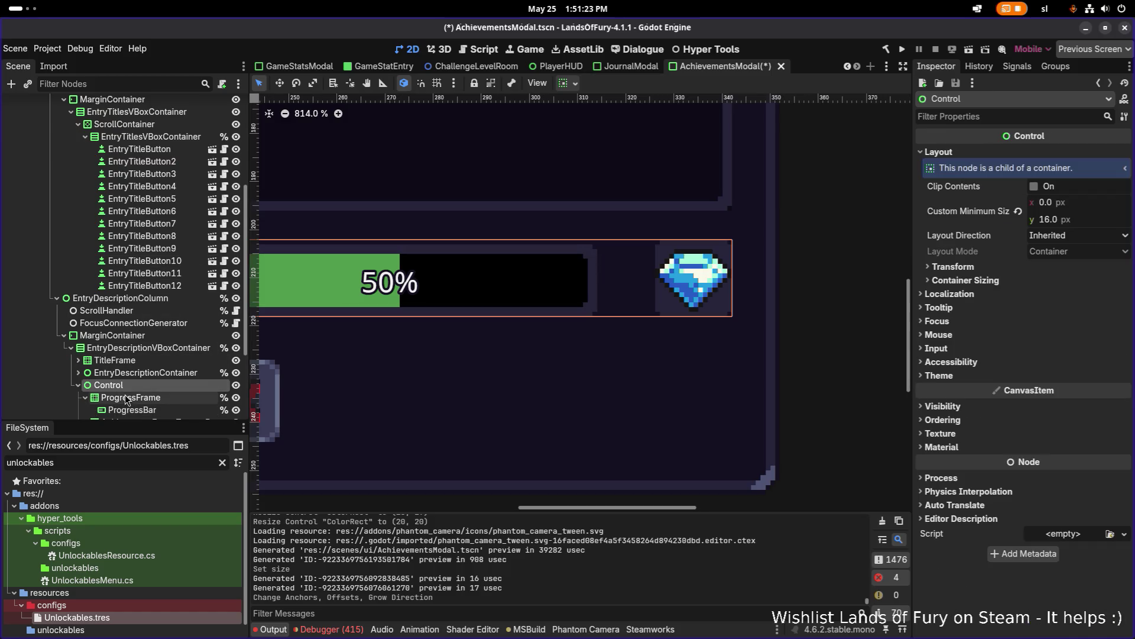
left_click_drag(601, 280, 616, 274)
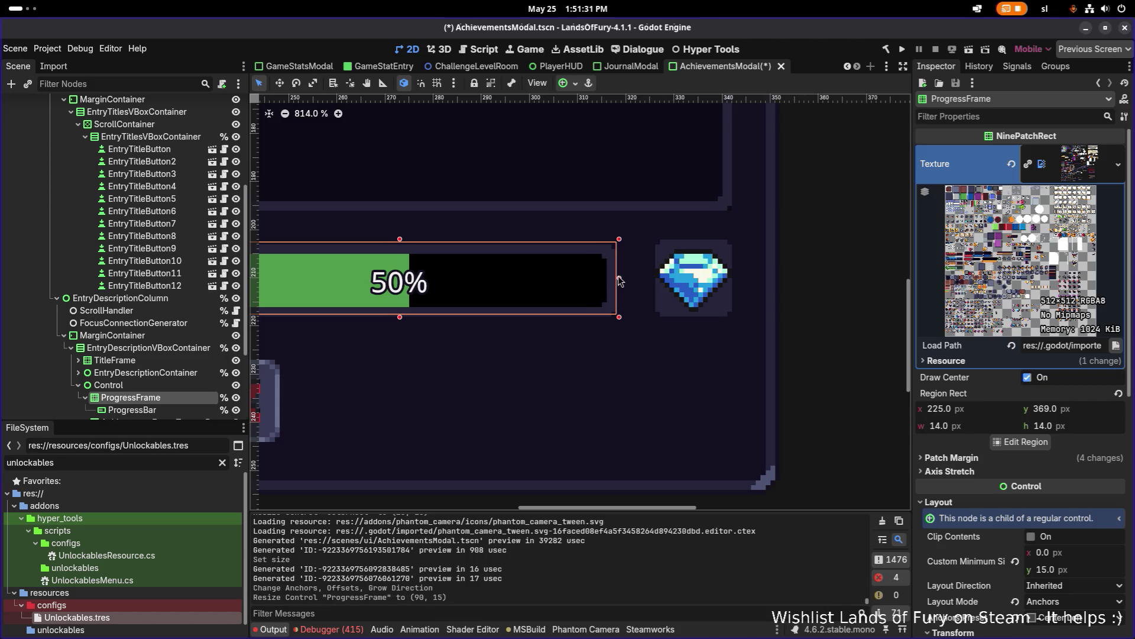
scroll(616, 275, "down", 2)
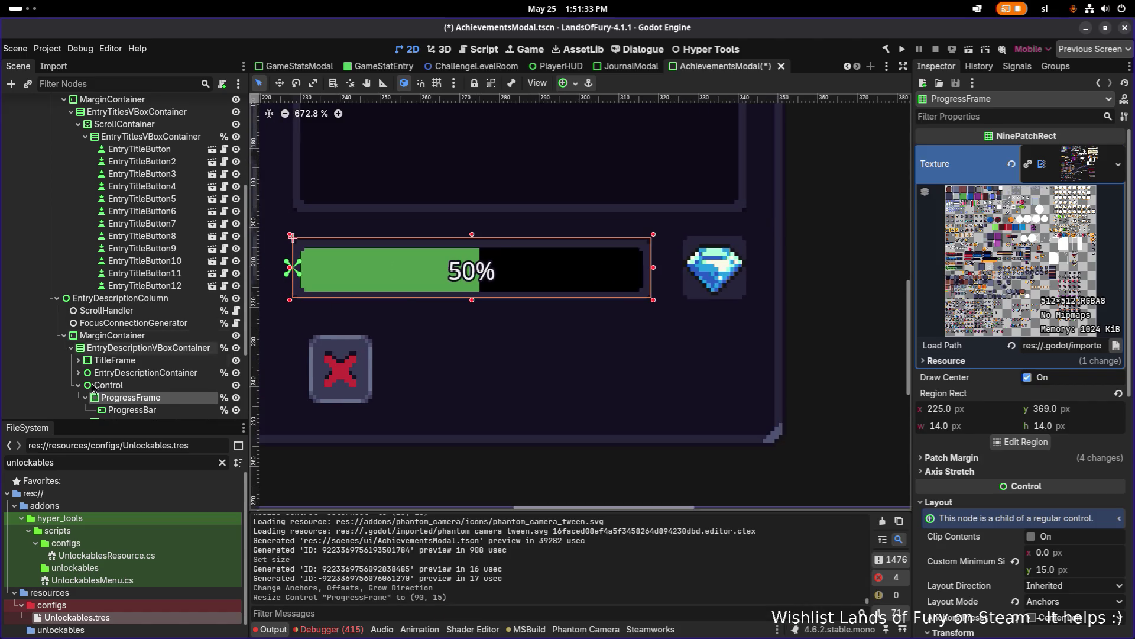
left_click(118, 412)
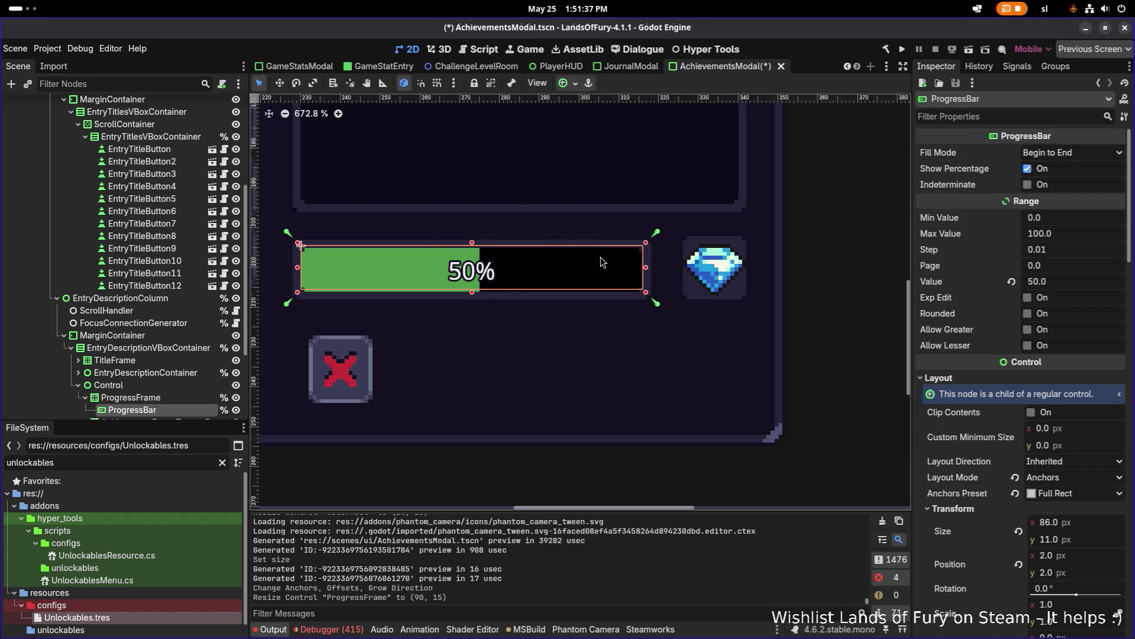
left_click(130, 397)
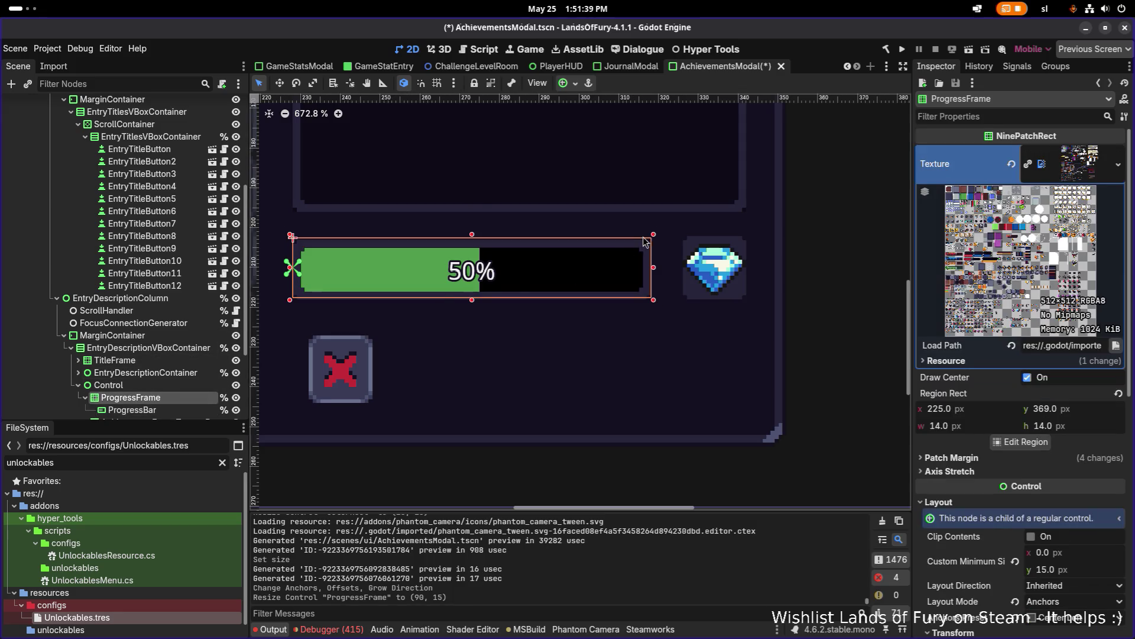
scroll(634, 230, "up", 9)
- Measure the frame's horizontal gap and its upward offset with the ruler tool
key("r")
scroll(651, 237, "up", 4)
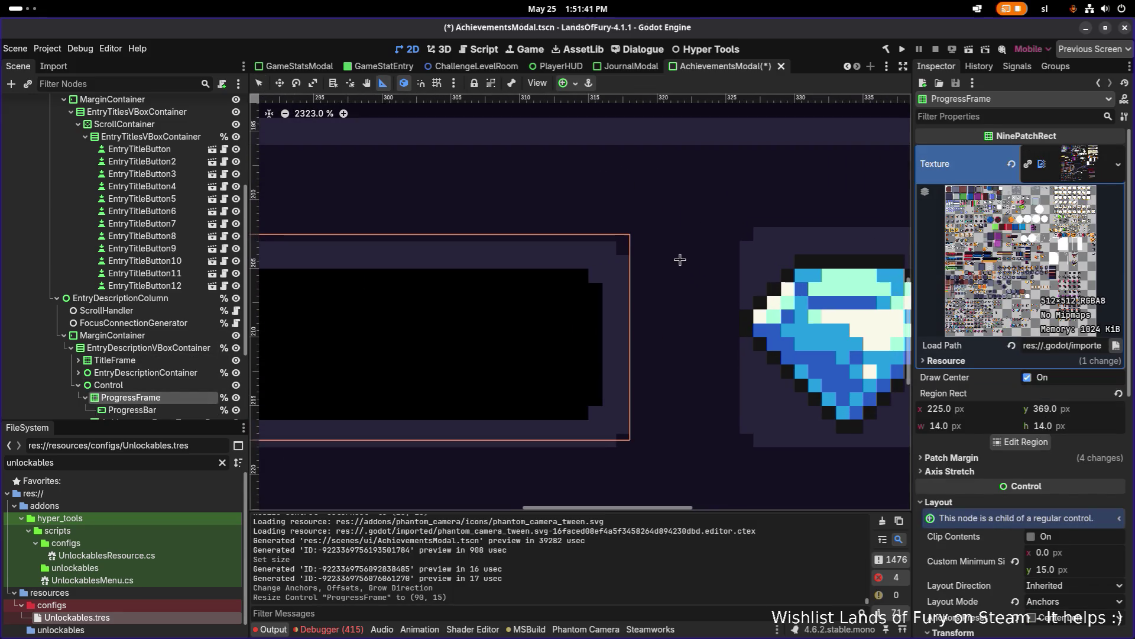
left_click_drag(633, 318, 747, 318)
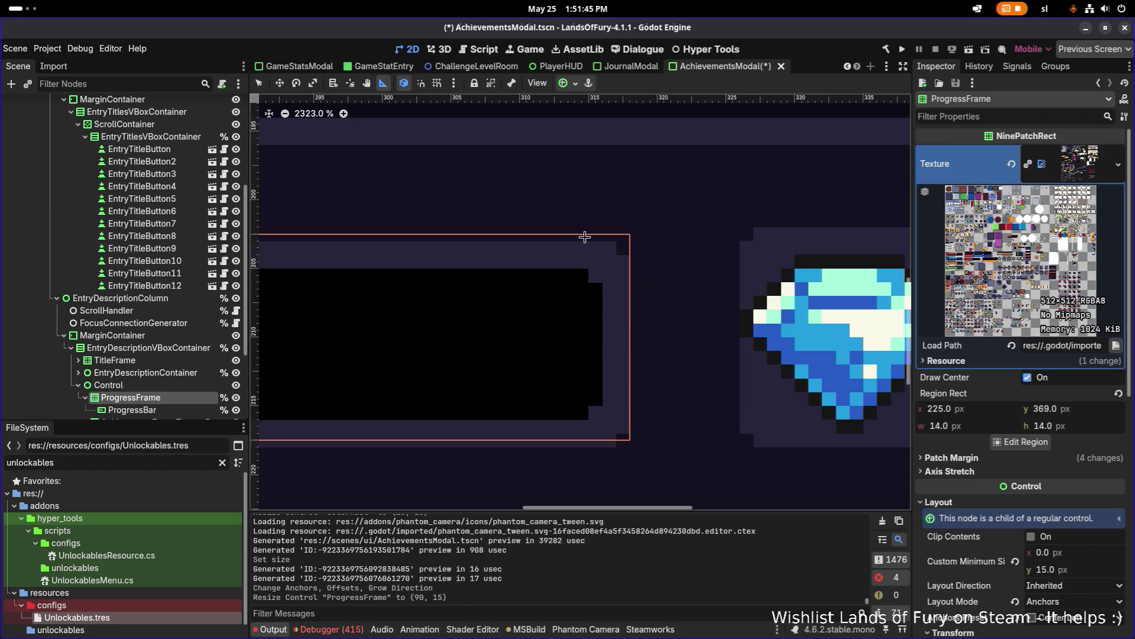
left_click_drag(585, 233, 588, 147)
scroll(587, 147, "down", 4)
- Widen the ProgressFrame a little further toward the gem icon
left_click(160, 386)
left_click(167, 398)
key("q")
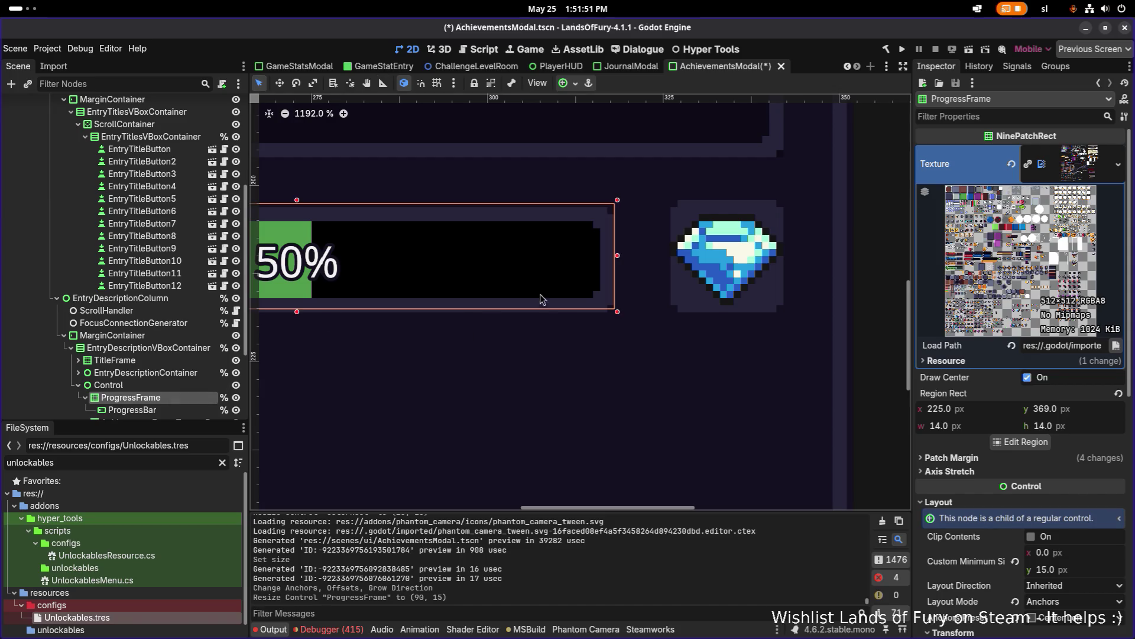
left_click_drag(622, 253, 630, 253)
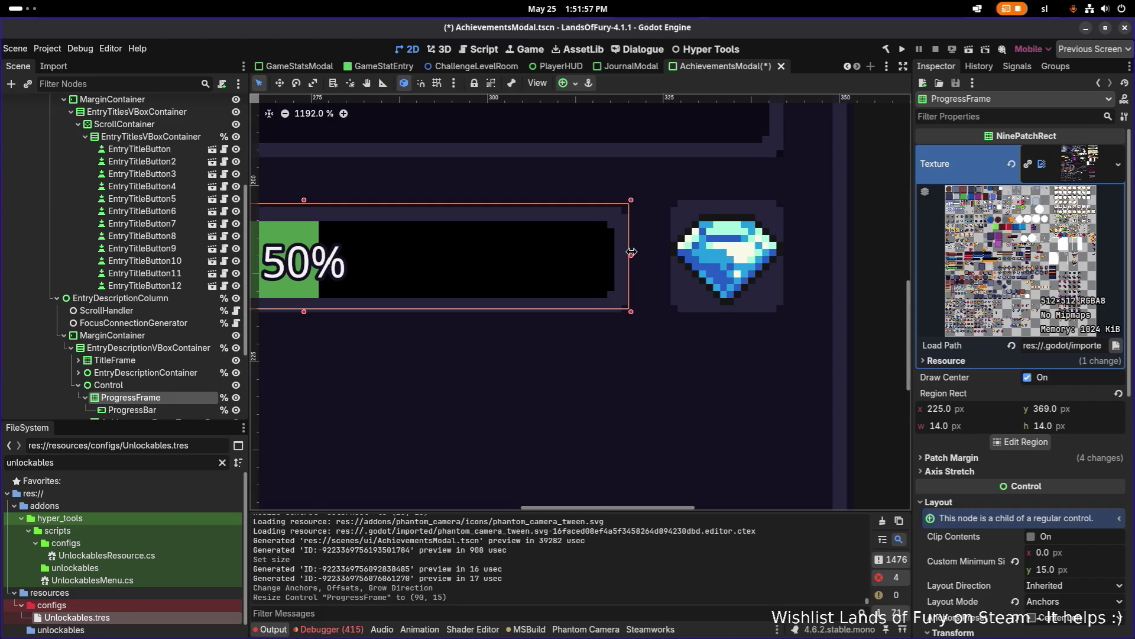
- Re-measure the gap between frame and gem and the frame's vertical offset
left_click(381, 82)
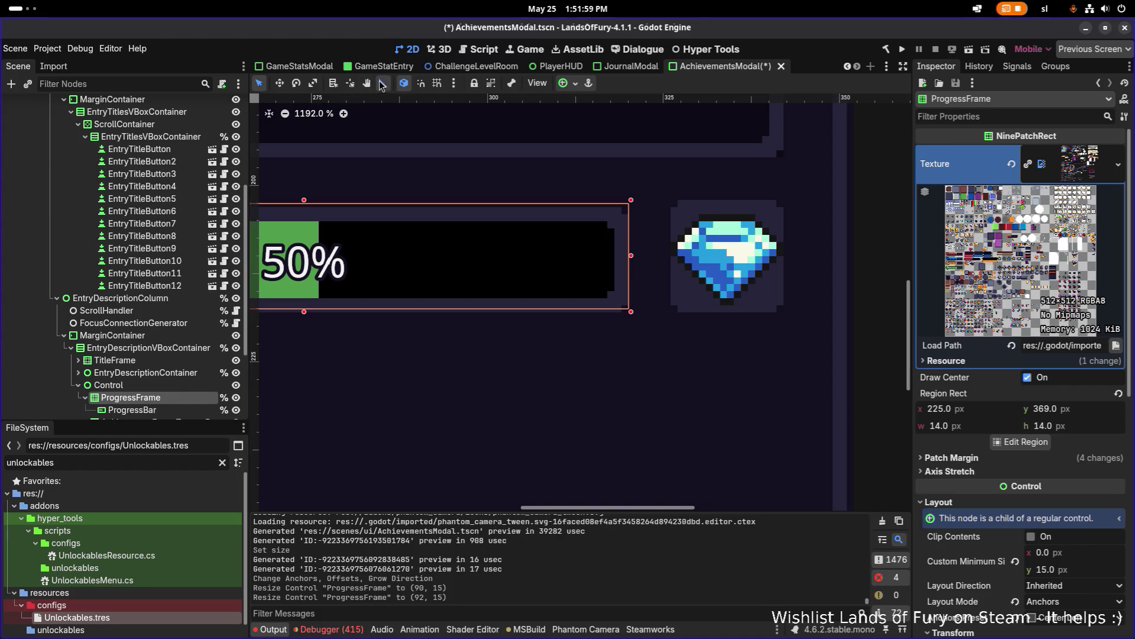
scroll(591, 239, "up", 1)
scroll(590, 239, "down", 1)
left_click_drag(642, 243, 692, 244)
left_click_drag(601, 191, 598, 144)
scroll(596, 163, "down", 1)
- Set ProgressFrame's Custom Minimum Size y to 16 and save the scene
left_click(155, 398)
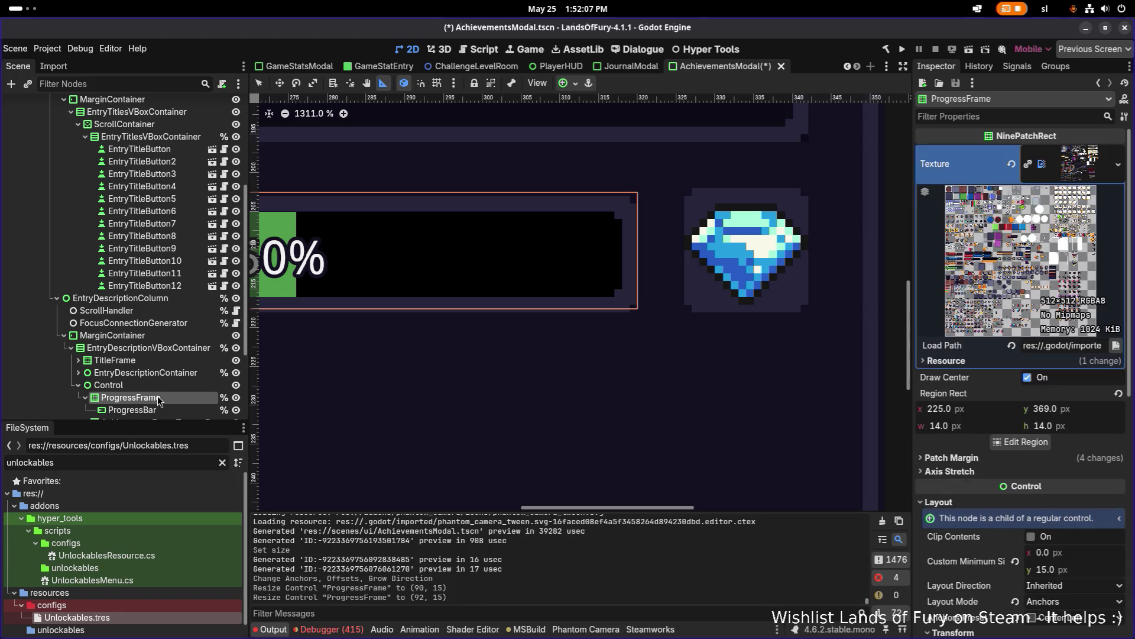
left_click(1058, 572)
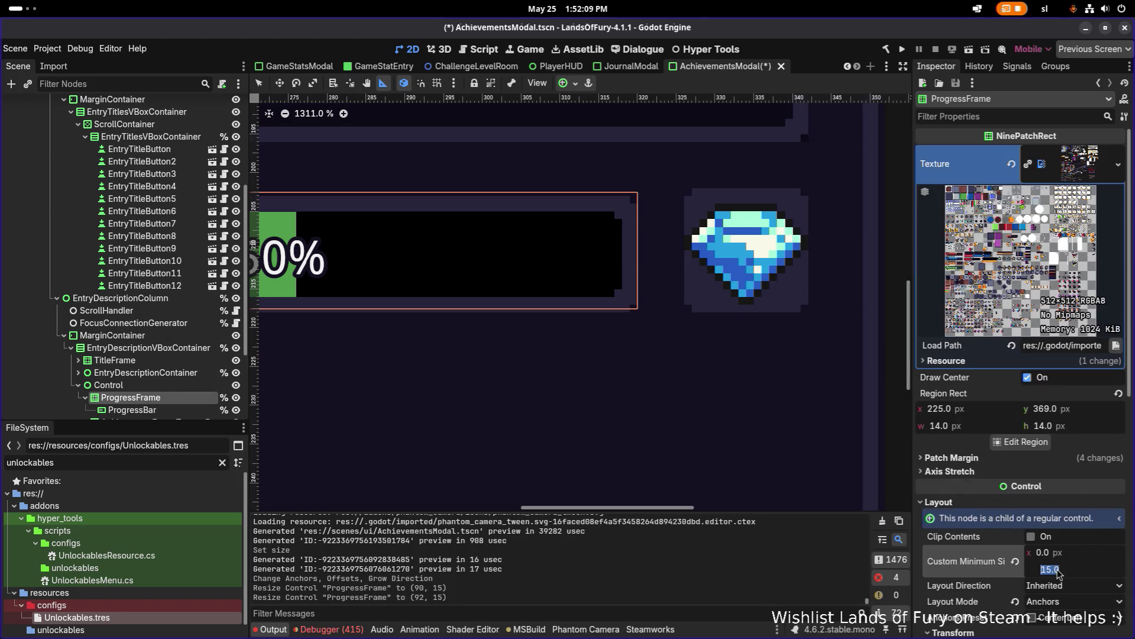
type("16")
key("Return")
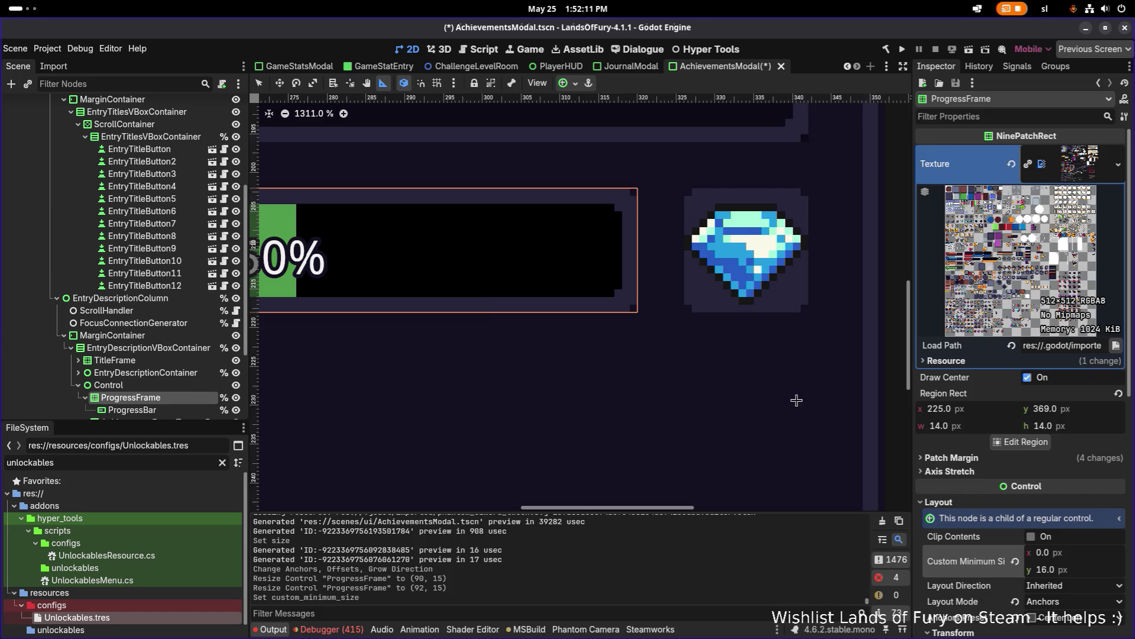
scroll(506, 292, "down", 5)
key("ctrl+s")
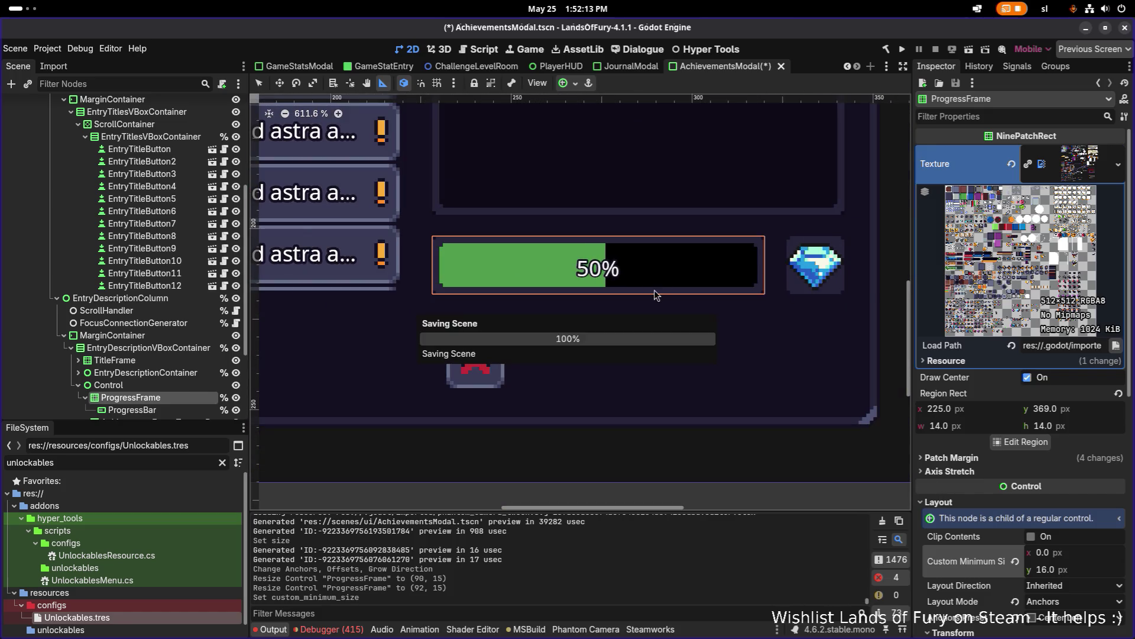
- Move the ProgressBar up 1 px inside the frame
left_click(131, 409)
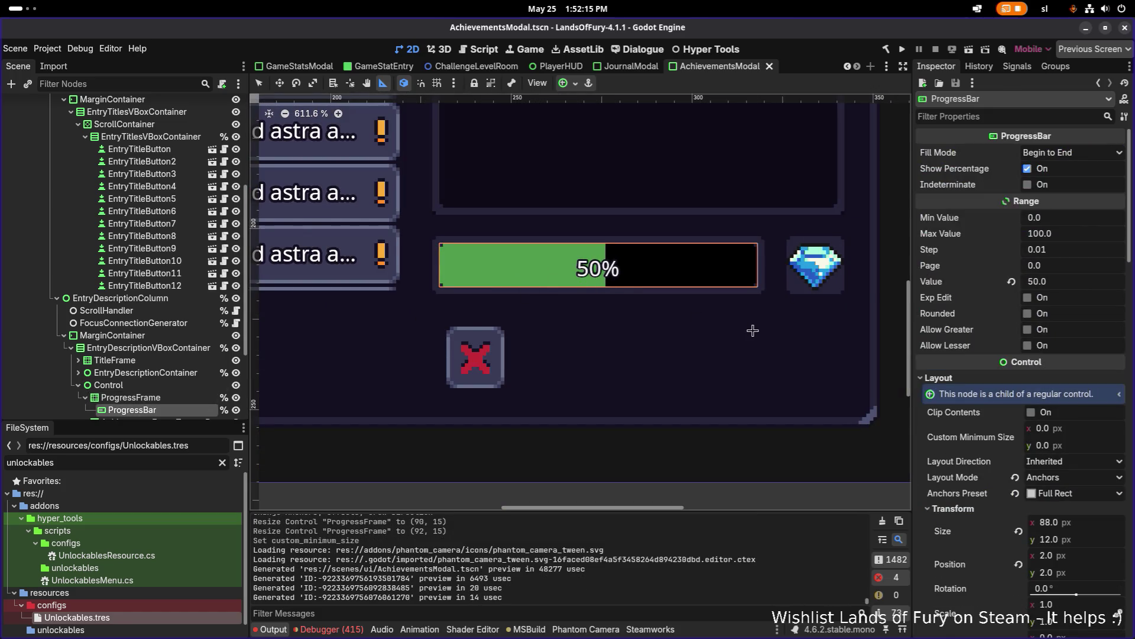
scroll(619, 294, "up", 2)
key("w")
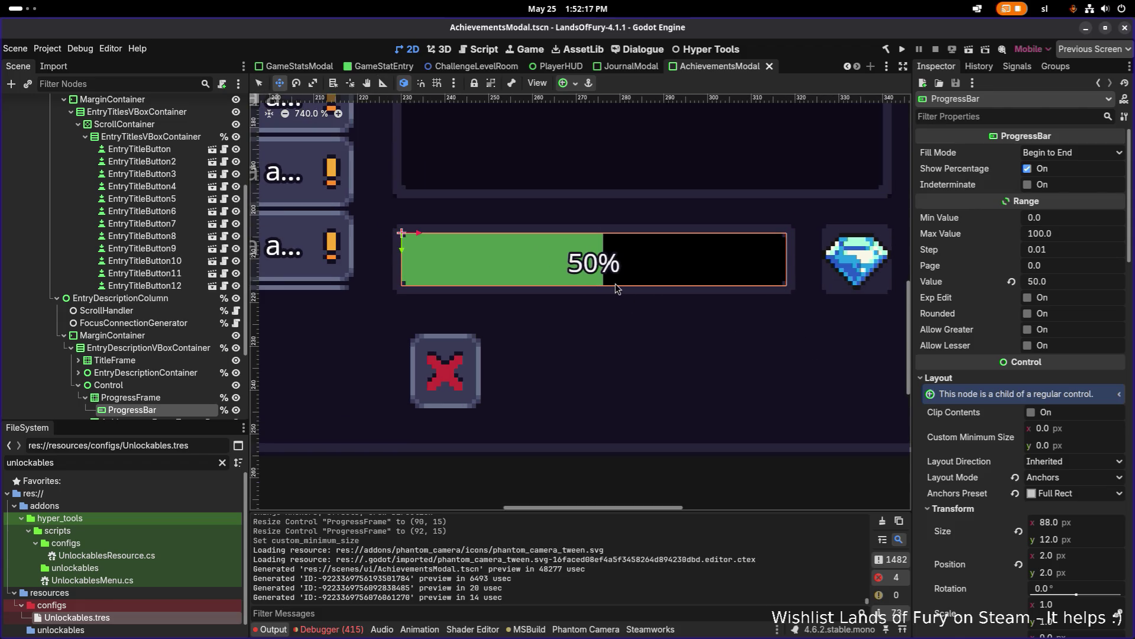
left_click_drag(401, 250, 401, 247)
scroll(508, 289, "up", 6)
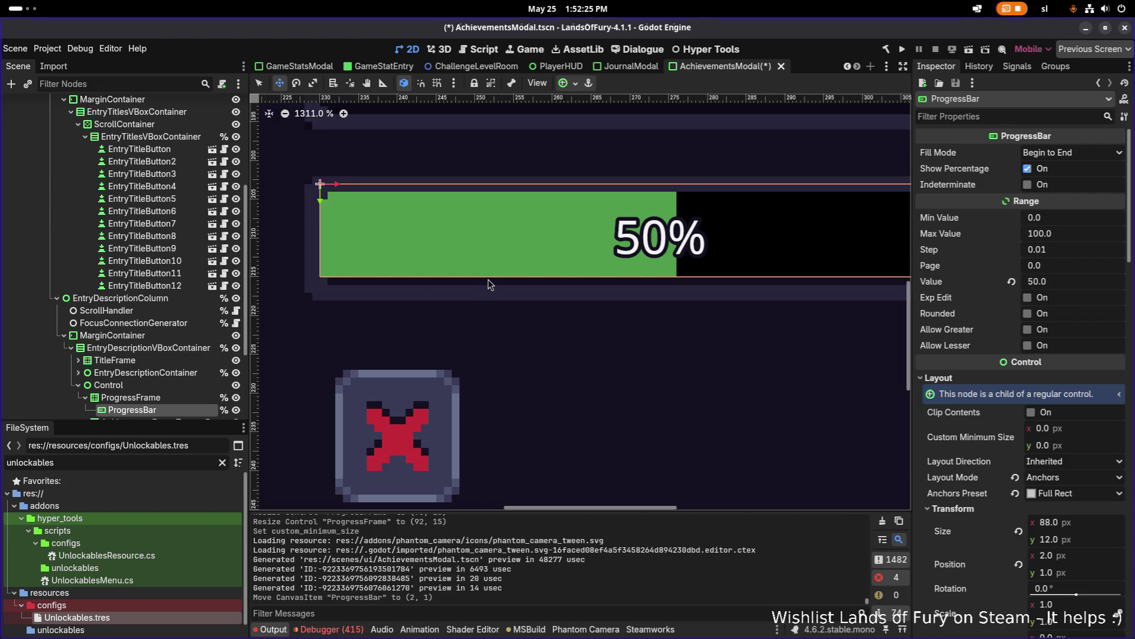
scroll(488, 279, "down", 5)
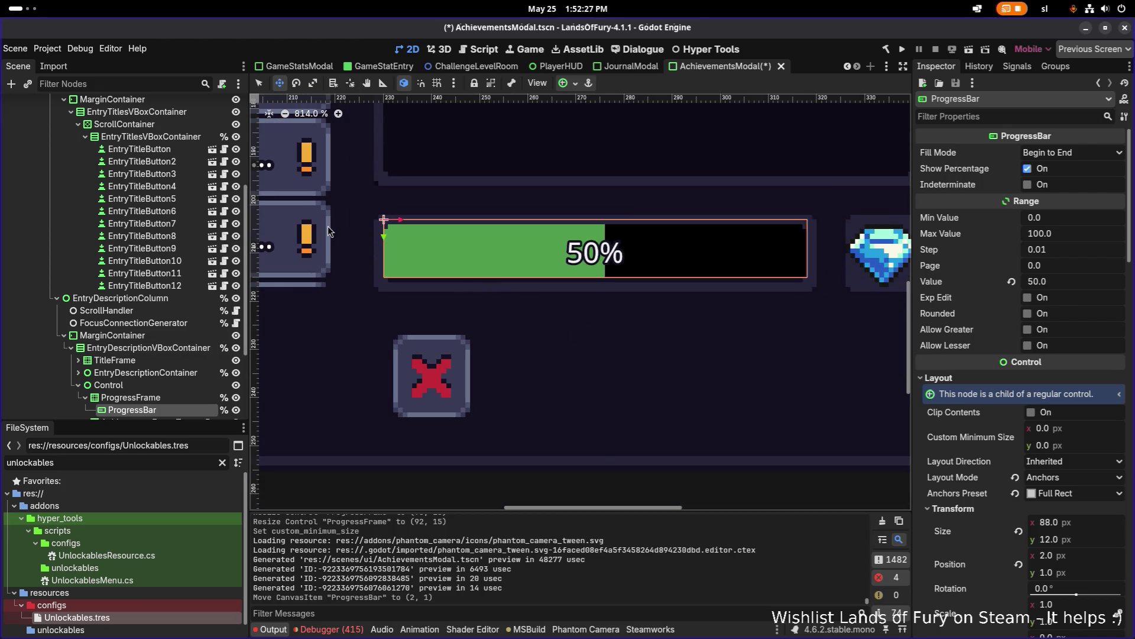
scroll(479, 488, "down", 15)
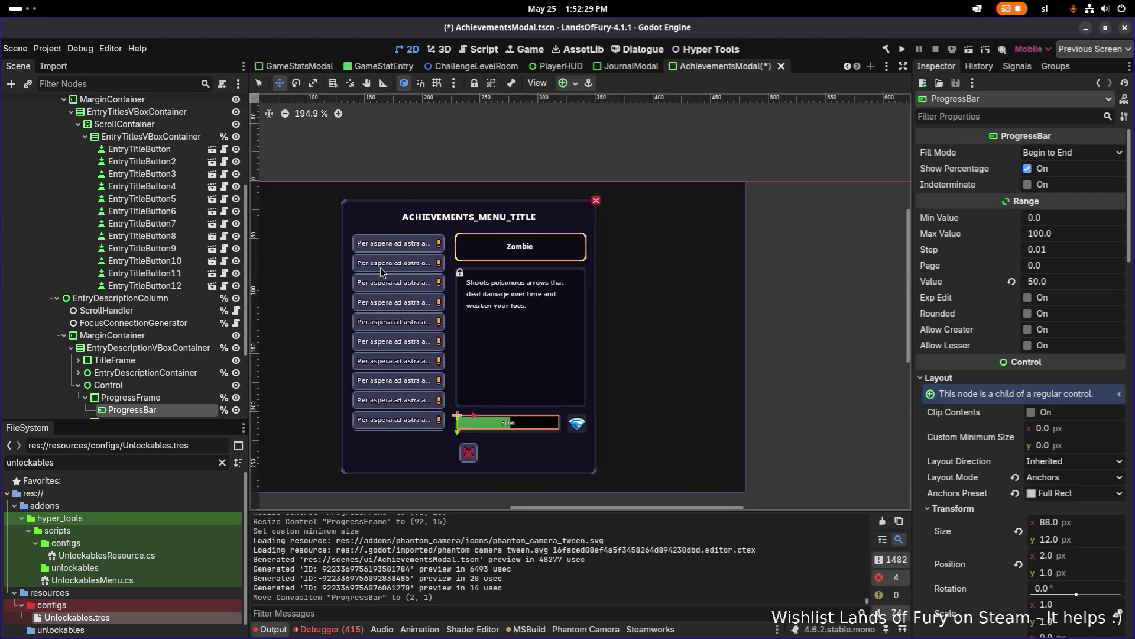
- Undo the ProgressBar's 1 px upward move
left_click(388, 341)
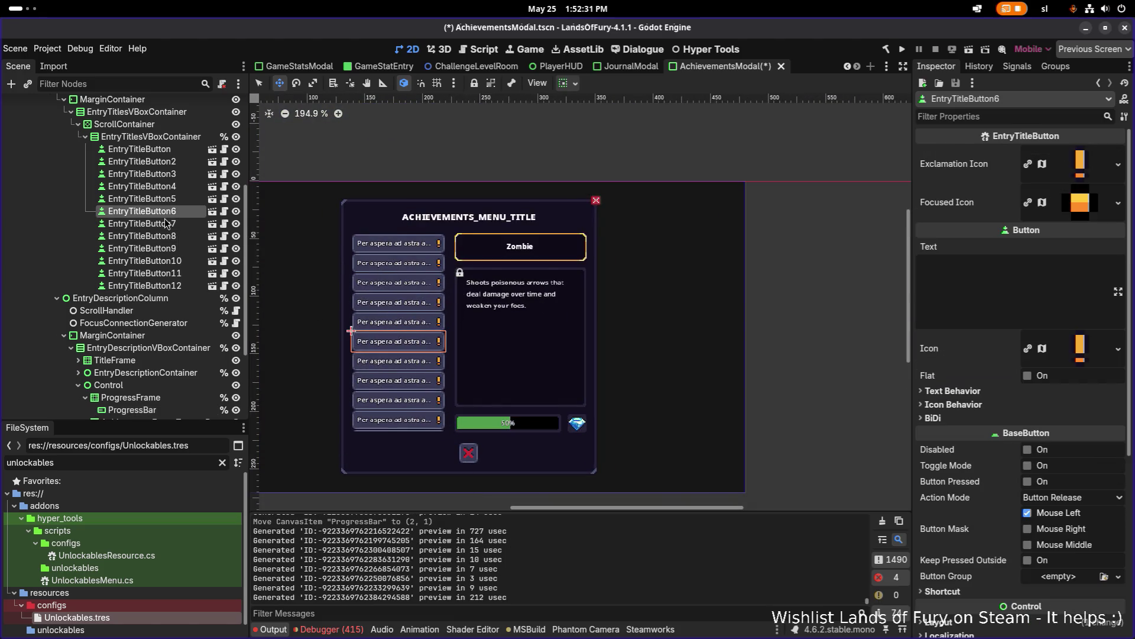
scroll(460, 427, "up", 4)
scroll(461, 427, "up", 15)
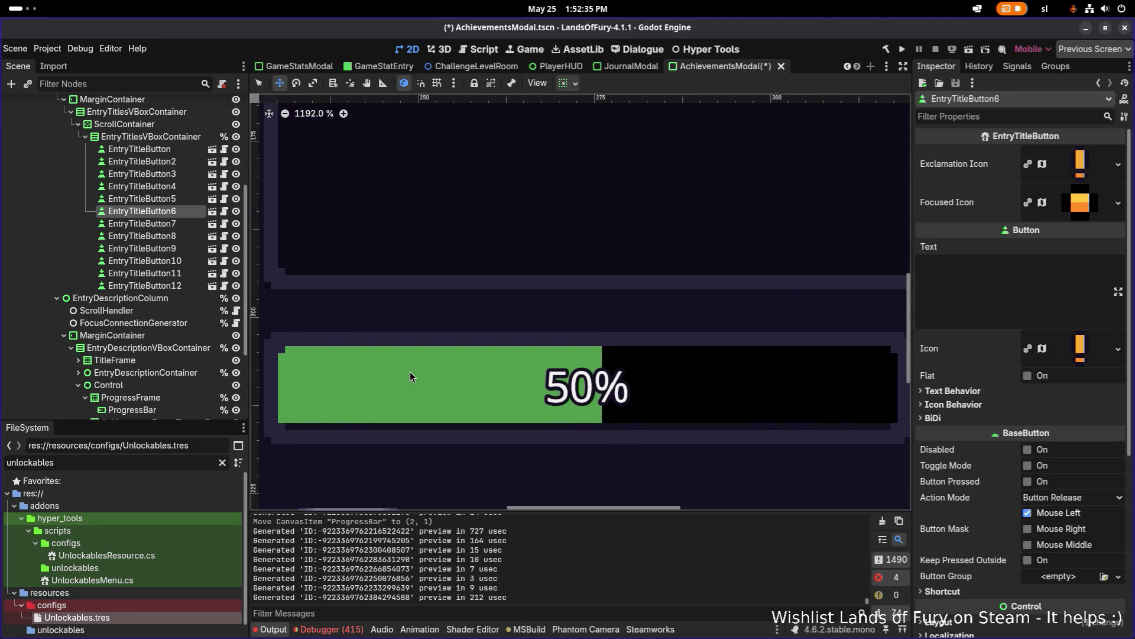
scroll(404, 370, "down", 6)
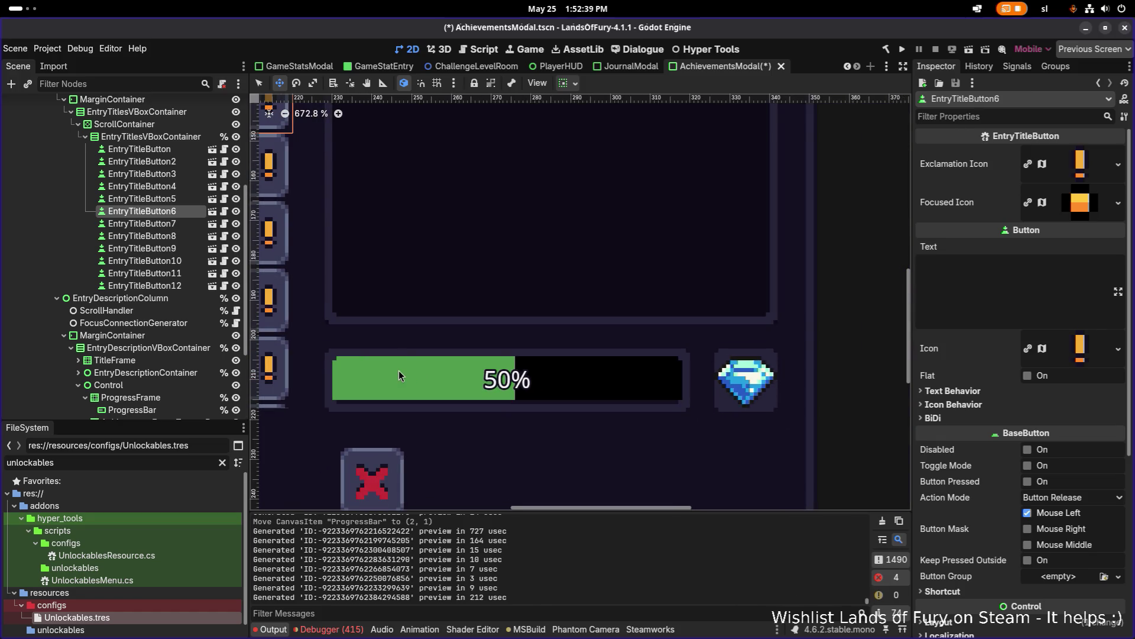
key("ctrl+z")
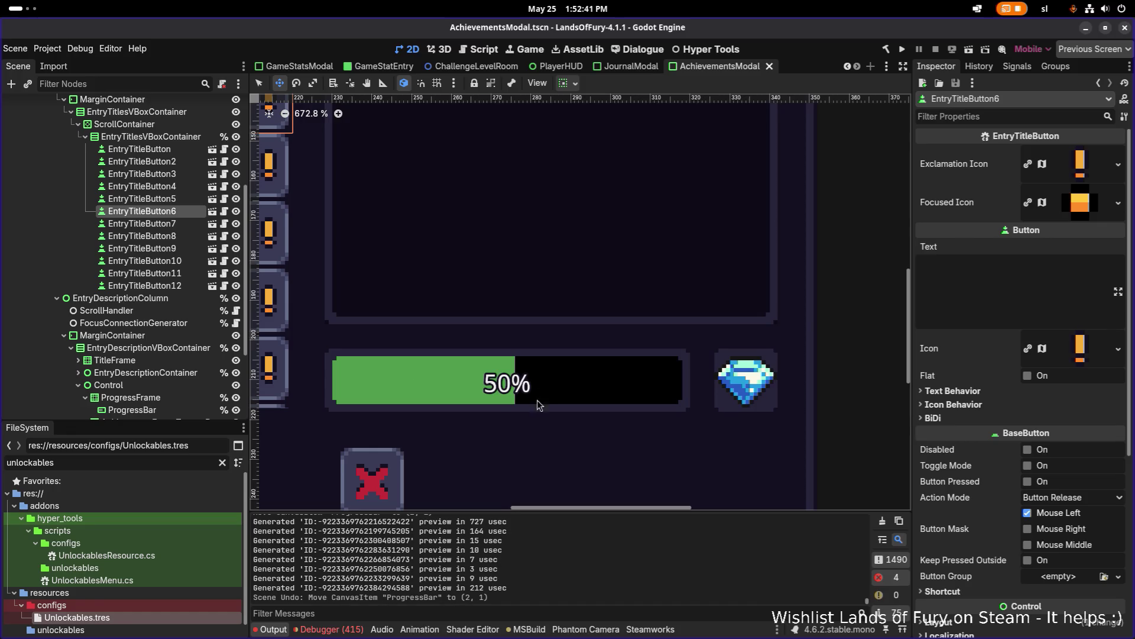
- Run the project to build and test the achievements modal
scroll(401, 360, "down", 14)
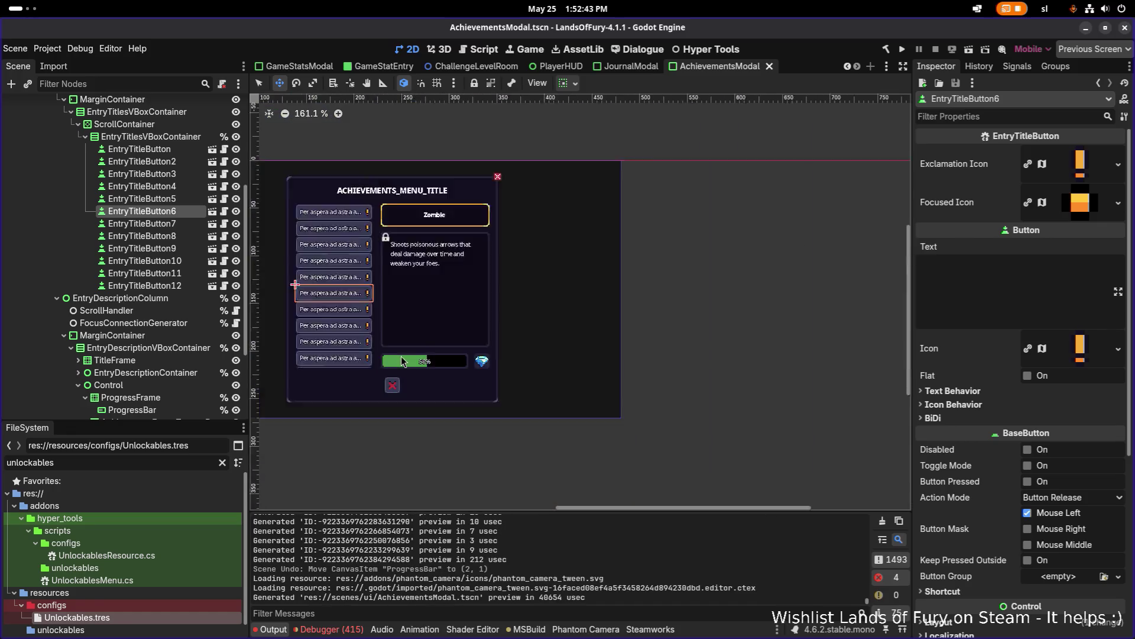
scroll(401, 356, "up", 10)
scroll(596, 225, "left", 2)
scroll(663, 235, "left", 1)
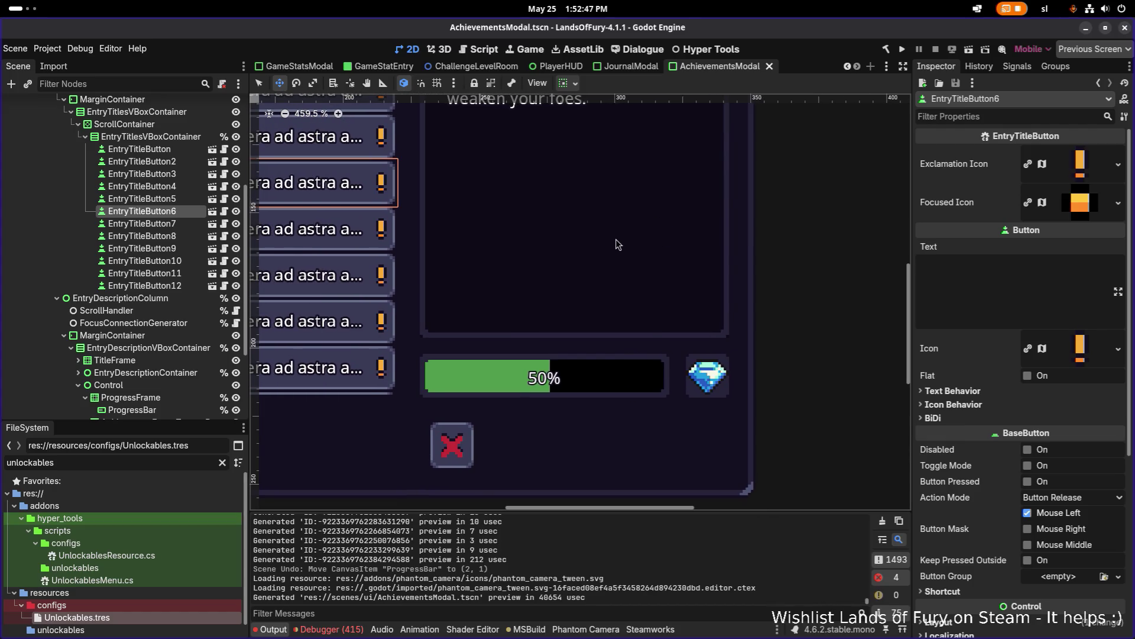
left_click(902, 50)
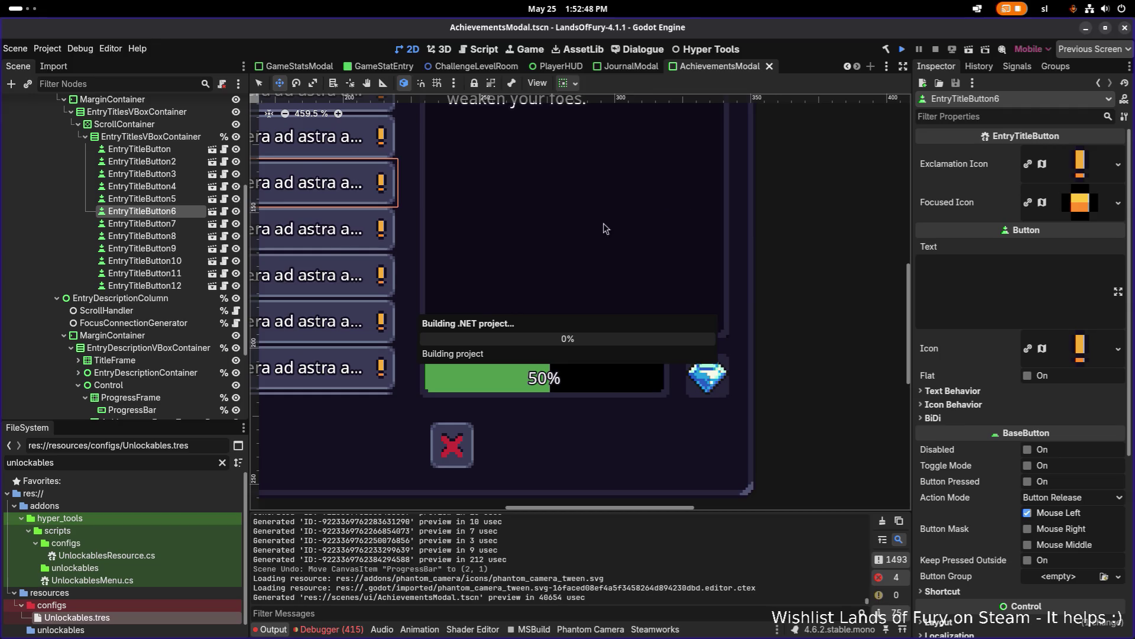